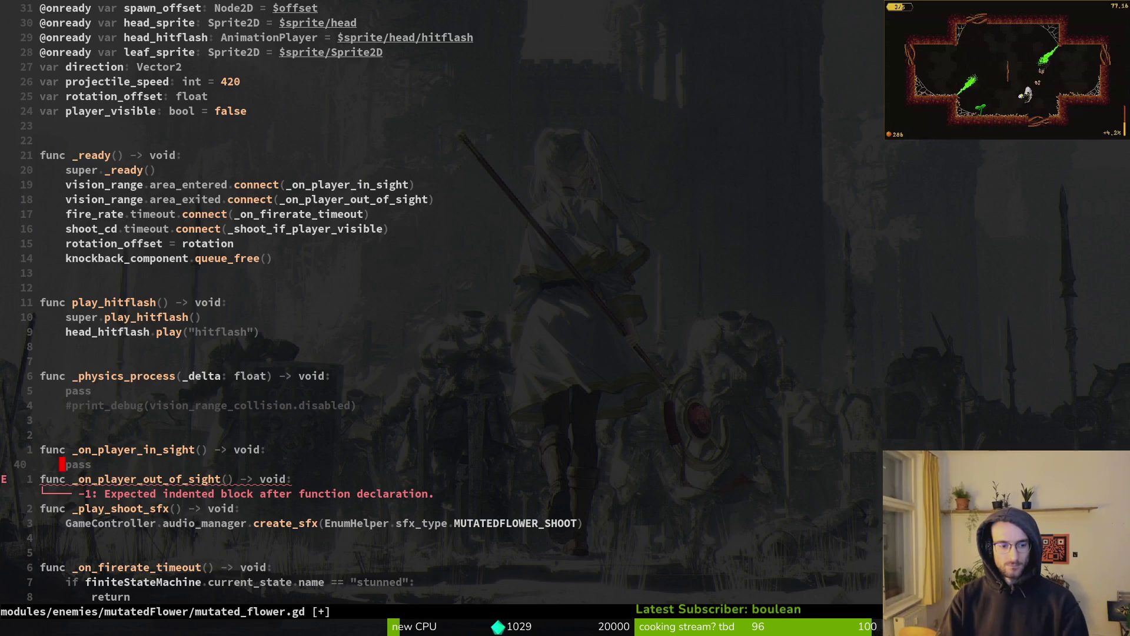
Step: Give _on_player_out_of_sight a pass body, followed by a blank line
type("jpkOj")
key("Escape")
key("k")
key("j")
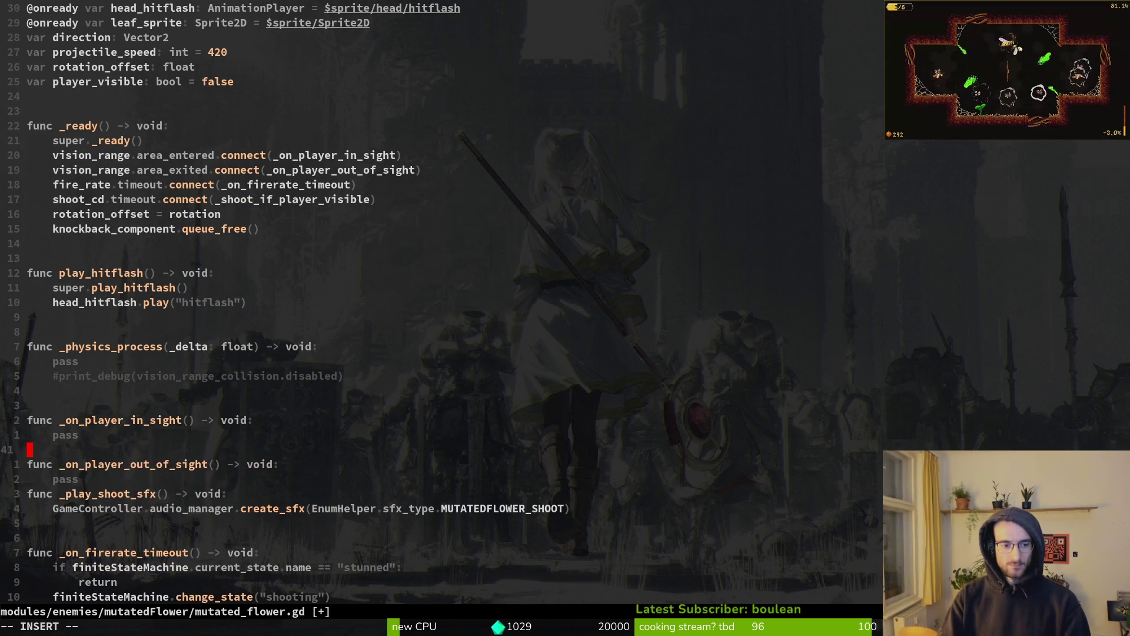
key("c")
key("c")
key("Escape")
key("j")
key("j")
key("o")
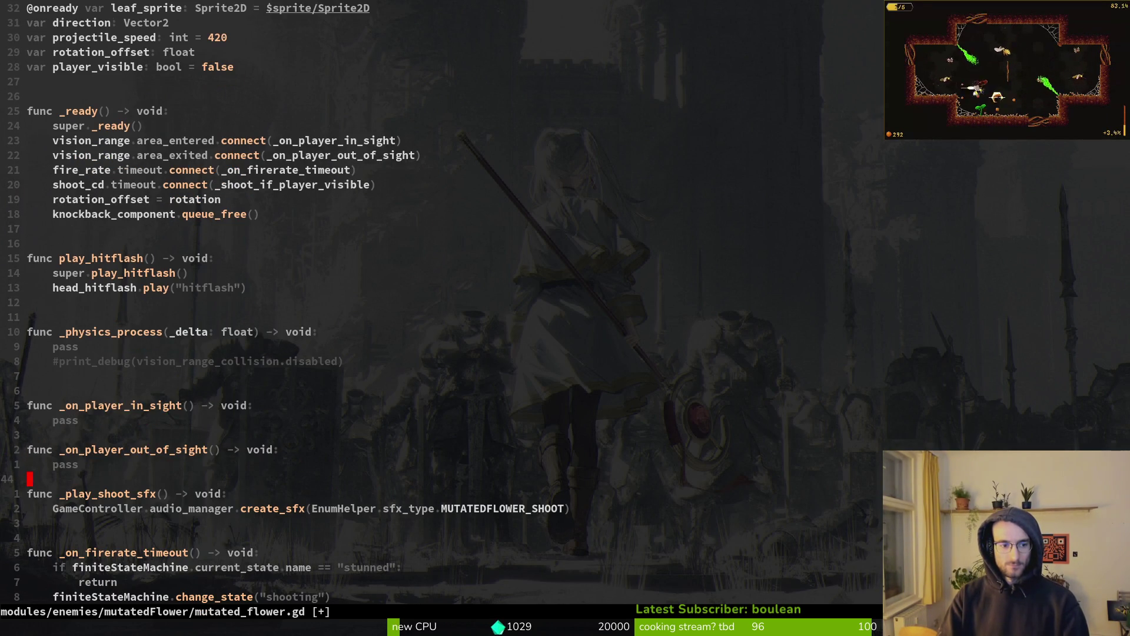
key("Escape")
key("j")
Step: Delete the _physics_process function and its leftover blank line, then save mutated_flower.gd
key("k")
key("k")
key("k")
key("k")
key("k")
key("k")
key("k")
key("shift+v")
key("j")
key("j")
key("j")
key("d")
key("ctrl+s")
key("d")
key("d")
key("ctrl+s")
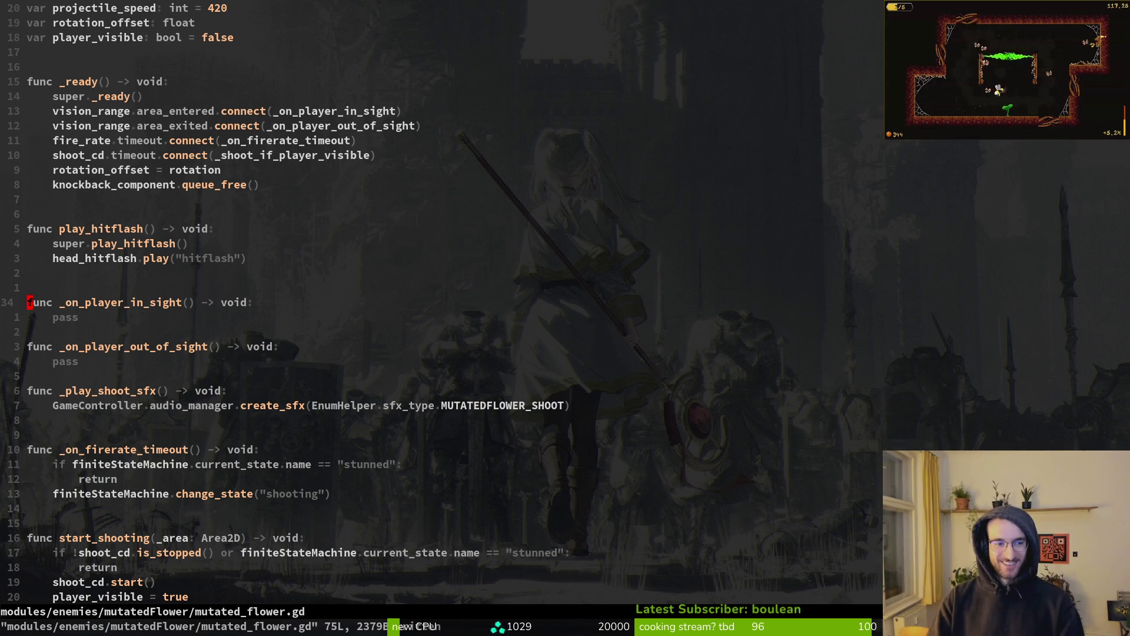
key("k")
key("k")
key("k")
key("j")
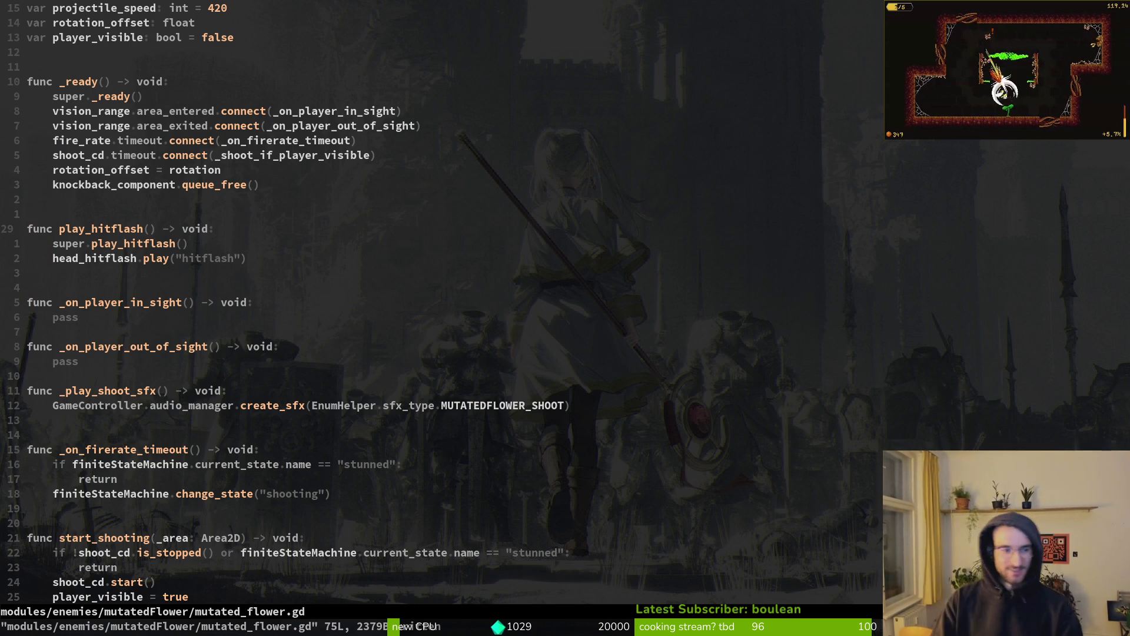
key("k")
key("j")
key("j")
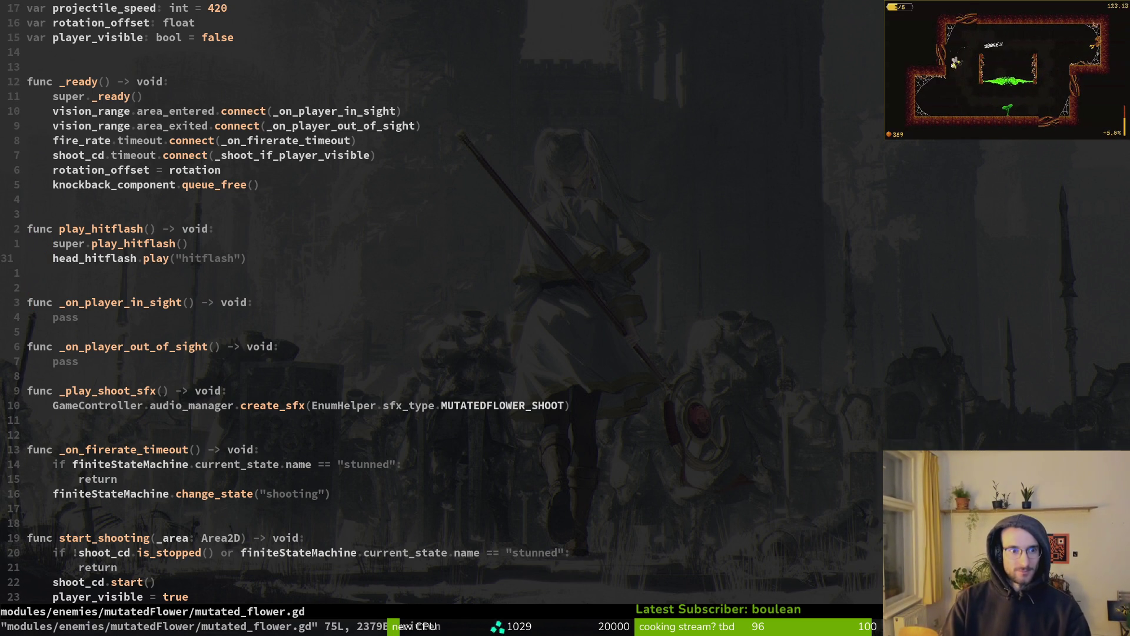
key("k")
key("k")
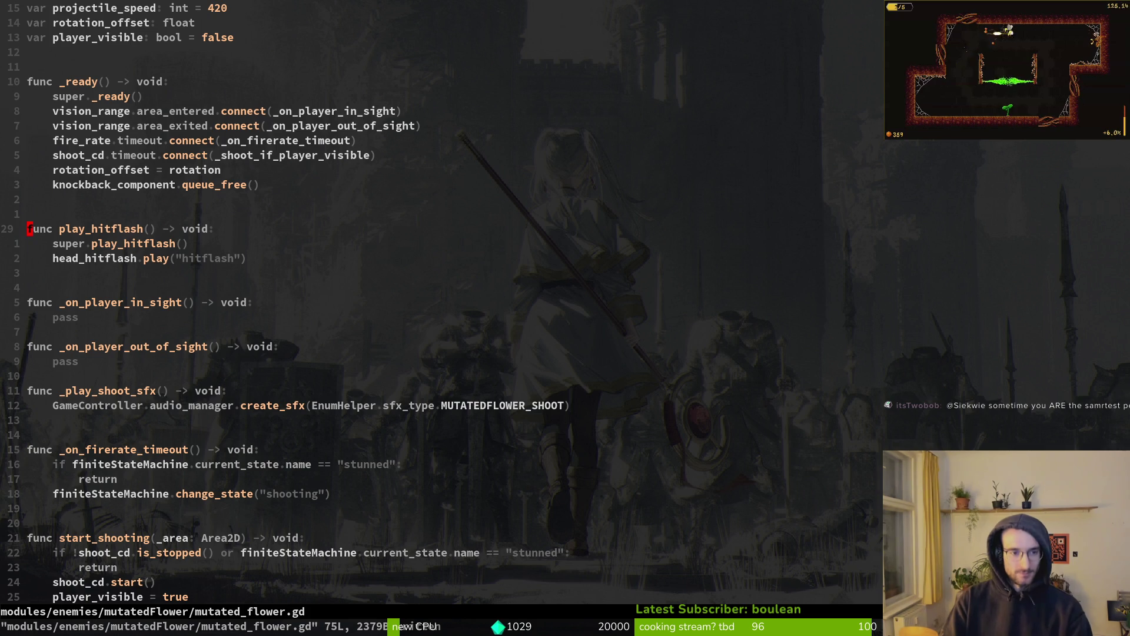
key("w")
key("e")
key("space")
key("f")
key("g")
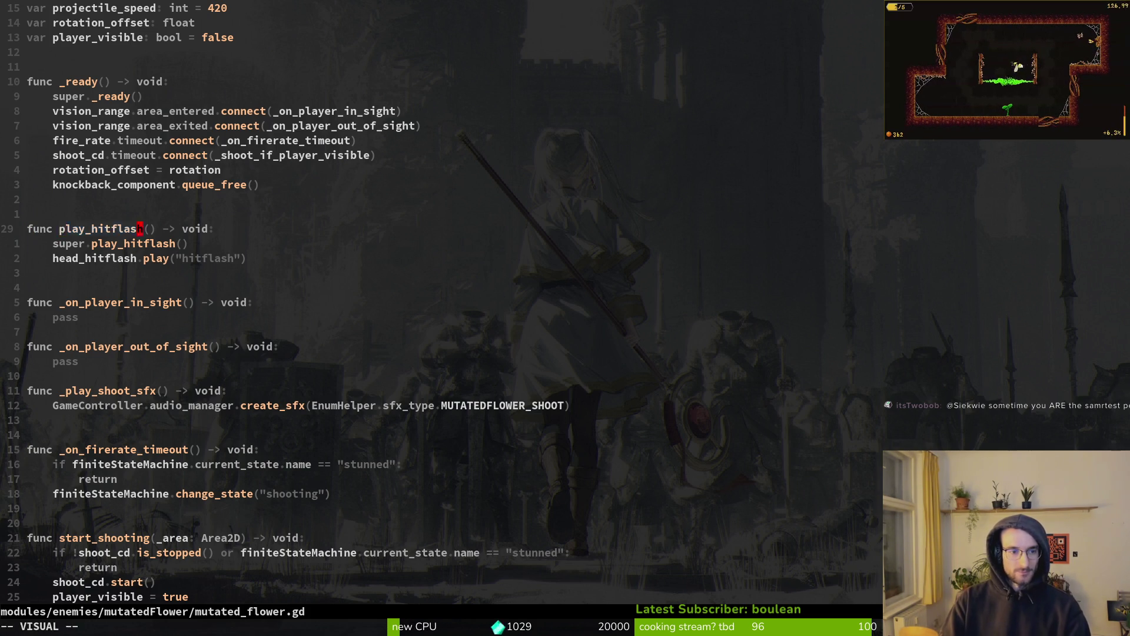
key("Return")
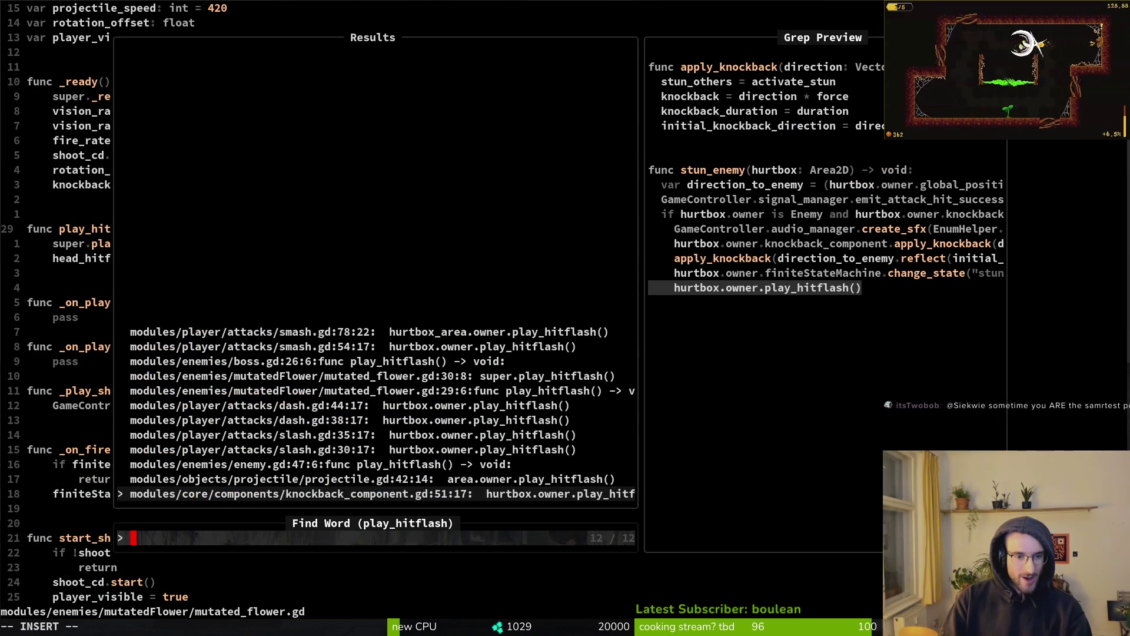
key("Down")
key("Down")
key("Down")
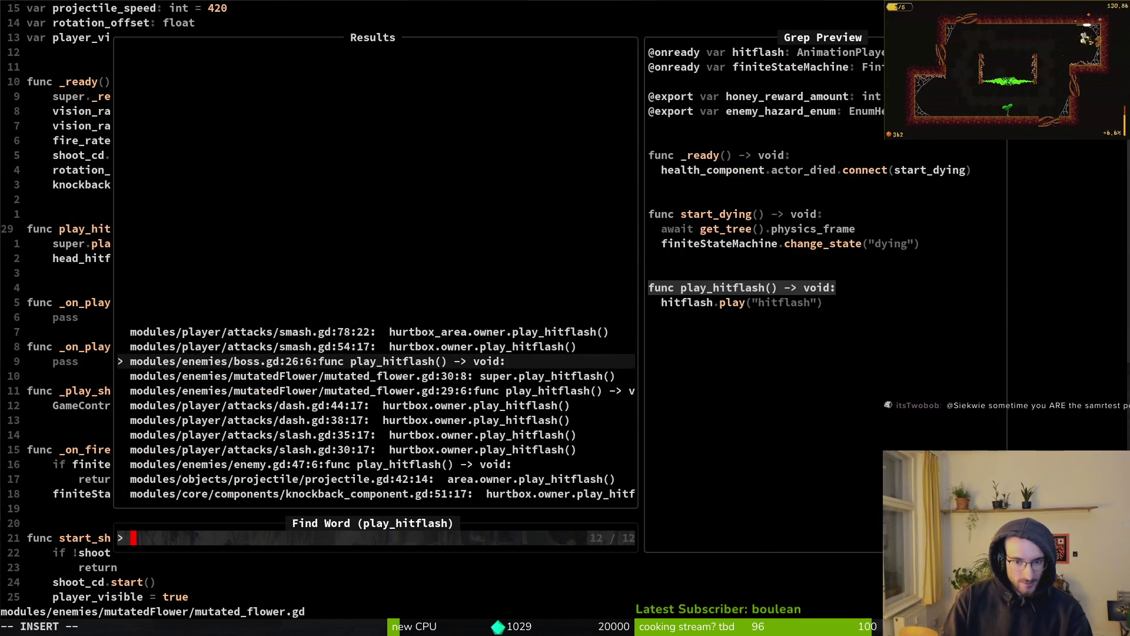
key("Up")
key("Up")
key("Up")
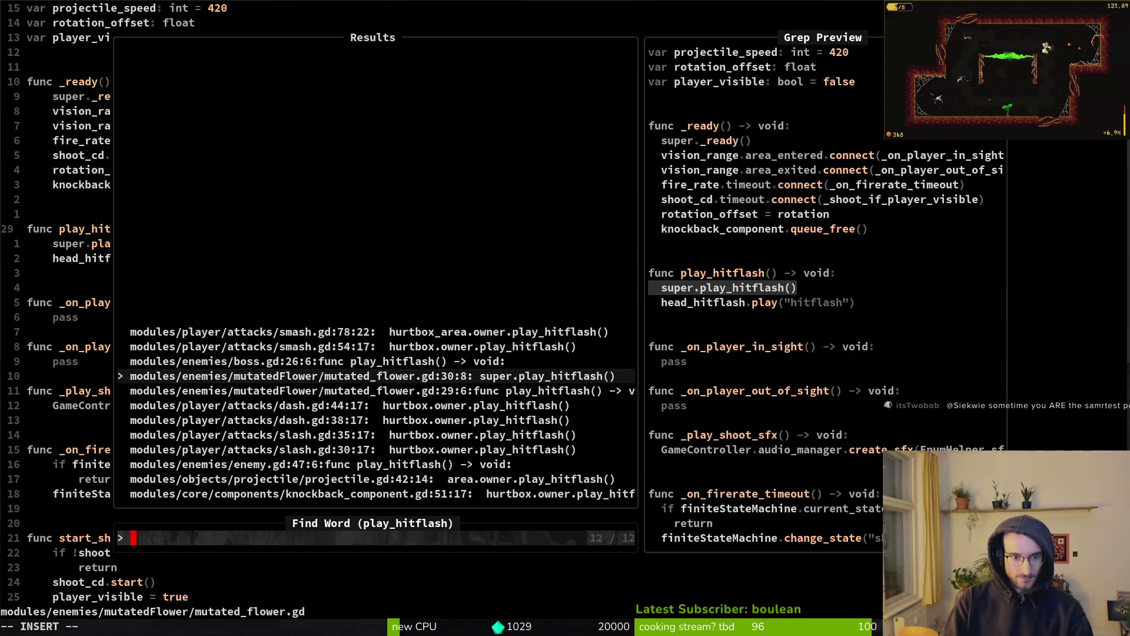
key("Escape")
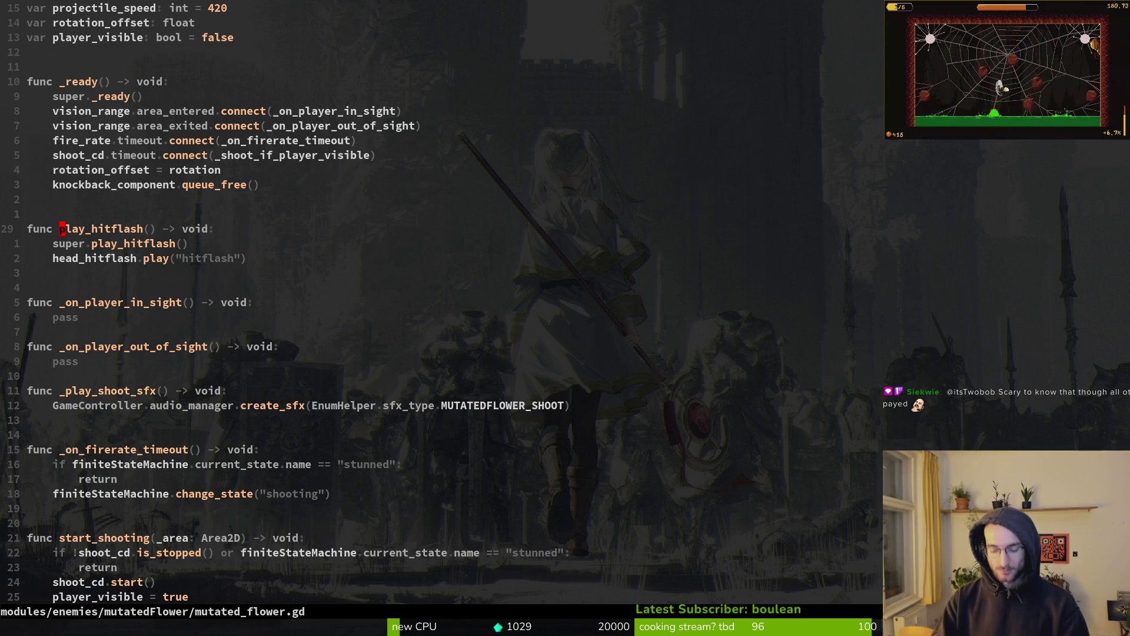
key("k")
key("k")
key("k")
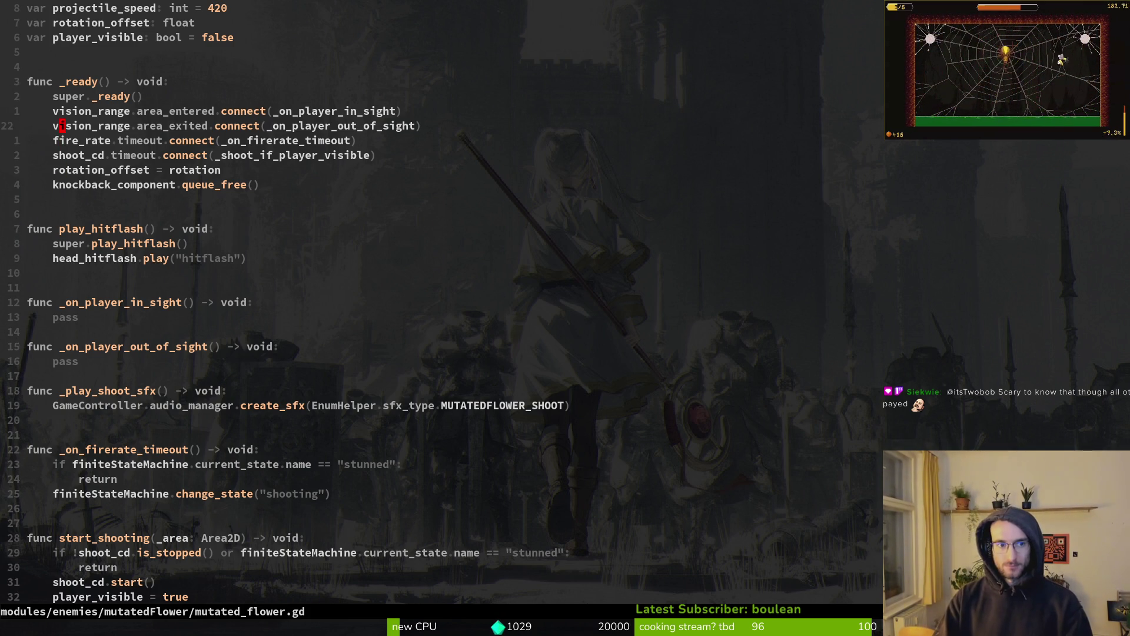
key("j")
key("j")
key("j")
key("j")
key("braceright")
key("j")
key("w")
key("o")
key("Escape")
key("d")
key("d")
type(":w")
key("Return")
key("j")
key("j")
key("j")
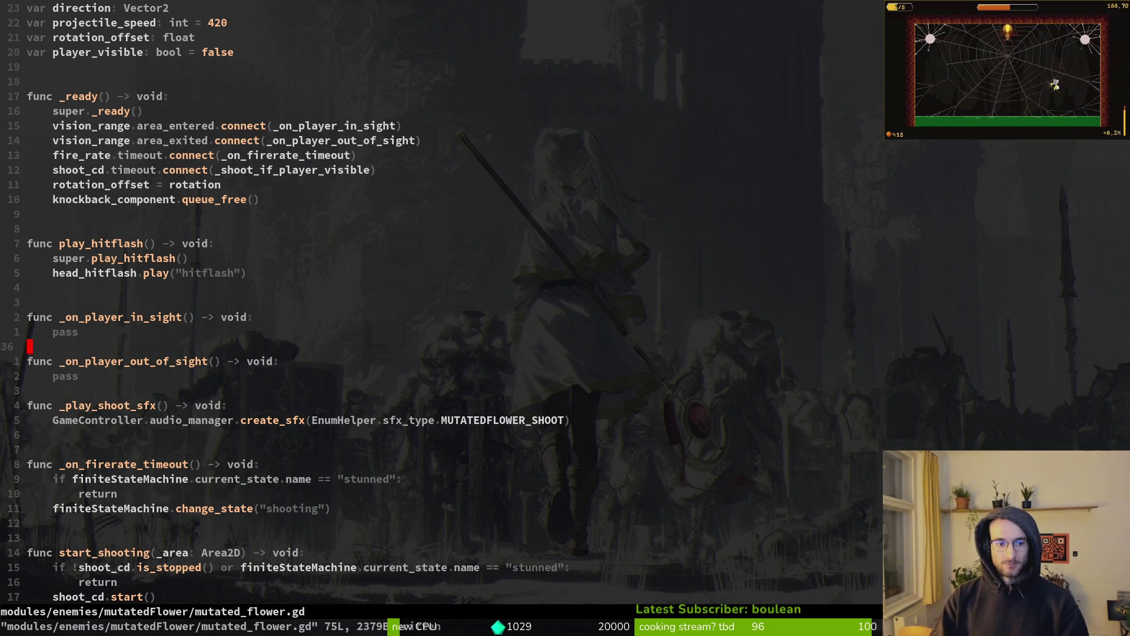
key("k")
key("k")
key("k")
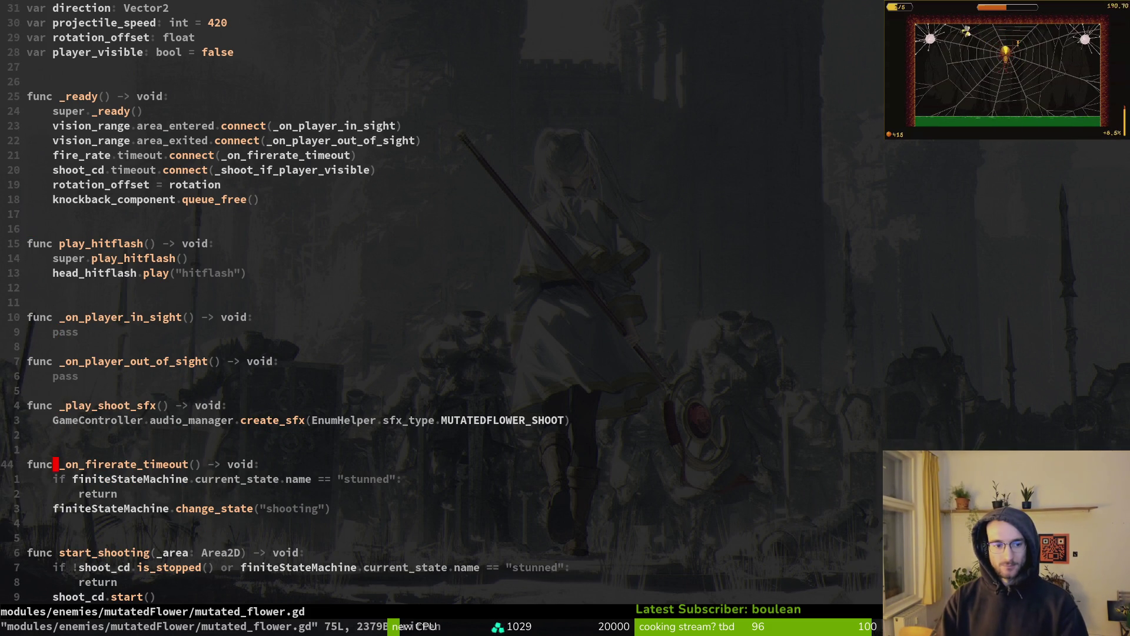
key("k")
key("k")
key("k")
key("j")
key("j")
key("j")
key("j")
key("space")
key("f")
key("f")
type("shooting")
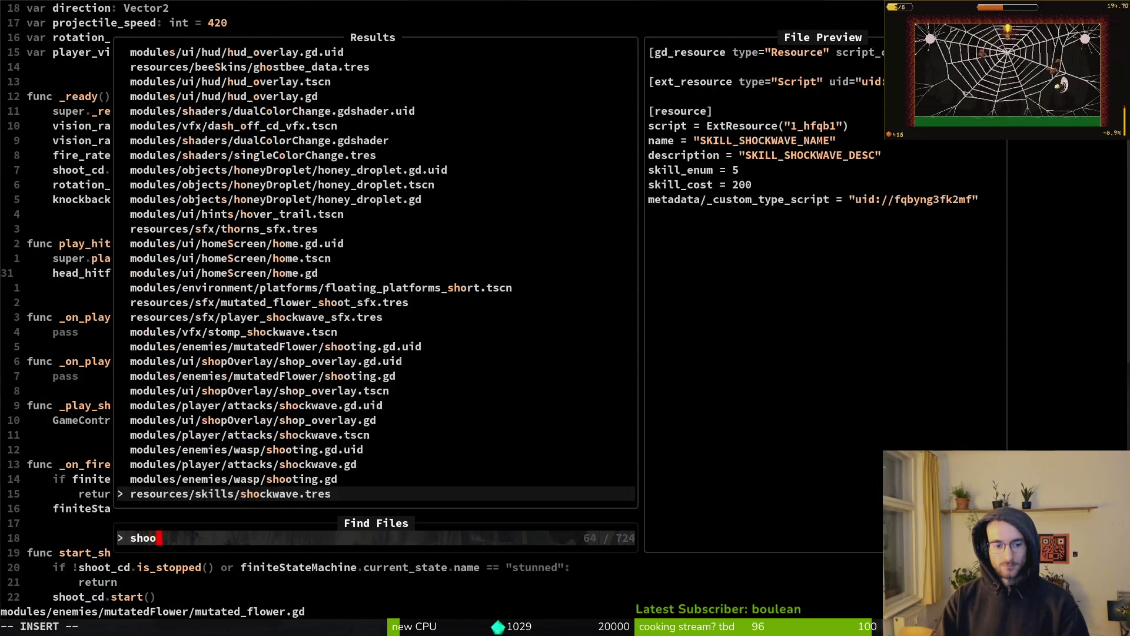
key("Up")
key("Up")
key("Return")
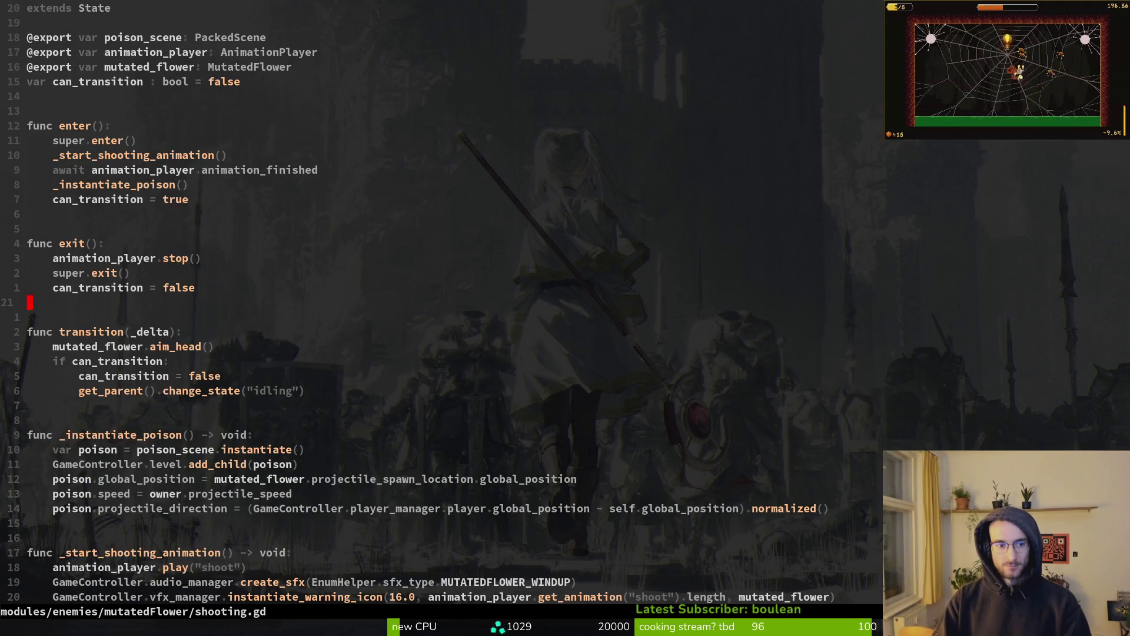
key("shift+g")
key("k")
key("k")
key("k")
key("k")
key("k")
key("k")
key("k")
key("j")
key("shift+v")
key("j")
key("j")
key("j")
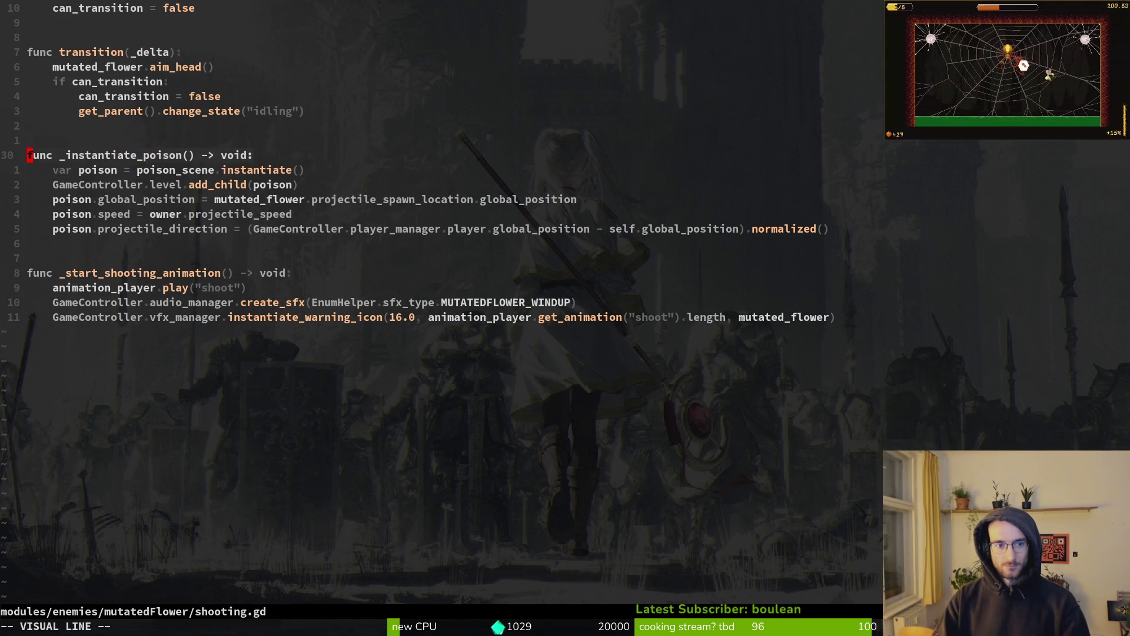
key("Escape")
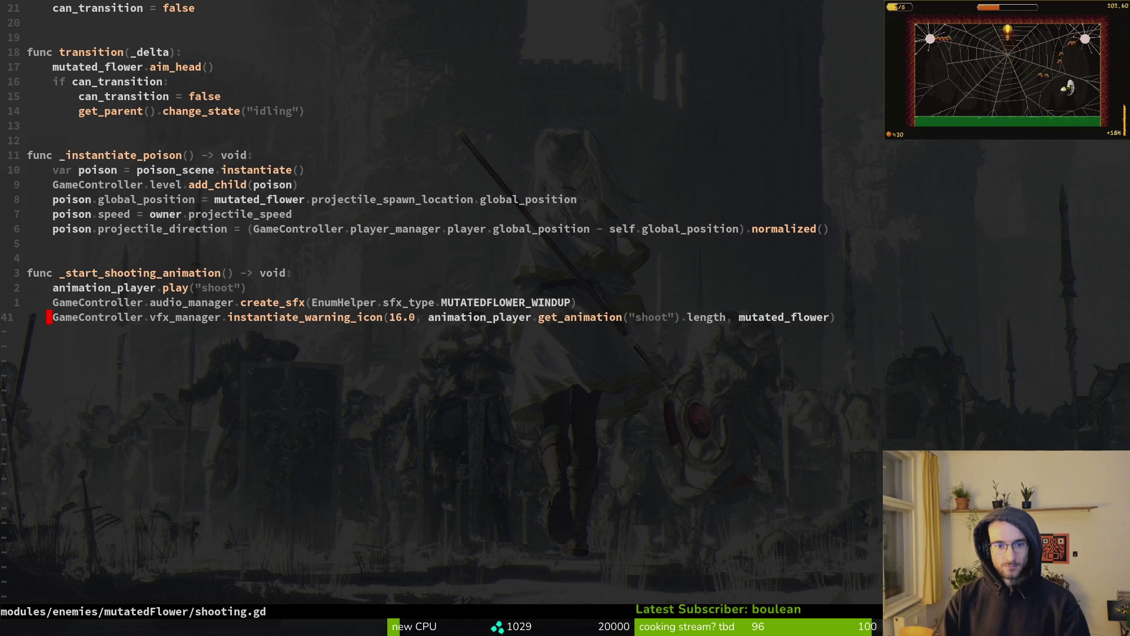
key("2")
key("0")
key("k")
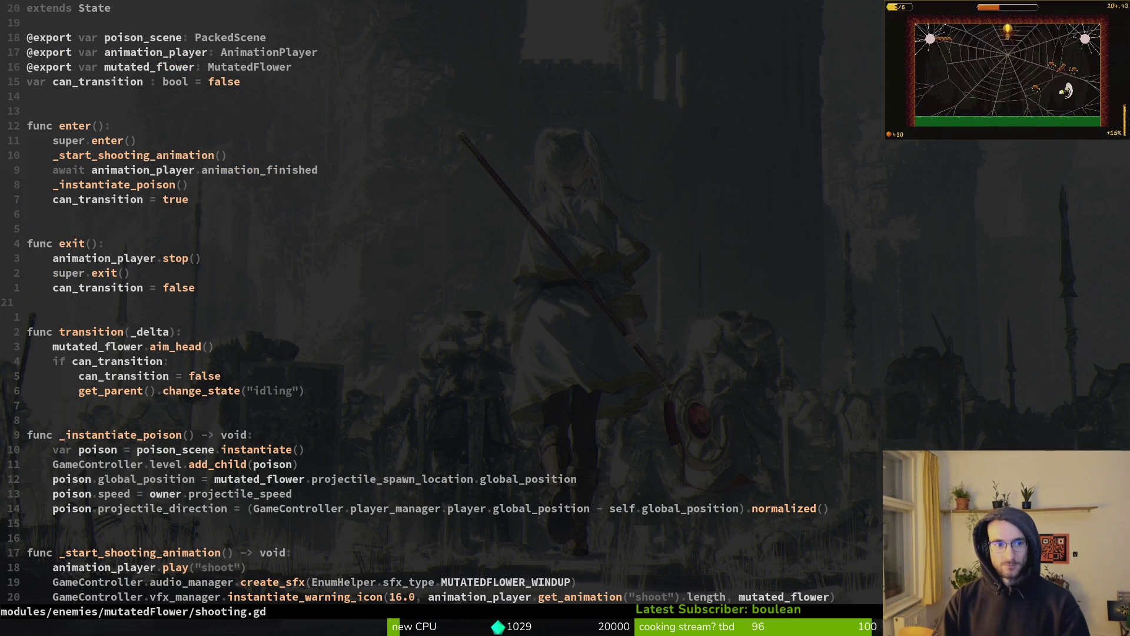
key("ctrl+o")
key("ctrl+o")
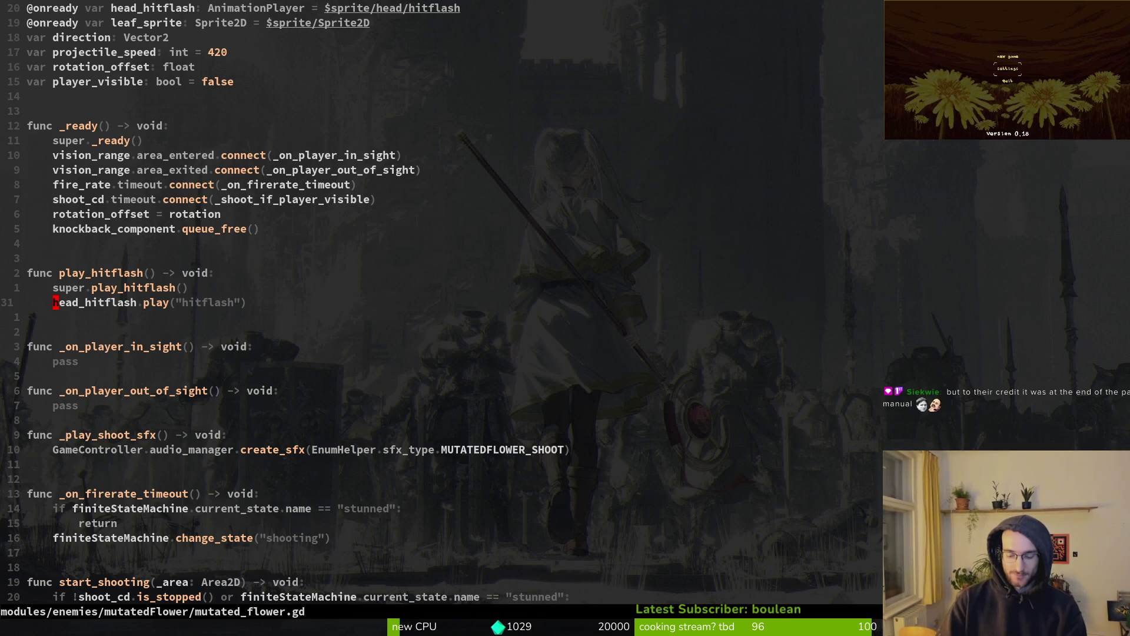
key("k")
key("k")
key("k")
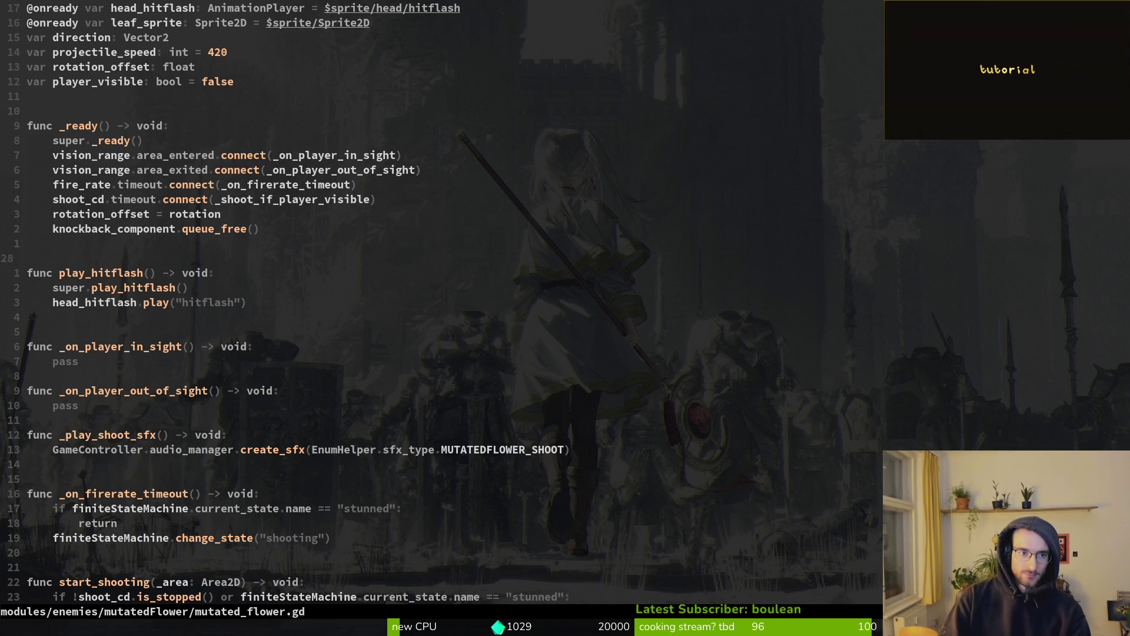
key("XF86AudioRaiseVolume")
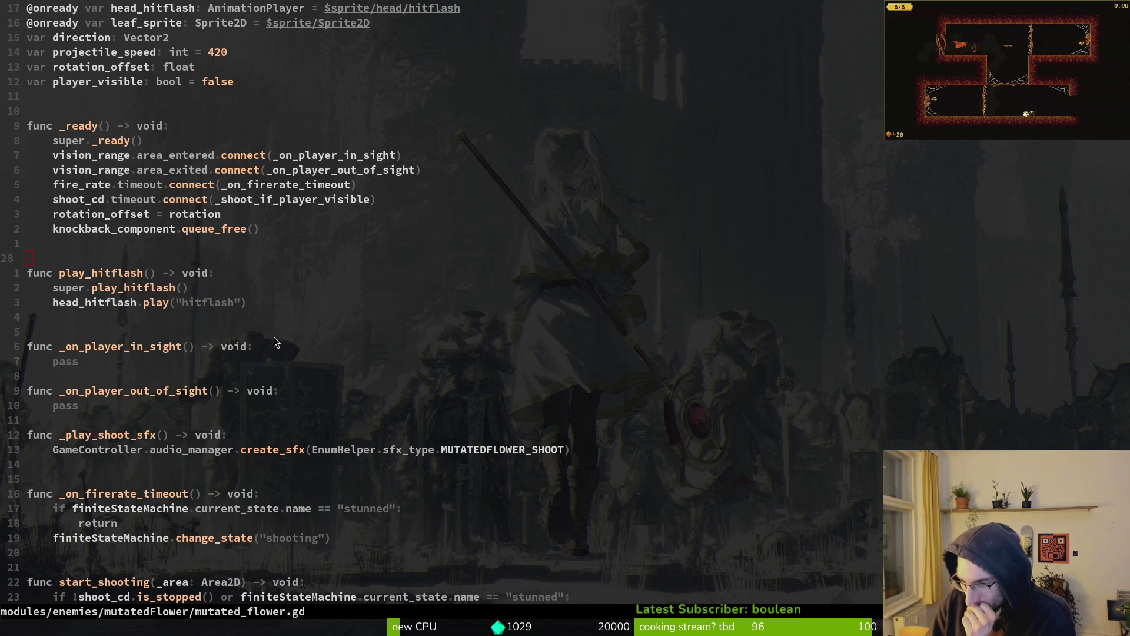
left_click(155, 294)
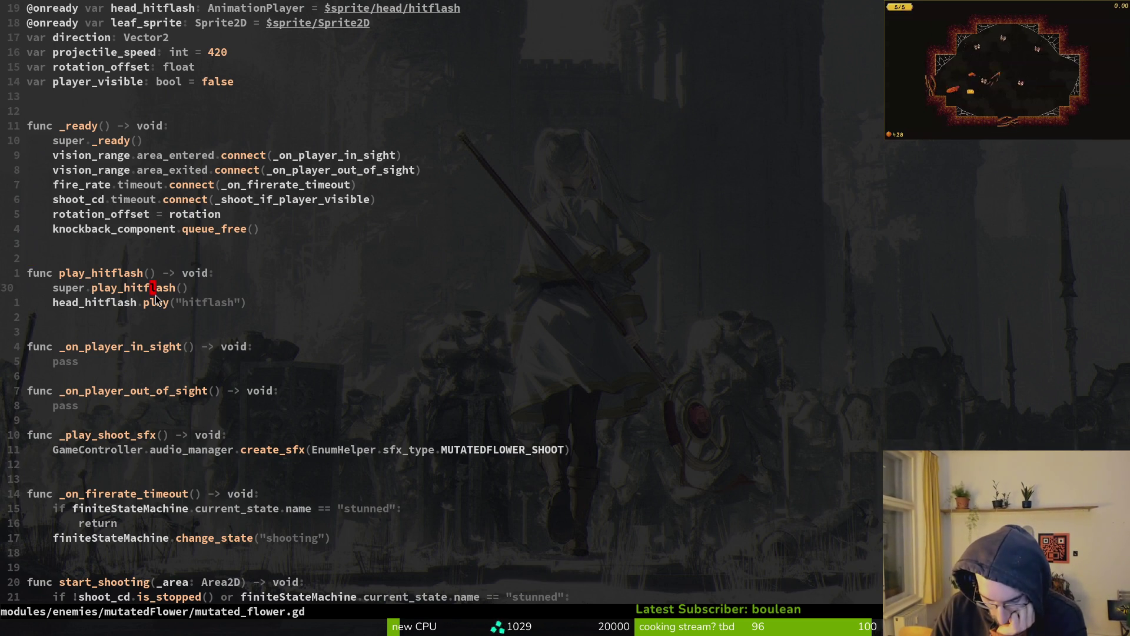
left_click(155, 295)
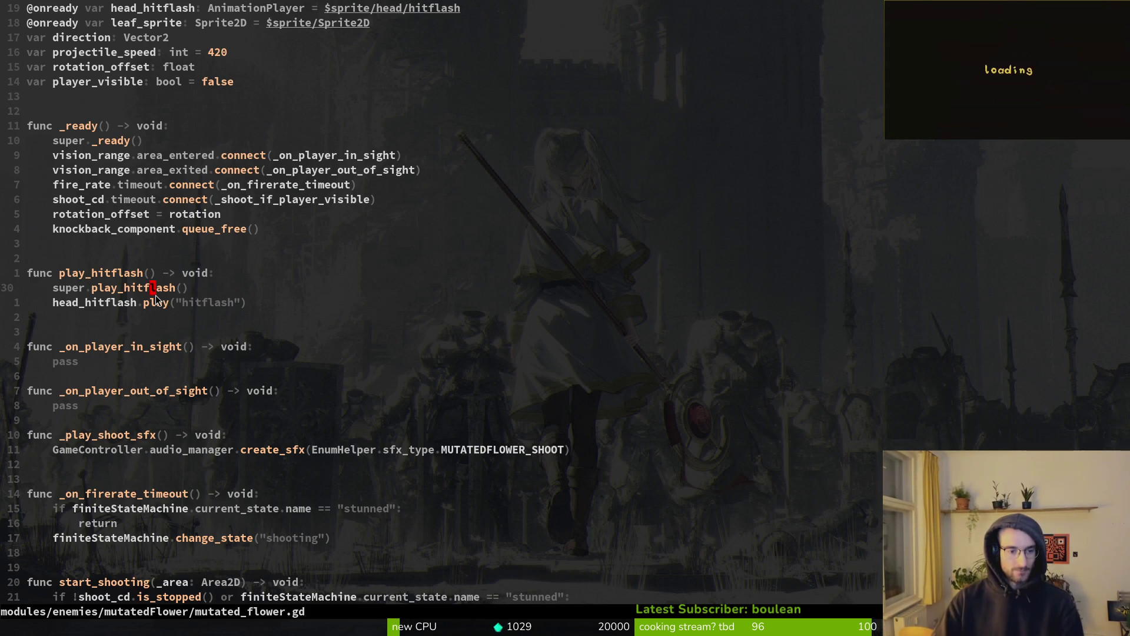
key("ctrl+d")
key("ctrl+d")
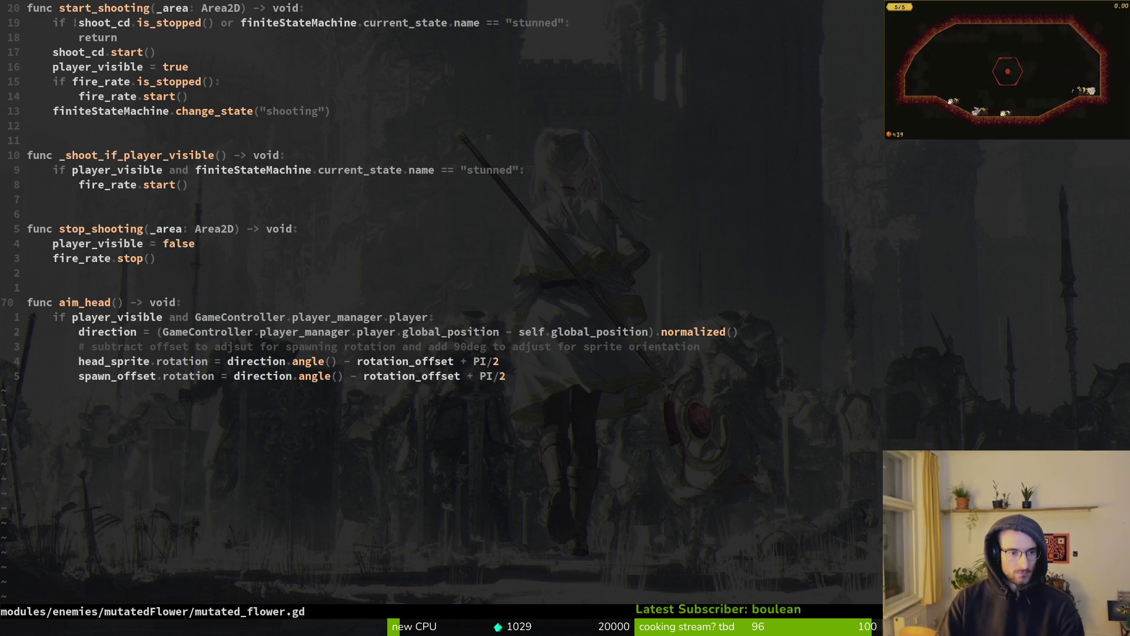
Step: Look over the stop_shooting body lines, then return up to the _ready function
key("k")
key("k")
key("k")
key("shift+v")
key("k")
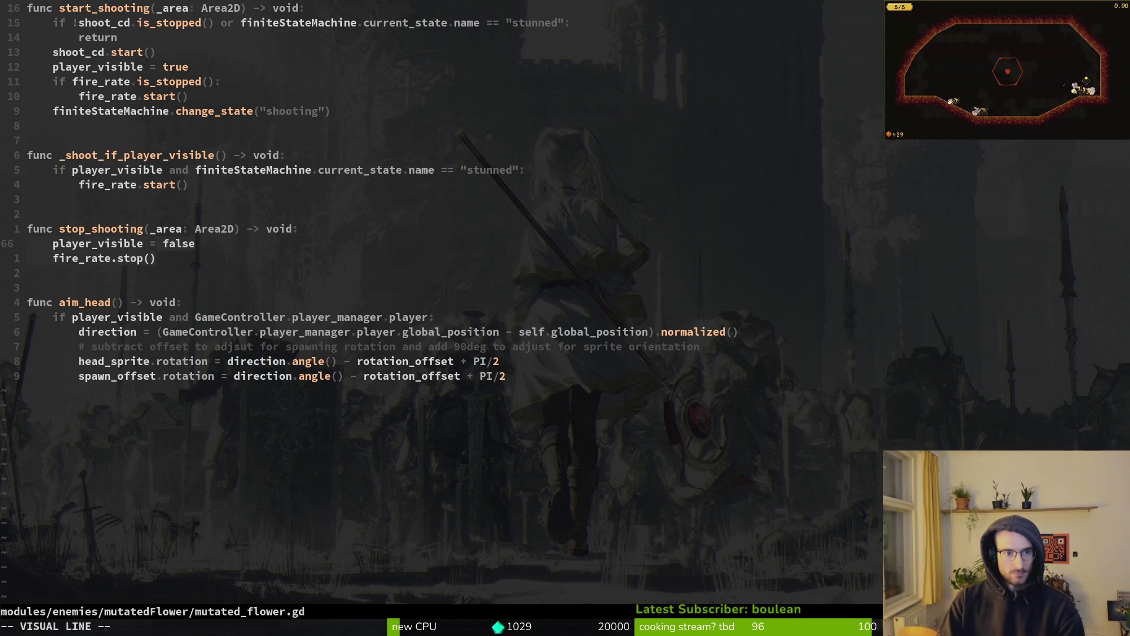
key("Escape")
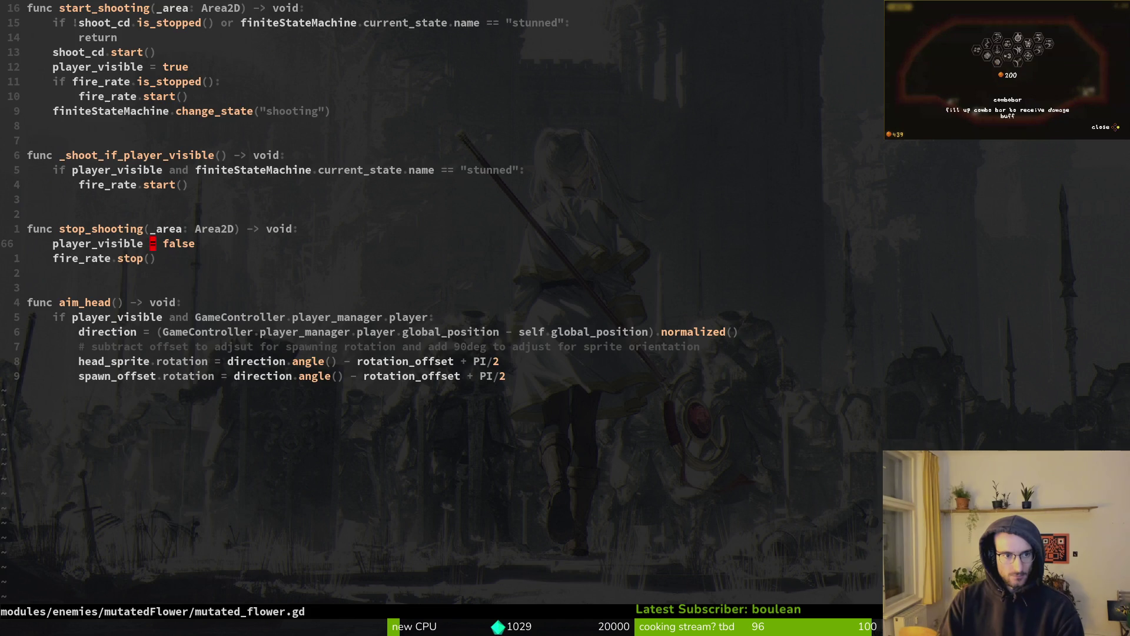
key("ctrl+u")
key("ctrl+u")
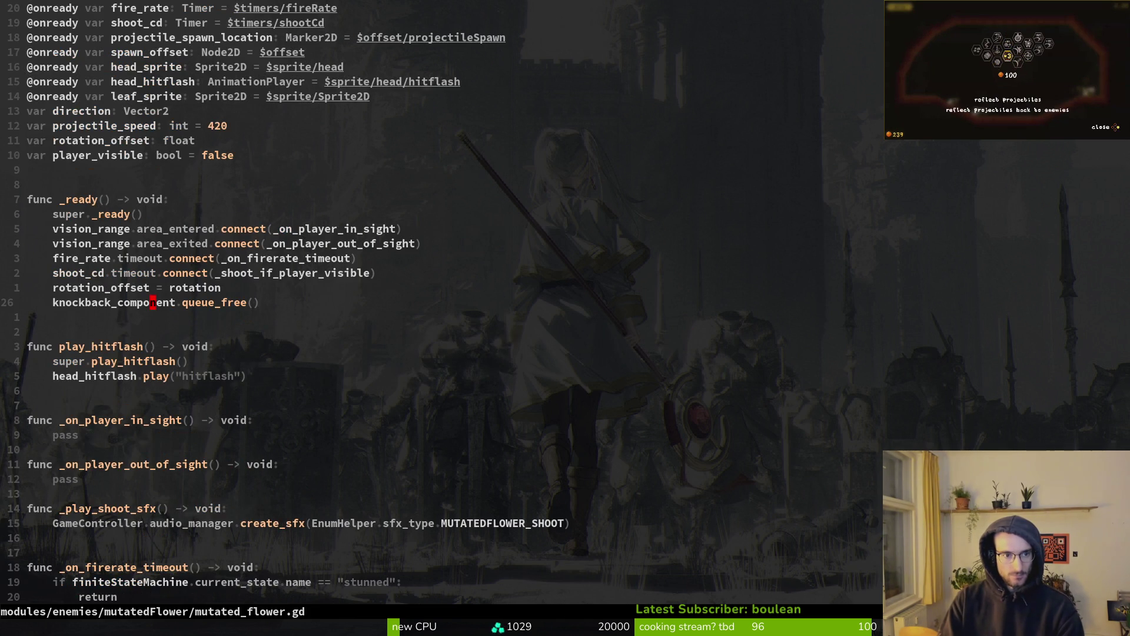
key("k")
key("k")
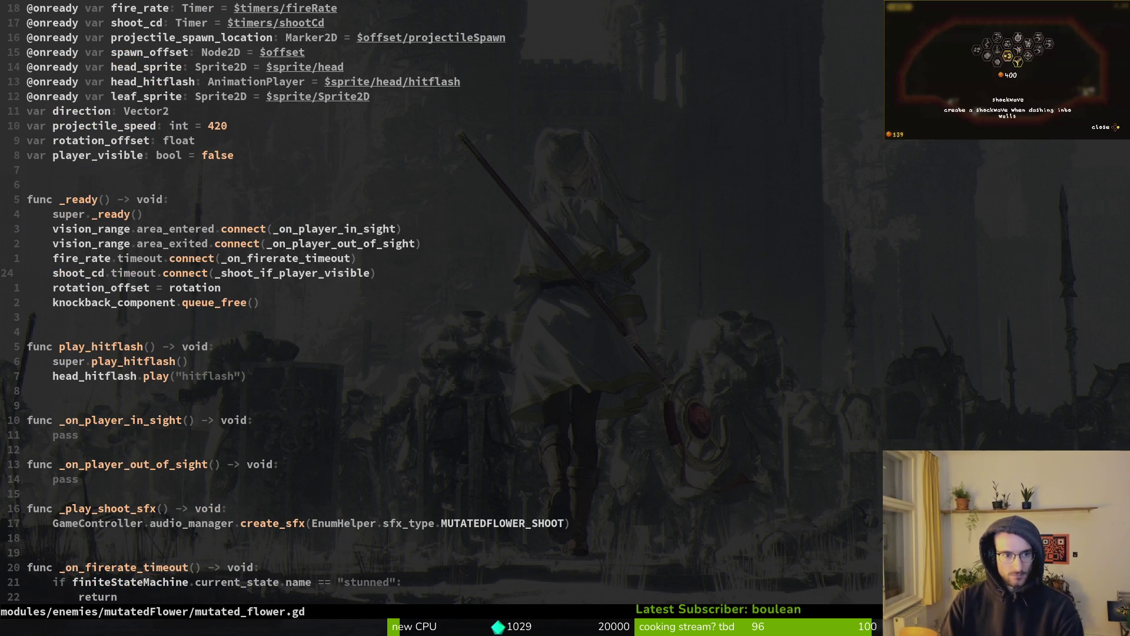
Step: Prefix the shoot_cd.timeout and fire_rate.timeout connections in _ready with #
key("asciicircum")
type("i#")
key("Escape")
type("ki#")
key("Escape")
key("k")
key("j")
key("j")
key("j")
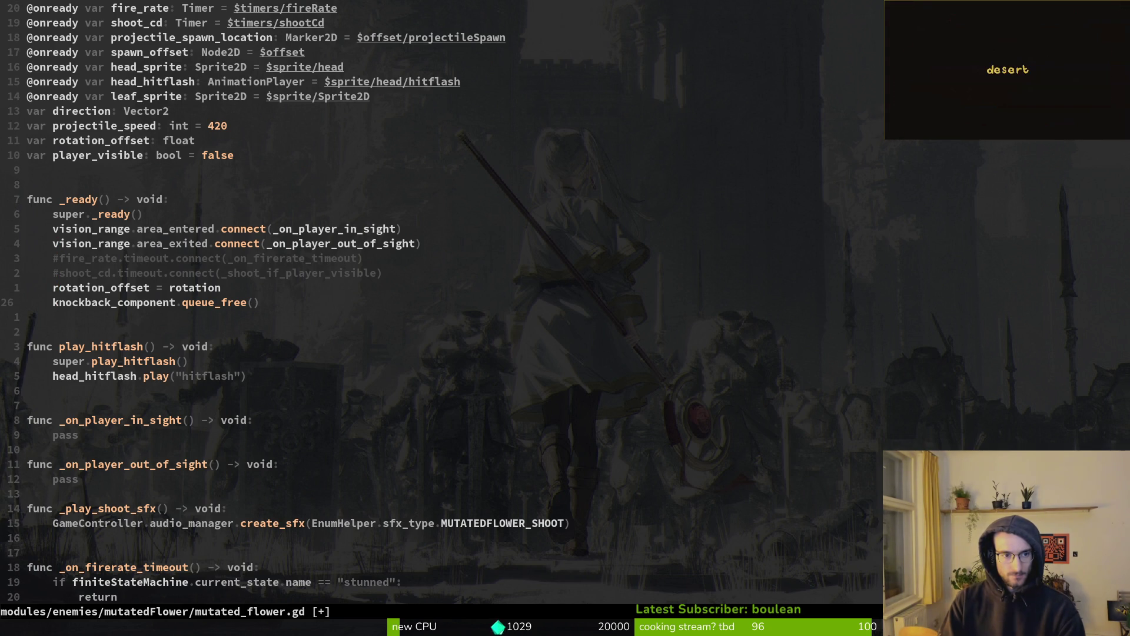
key("j")
key("j")
key("j")
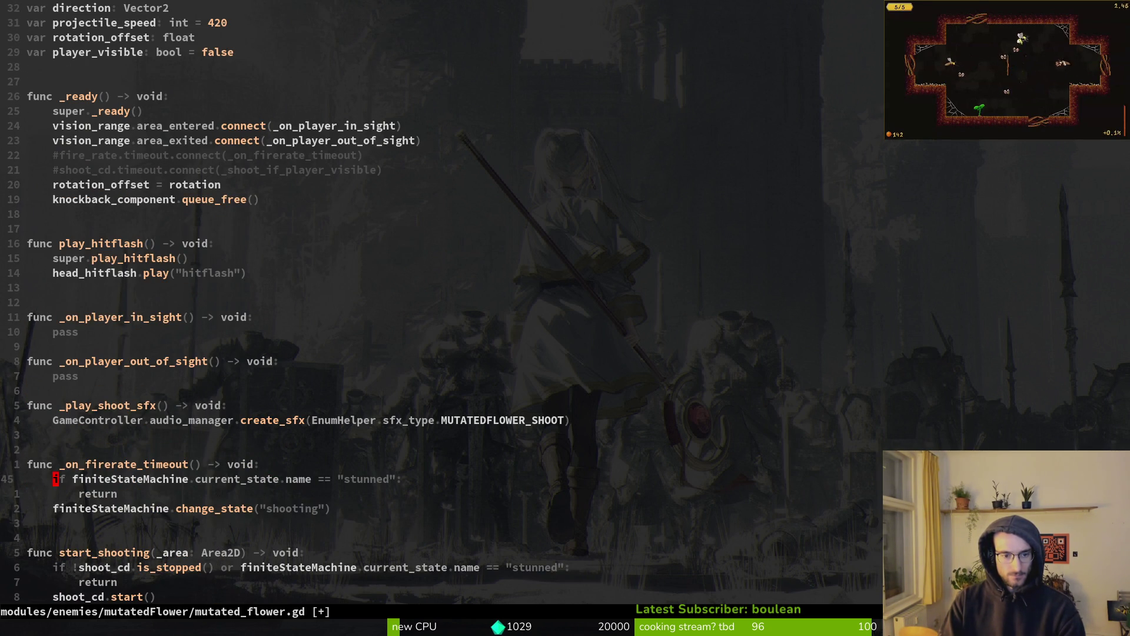
key("ctrl+p")
Step: Open shooting.gd in a split beside mutated_flower.gd and review its transition and exit functions
type("shoot")
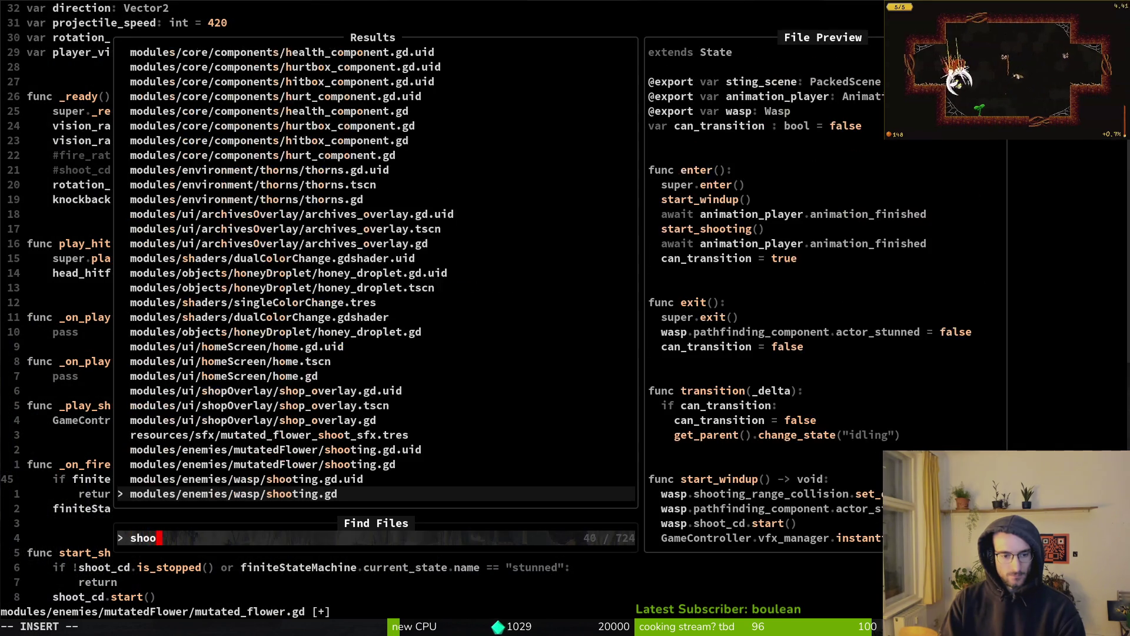
key("ctrl+v")
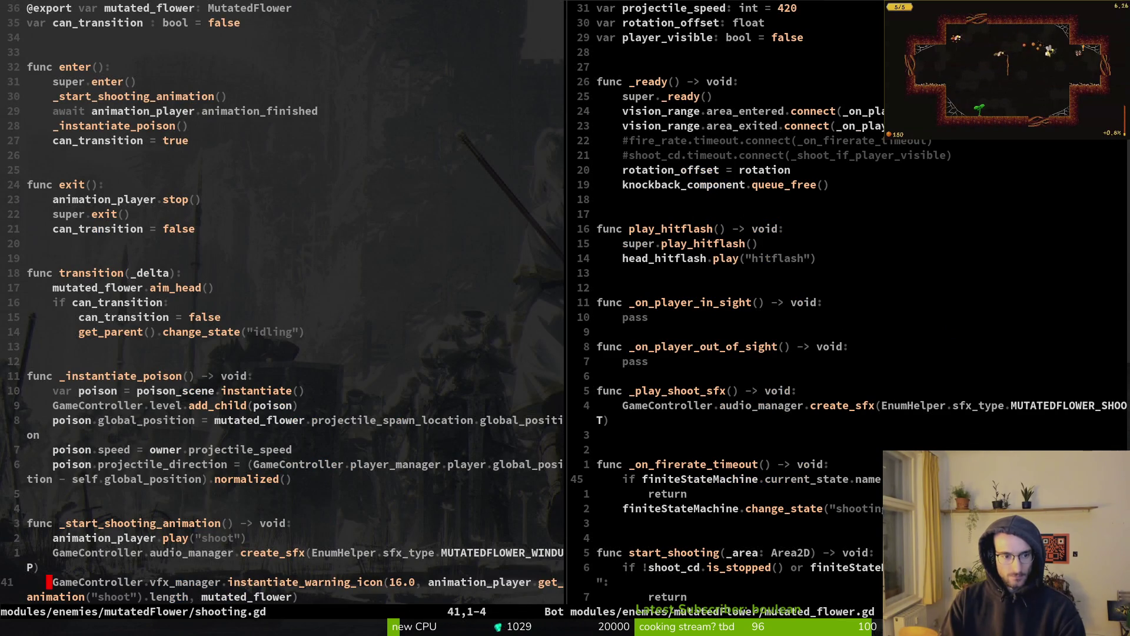
key("k")
key("k")
key("k")
key("k")
key("k")
key("k")
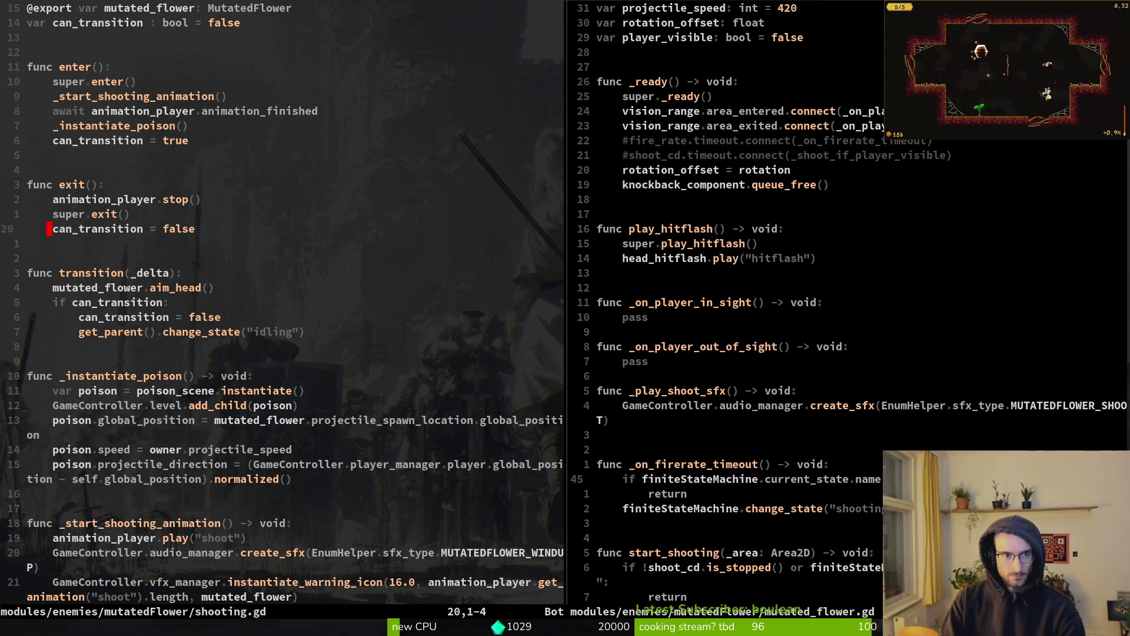
key("ctrl+d")
key("j")
key("j")
key("j")
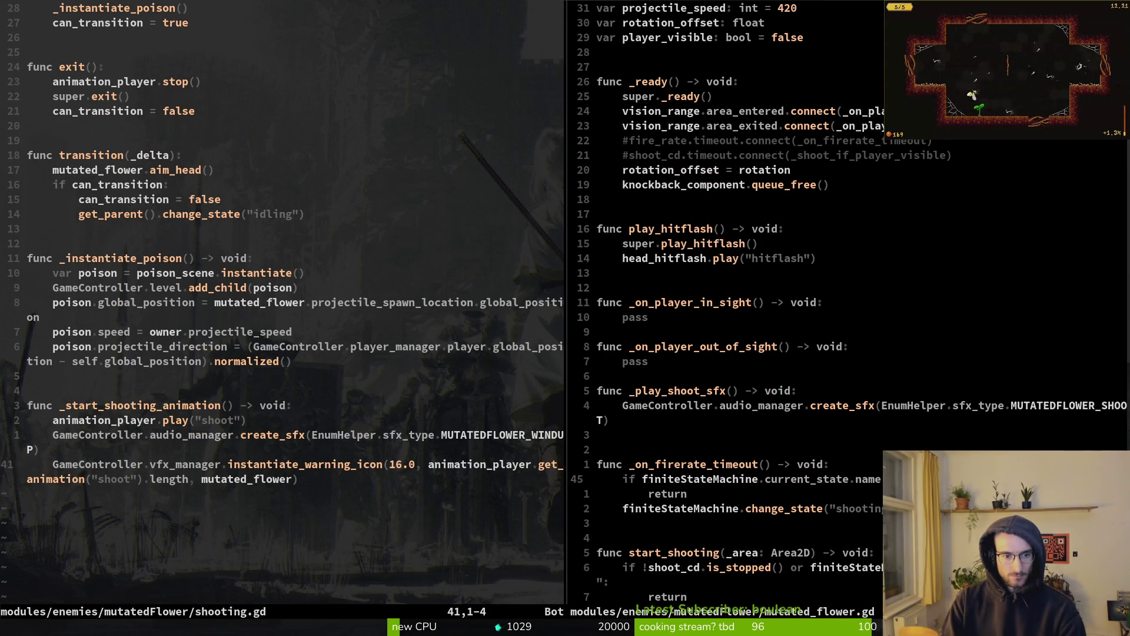
key("k")
key("k")
key("k")
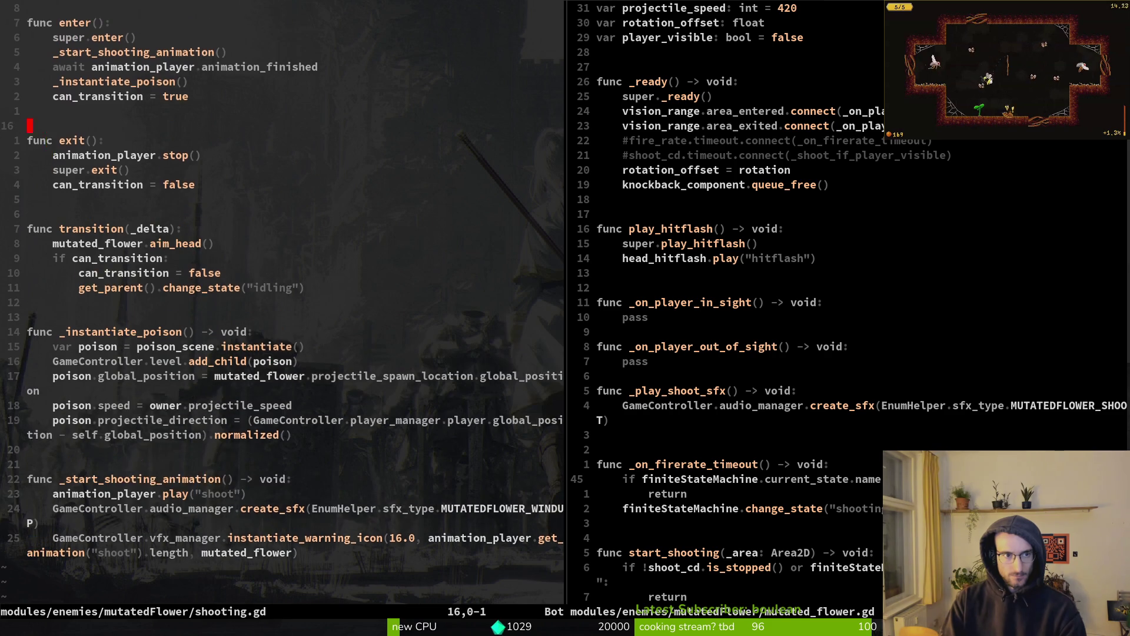
key("e")
key("j")
key("j")
key("j")
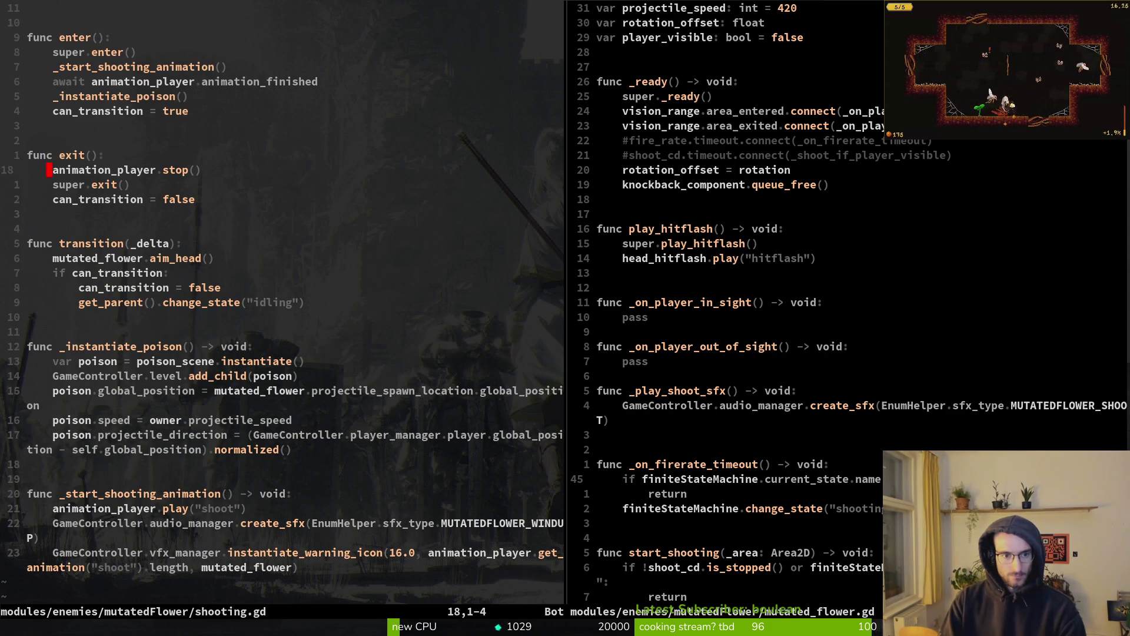
key("j")
key("j")
key("j")
key("j")
key("j")
key("k")
key("k")
key("k")
key("k")
key("k")
key("k")
key("k")
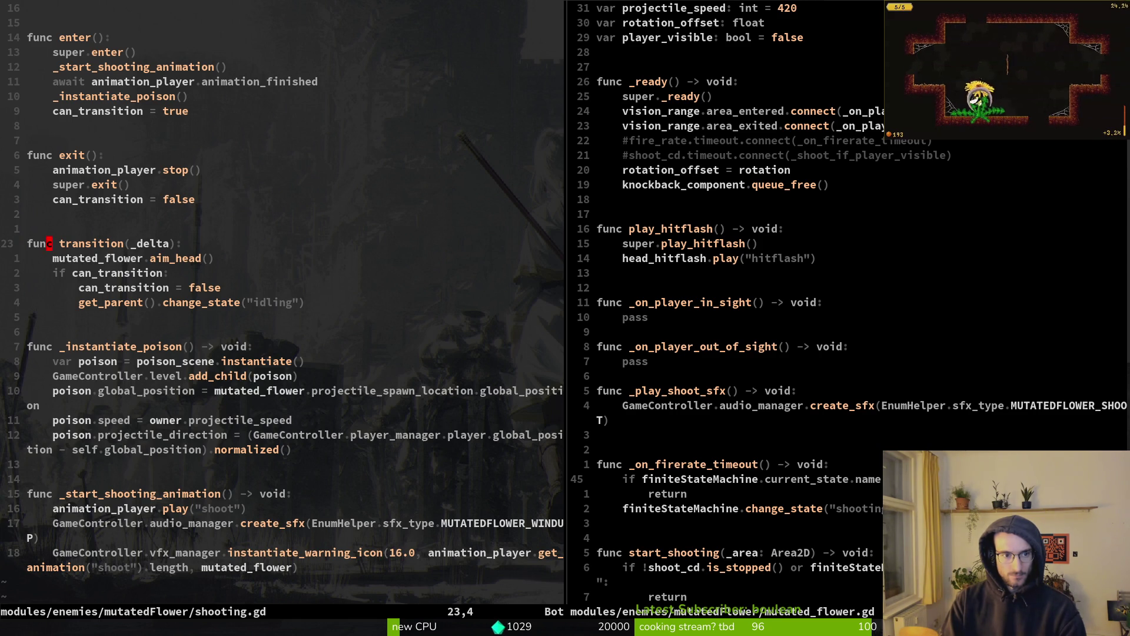
Step: Step back through shooting.gd's undo history, restore the newest version, and glance at the flower script
key("u")
key("u")
key("u")
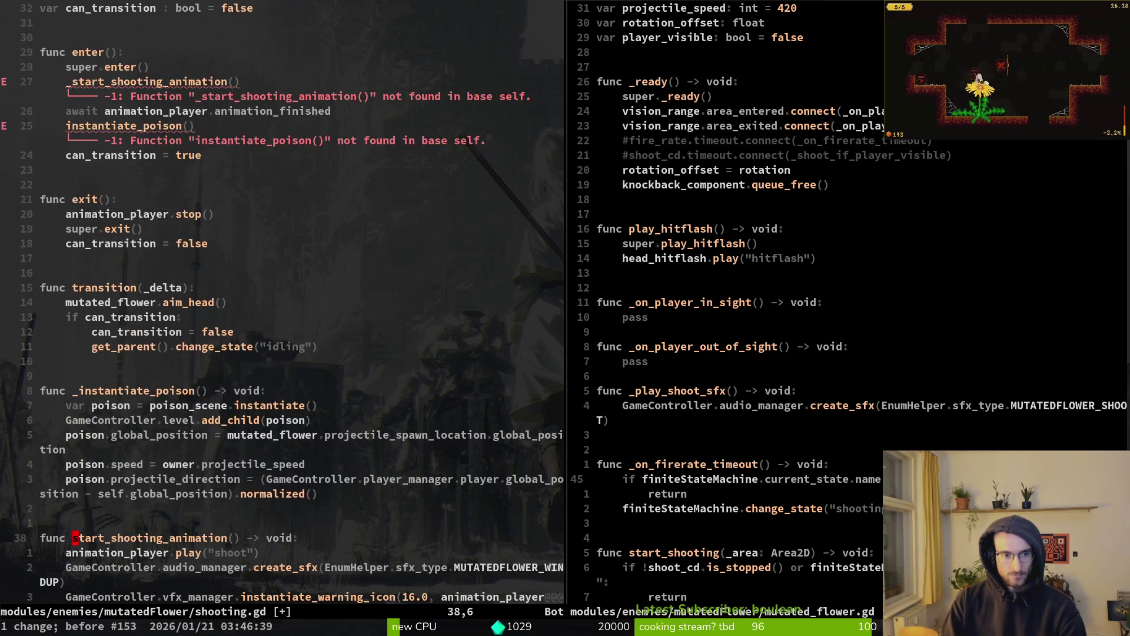
key("u")
key("u")
key("u")
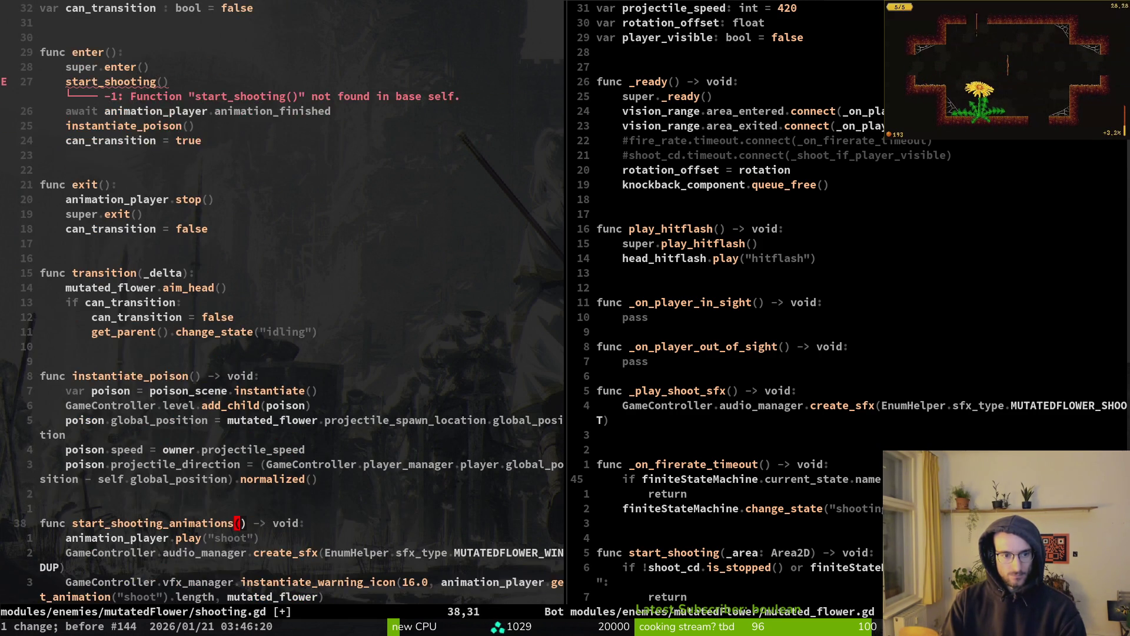
key("u")
key("u")
key("u")
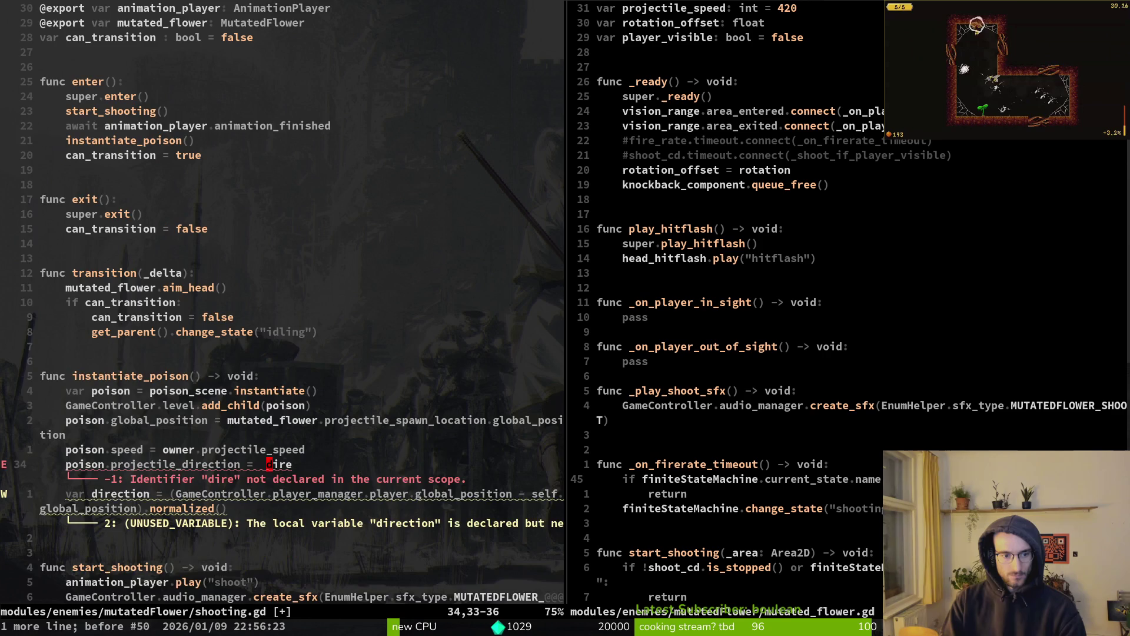
key("ctrl+r")
key("ctrl+r")
key("ctrl+r")
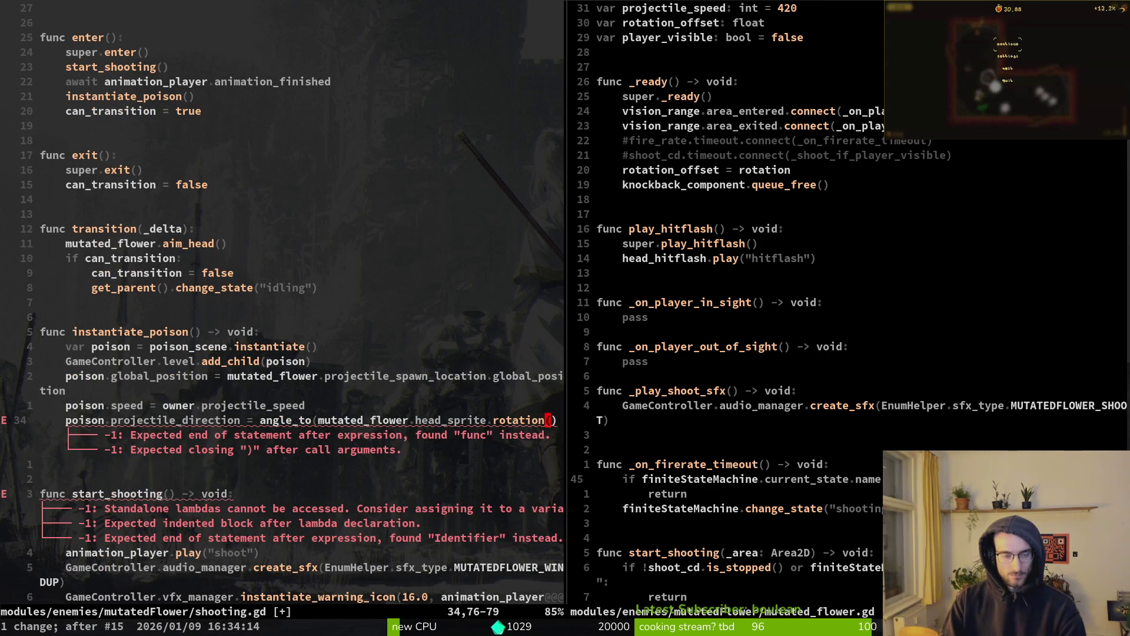
key("ctrl+r")
key("ctrl+r")
key("ctrl+r")
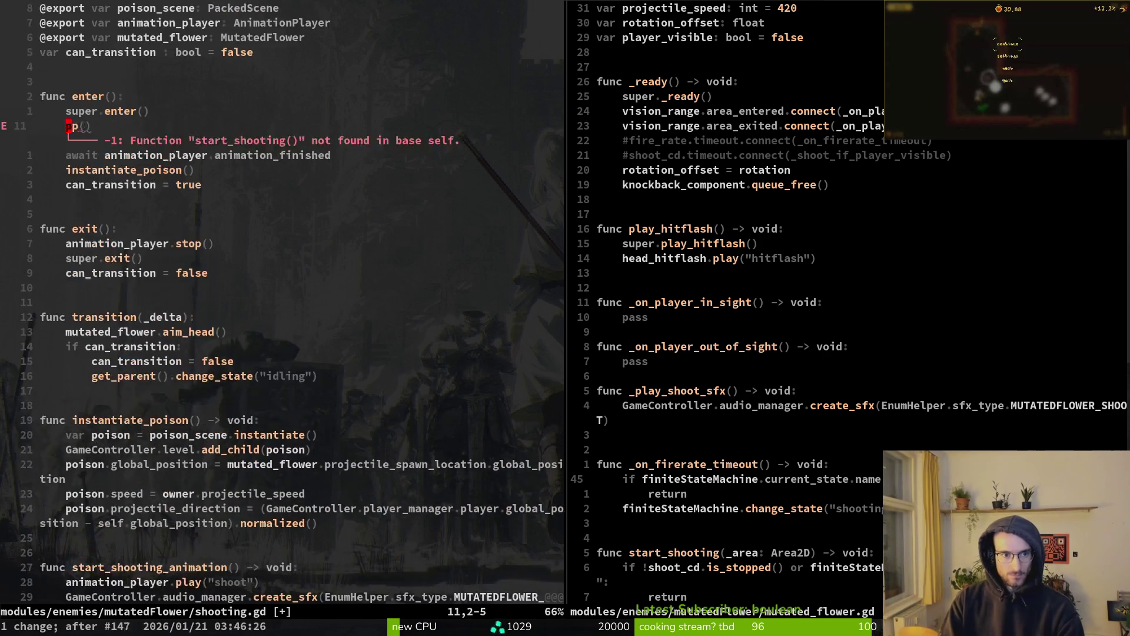
key("ctrl+y")
key("j")
key("j")
key("j")
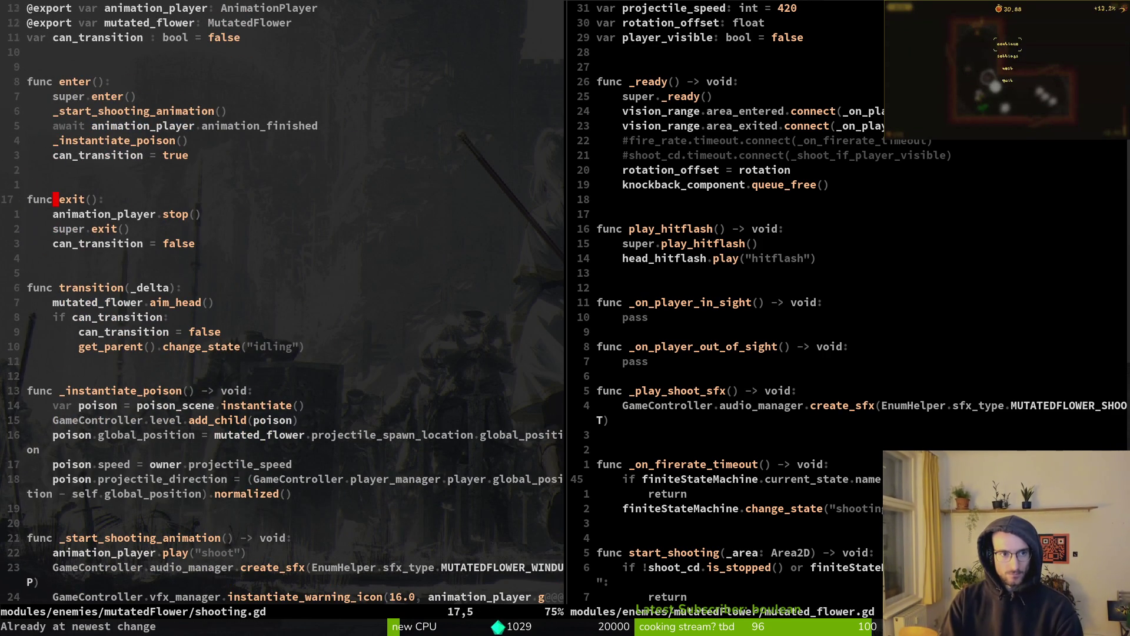
key("ctrl+w")
key("l")
key("ctrl+u")
key("ctrl+u")
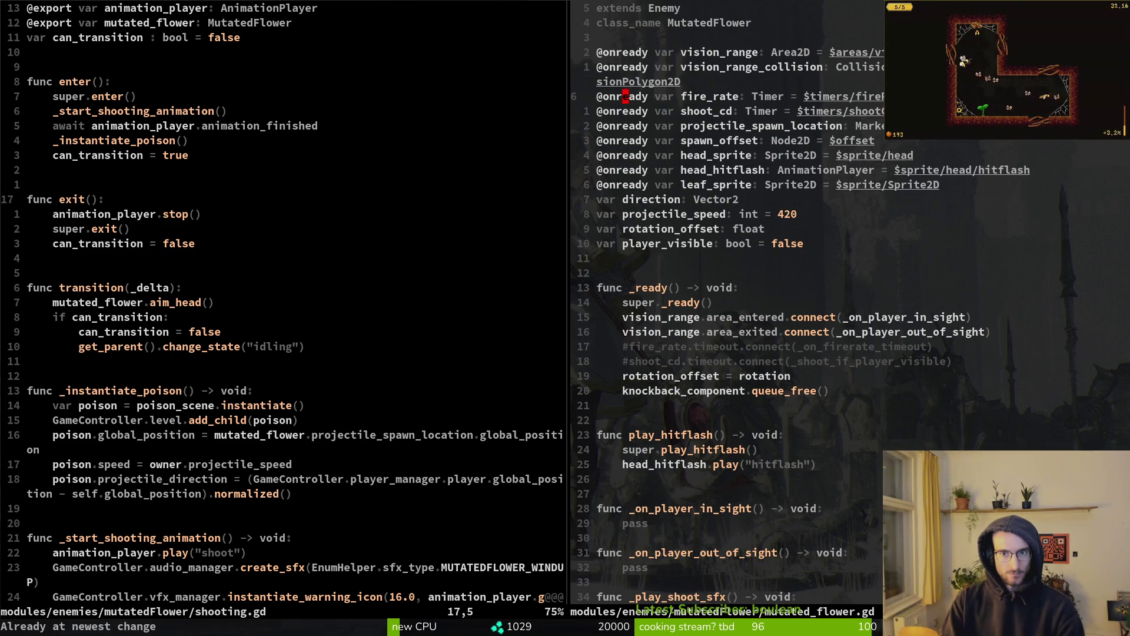
key("ctrl+w")
key("h")
Step: In exit(), add mutated_flower.vision_range_collision.set_deferred("disabled", false)
key("j")
key("j")
key("j")
key("c")
key("c")
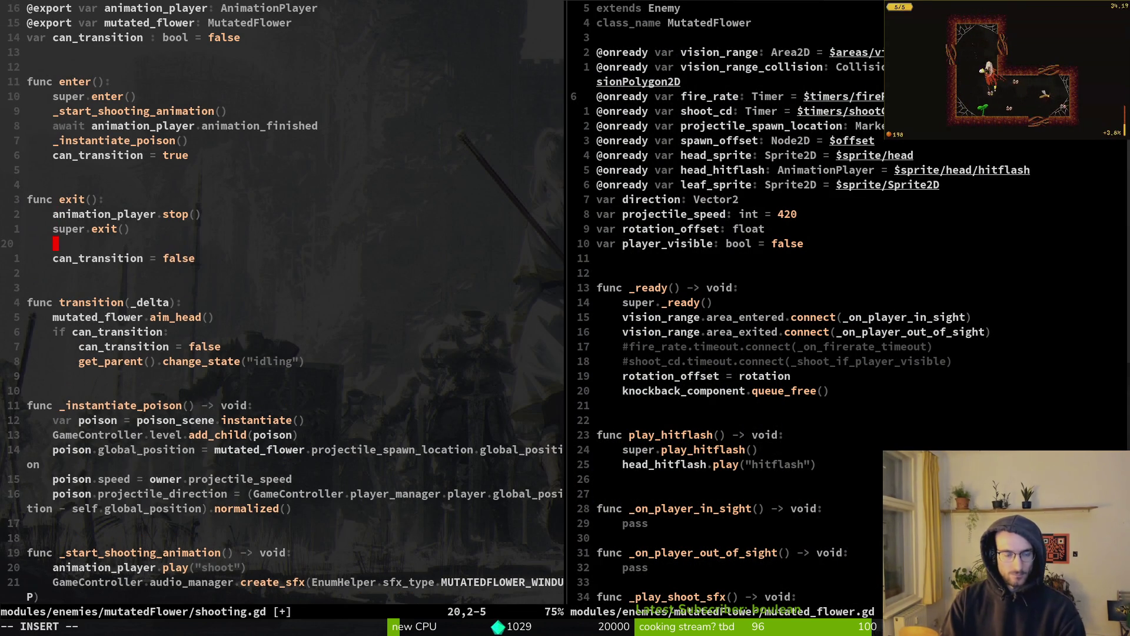
type("visira")
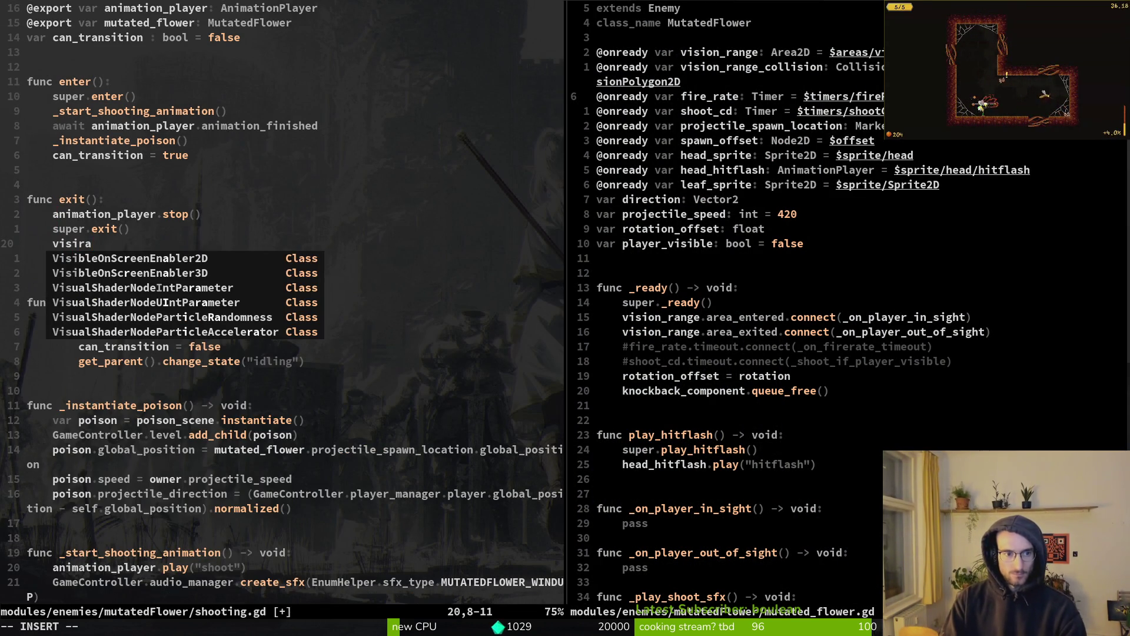
key("BackSpace")
key("BackSpace")
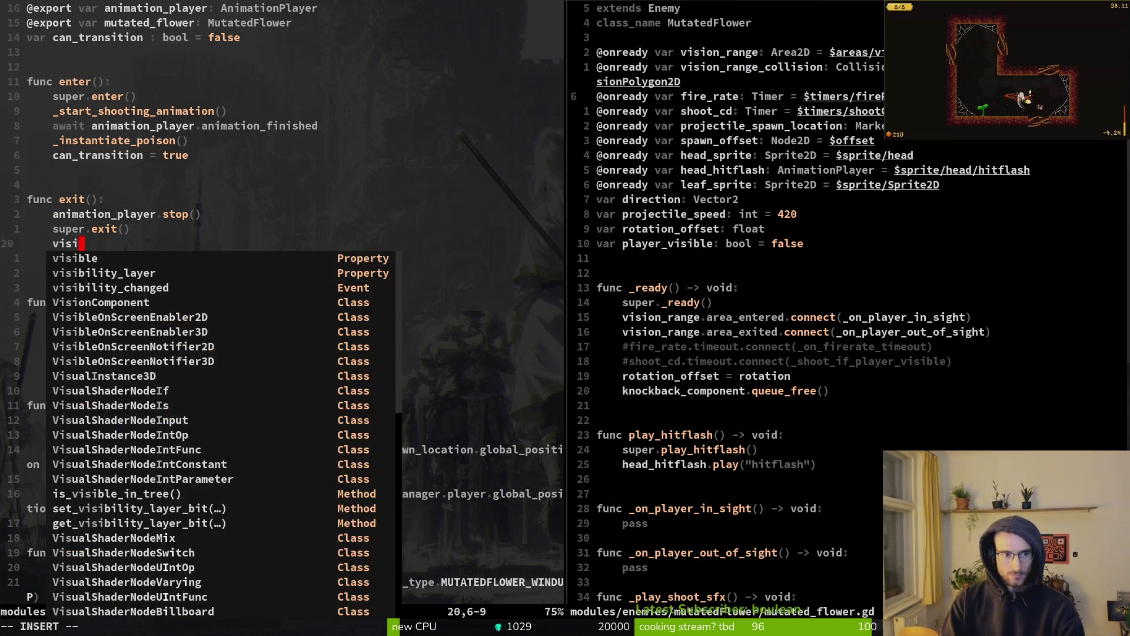
key("BackSpace")
key("BackSpace")
key("BackSpace")
type("mut")
key("Tab")
type(".")
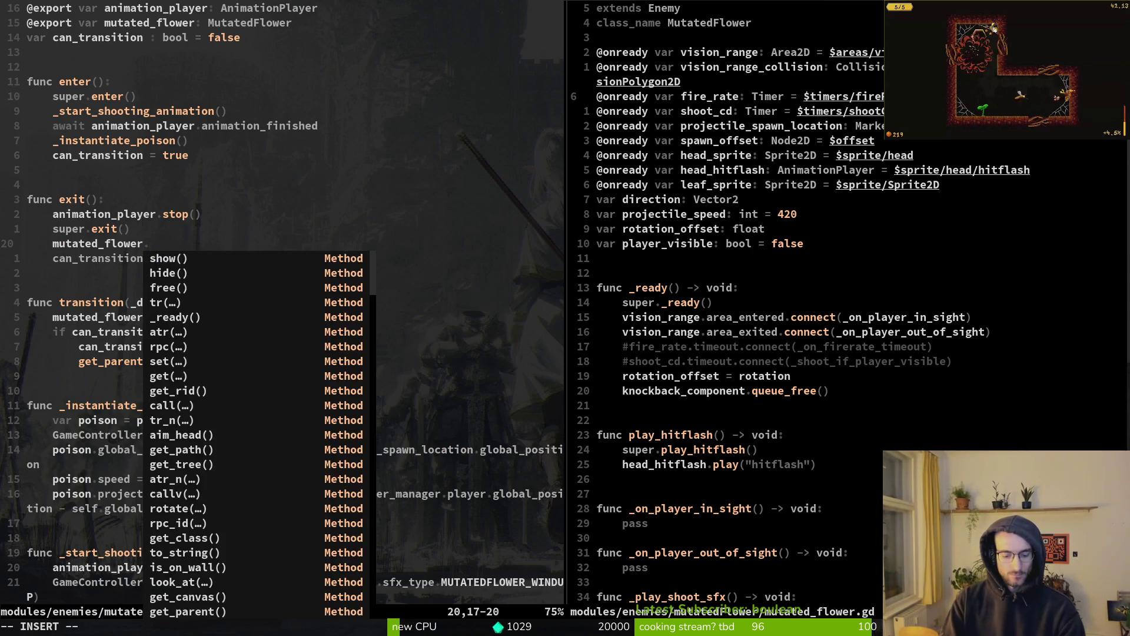
type("vis")
key("Tab")
key("Tab")
key("Tab")
type(".")
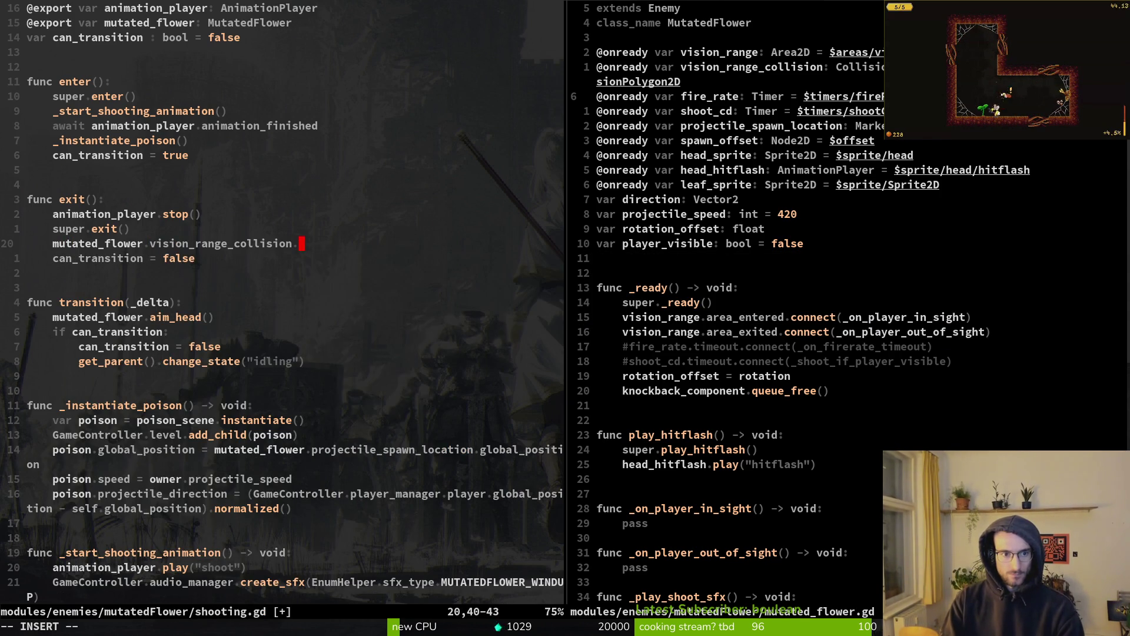
type("set_def")
key("Tab")
type("(\"disabl")
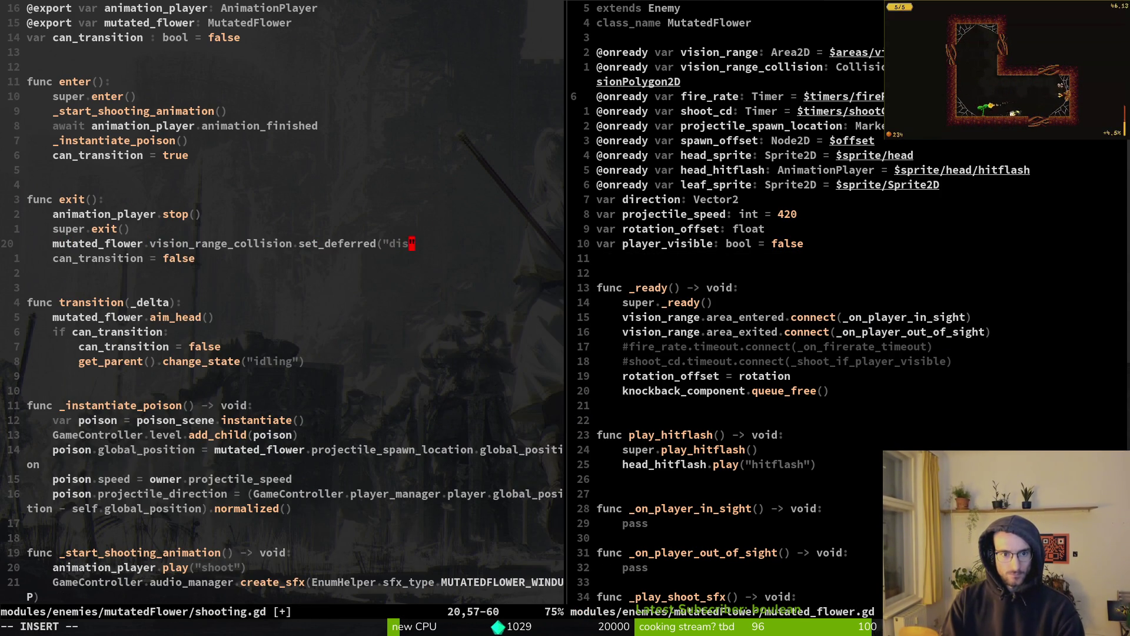
type("ed\", tfa")
key("BackSpace")
key("BackSpace")
key("BackSpace")
type("false")
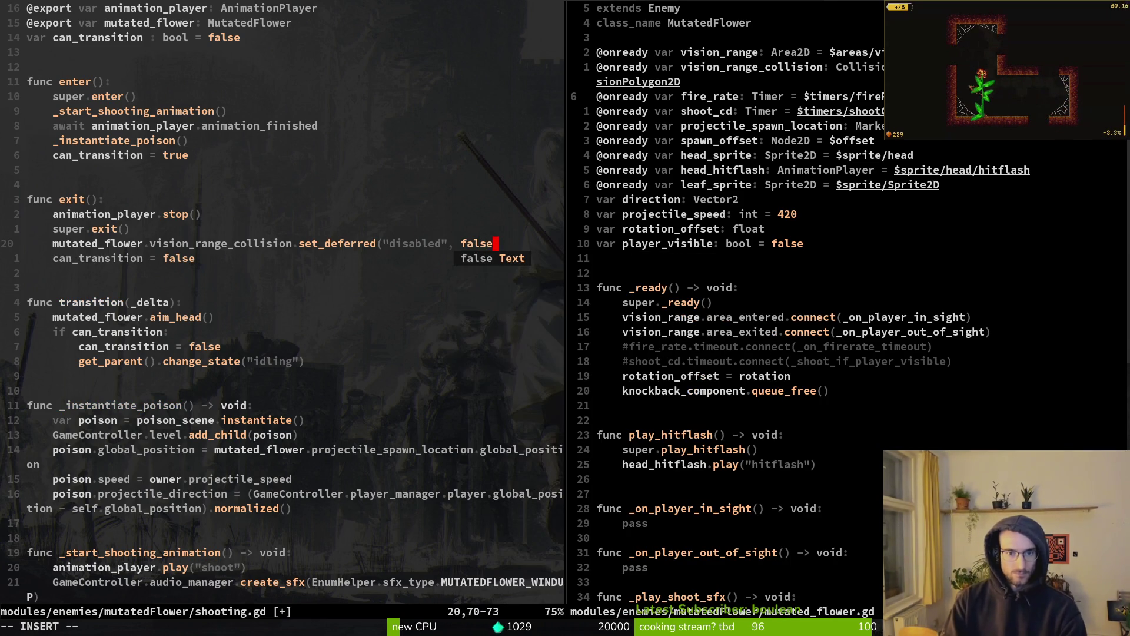
key("BackSpace")
type(")")
key("Escape")
Step: Copy that line into enter() above _start_shooting_animation, changing false to true
key("0")
key("k")
key("k")
key("k")
key("k")
key("k")
key("P")
key("d")
key("d")
key("k")
key("P")
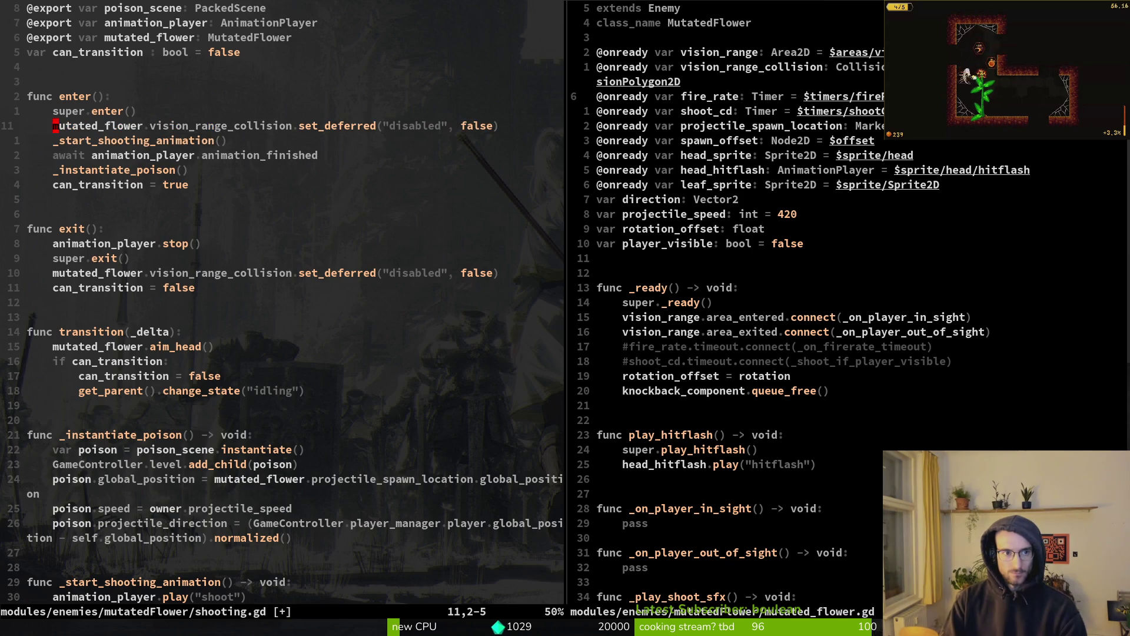
key("dollar")
type("b")
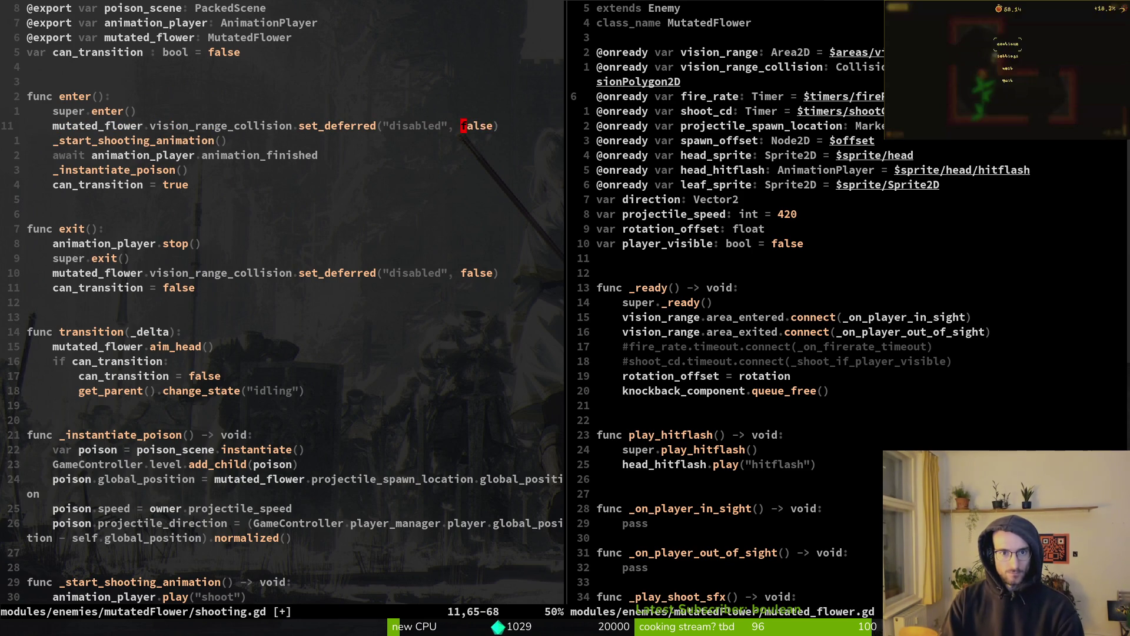
type("ciwtrue")
key("Escape")
Step: Save shooting.gd and return to the last edited line
type(":w")
key("Return")
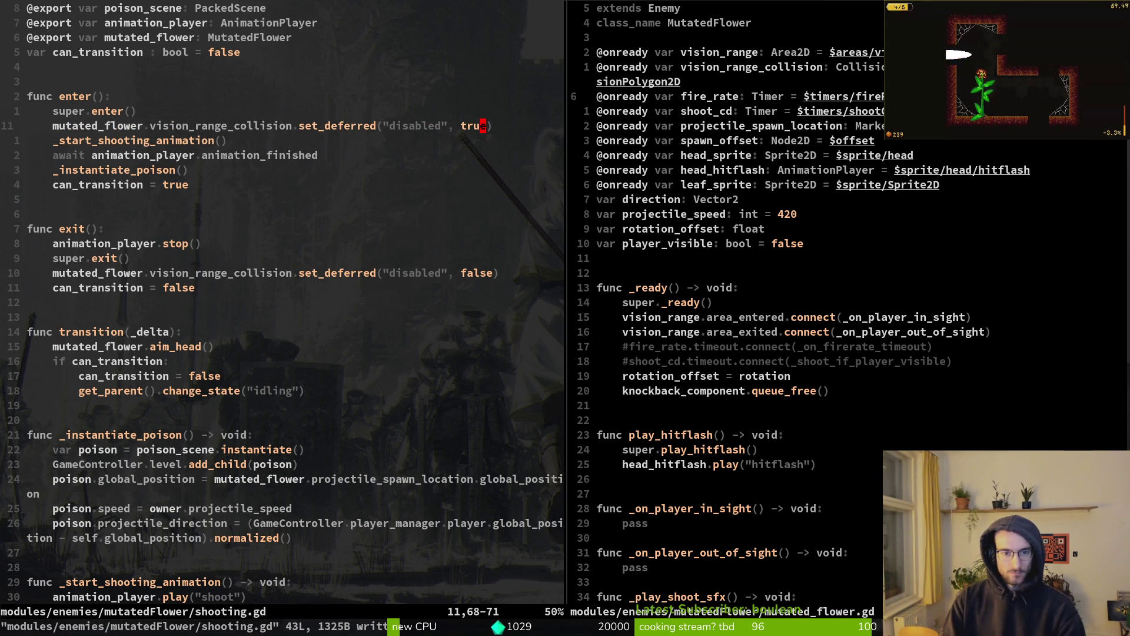
key("ctrl+d")
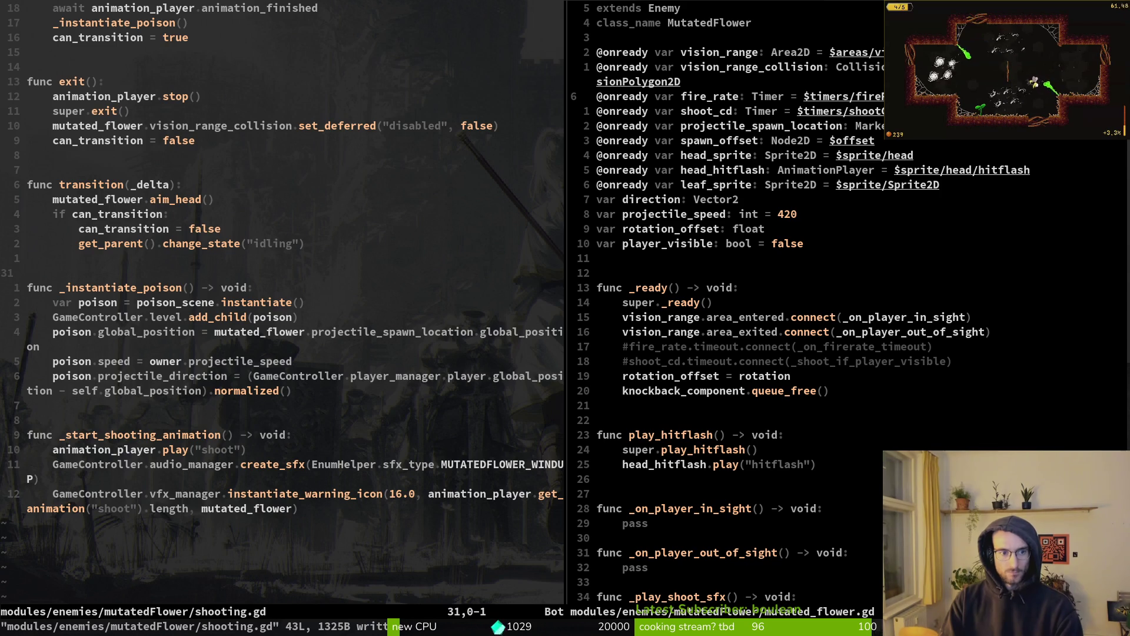
key("g")
key(";")
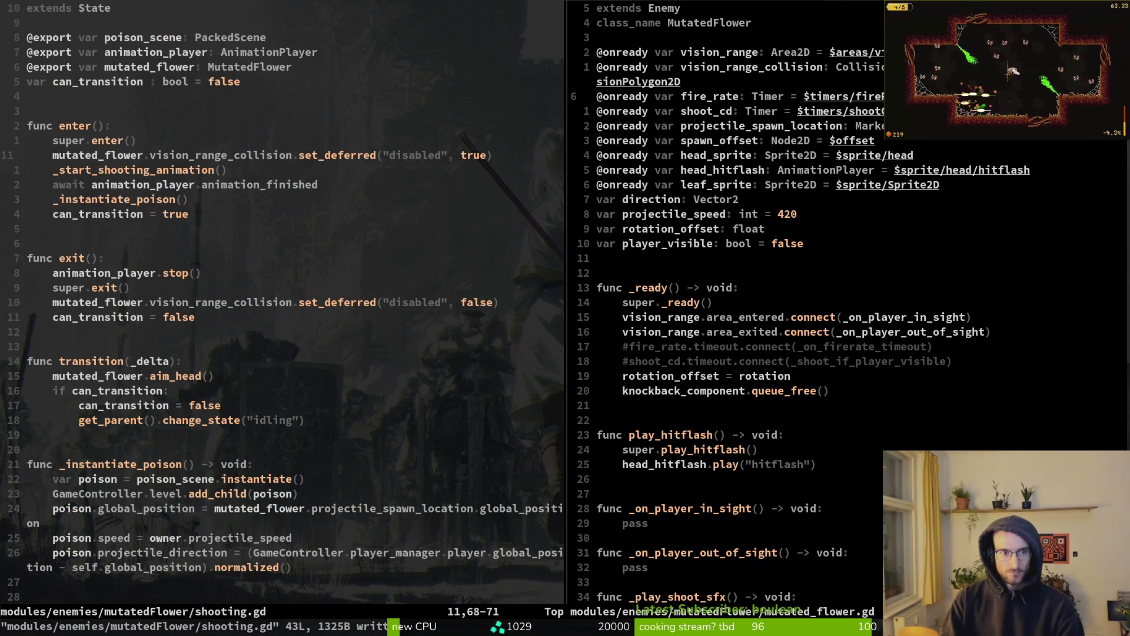
key("ctrl+w")
Step: Comment out the area_exited signal connection in mutated_flower.gd and save
key("l")
key("k")
key("j")
key("j")
key("j")
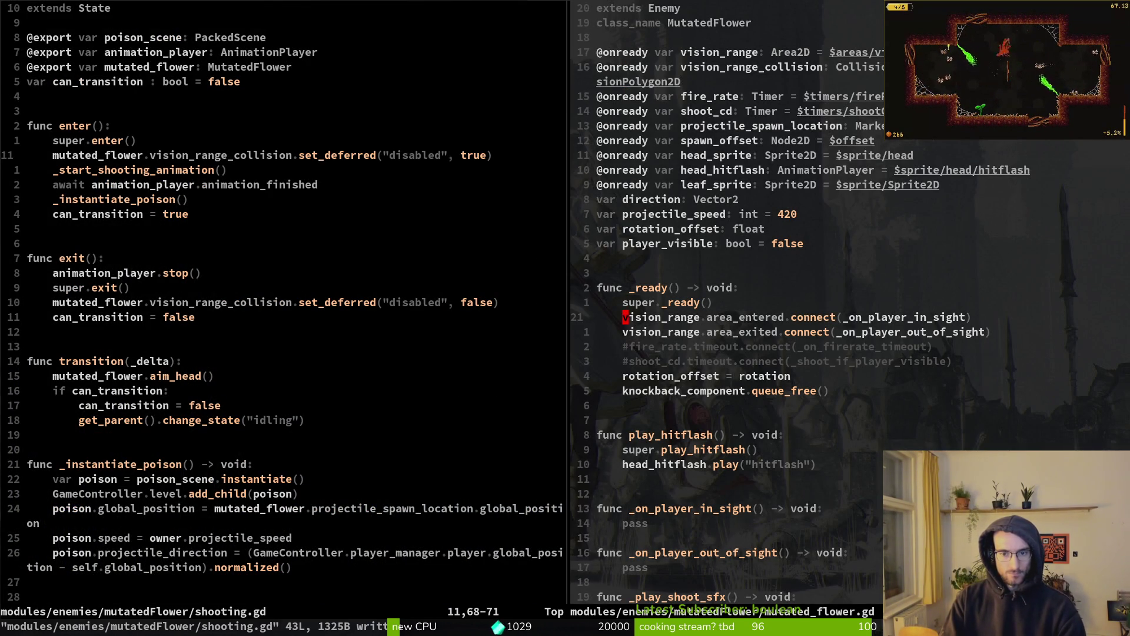
type("I#")
key("Escape")
type(":w")
key("Return")
type(":w")
key("Return")
key("g")
key(";")
key("g")
key(";")
key("g")
key(";")
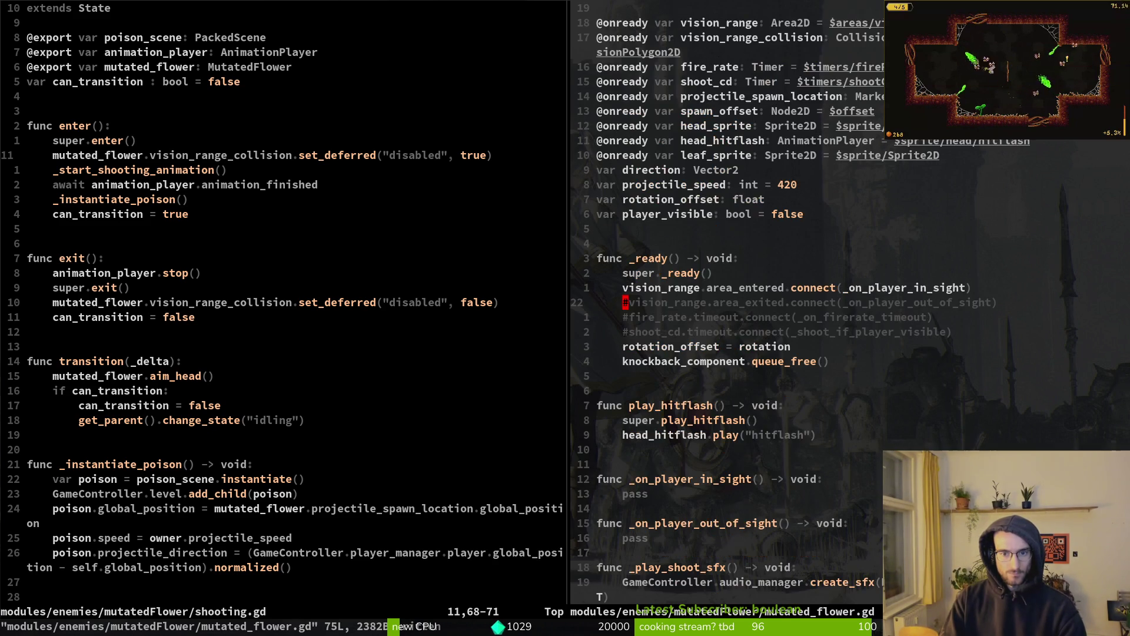
key("g")
key(";")
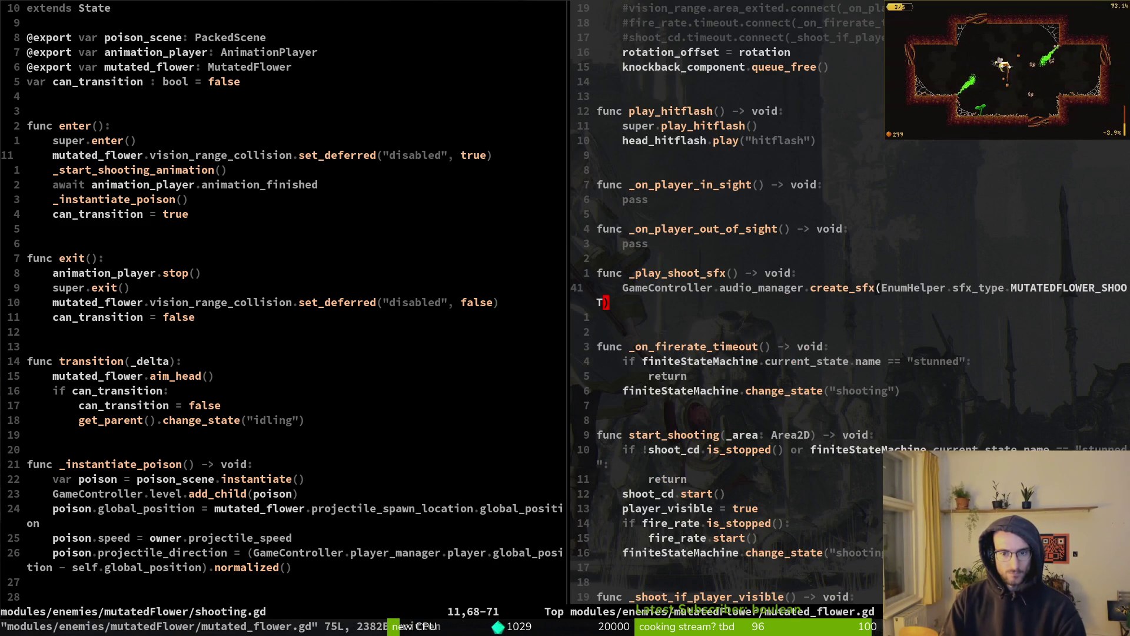
key("g")
key(";")
key("g")
key(";")
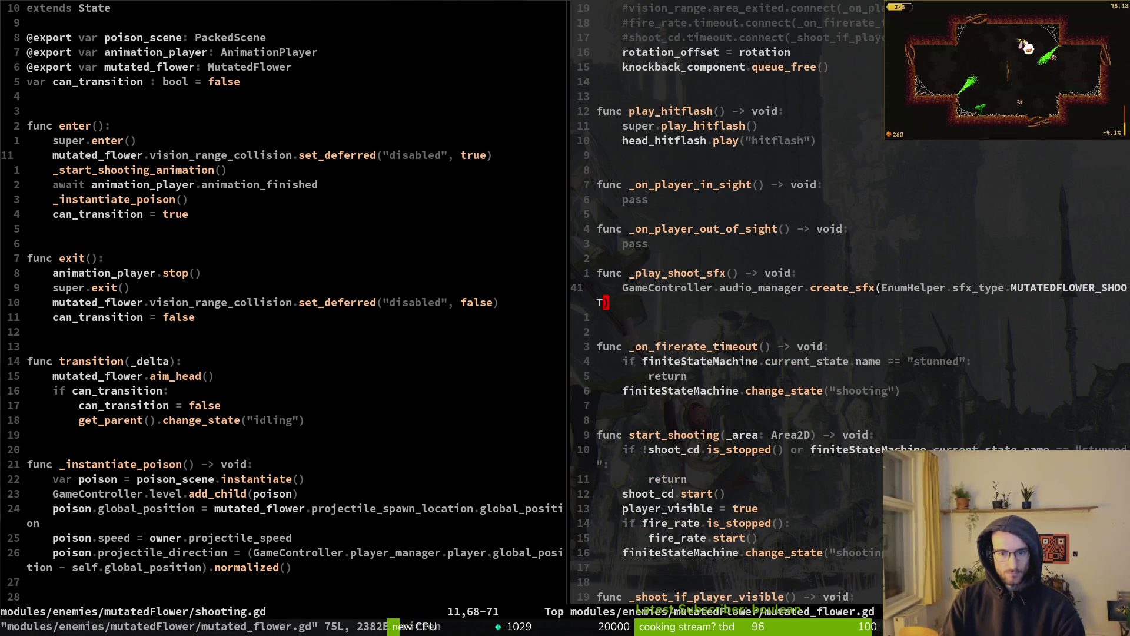
Step: Copy the seven lines of shooting logic from the start_shooting body
key("j")
key("j")
key("j")
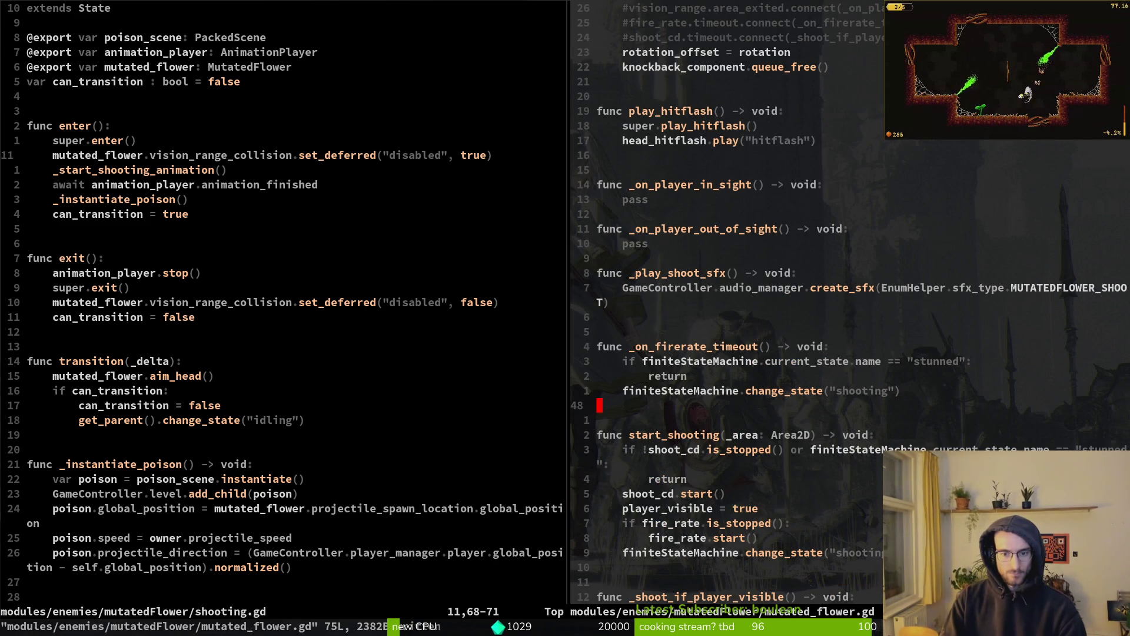
key("braceleft")
key("braceleft")
key("braceleft")
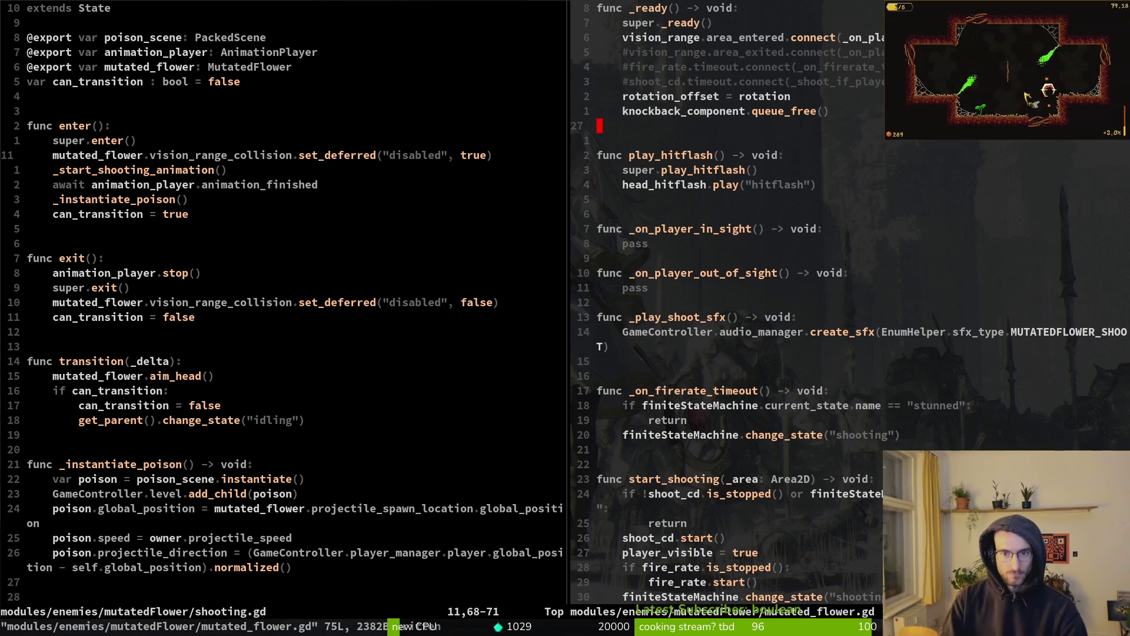
key("j")
key("dollar")
key("j")
key("j")
key("j")
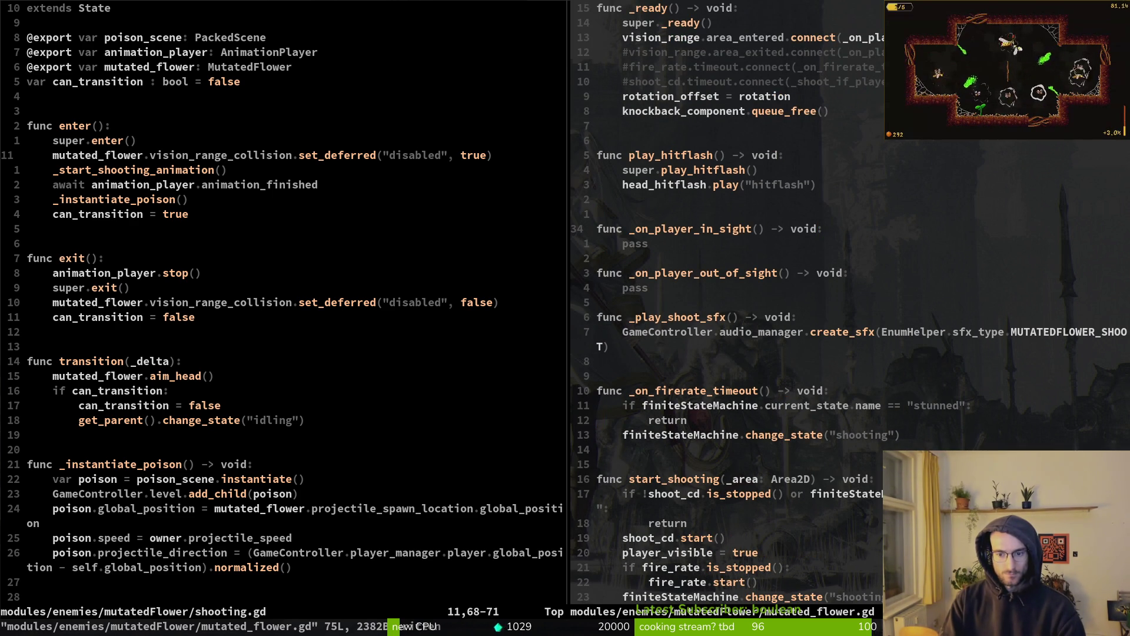
key("j")
key("braceright")
key("braceright")
key("braceright")
key("braceright")
key("j")
key("j")
key("j")
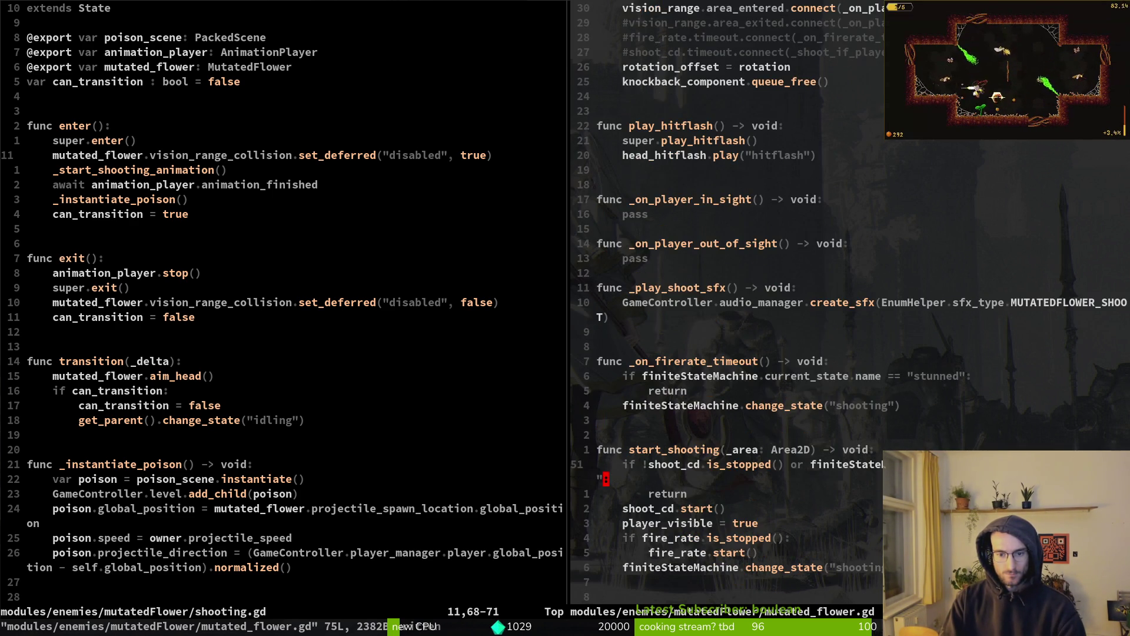
key("V")
key("j")
key("j")
key("j")
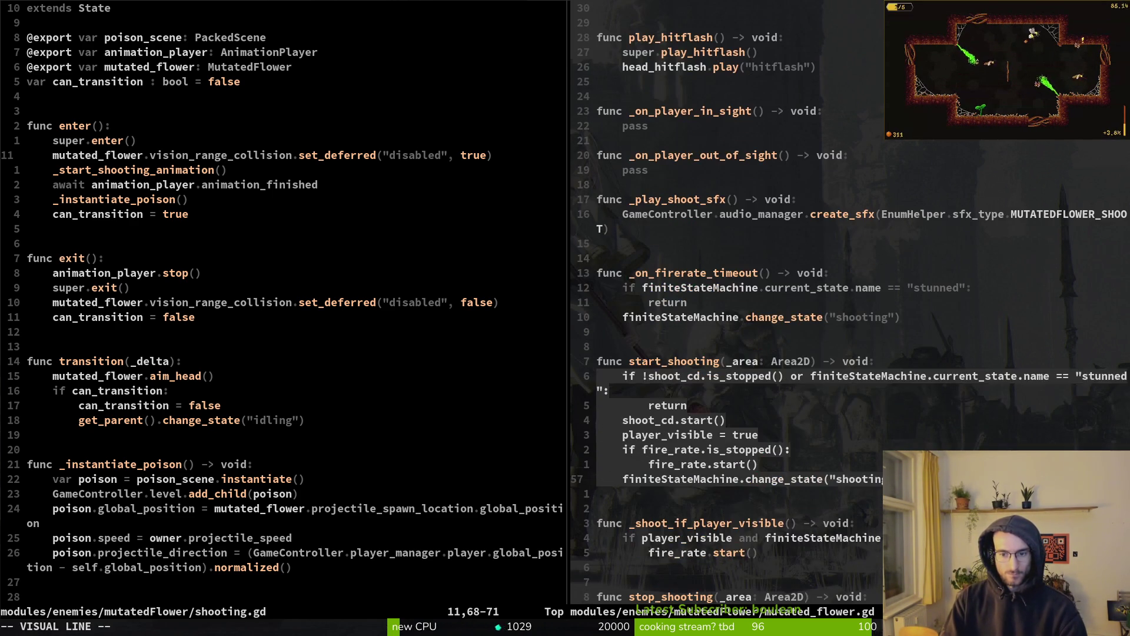
key("y")
Step: Paste the logic into _on_player_in_sight, delete shoot_cd.start() and the negation, and save
key("braceleft")
key("braceleft")
key("braceleft")
key("j")
key("p")
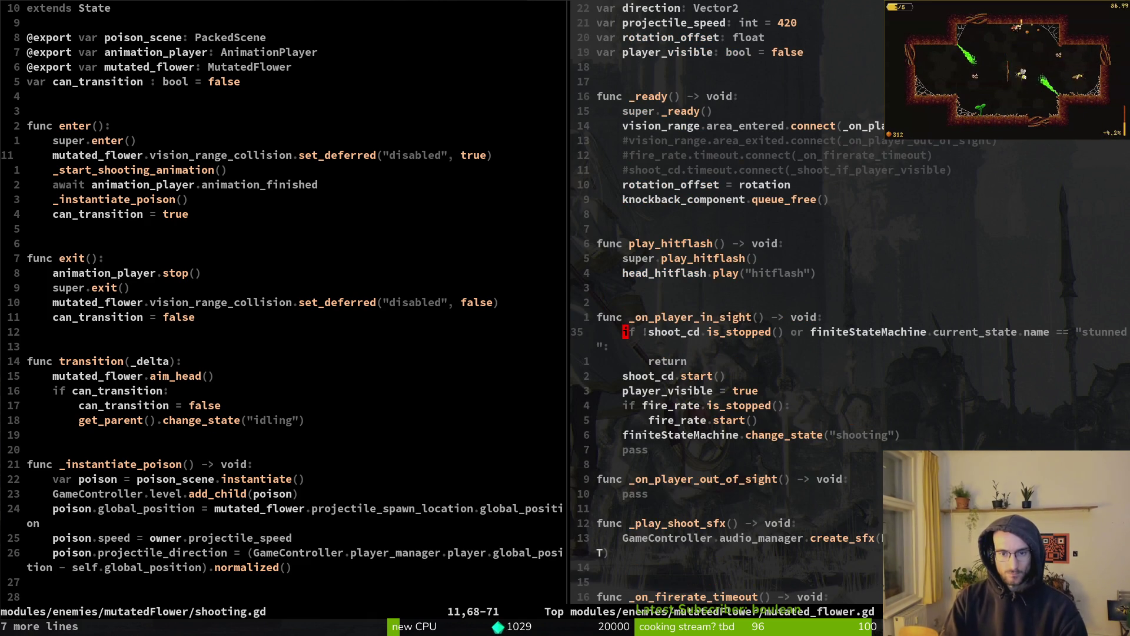
key("j")
key("j")
key("j")
key("j")
key("j")
key("k")
key("shift+v")
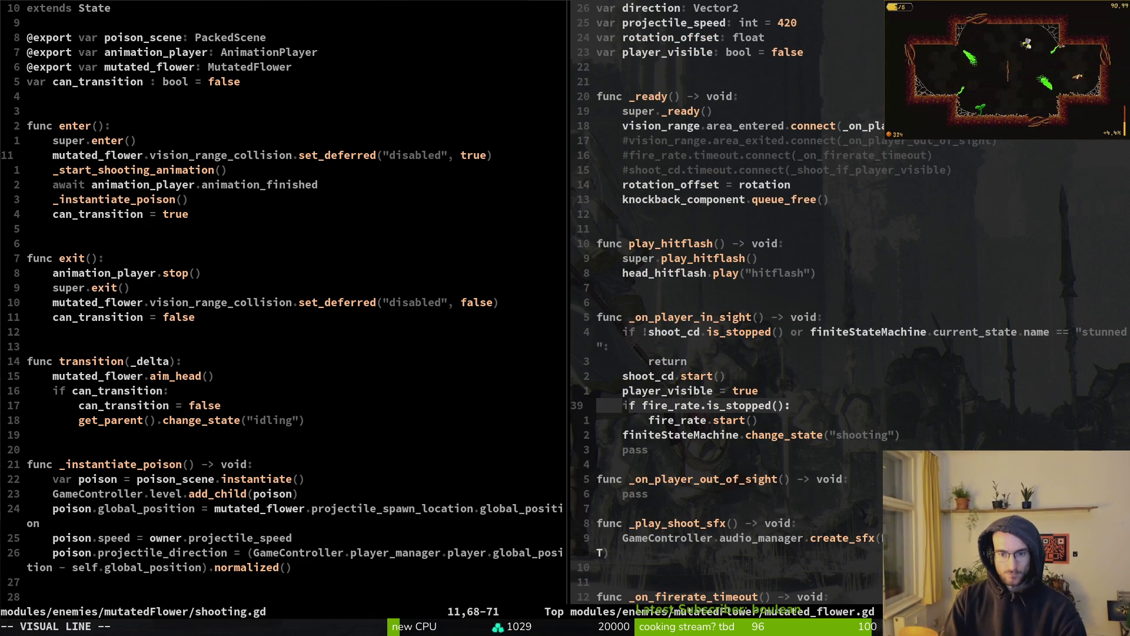
key("Escape")
key("k")
key("k")
key("d")
key("d")
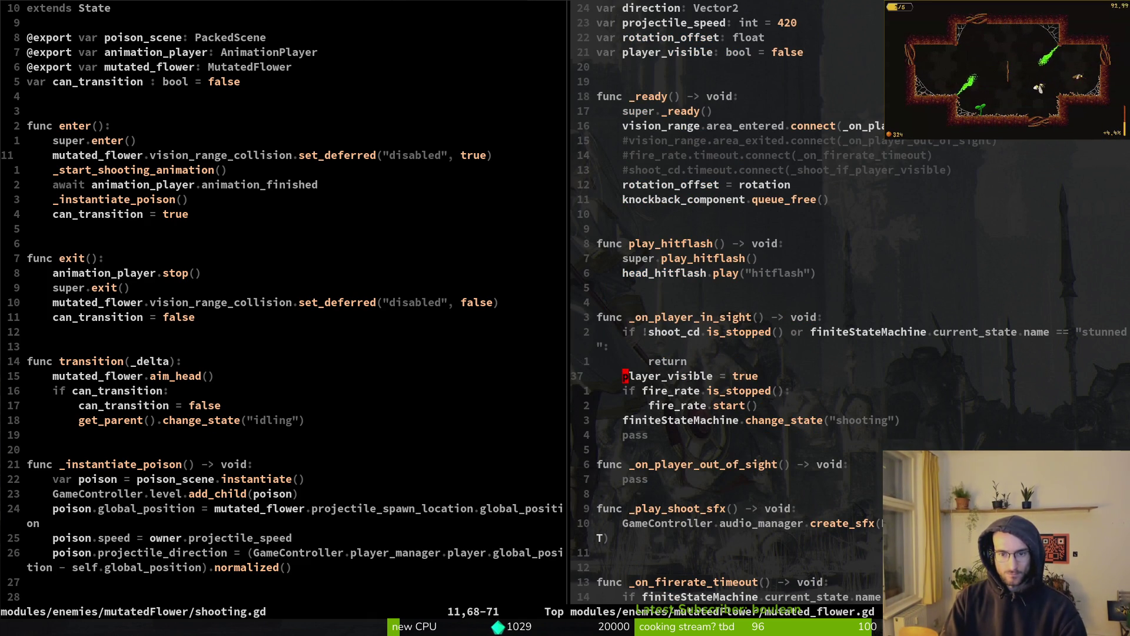
type("kkwx:w")
key("Return")
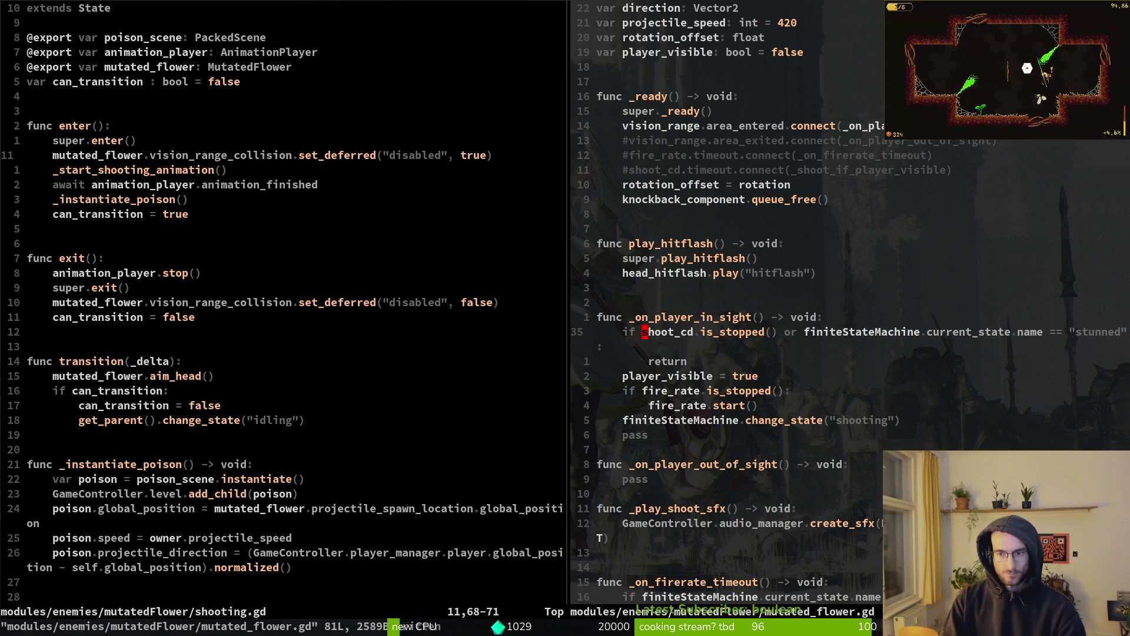
Step: Delete the leftover shoot_cd condition and save
key("x")
key("x")
key("x")
key("x")
key("x")
key("x")
key("v")
key("w")
key("w")
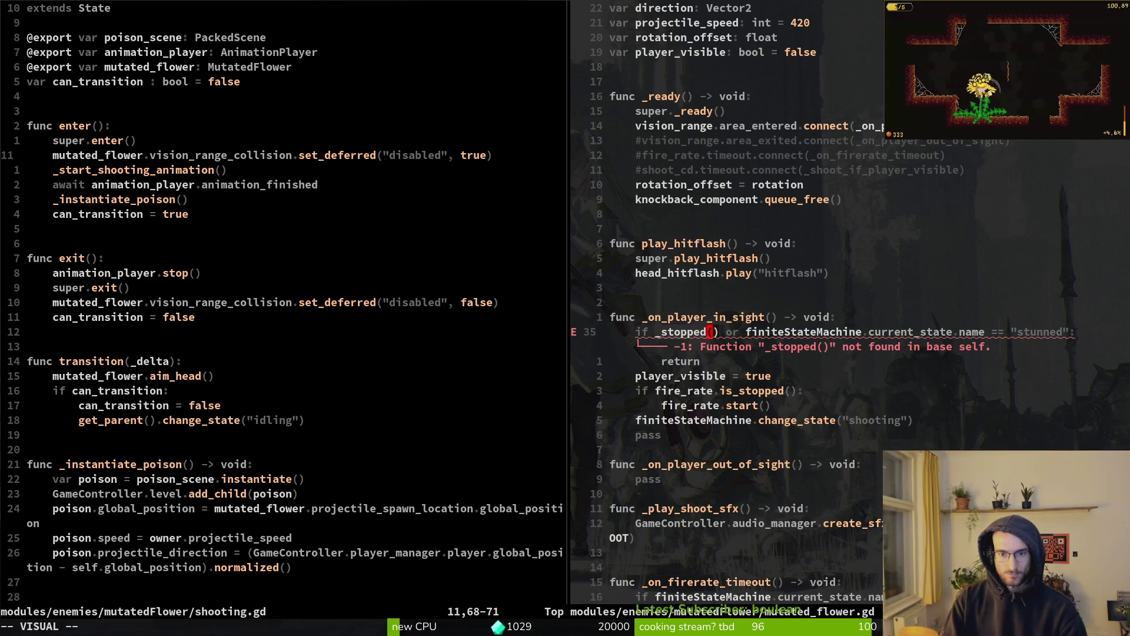
type("whd")
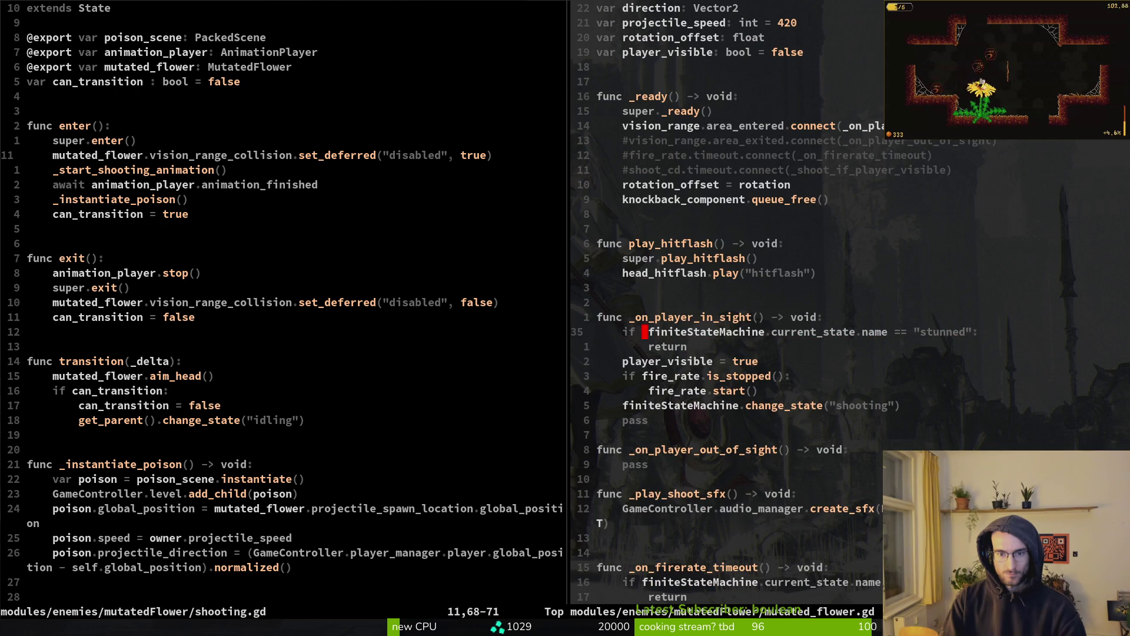
type(":w")
key("Return")
key("j")
Step: Clear the leftover pass line and save mutated_flower.gd
key("j")
key("j")
key("j")
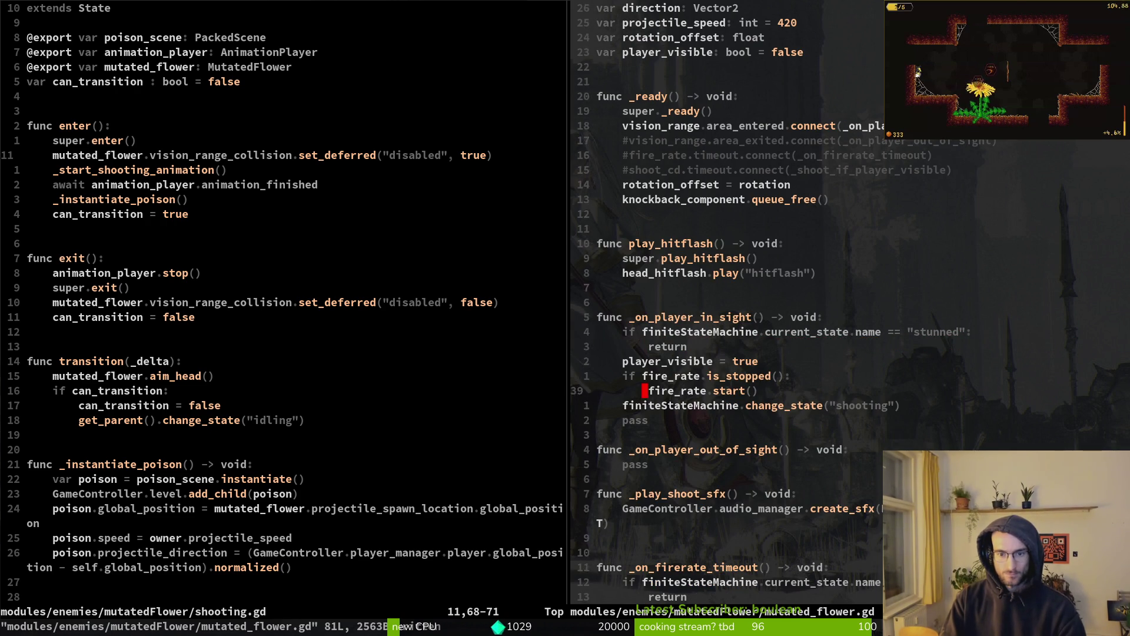
key("c")
key("c")
key("Escape")
type(":w")
key("Return")
key("k")
key("k")
key("k")
key("j")
key("j")
key("j")
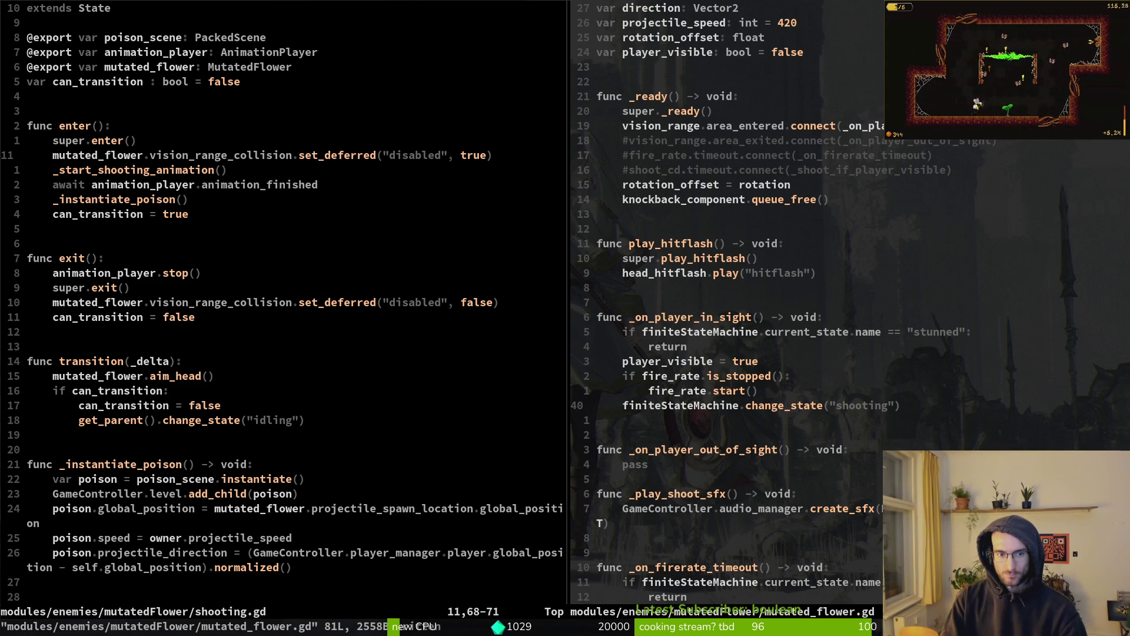
key("ctrl+w")
key("h")
key("ctrl+w")
key("l")
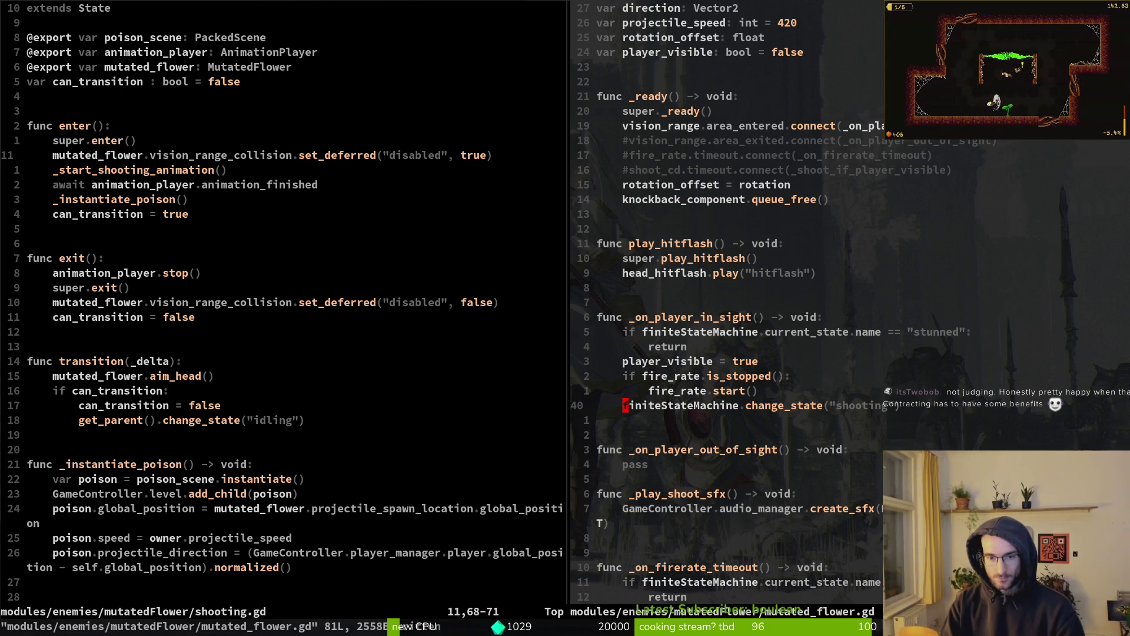
Step: Switch to the Godot editor and run the pollinateOrDie project with F5
key("alt+Tab")
key("F5")
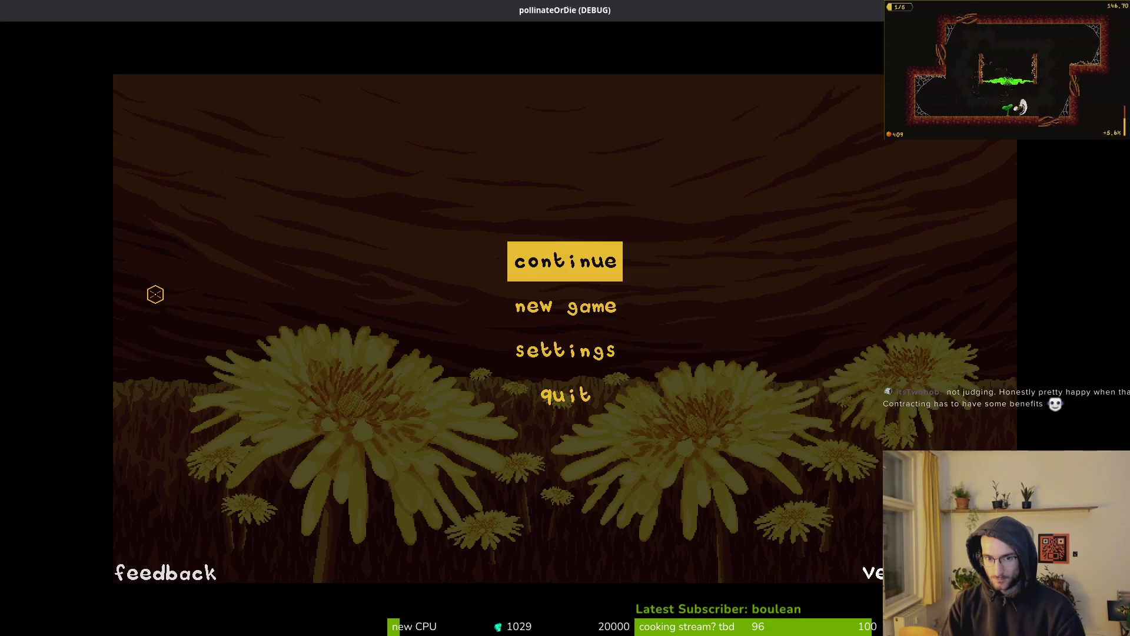
Step: Continue the saved game, fly into the dev portal, and move the bee through the flower's sight cone
key("Return")
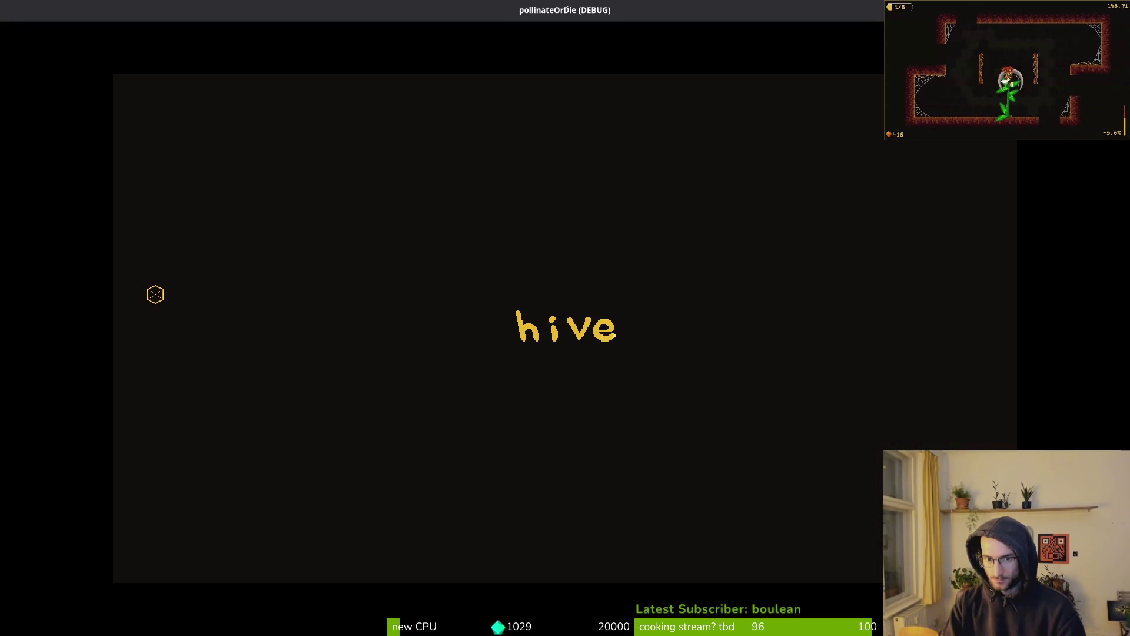
key("Up")
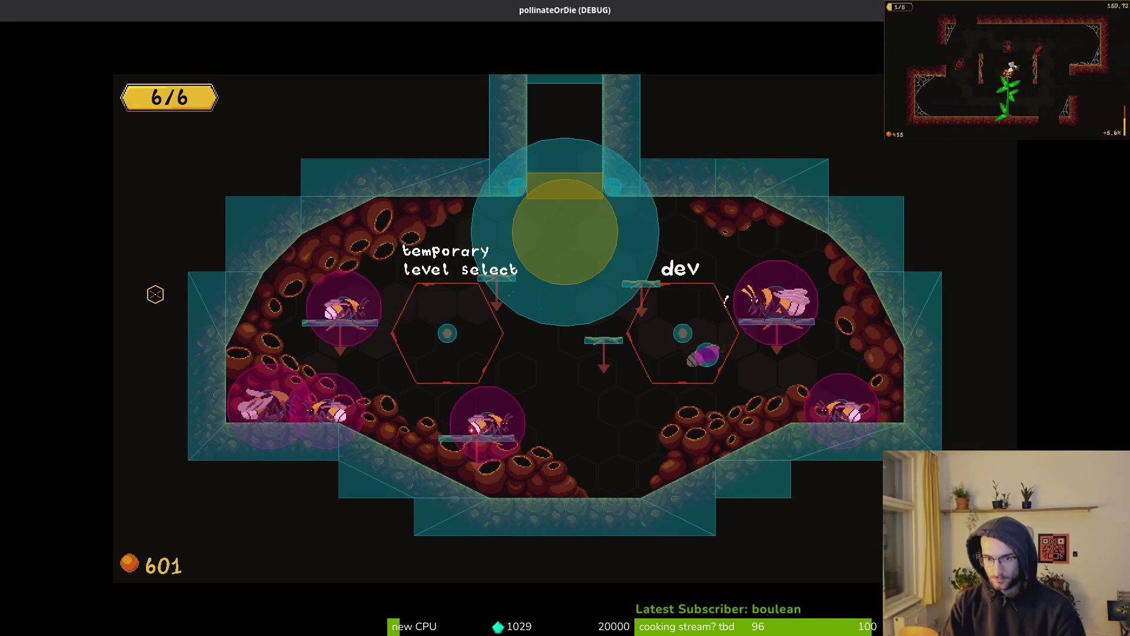
key("Left")
key("Left")
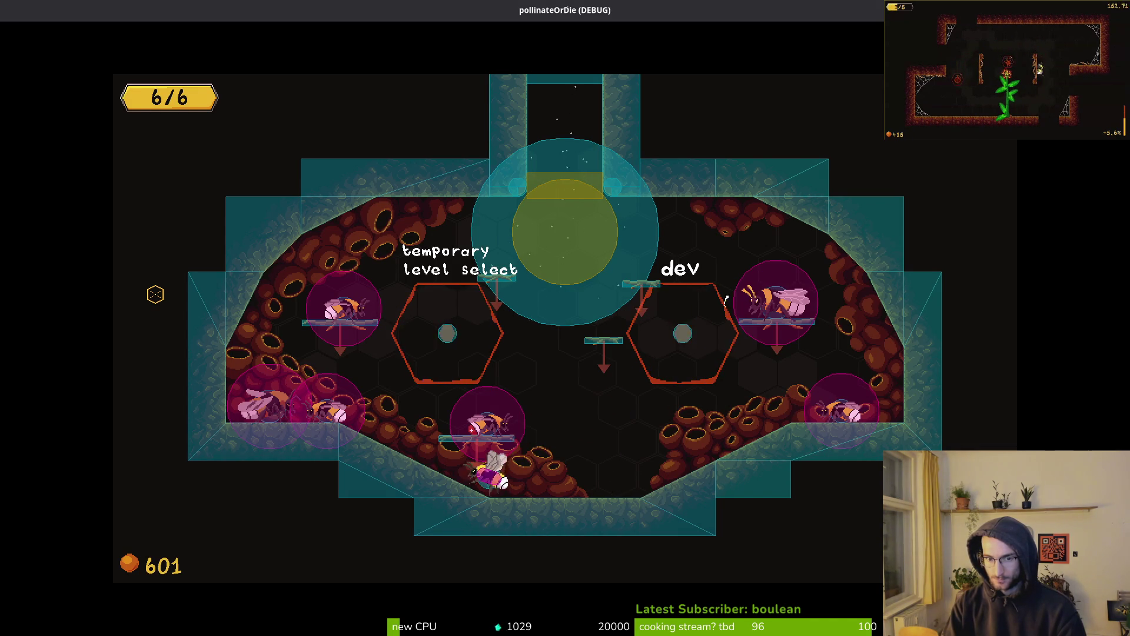
key("Up")
key("Right")
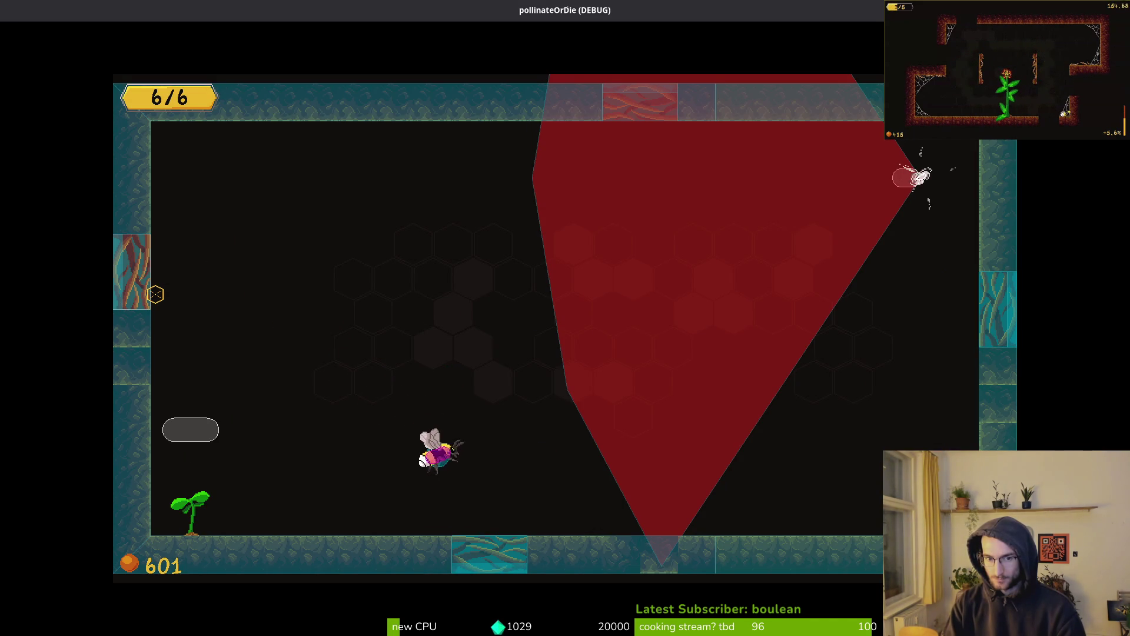
key("Left")
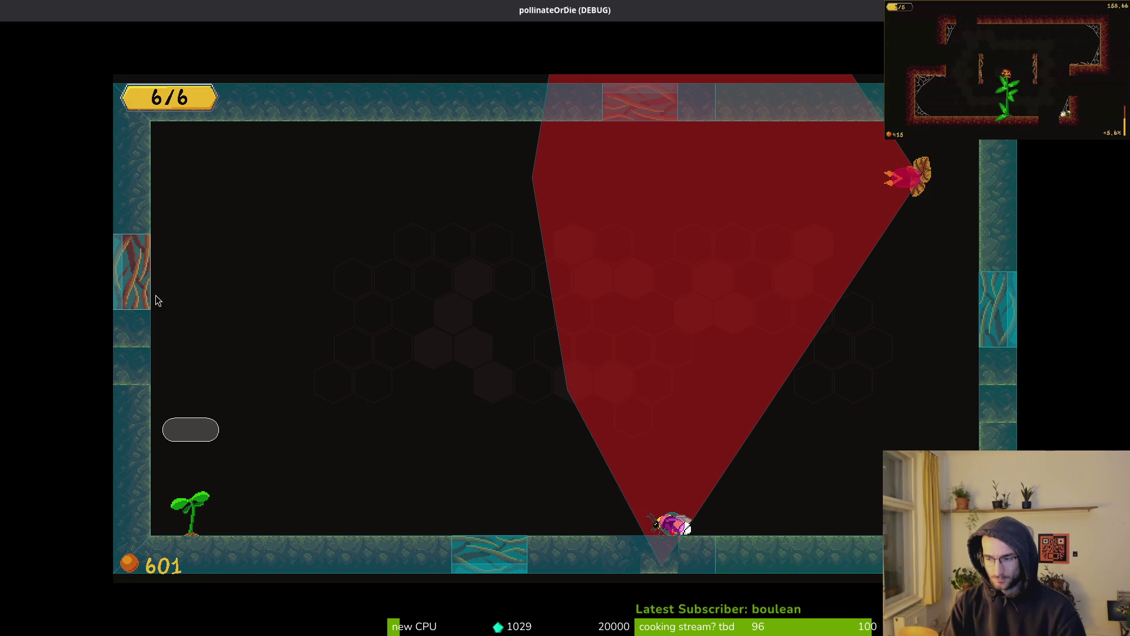
Step: Review the _on_player_in_sight lines in Neovim, then relaunch and jump into the sight cone before pausing
key("super+1")
left_click(625, 140)
left_click(625, 361)
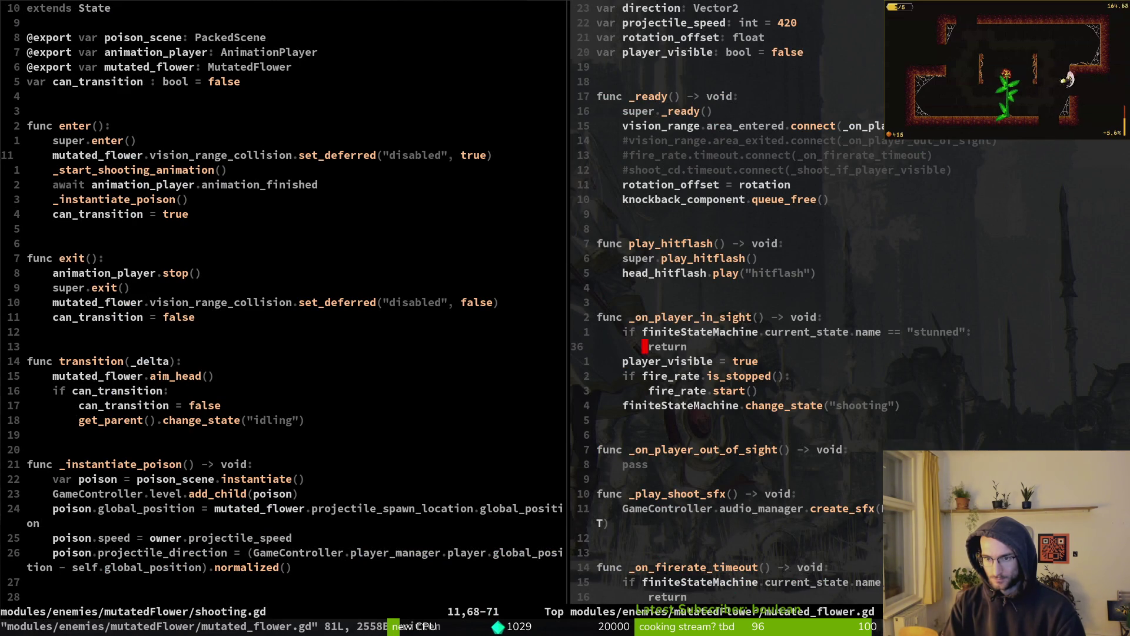
key("j")
key("j")
key("j")
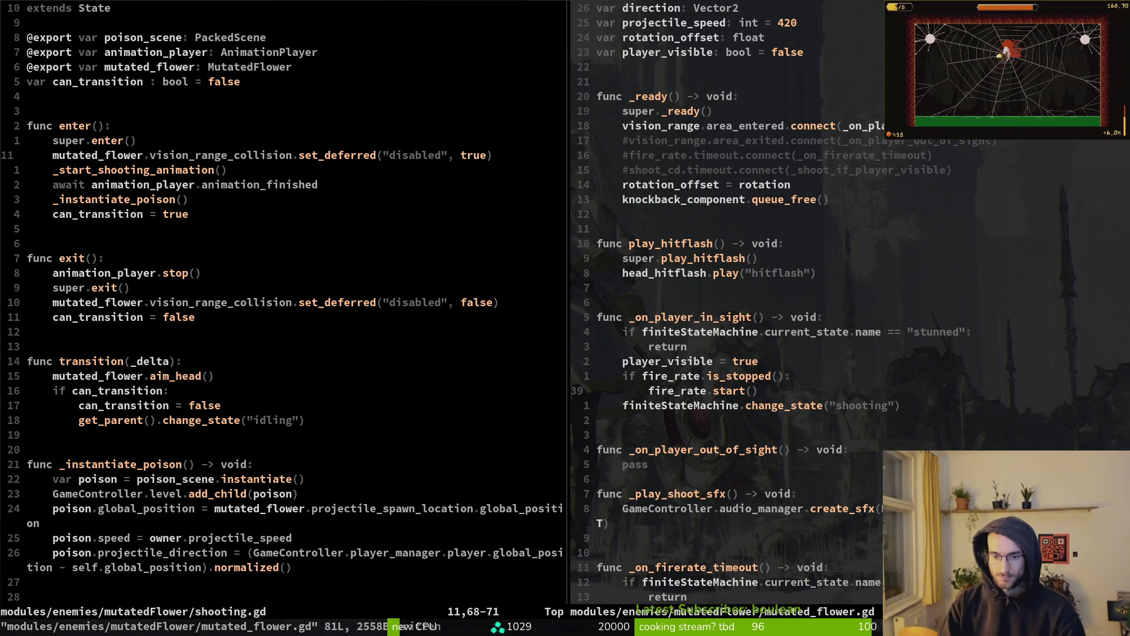
key("j")
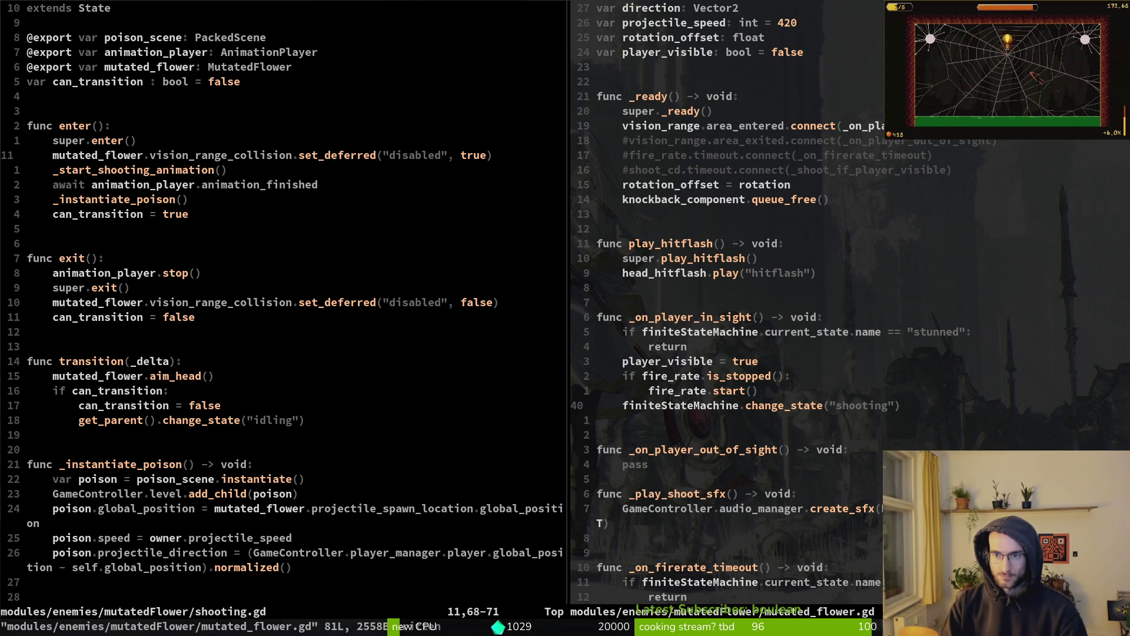
key("F5")
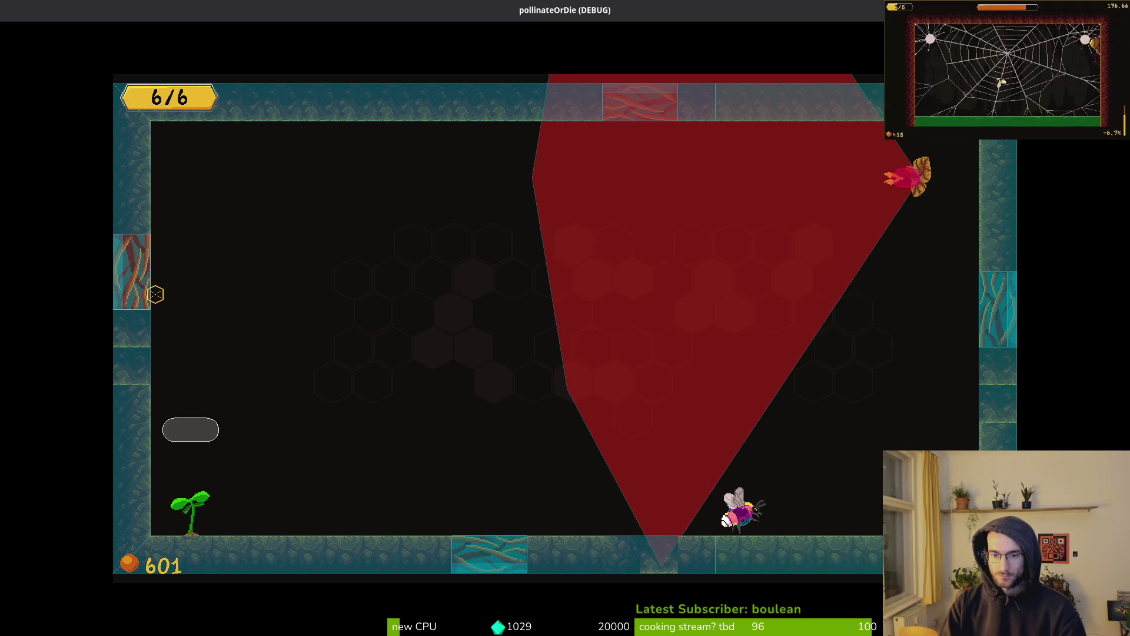
key("space")
key("space")
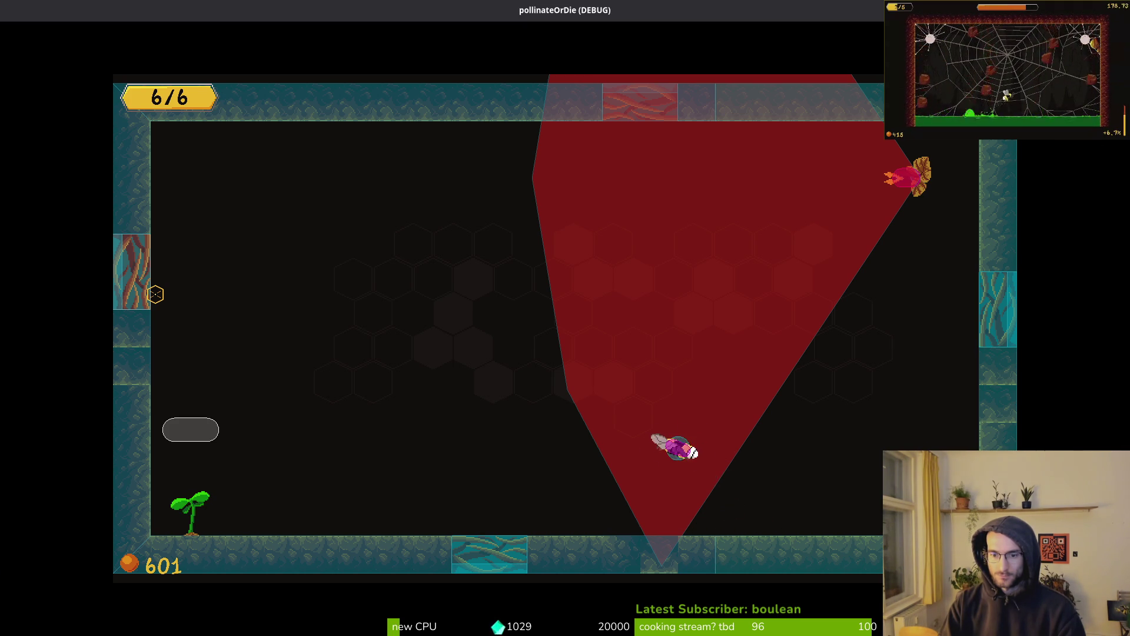
key("Escape")
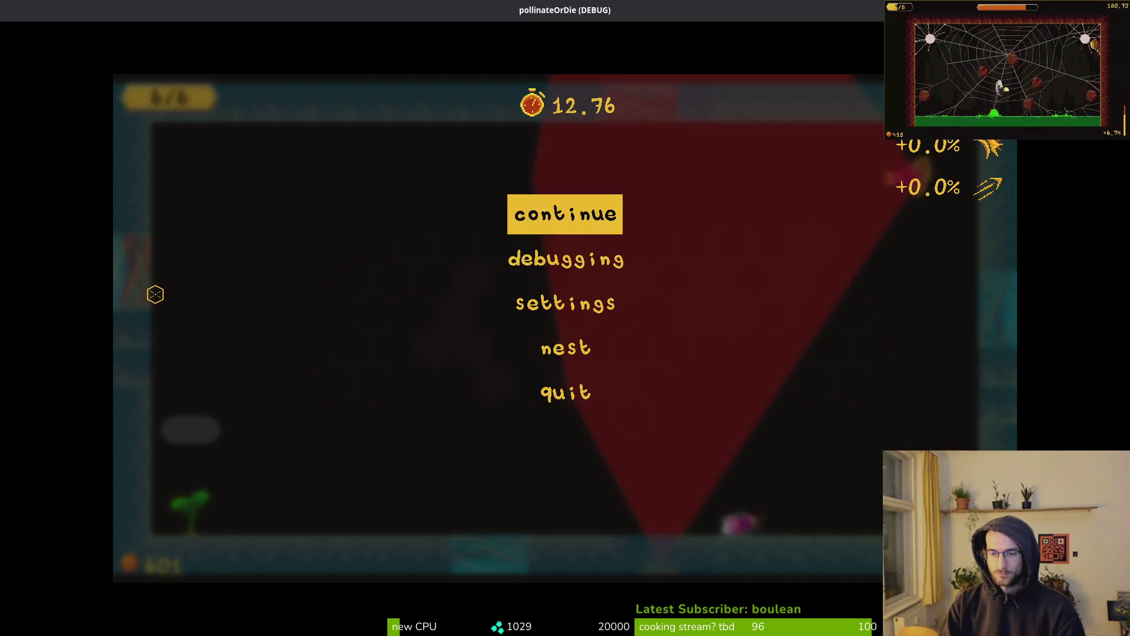
Step: Close the game and open debug.helper.gd through Find Files
key("alt+F4")
key("ctrl+p")
type("debu")
key("Return")
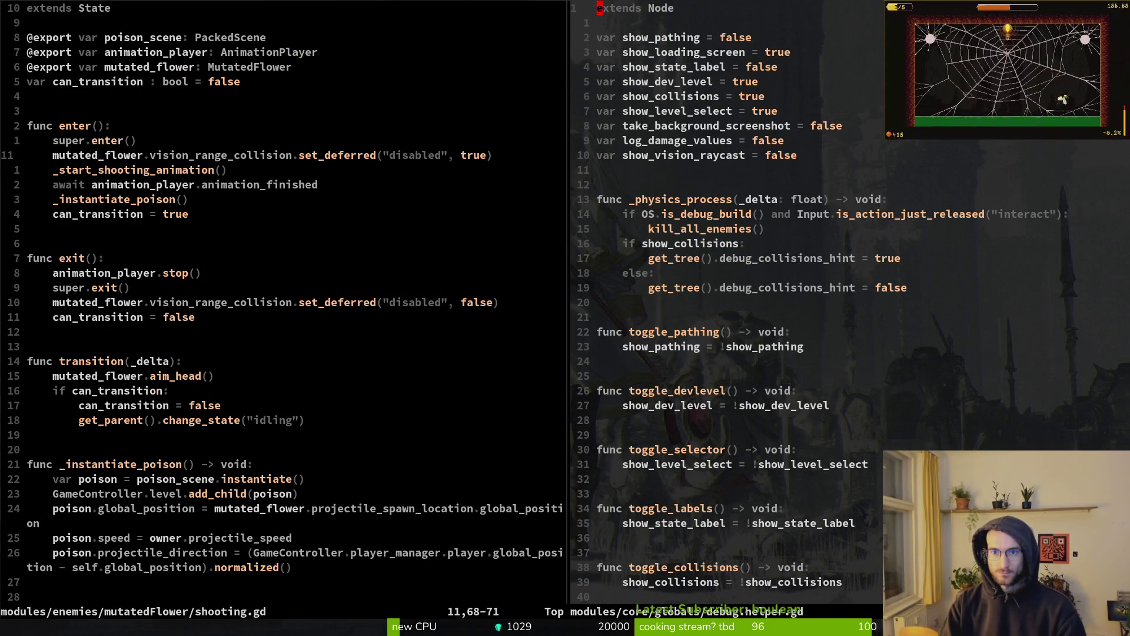
Step: Set the debug flag to true in debug.helper.gd and restart the game
type("ciwtrue")
key("Escape")
key("alt+Tab")
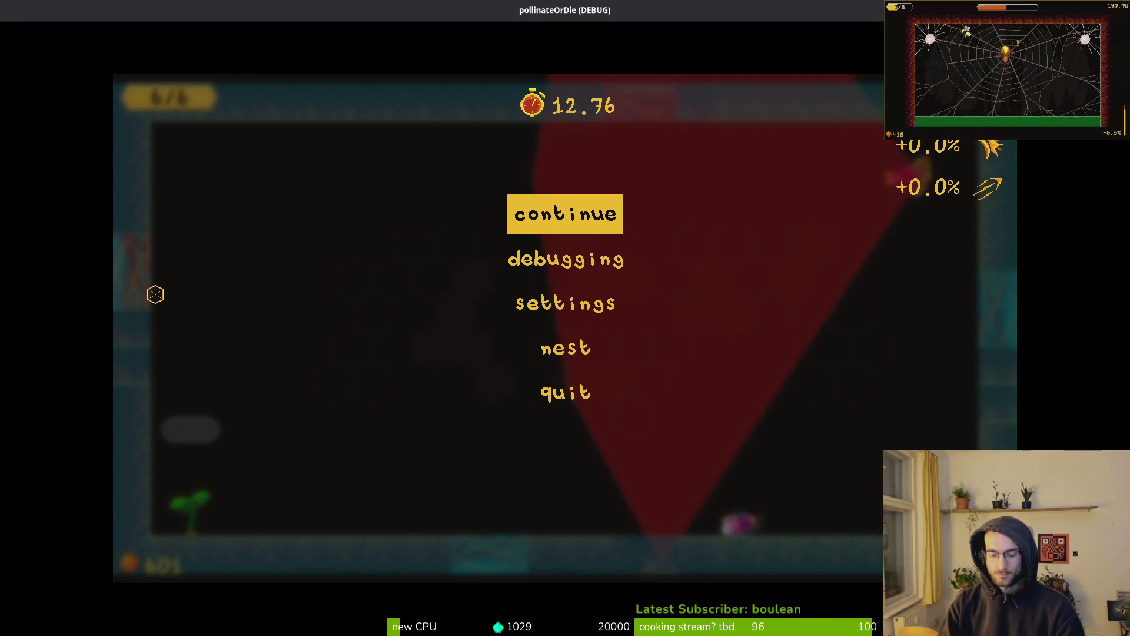
key("Return")
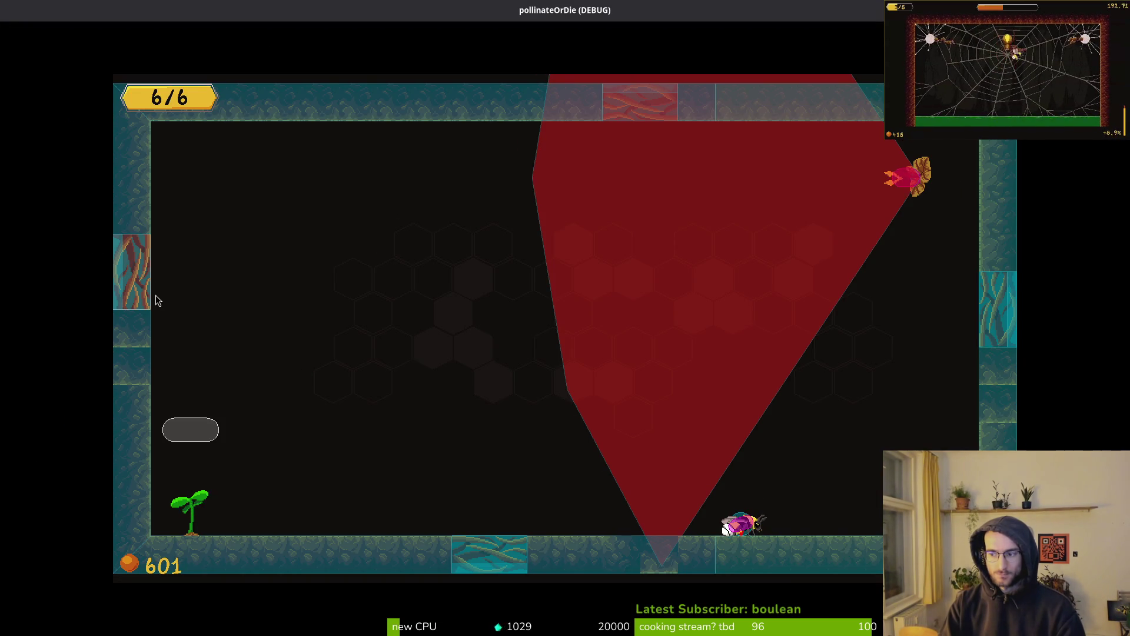
key("F8")
key("F5")
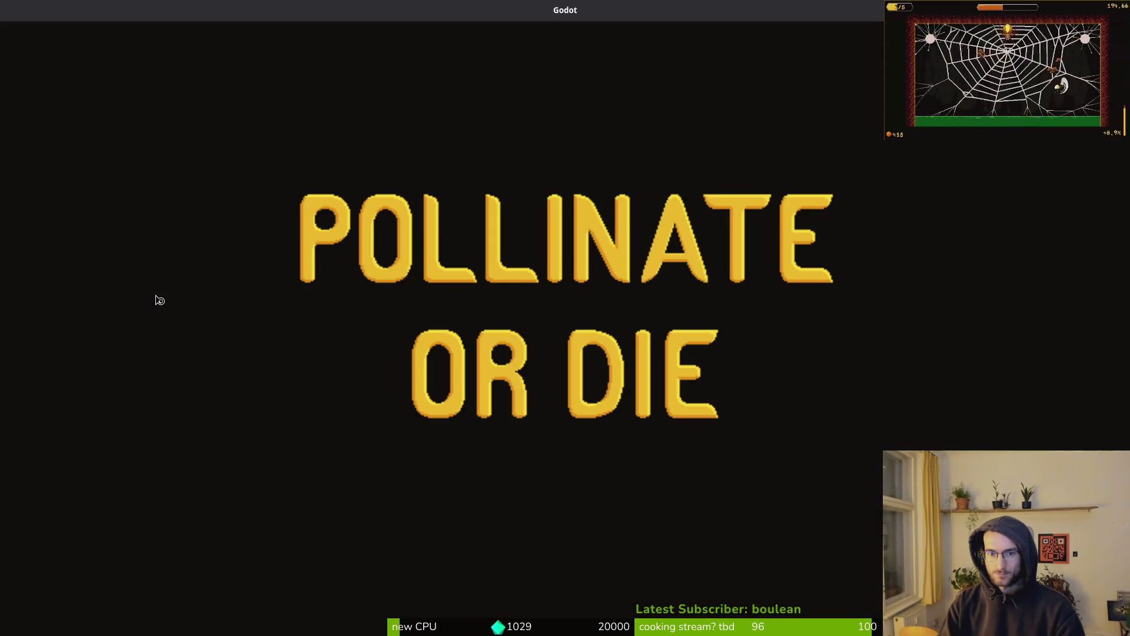
Step: Enter the dev level, double-jump the bee into the flower's sight cone, then quit the game
key("Return")
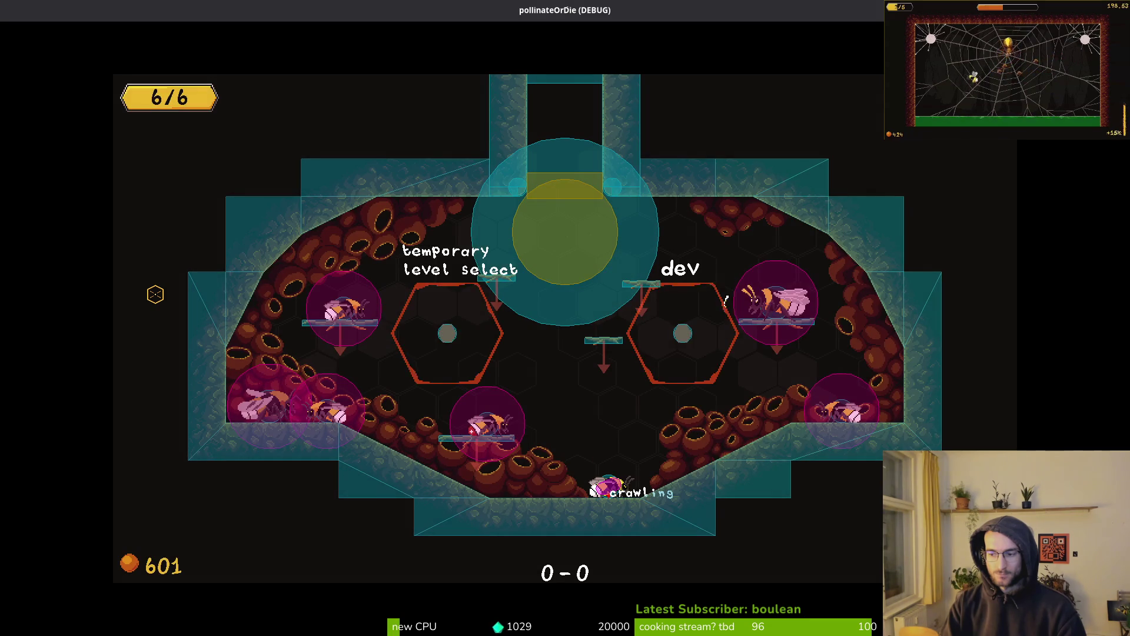
key("space")
key("Right")
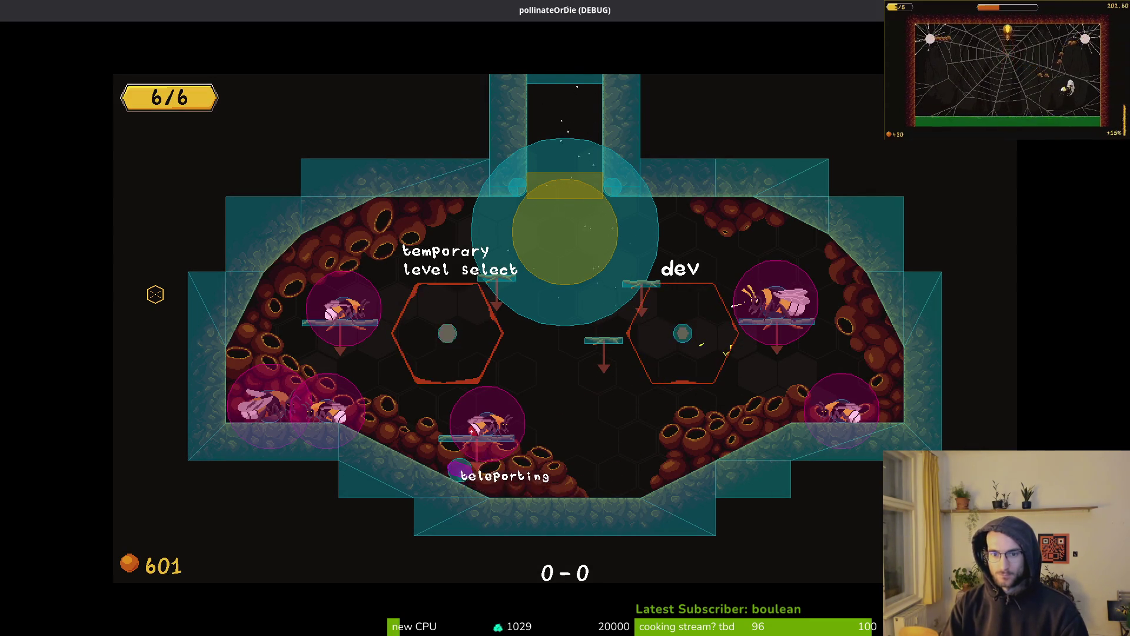
key("Right")
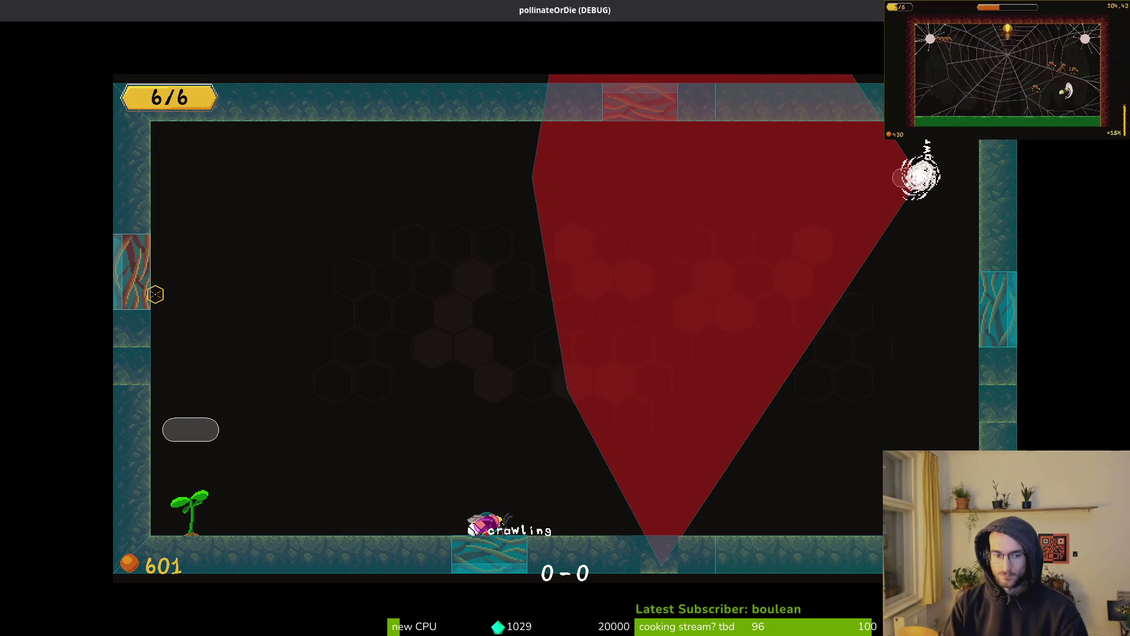
key("Right")
key("Left")
key("space")
key("Right")
key("space")
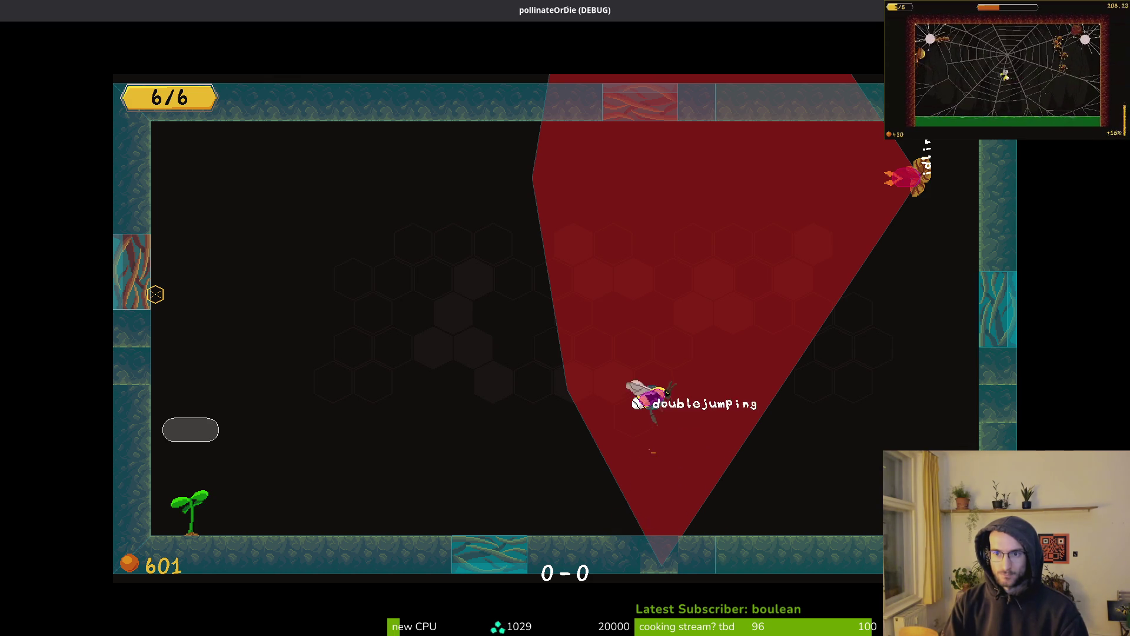
key("Right")
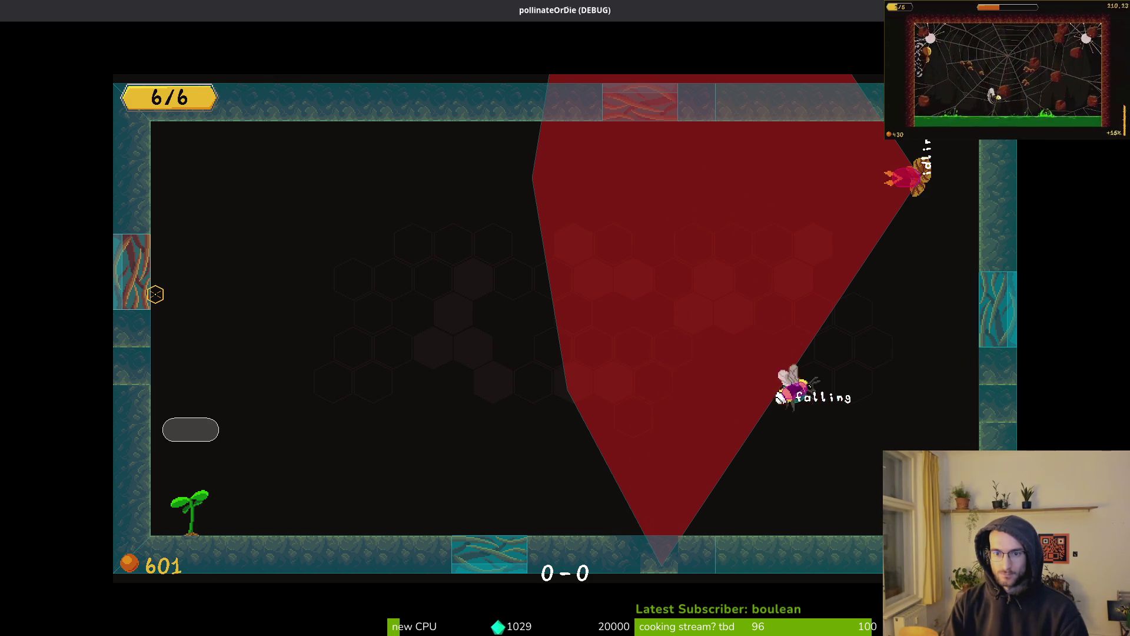
key("Escape")
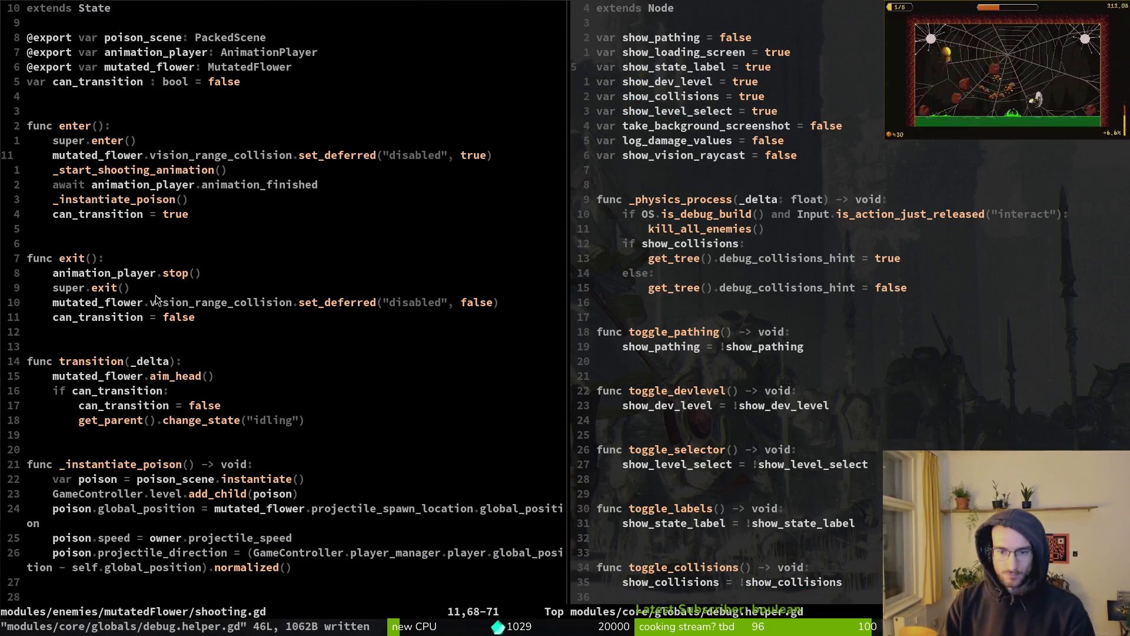
Step: Insert a breakpoint line under _on_player_in_sight in mutated_flower.gd and run the game until it halts
key("ctrl+o")
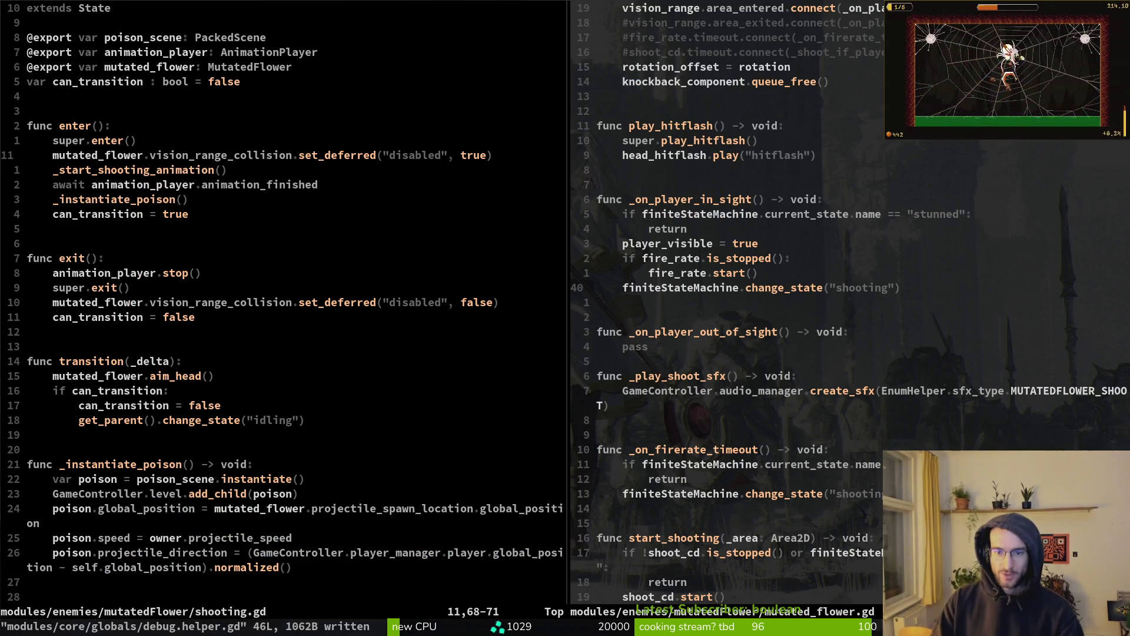
key("j")
key("j")
key("j")
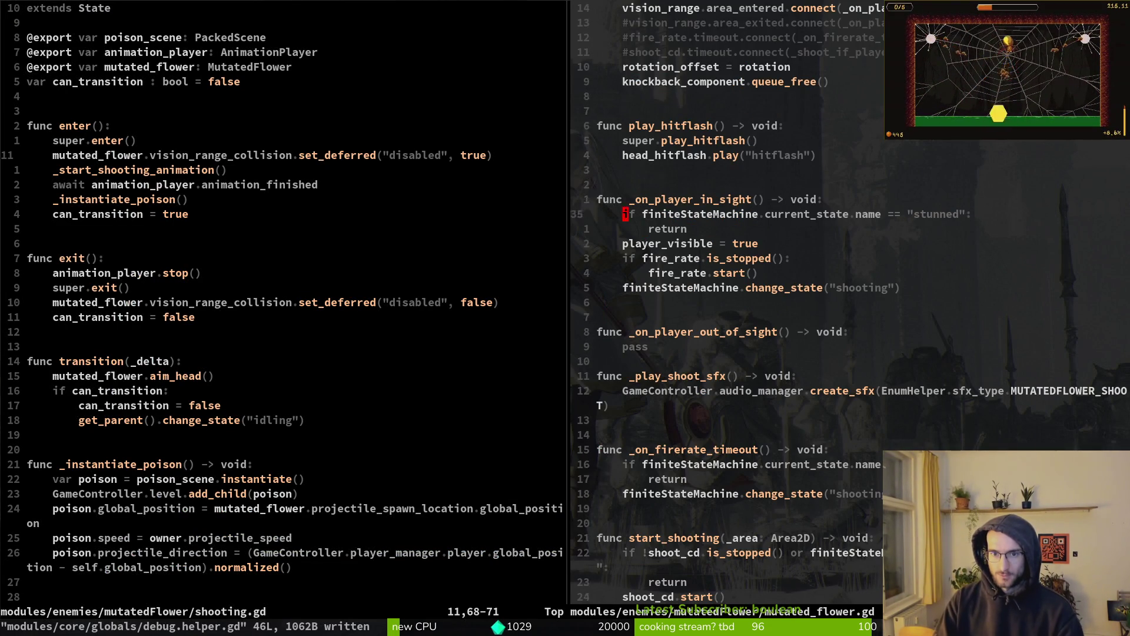
type("o")
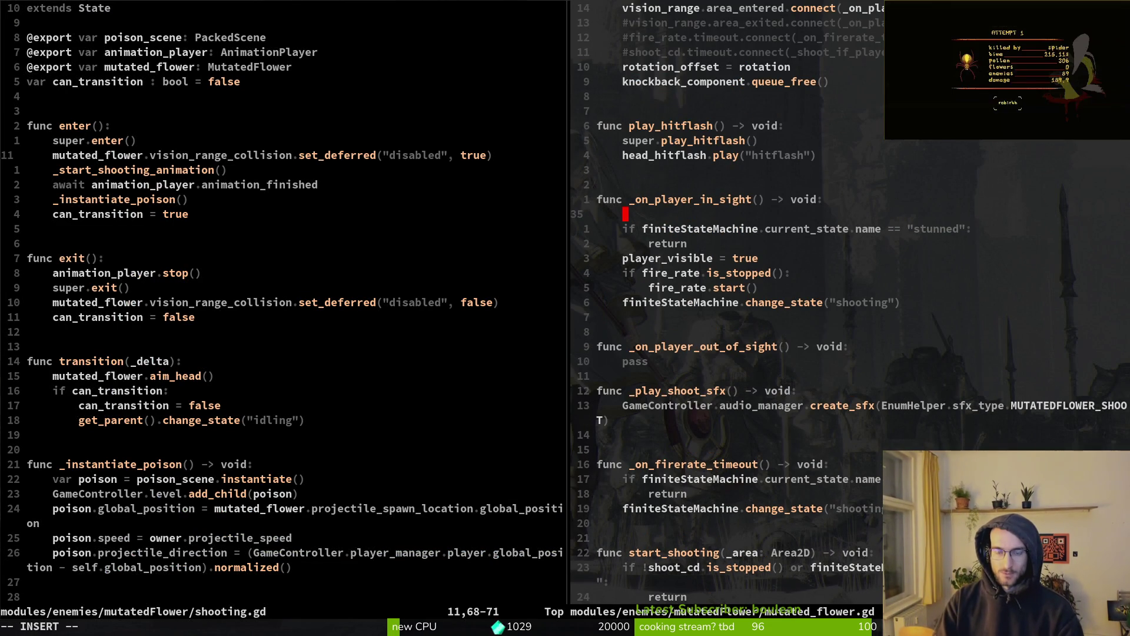
type("point")
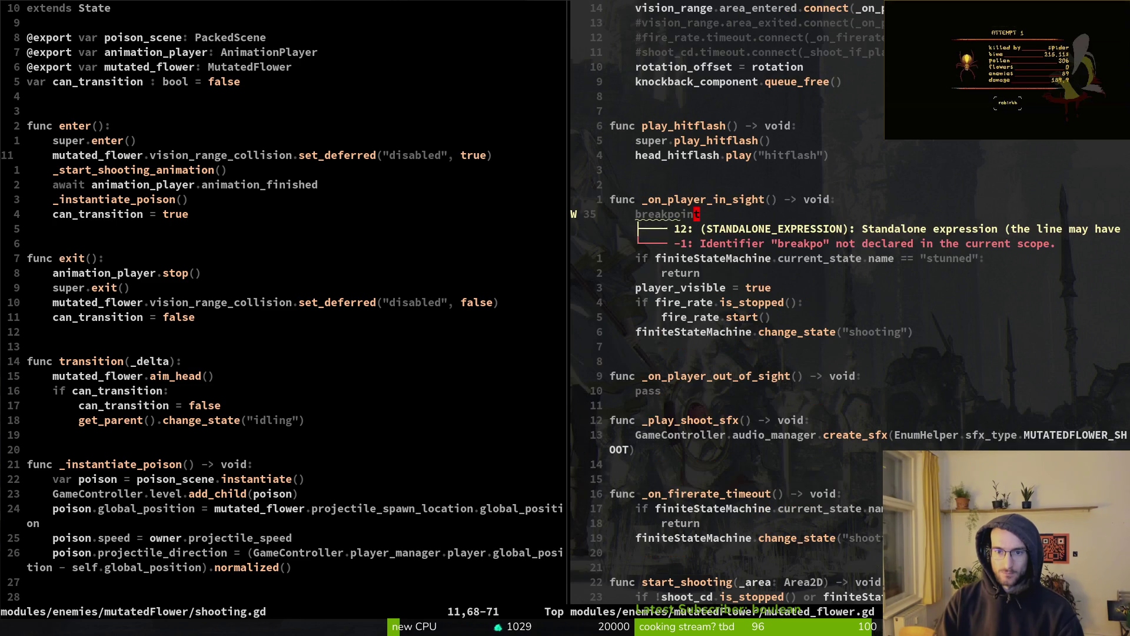
key("Escape")
key("F5")
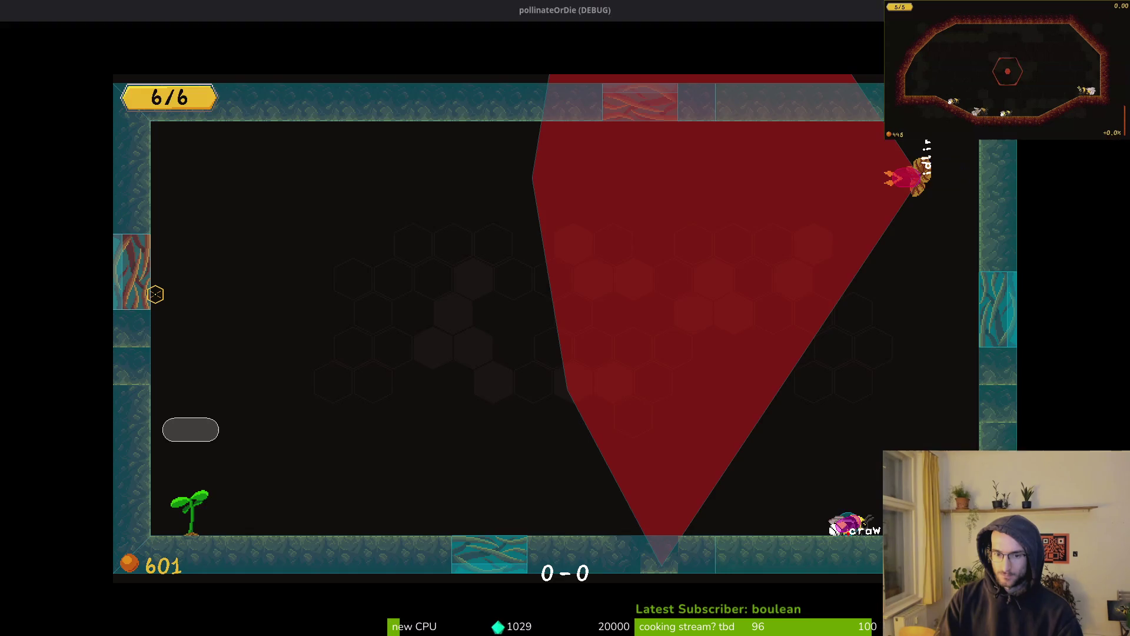
key("F12")
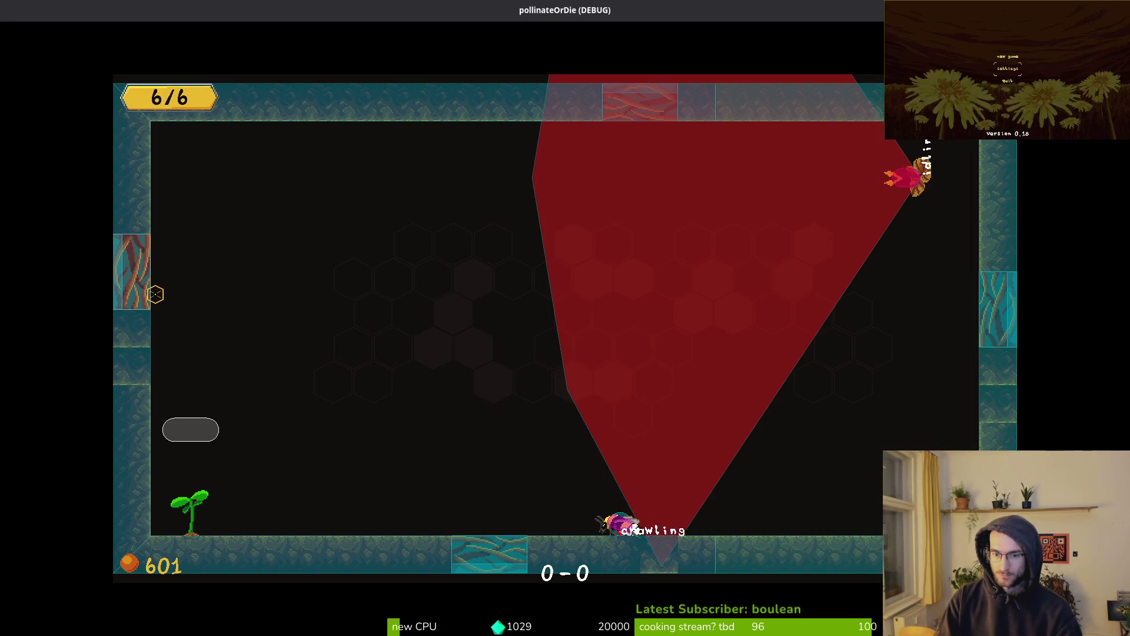
key("F12")
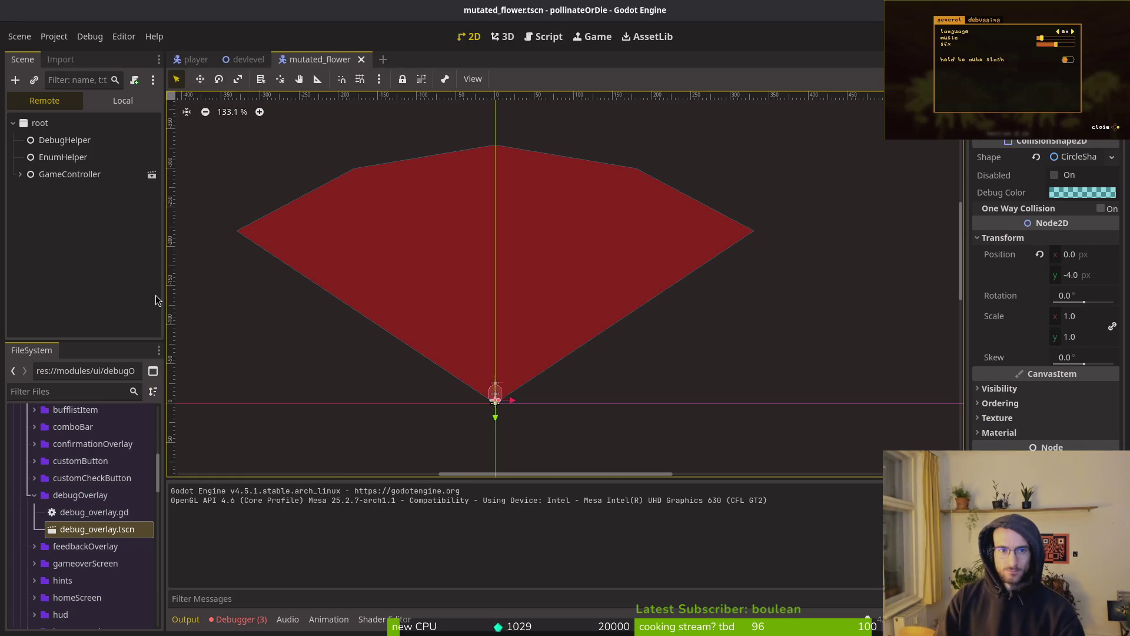
Step: Uncheck Disabled on visionRange's CollisionPolygon2D in the flower's local scene tree
left_click(132, 101)
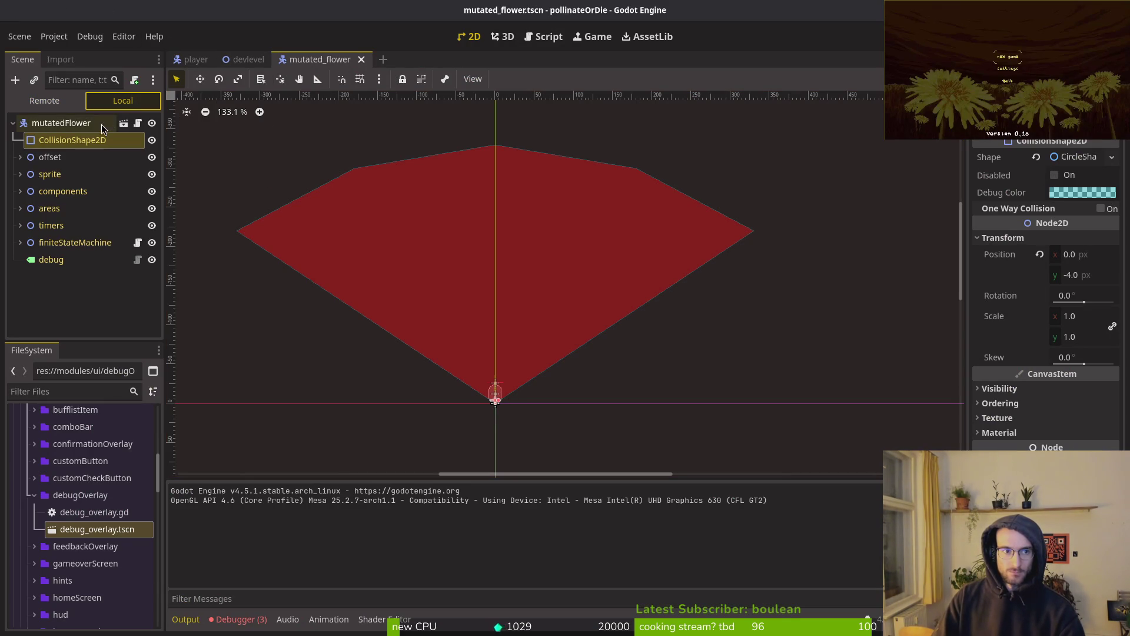
left_click(21, 210)
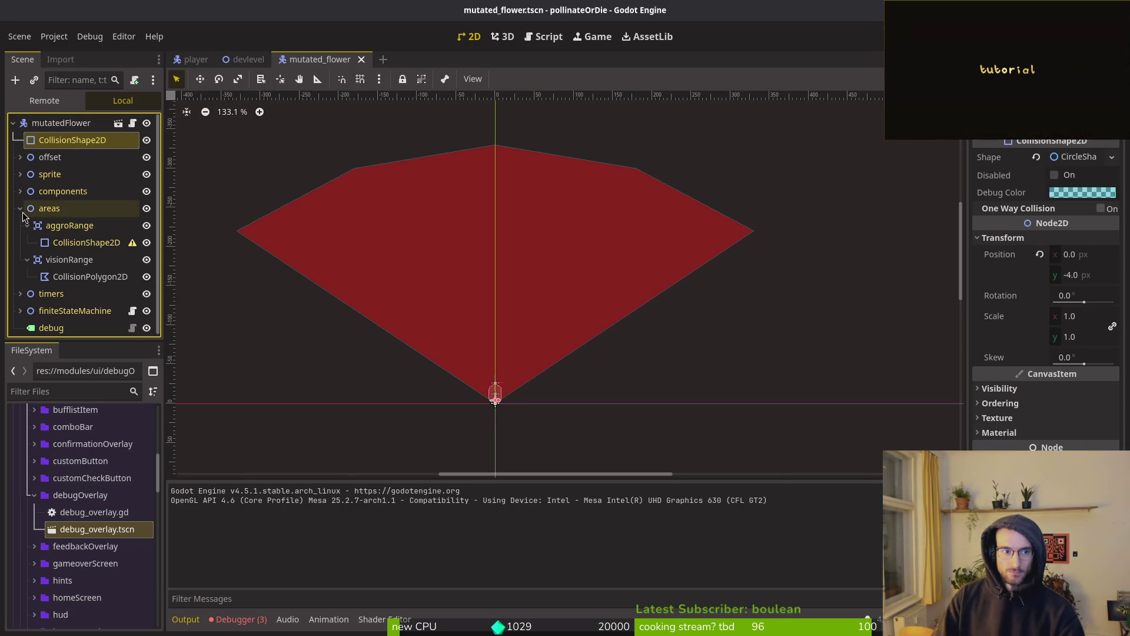
left_click(90, 277)
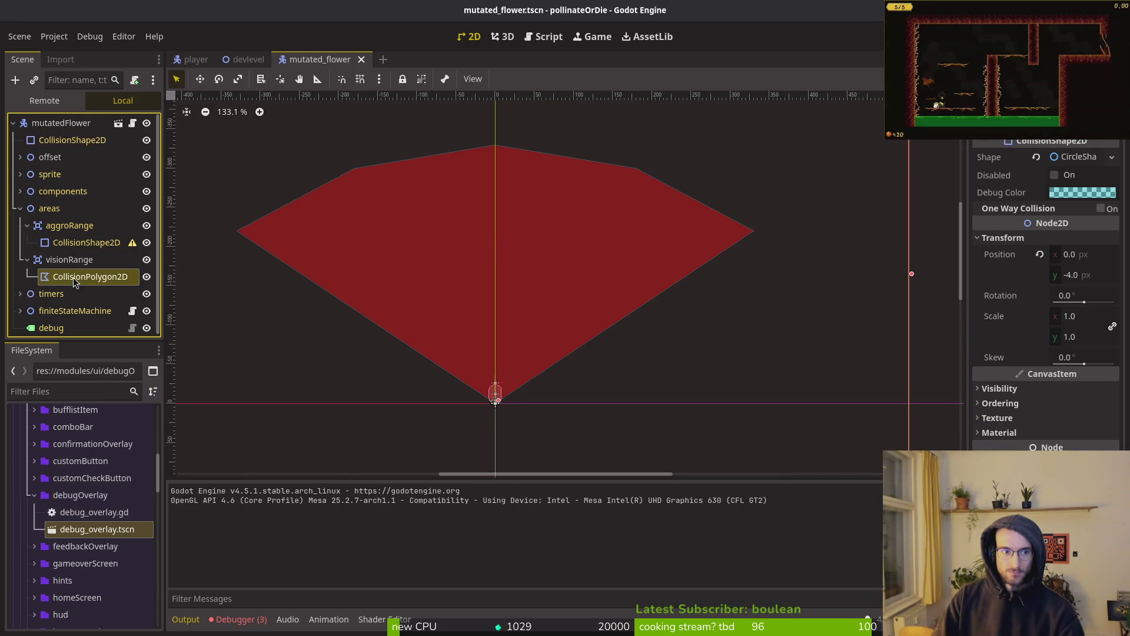
left_click(1054, 193)
left_click(1054, 193)
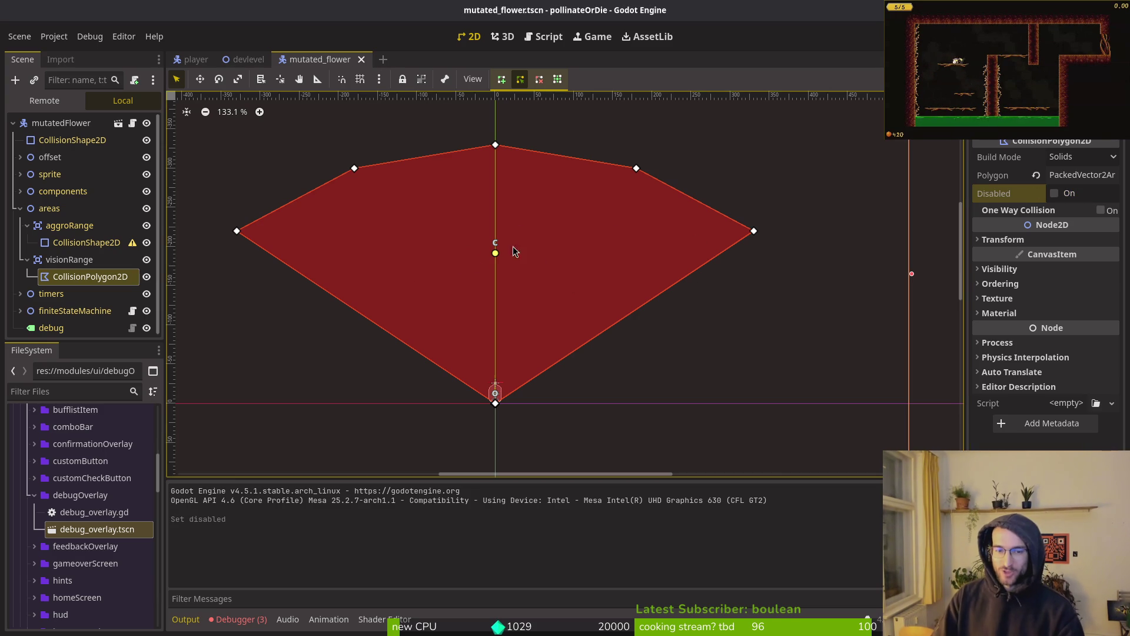
Step: Rerun the game, move the bee around the flower, then go back to Neovim
key("F5")
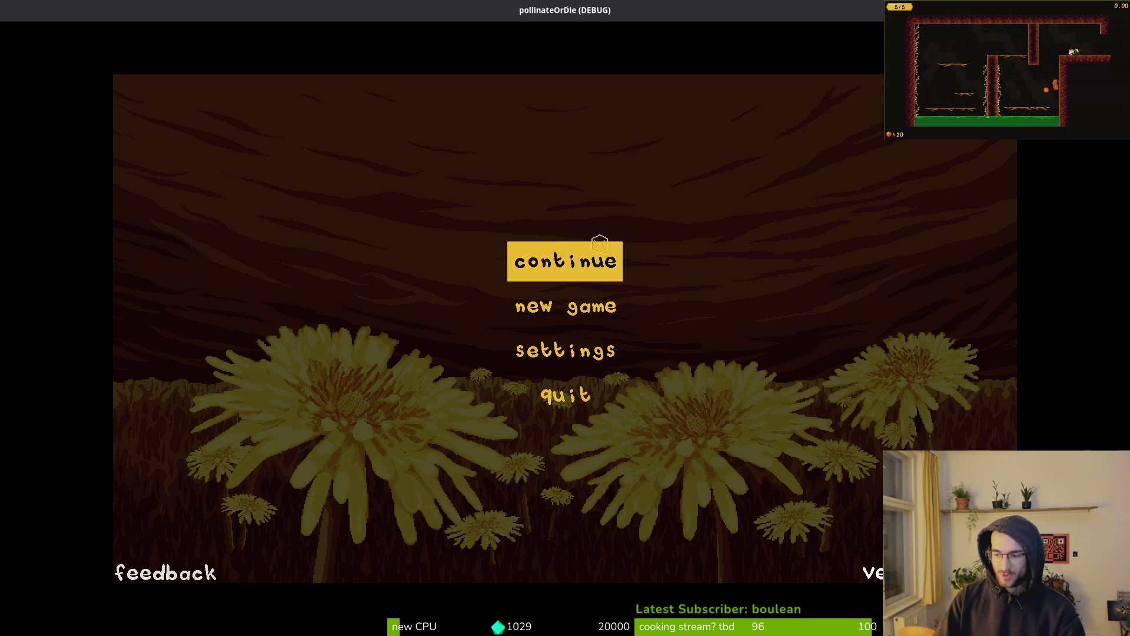
left_click(616, 272)
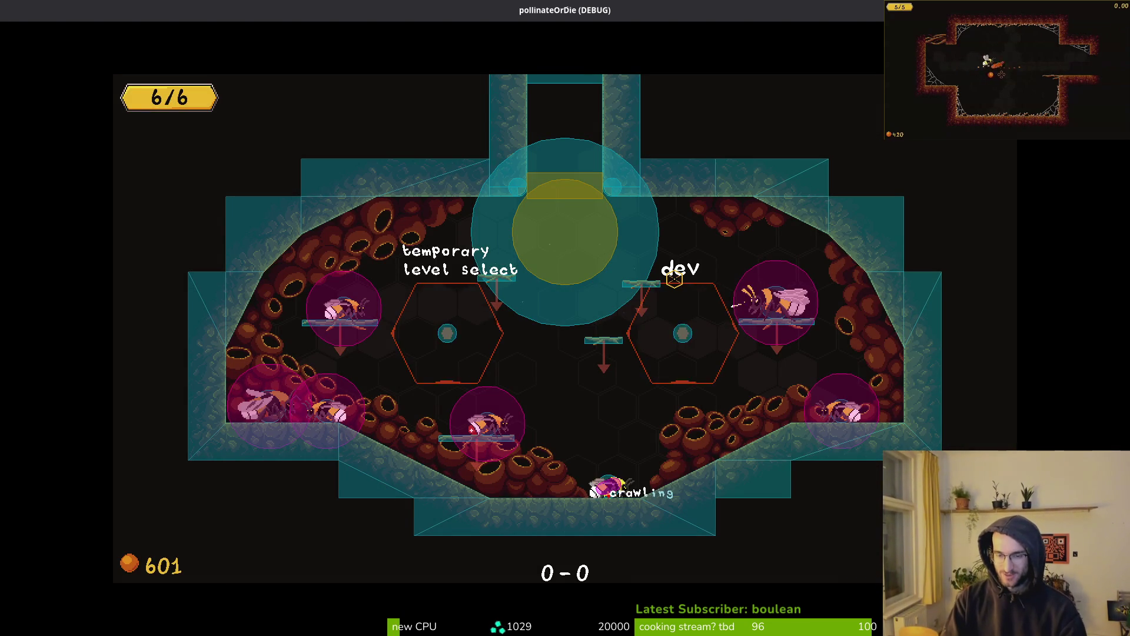
key("space")
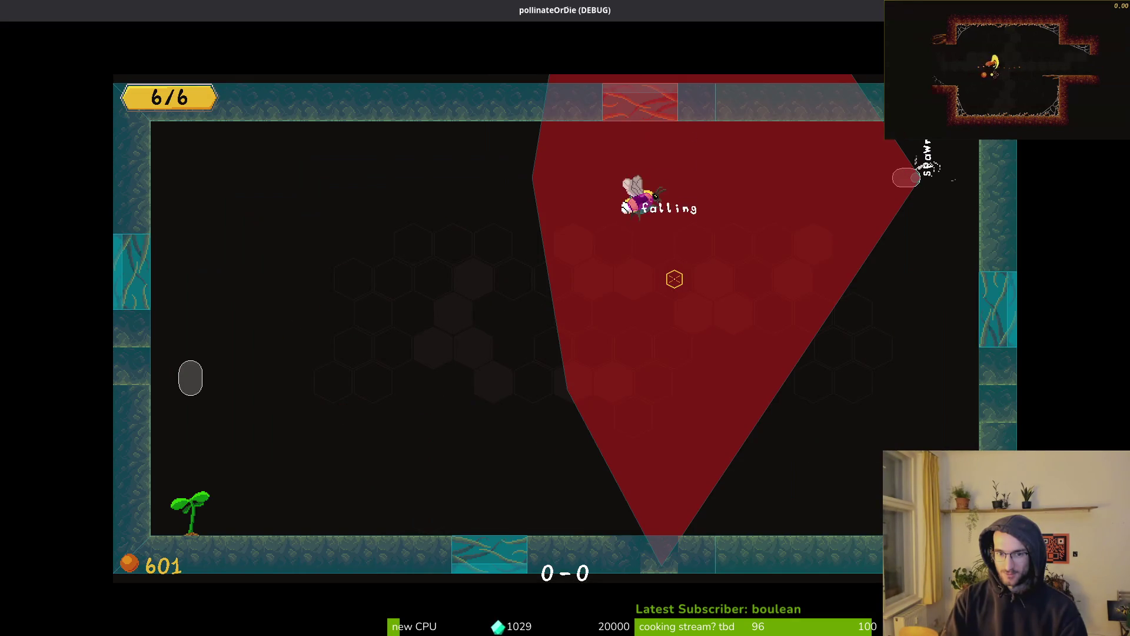
key("d")
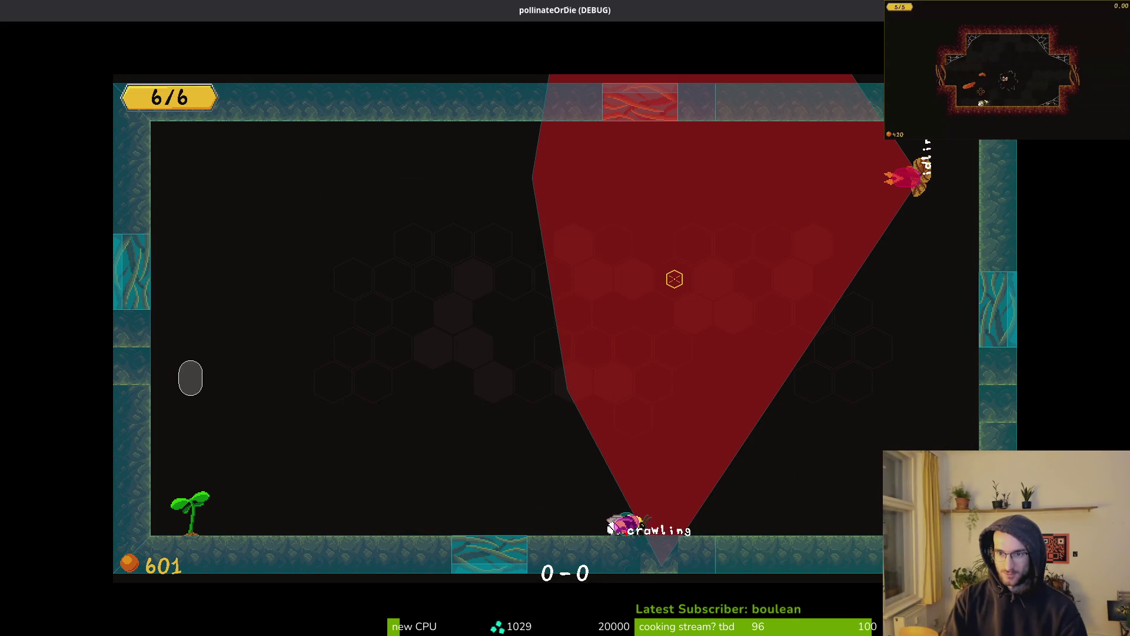
key("a")
key("space")
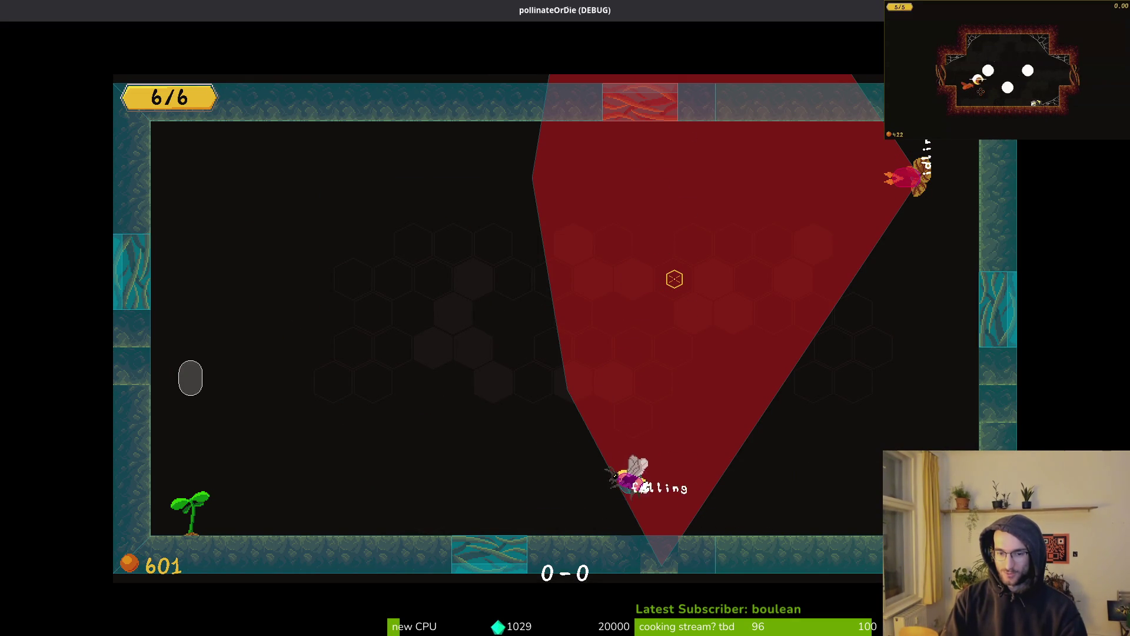
key("alt+Tab")
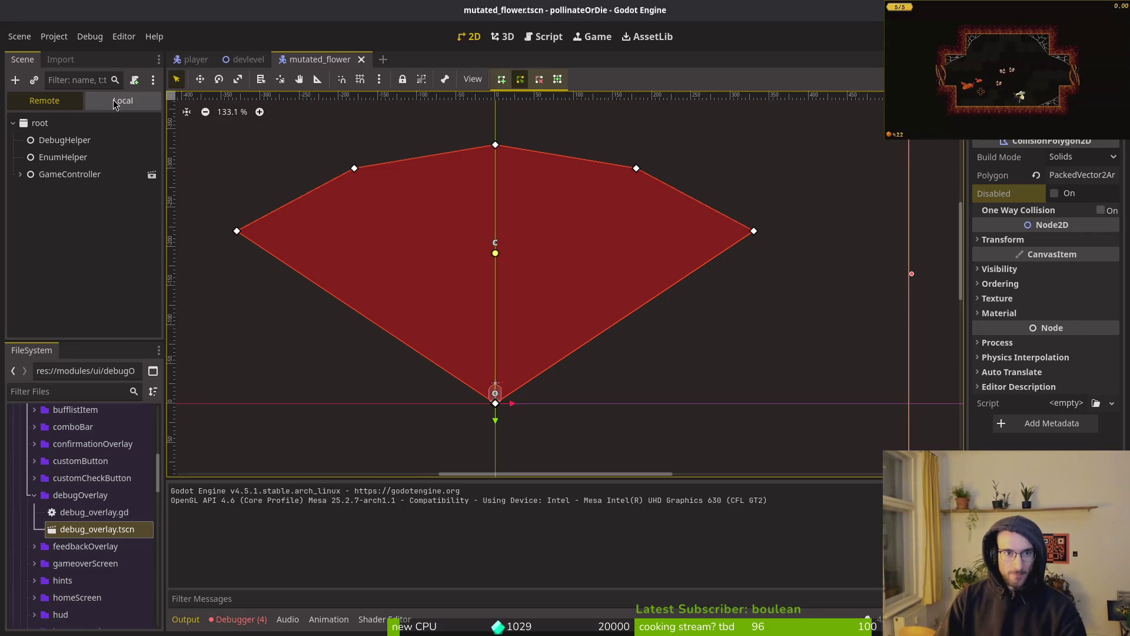
left_click(123, 100)
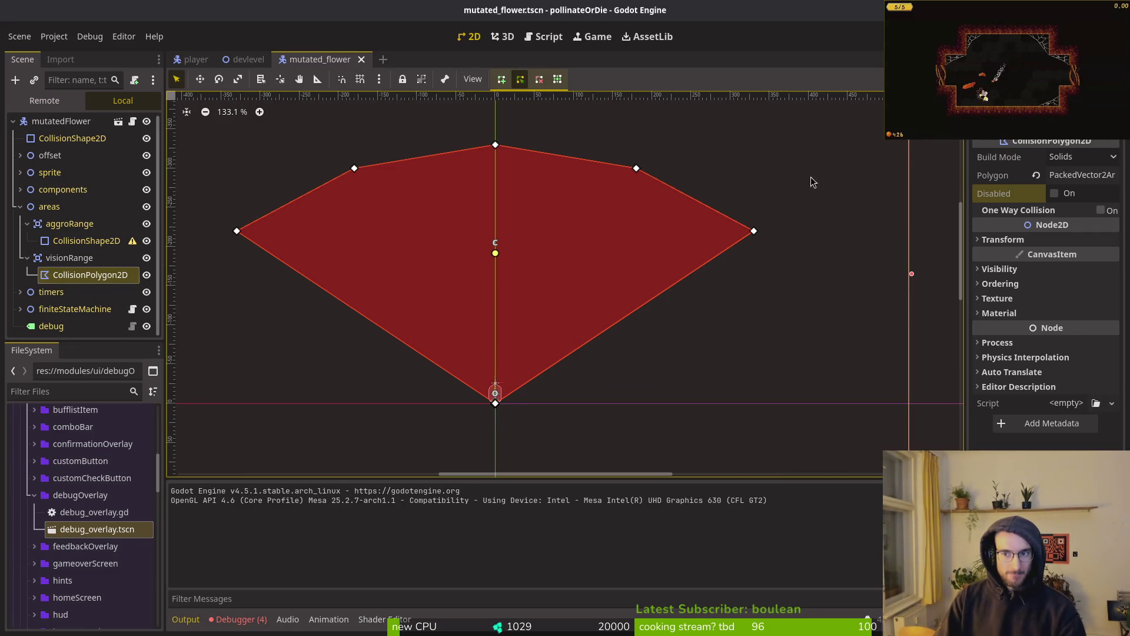
key("alt+Tab")
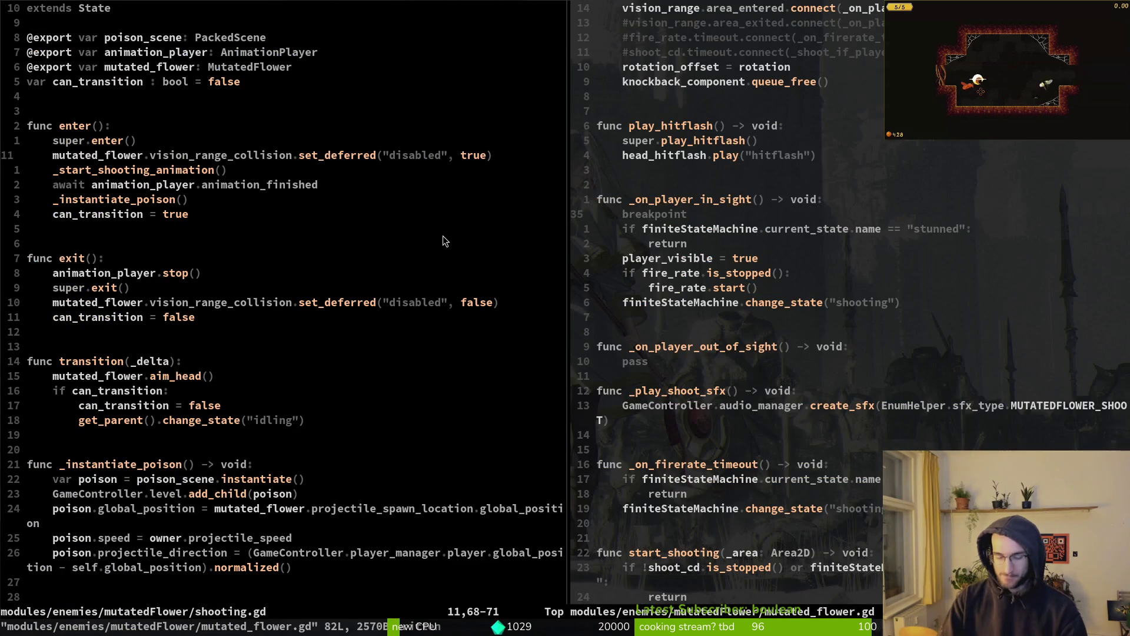
Step: Move to the vision_range_collision declaration in mutated_flower.gd
key("ctrl+w")
key("l")
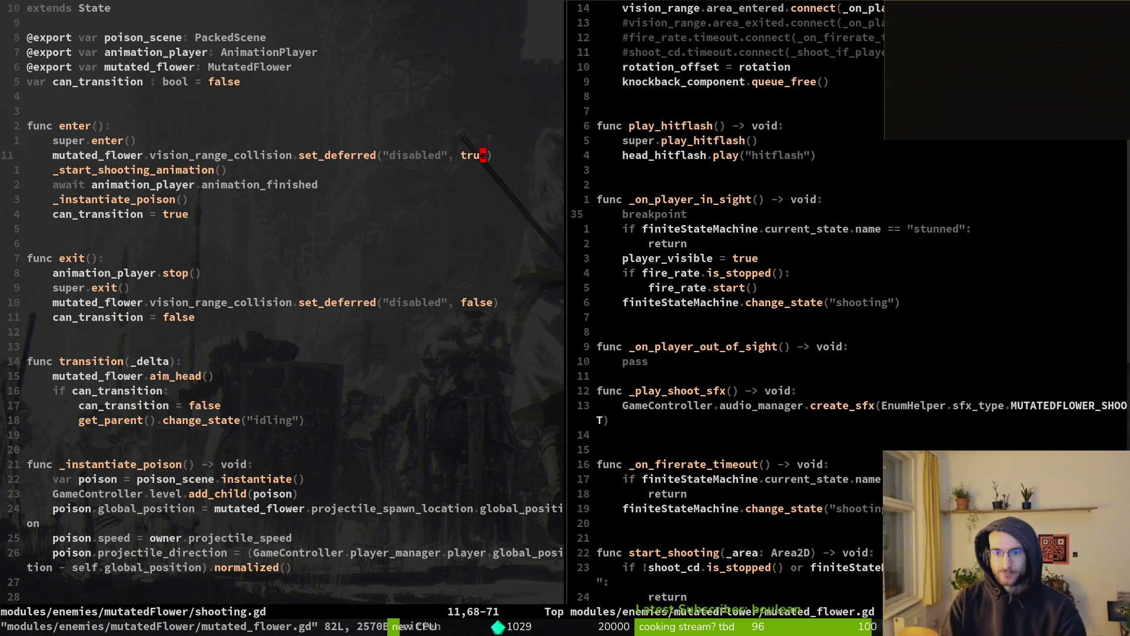
key("ctrl+w")
key("l")
key("ctrl+u")
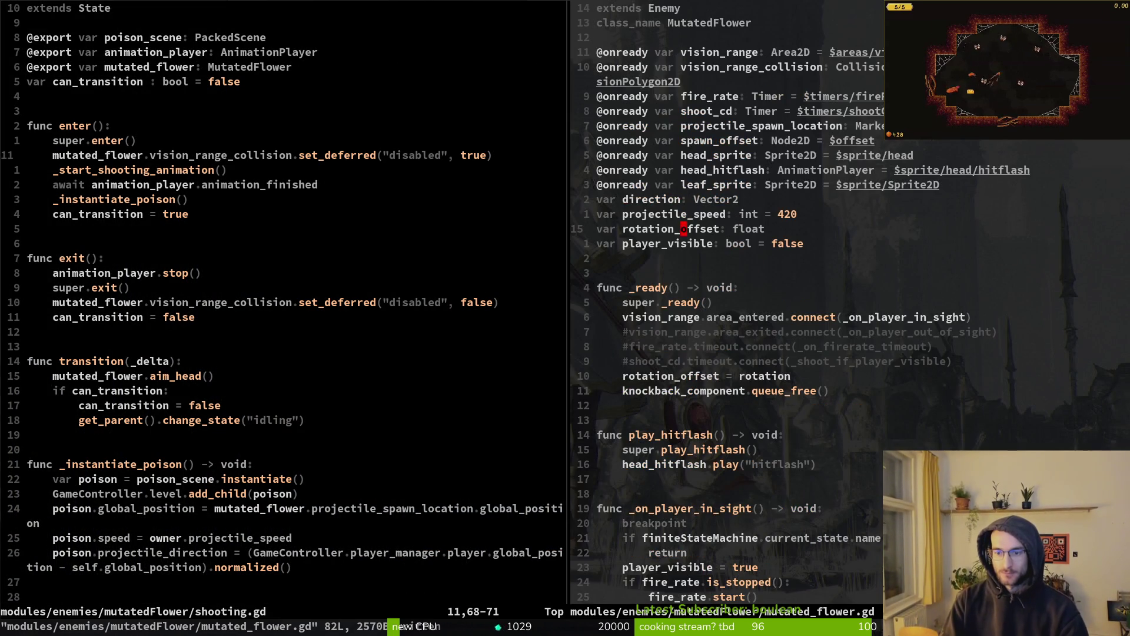
key("9")
key("k")
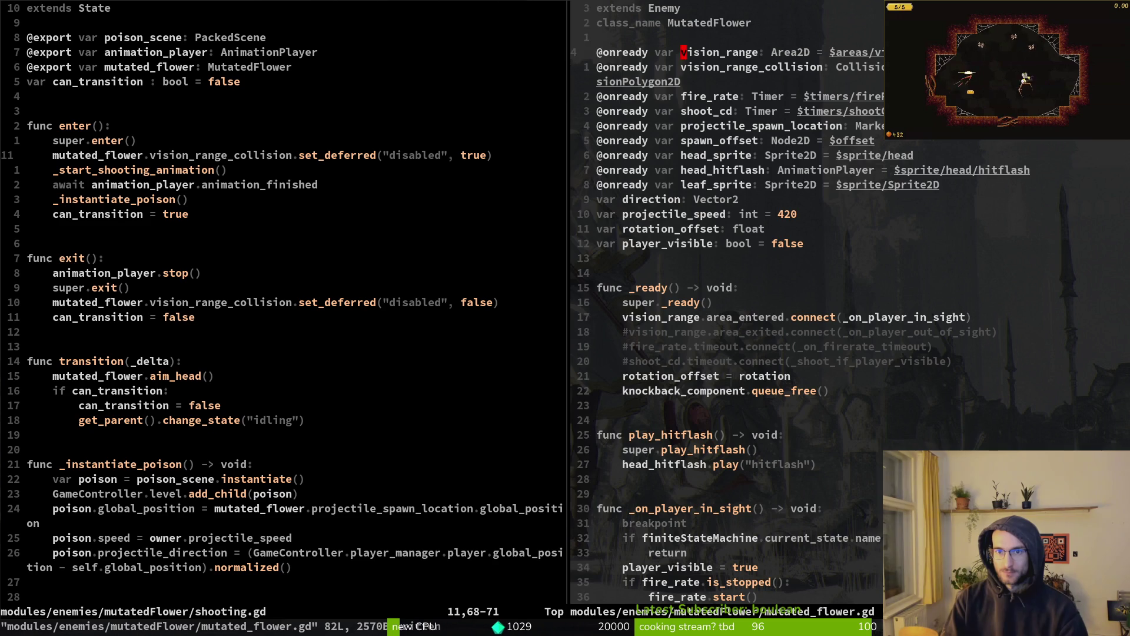
Step: Grep vision_range_collision, open spawning.gd, and preview the matches in mutated_flower.gd and shooting.gd
key("b")
key("space")
key("f")
key("w")
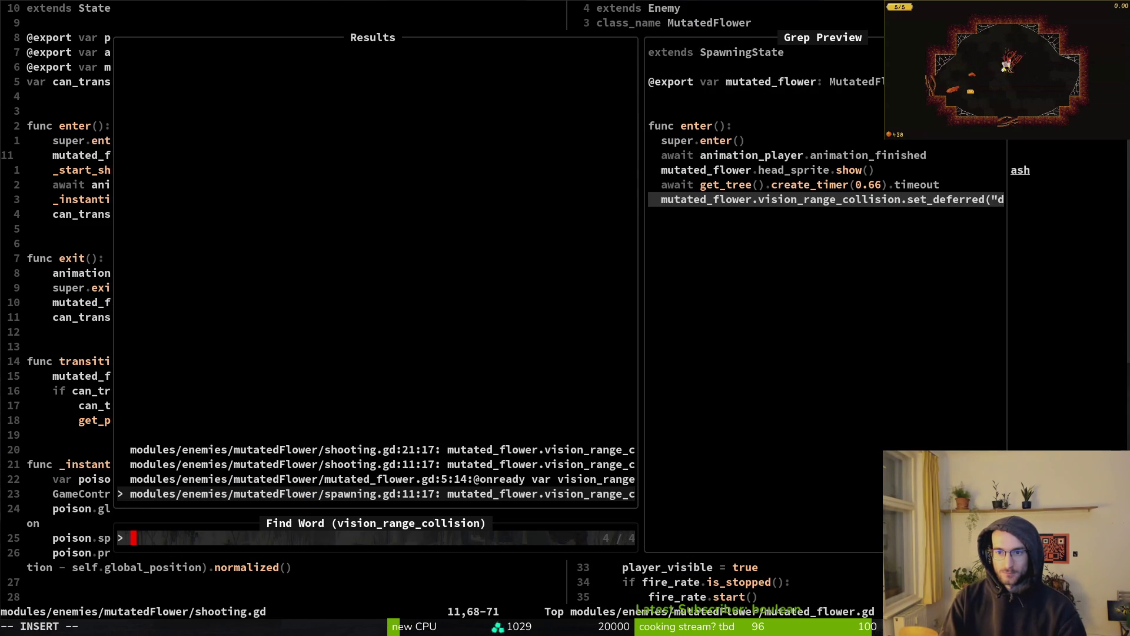
key("Return")
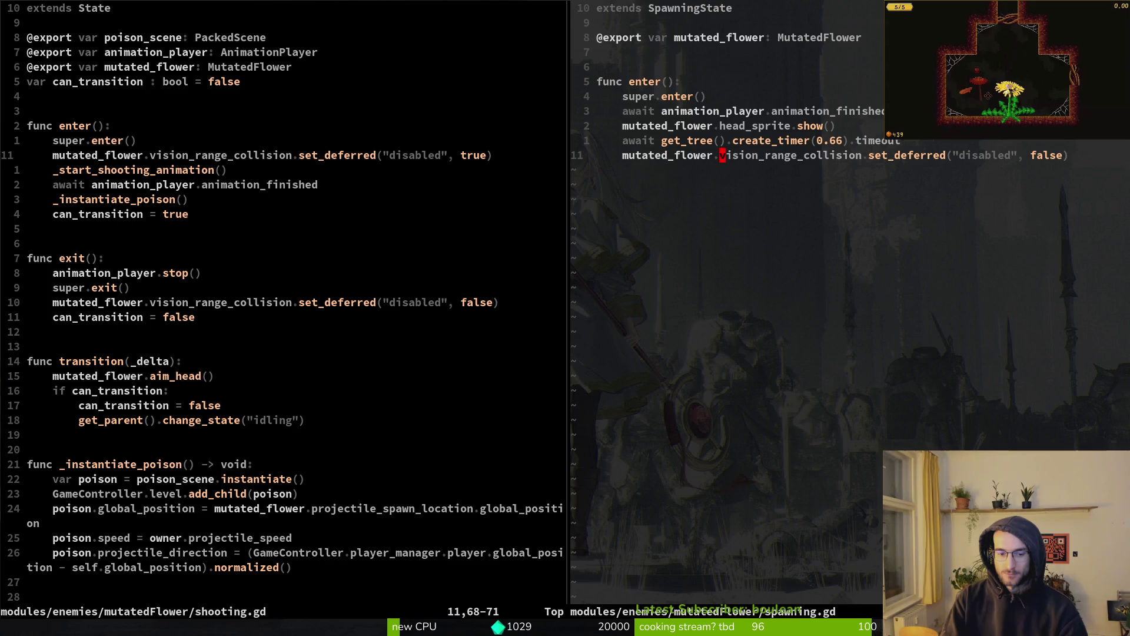
key("space")
key("f")
key("w")
key("Up")
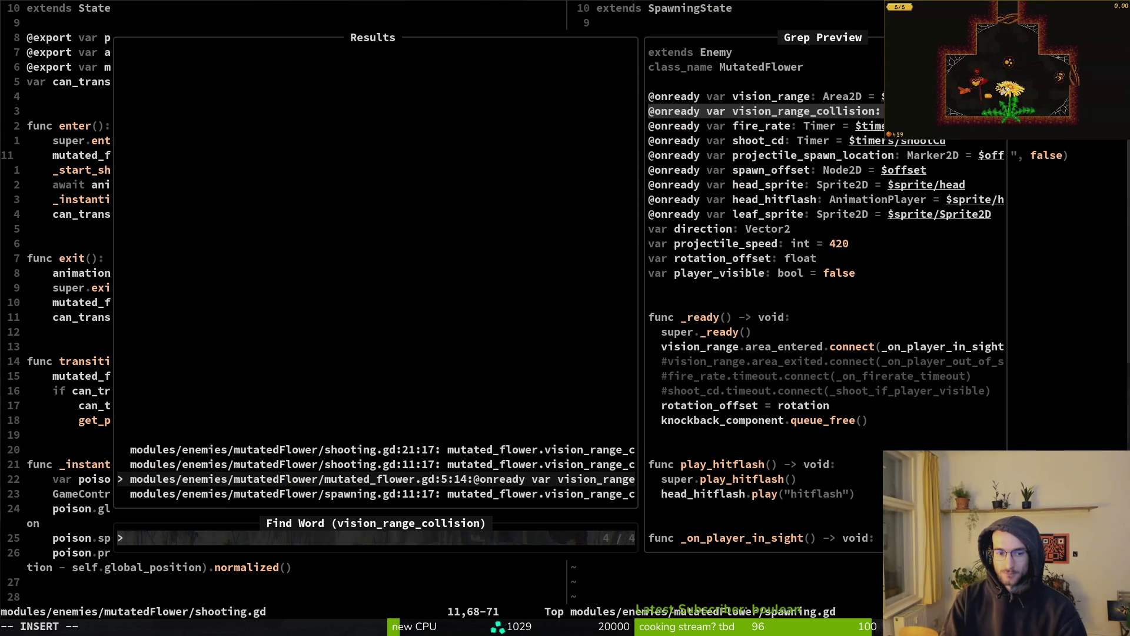
key("Up")
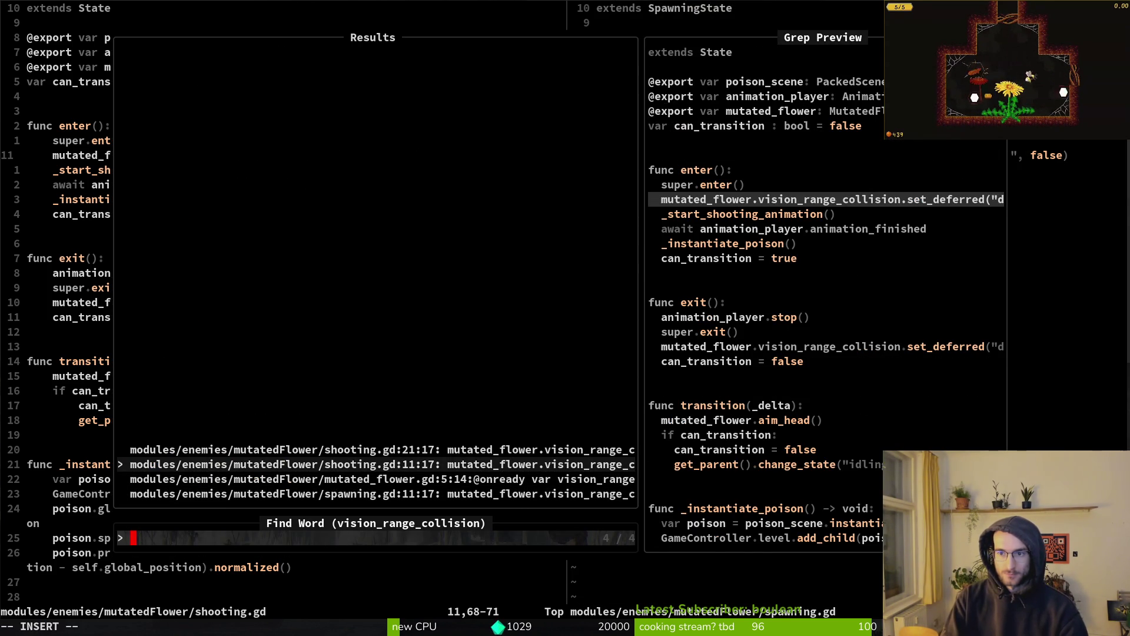
key("Up")
key("Escape")
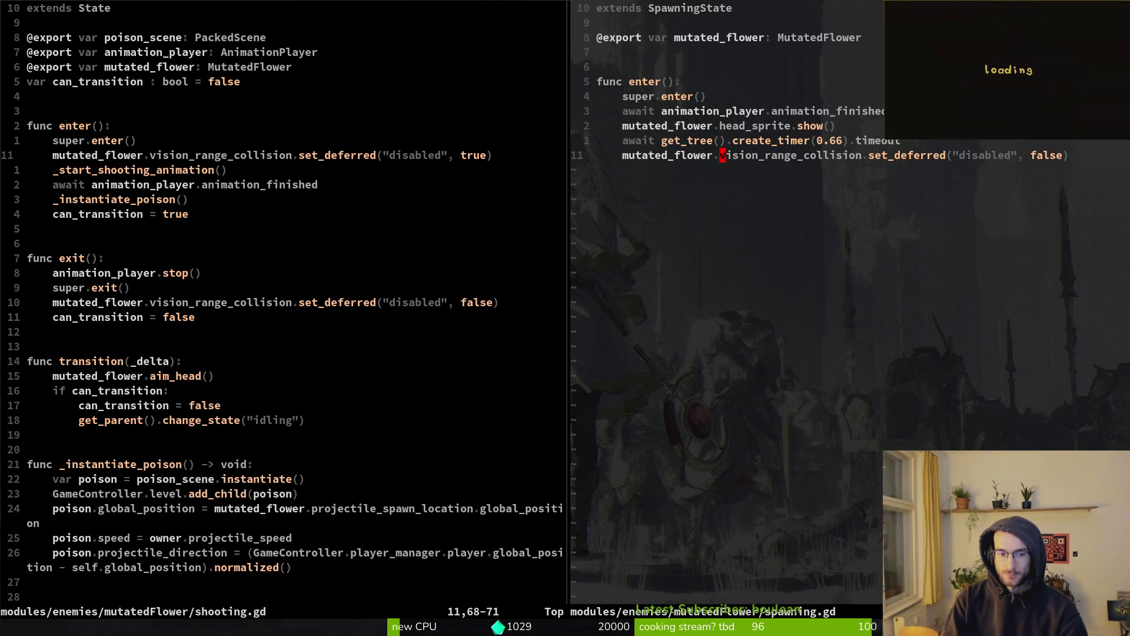
Step: Close spawning.gd and return to the Godot editor
key("k")
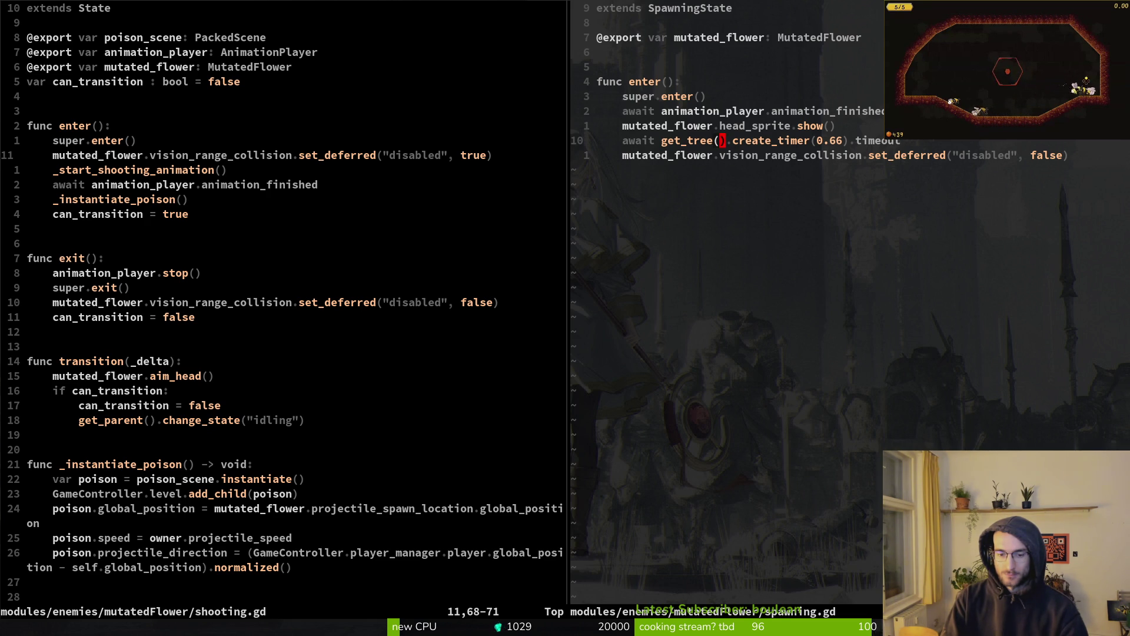
key("Return")
key("alt+Tab")
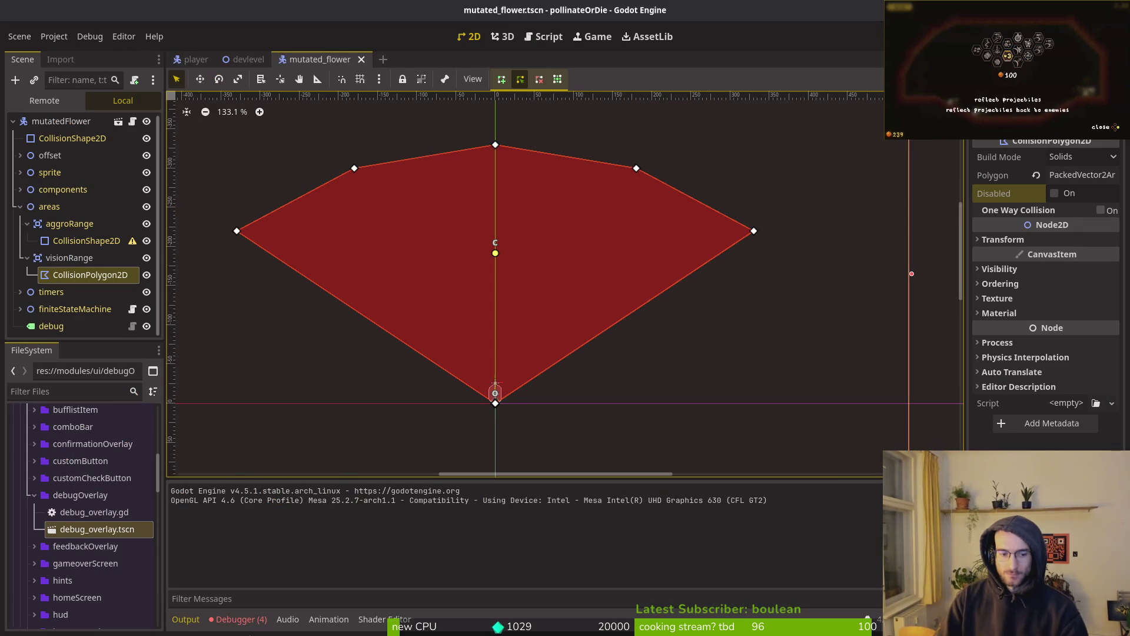
Step: Review the four signal errors in the debugger, then locate _on_player_in_sight in mutated_flower.gd
left_click(241, 619)
left_click(251, 471)
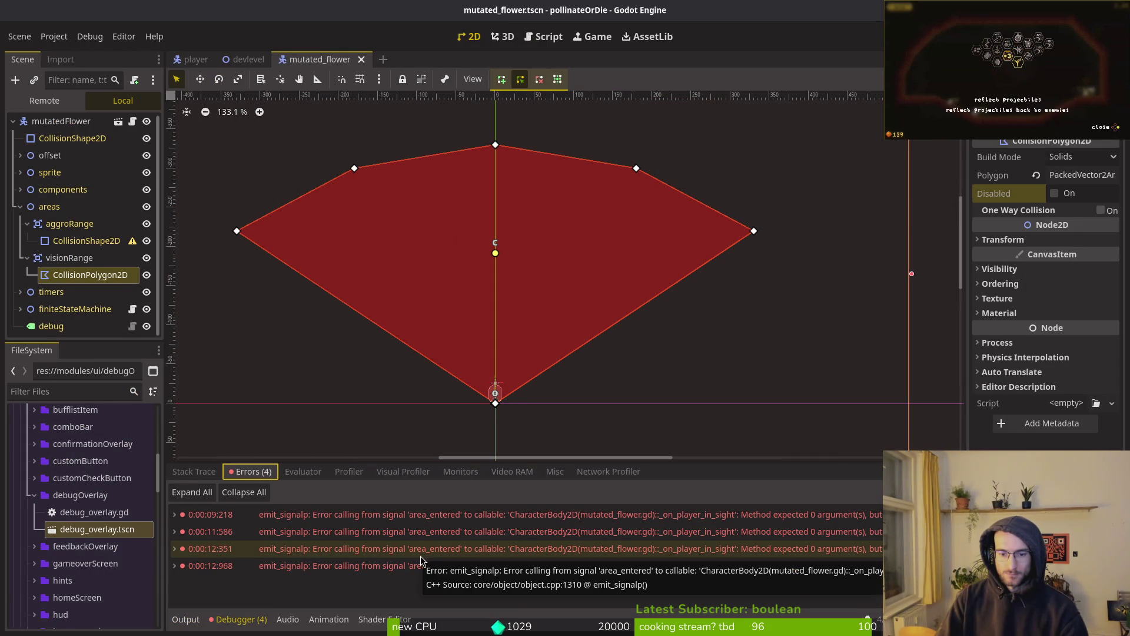
key("alt+Tab")
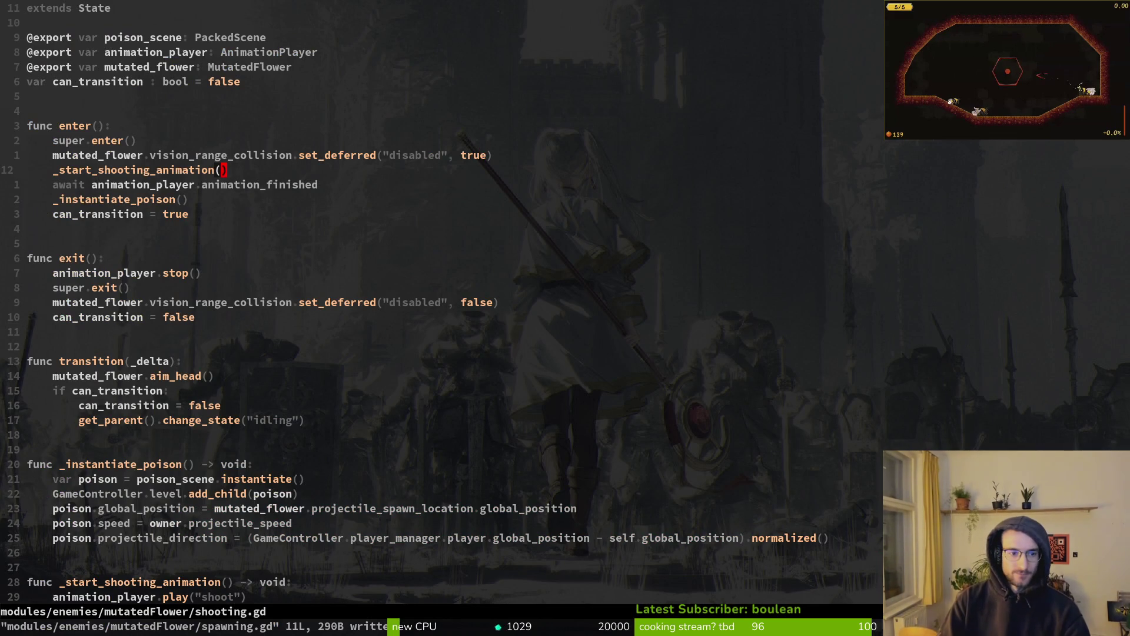
key("g")
key("d")
key("ctrl+o")
key("ctrl+i")
key("2")
key("4")
key("j")
key("k")
key("k")
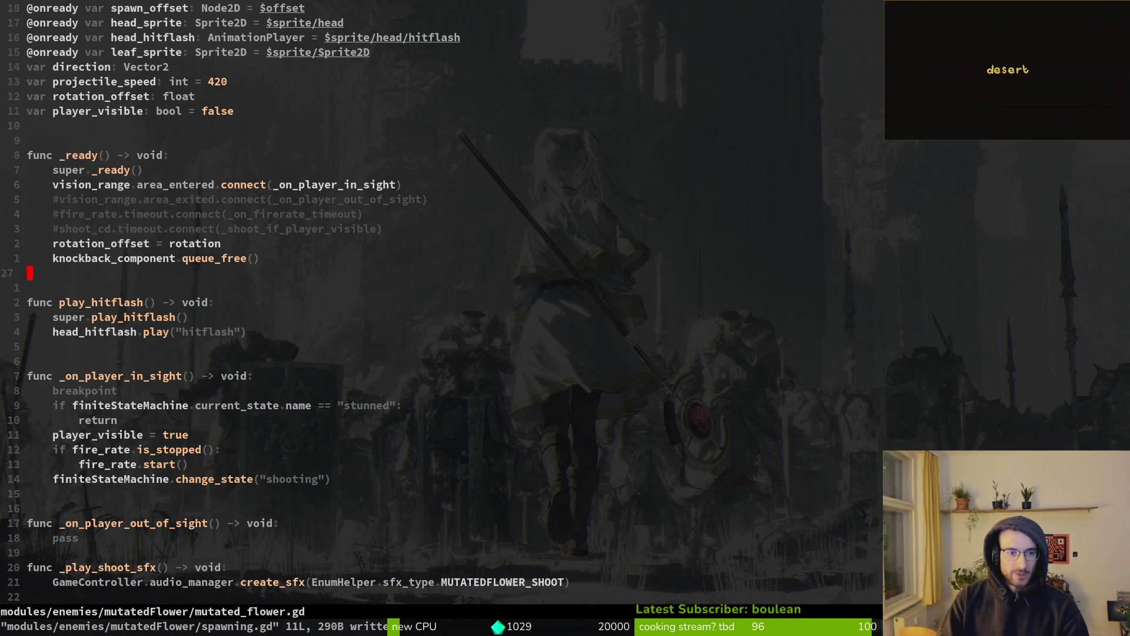
key("b")
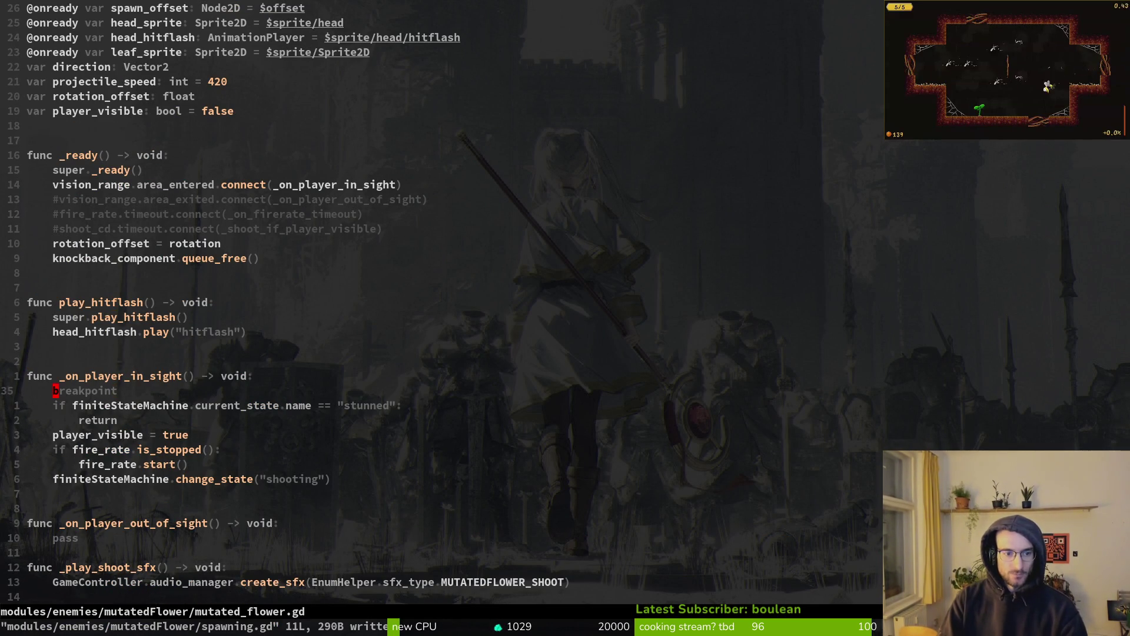
Step: Add an '_area: Area2D' parameter to _on_player_in_sight and save the script with :w
key("f")
key("parenright")
type("ange.")
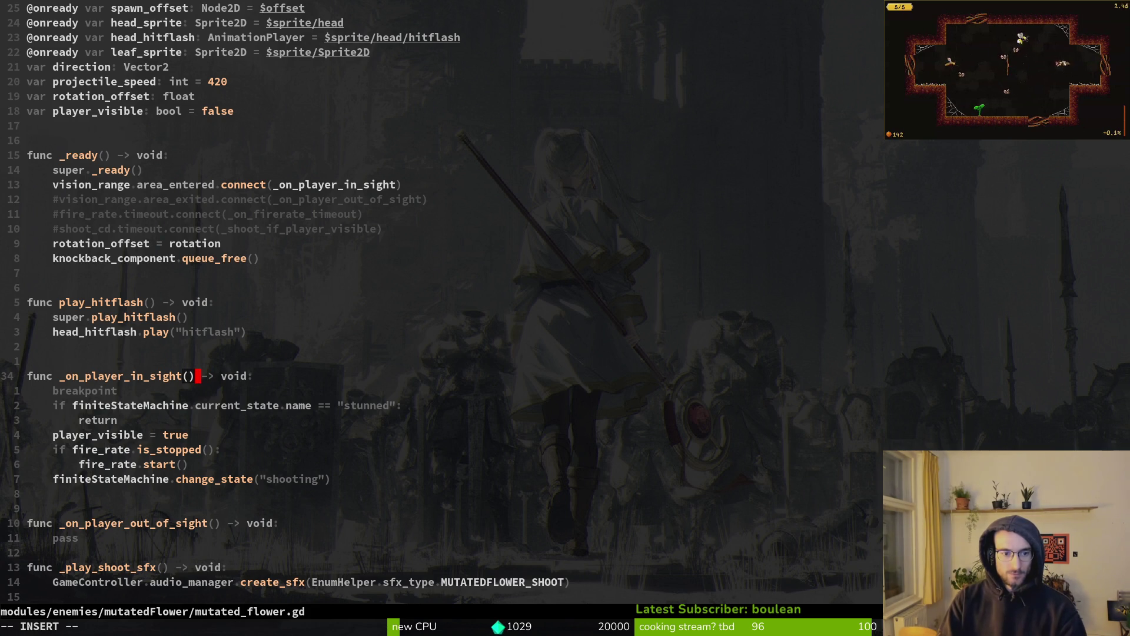
type("area")
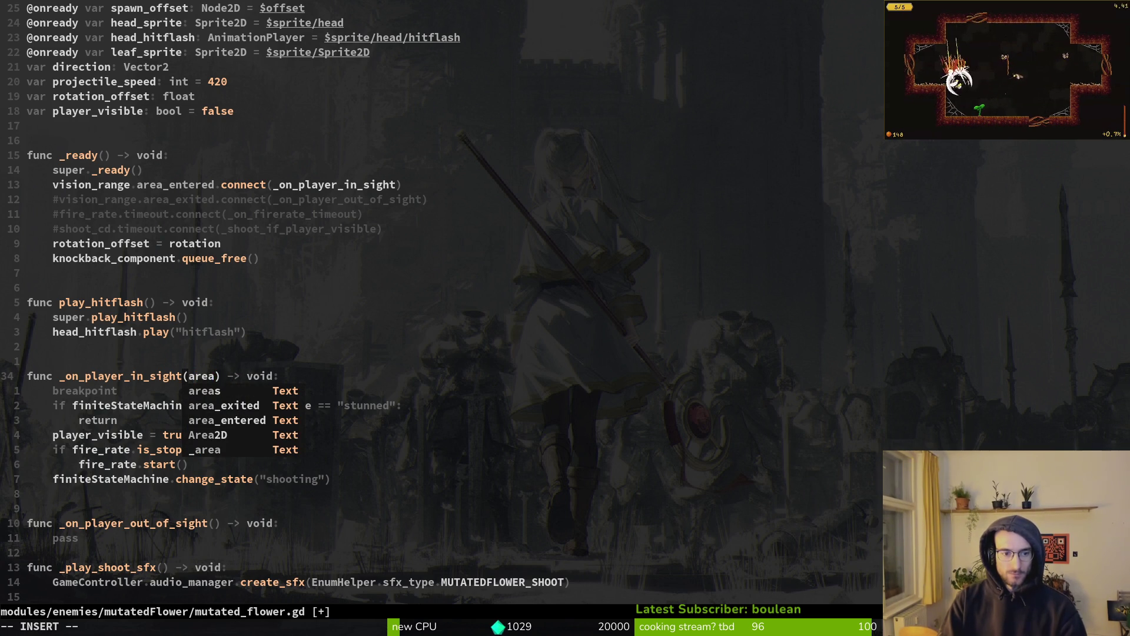
key("BackSpace")
key("BackSpace")
key("BackSpace")
type("_area: A")
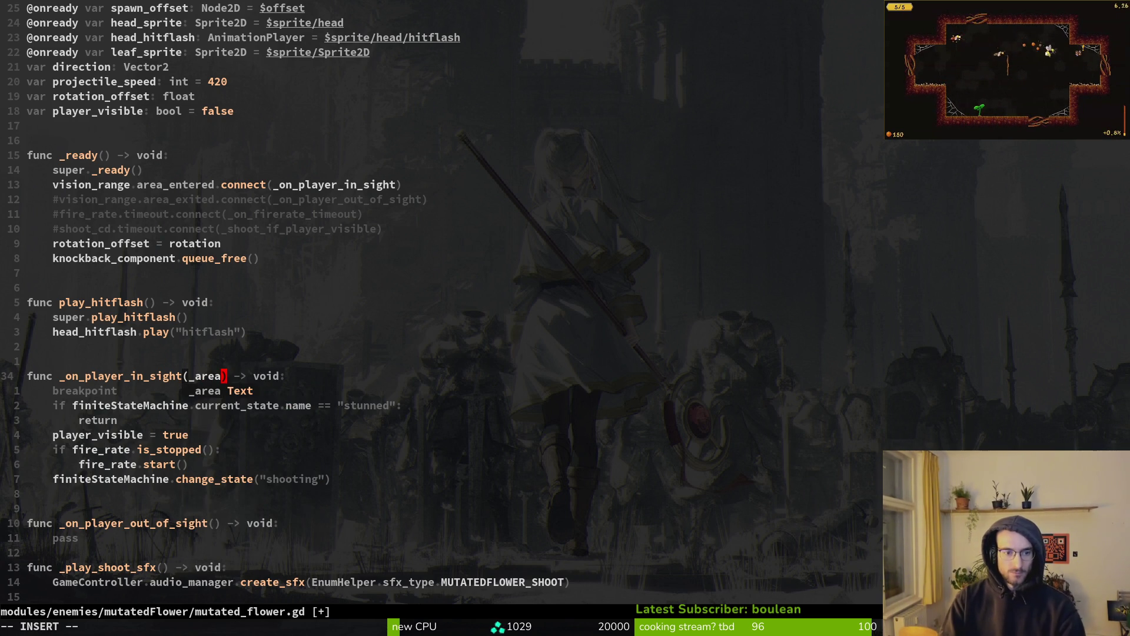
type("rea2D")
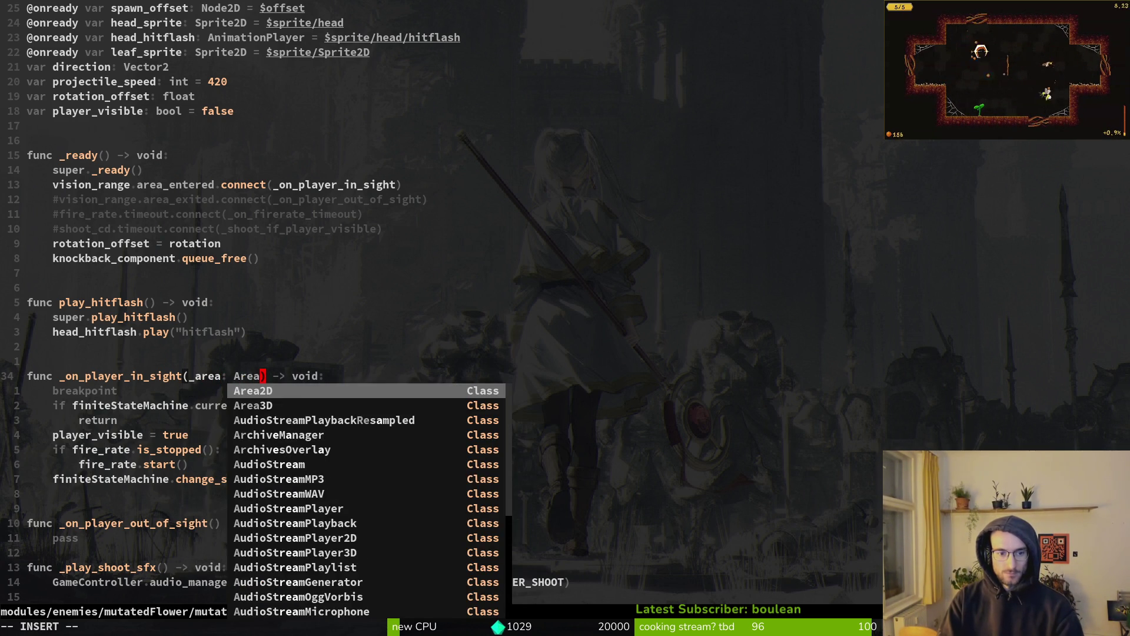
key("Escape")
type(":w")
key("Return")
key("alt+Tab")
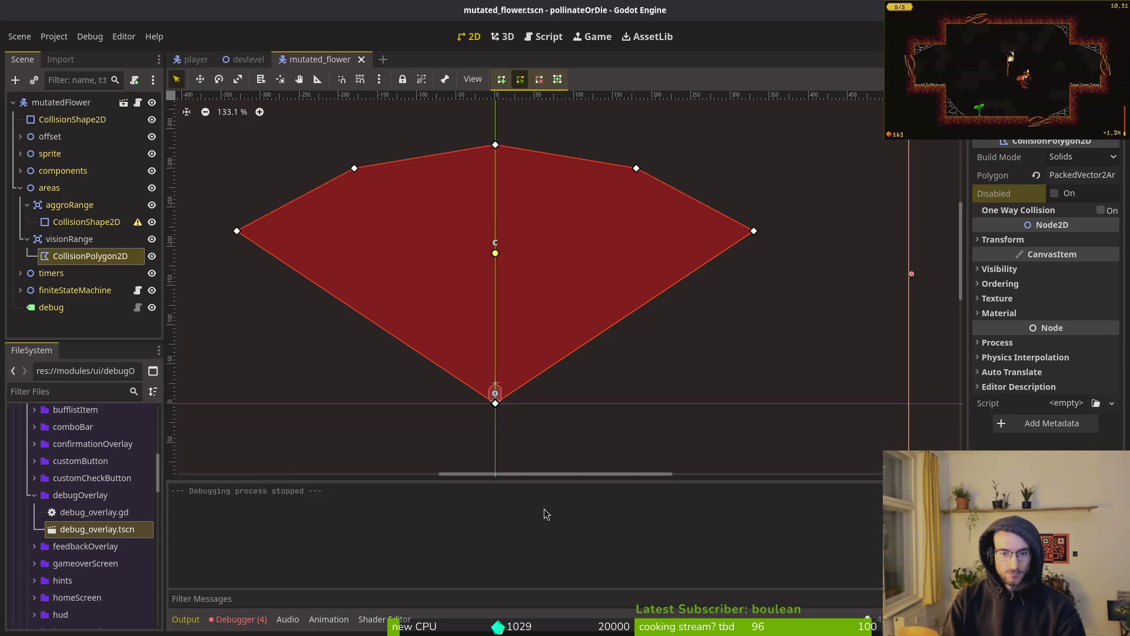
Step: Run the game into the hive, then delete the breakpoint line and save the script
key("F5")
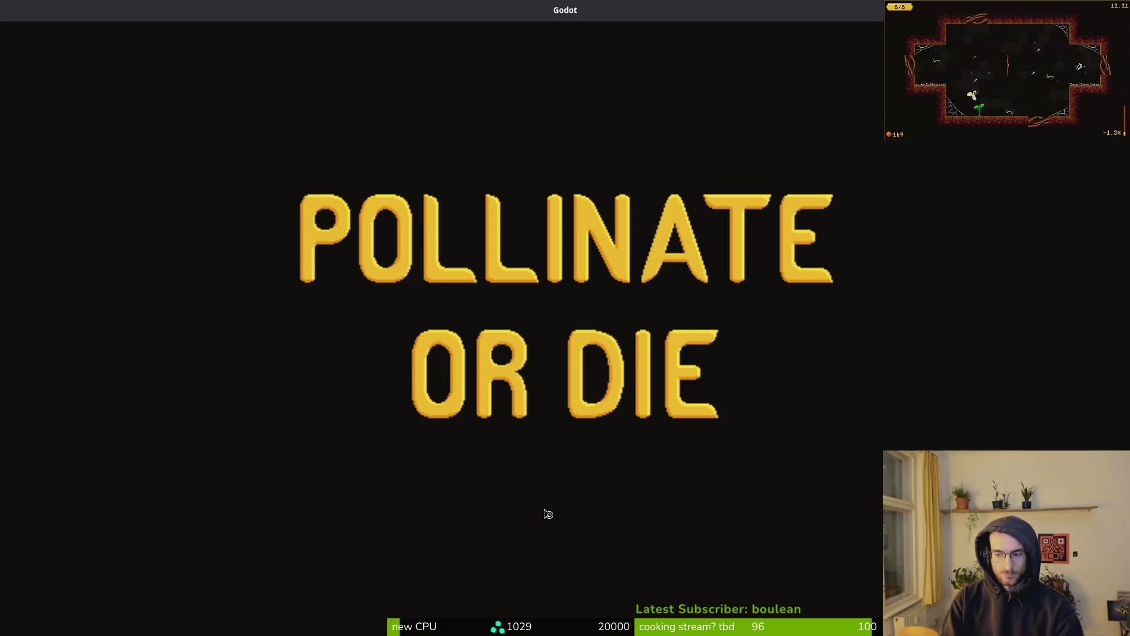
key("Return")
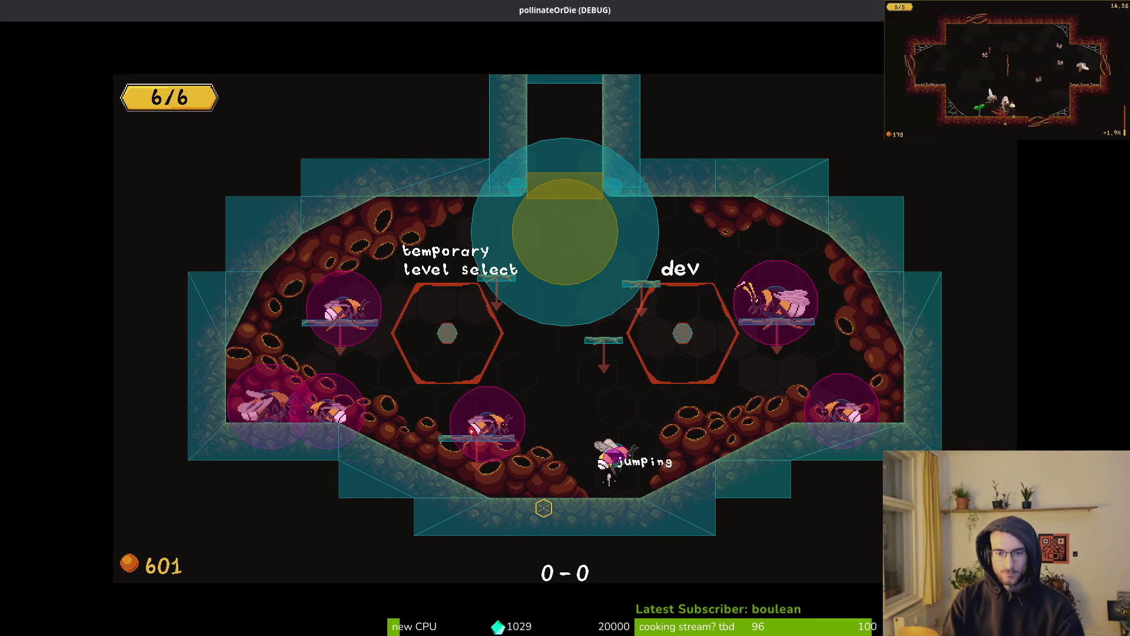
key("Left")
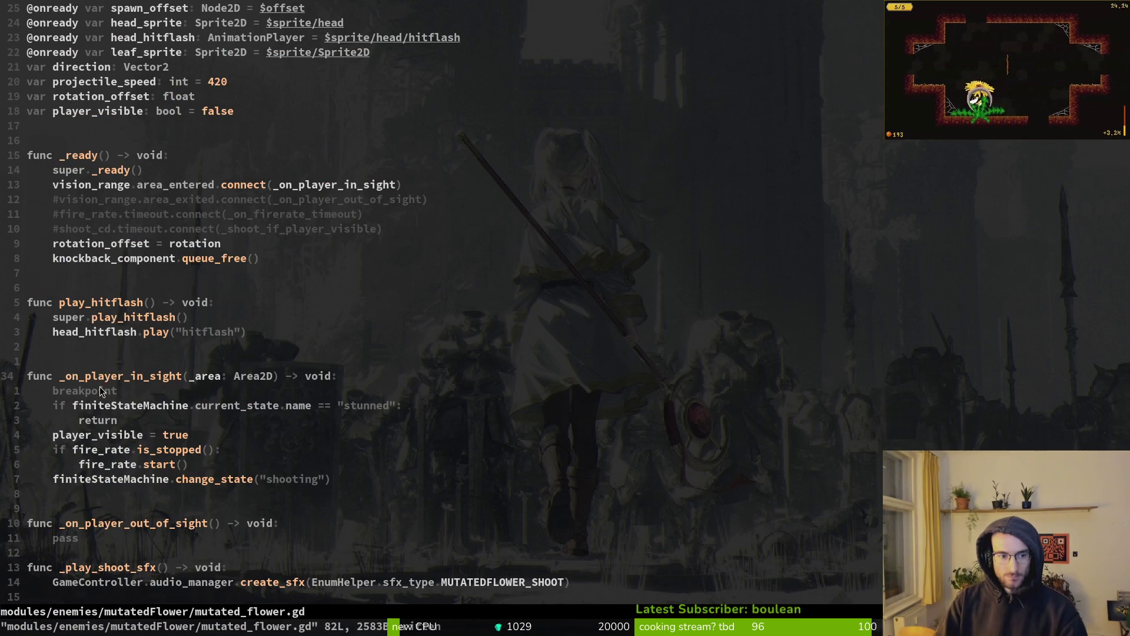
key("d")
key("d")
type(":w")
key("Return")
key("alt+Tab")
Step: Rerun the game, then set the visionRange CollisionPolygon2D to Disabled in the local scene tree
key("F5")
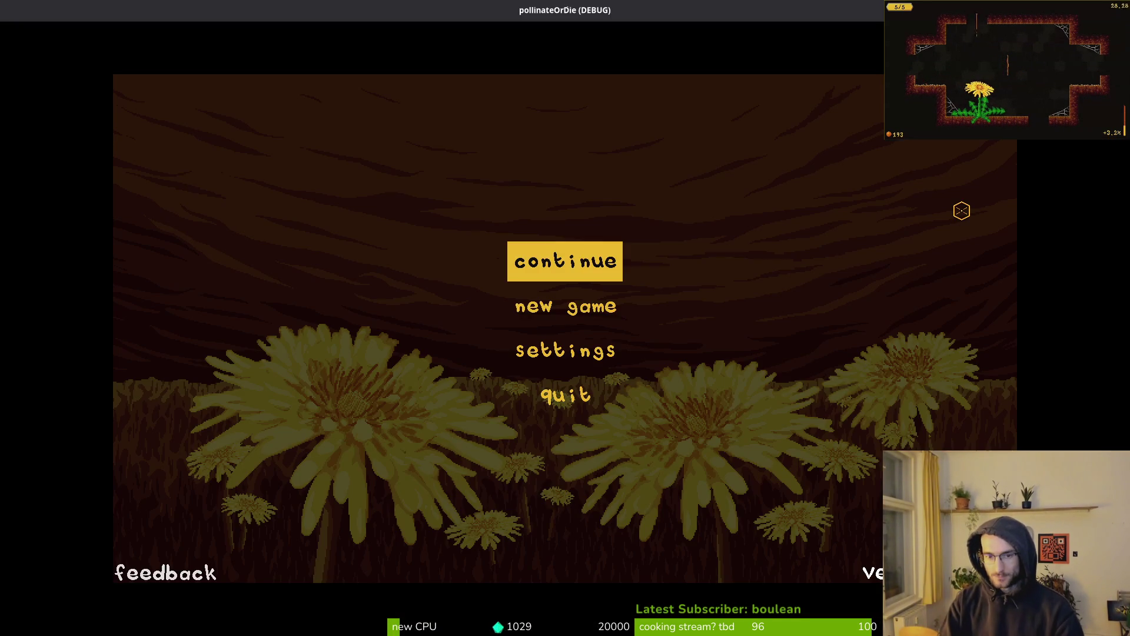
key("Return")
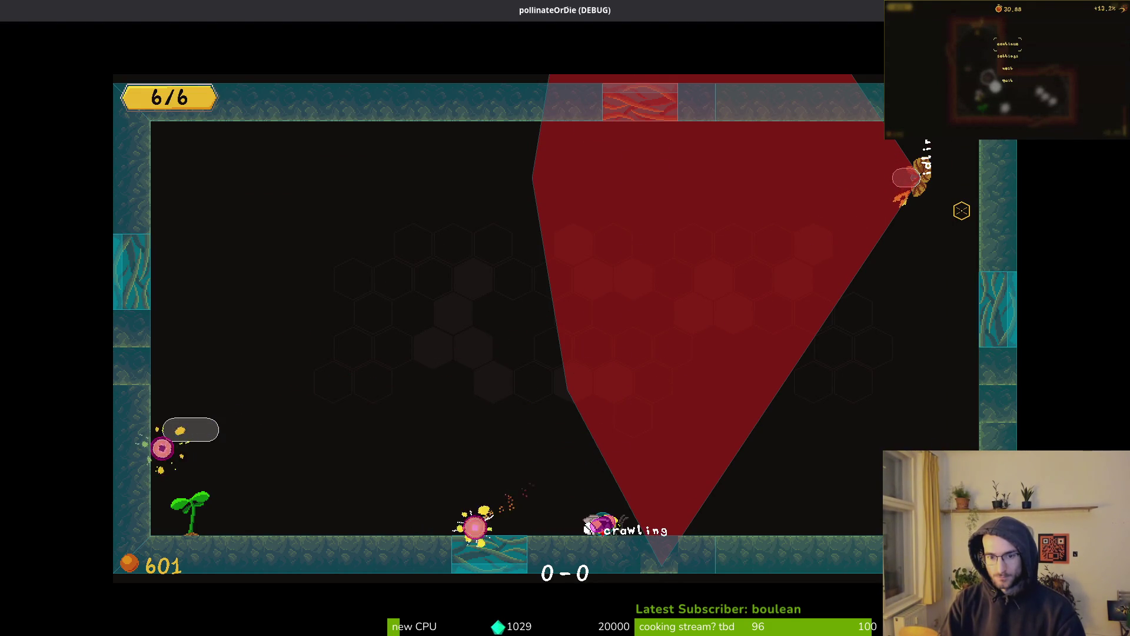
key("Escape")
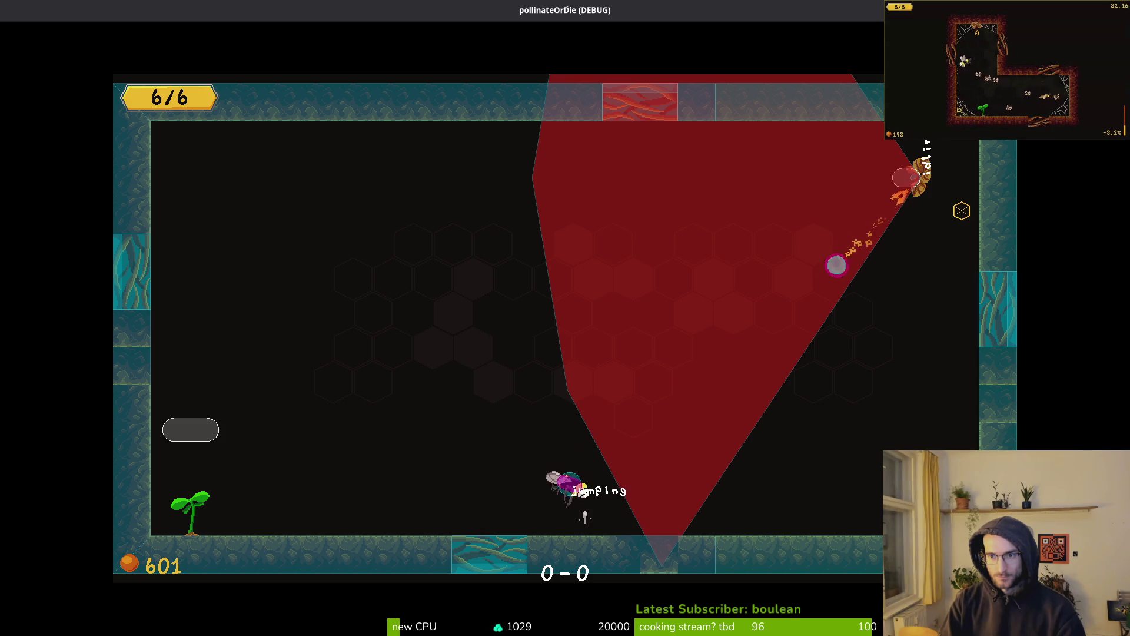
key("alt+Tab")
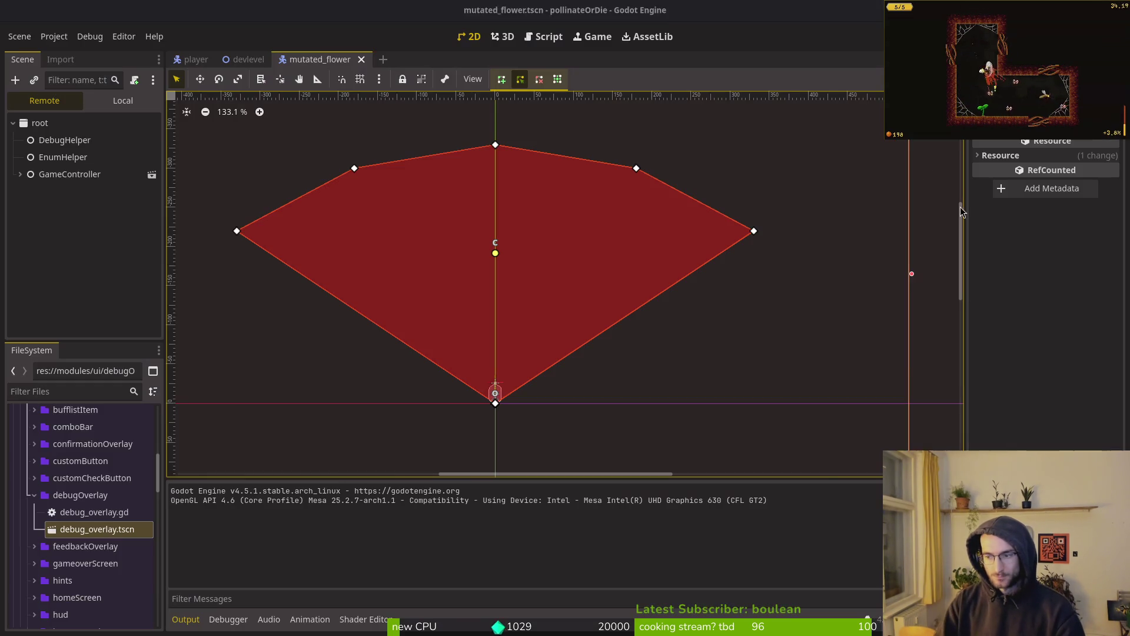
left_click(119, 102)
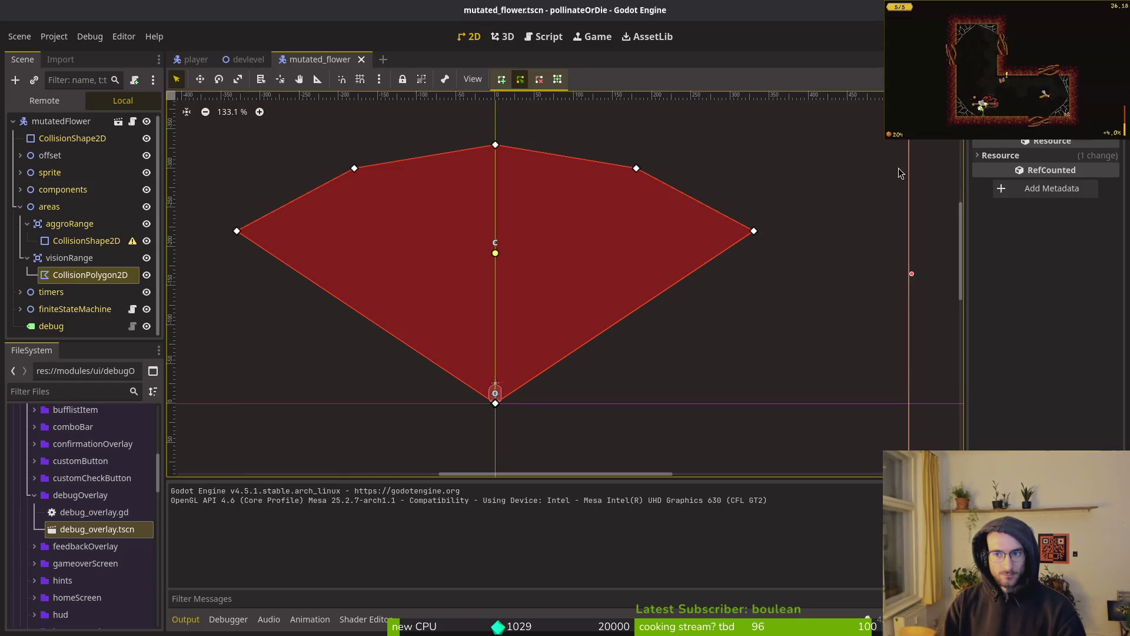
left_click(90, 275)
left_click(1054, 193)
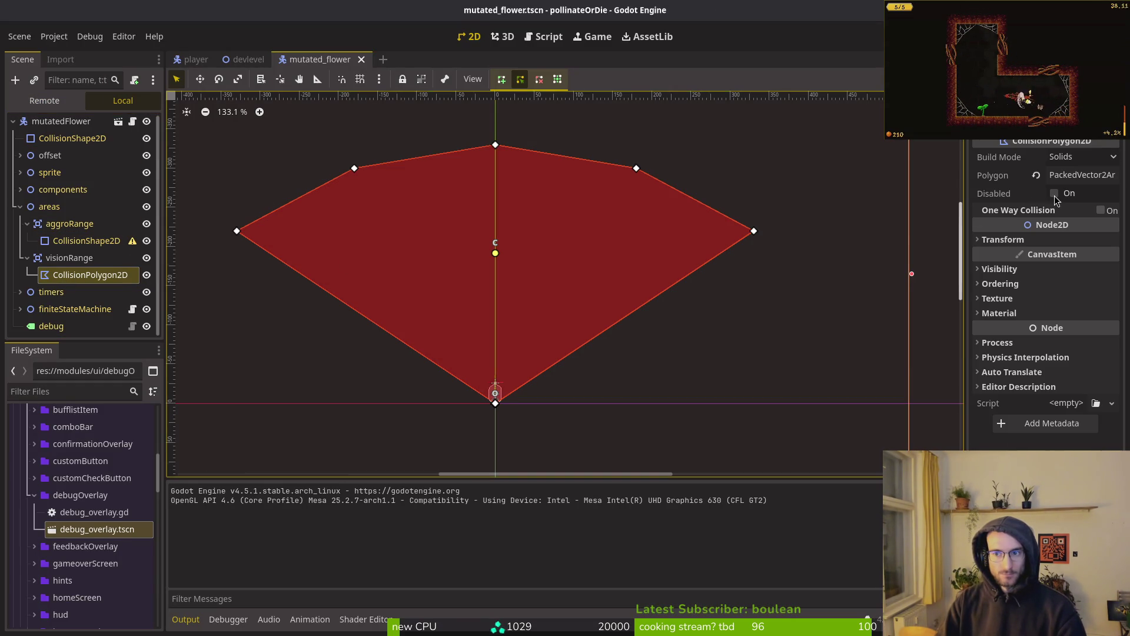
Step: Playtest again, quitting to the main menu and dashing the bee upward to dodge the flower
key("alt+Tab")
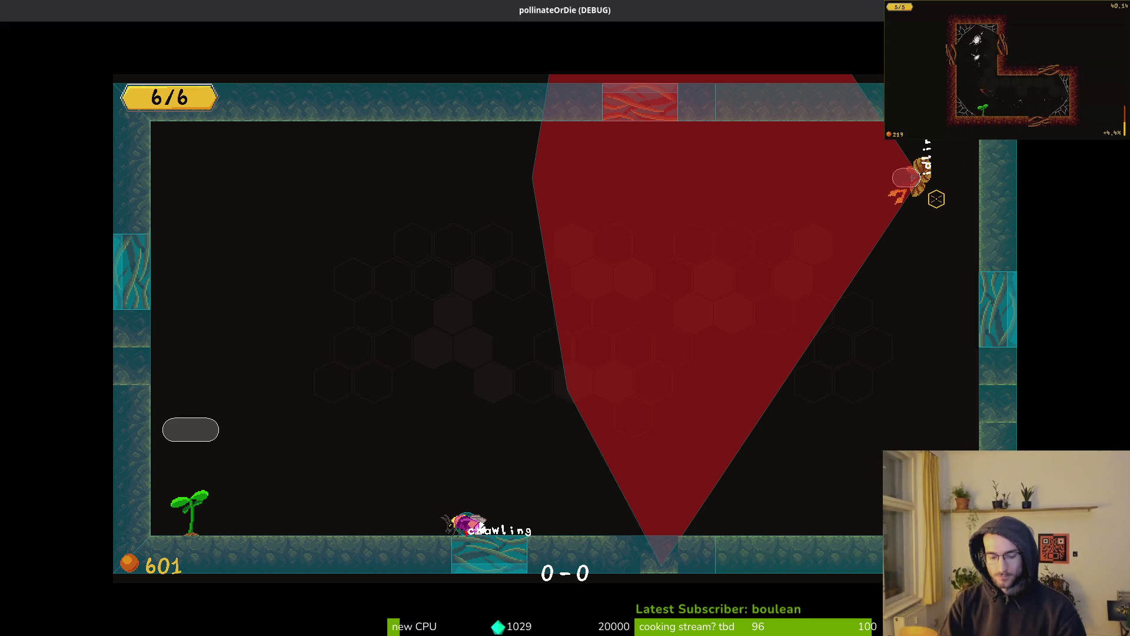
key("Escape")
key("Down")
key("Down")
key("Down")
key("Return")
key("Left")
key("Return")
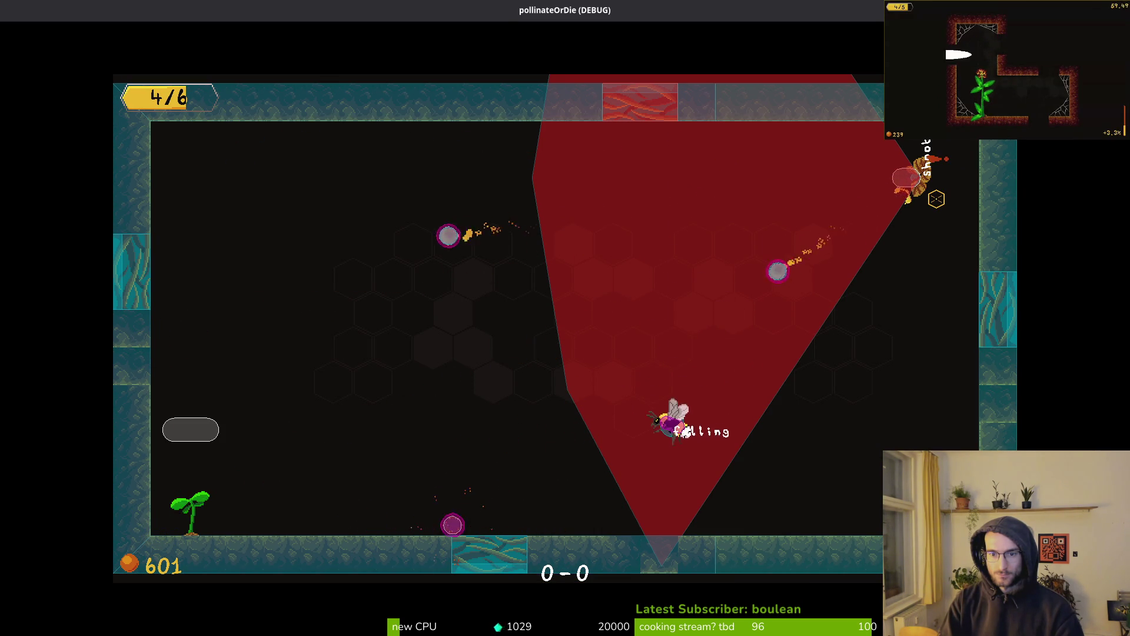
key("space")
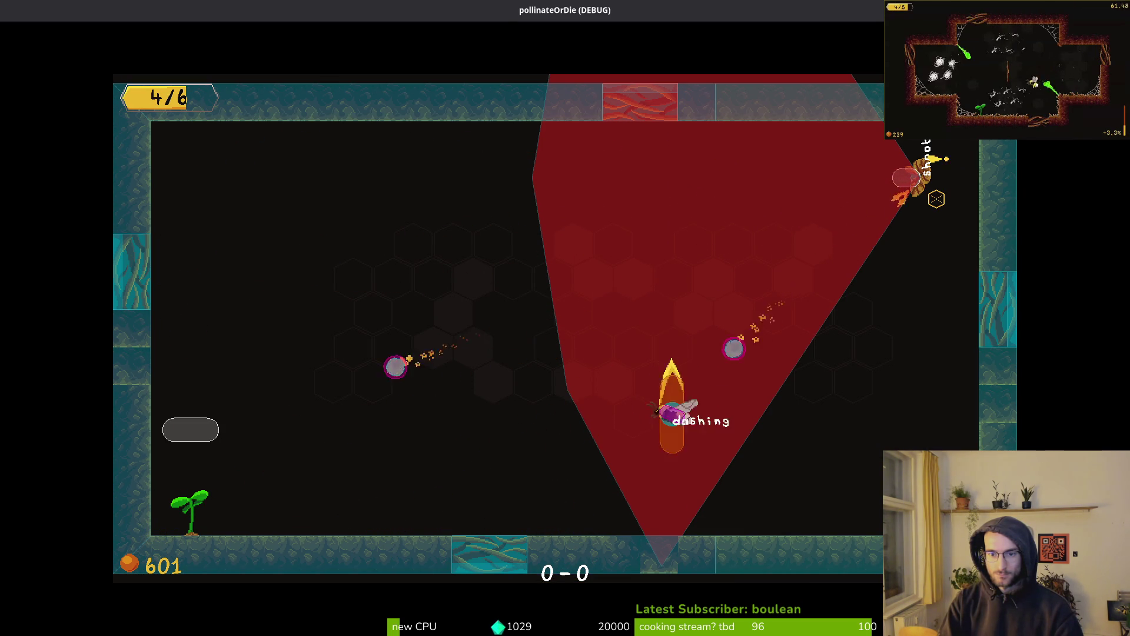
key("space")
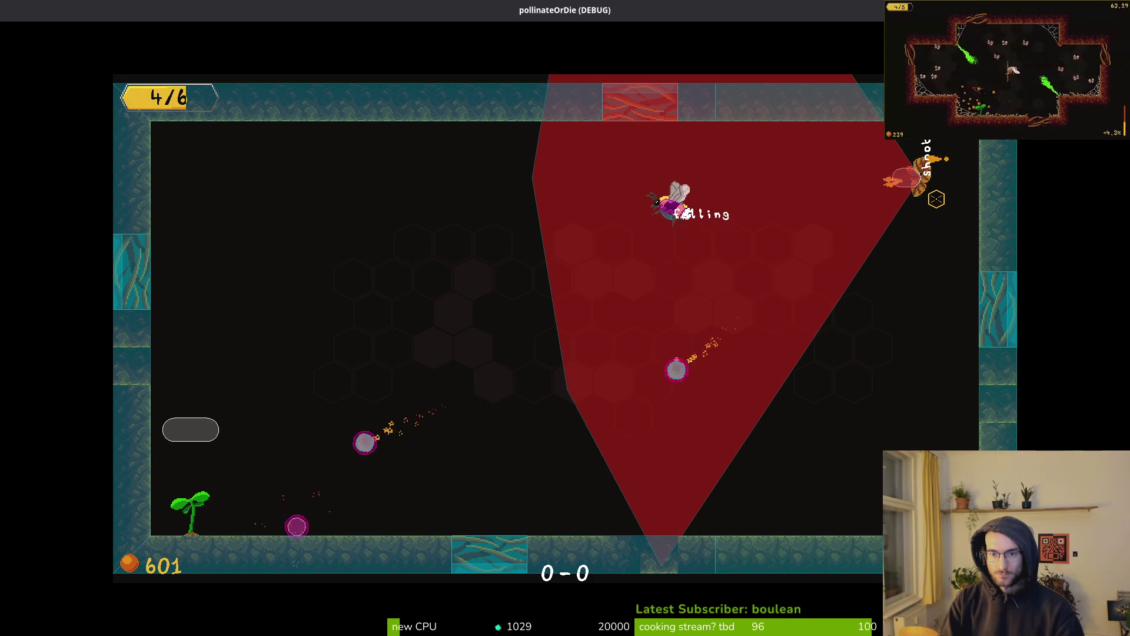
key("space")
key("space")
key("space")
key("space")
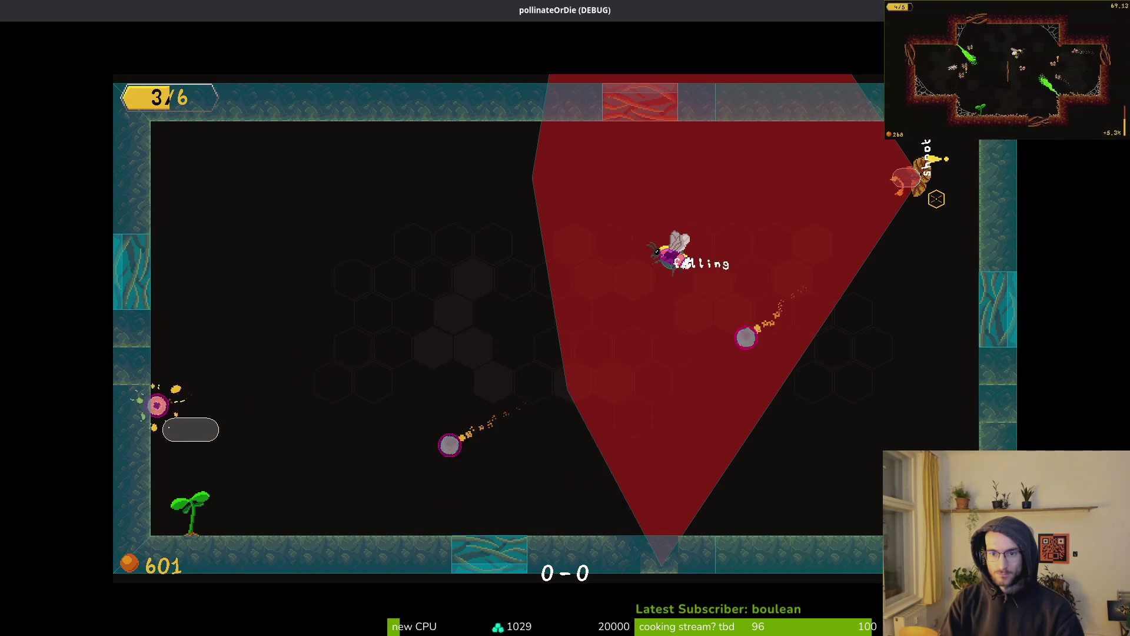
key("space")
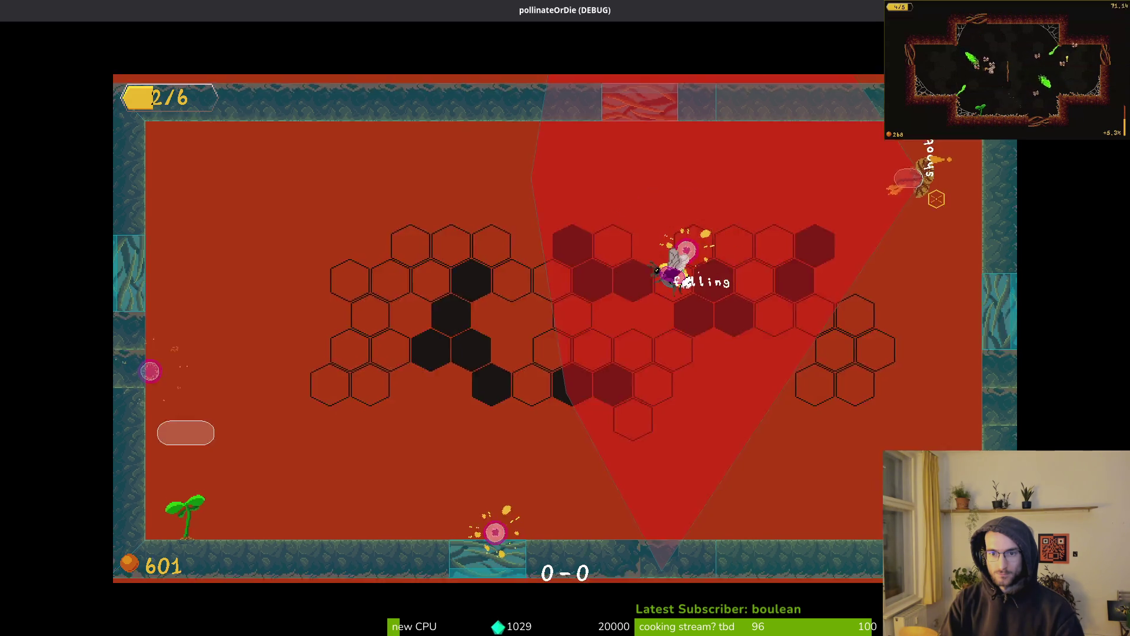
key("space")
key("space")
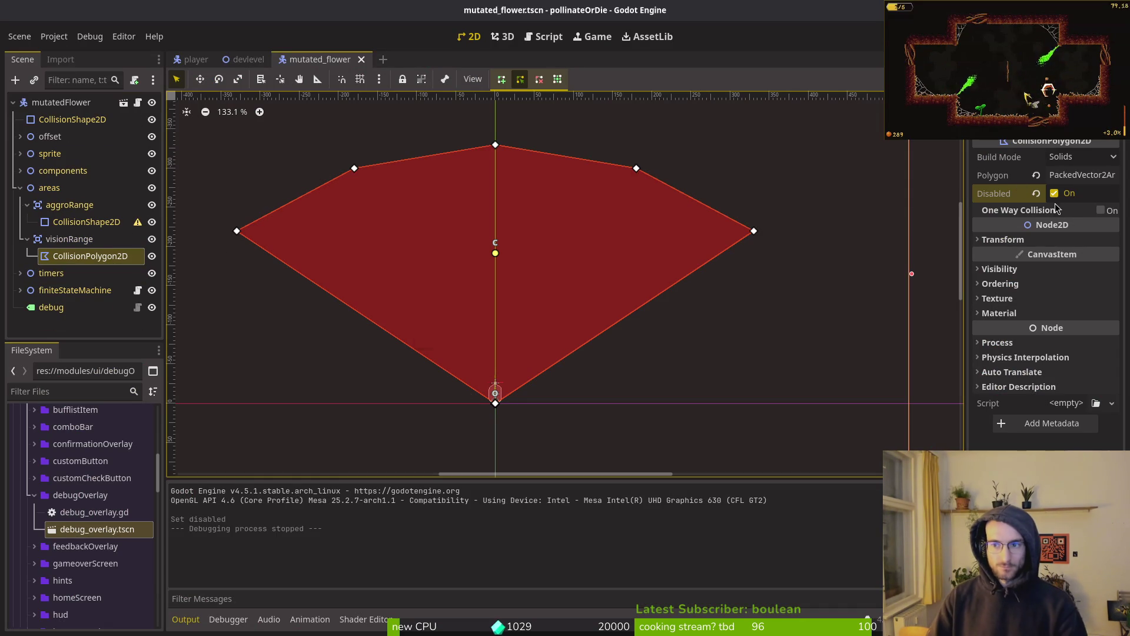
key("alt+Tab")
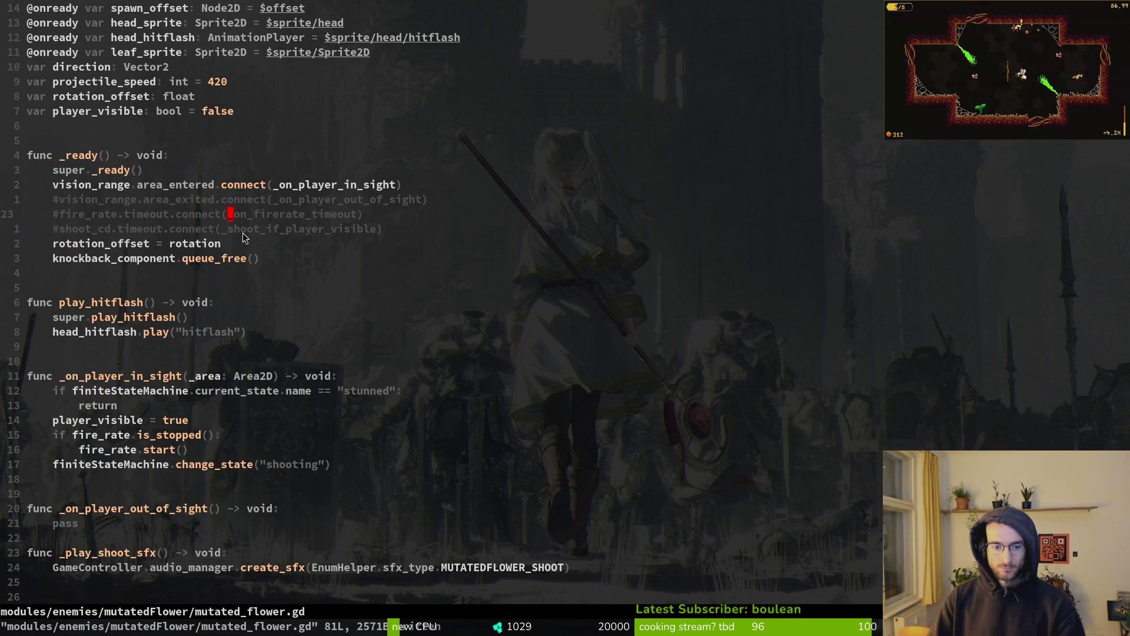
Step: Jump back to the mutated flower script and try a 'spastate' file search before closing the finder
key("ctrl+o")
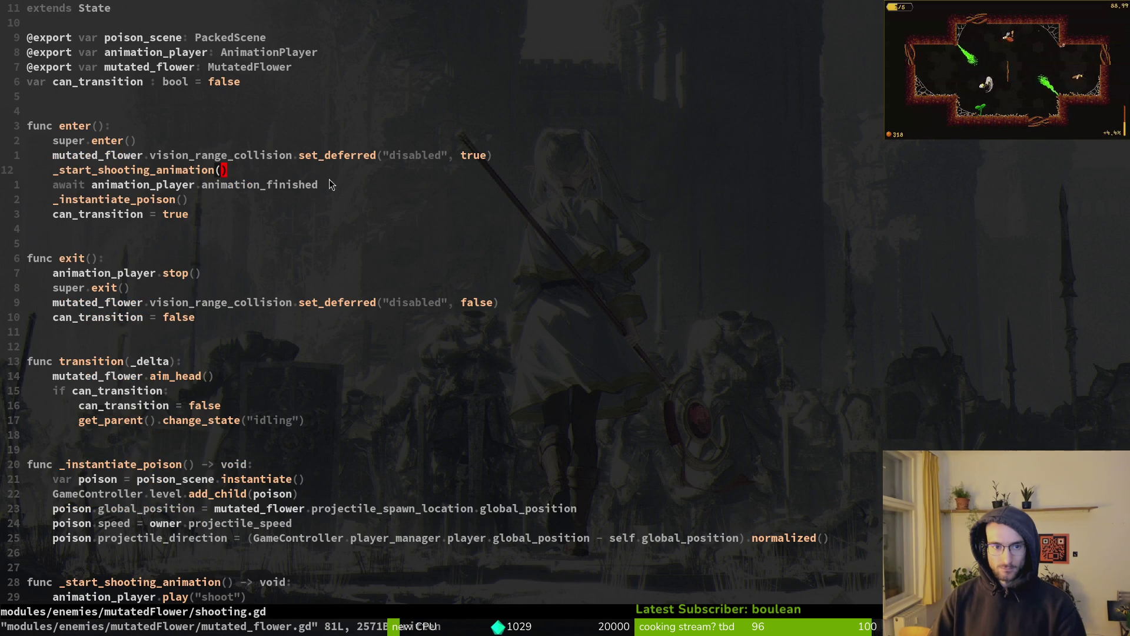
key("ctrl+o")
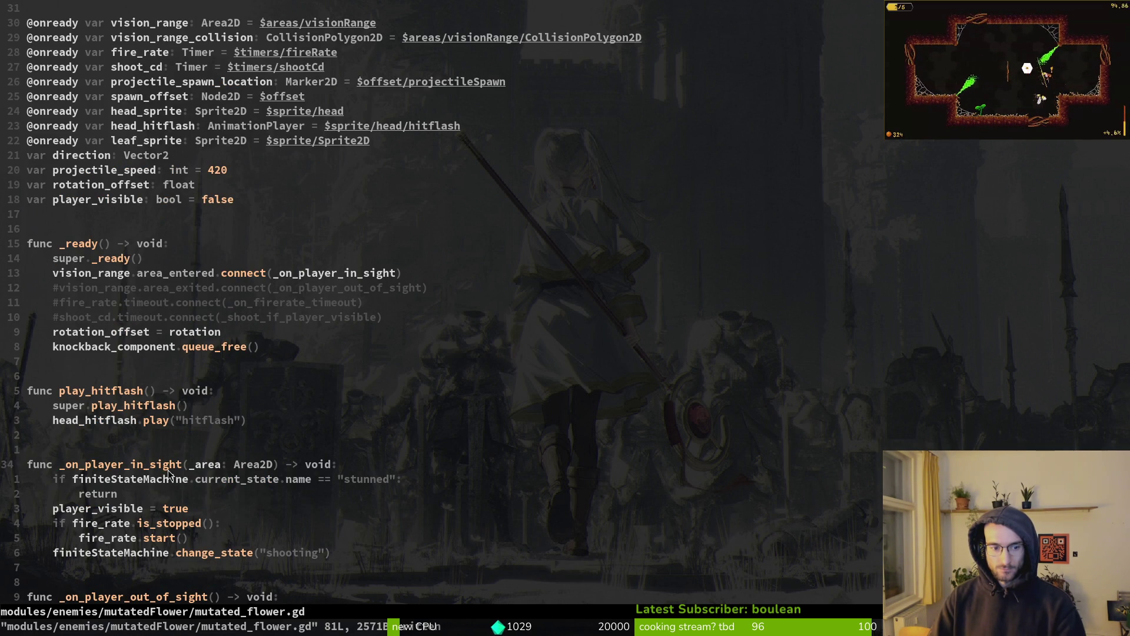
key("ctrl+p")
type("spastate")
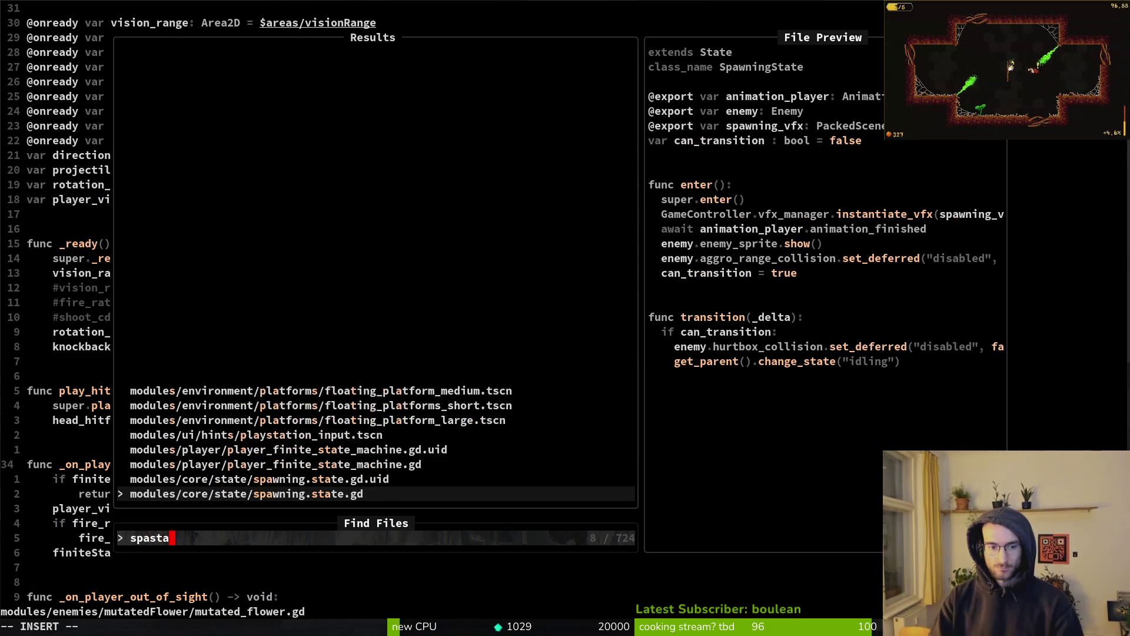
key("Up")
key("Up")
key("Up")
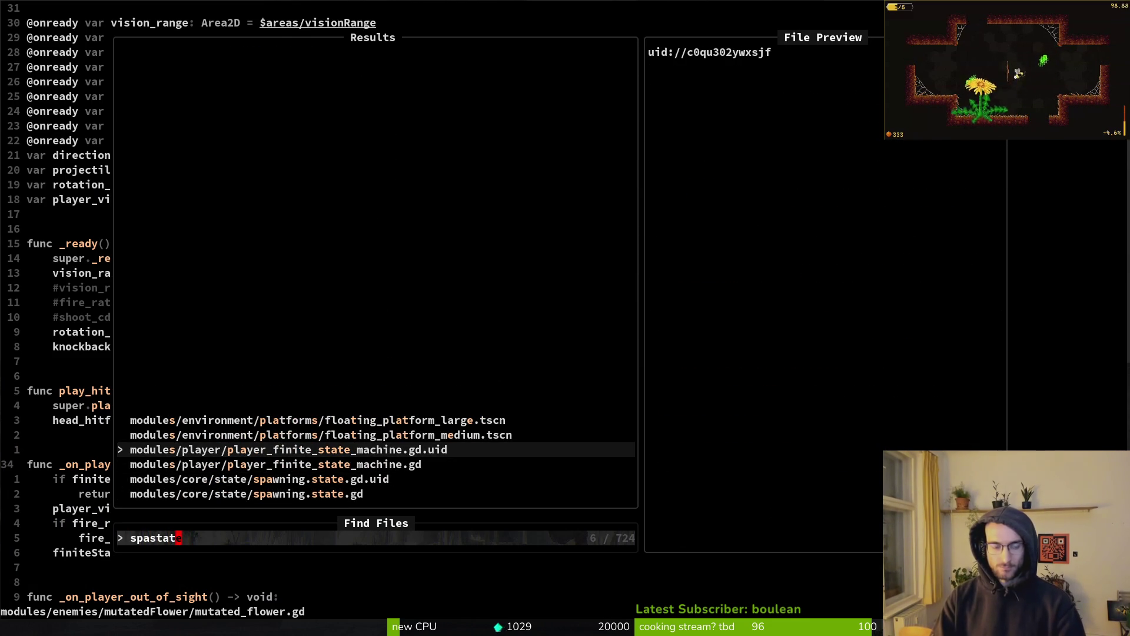
key("Escape")
Step: Find 'flospaw' to open modules/enemies/mutatedFlower/spawning.gd and save it
key("ctrl+p")
type("flospaw")
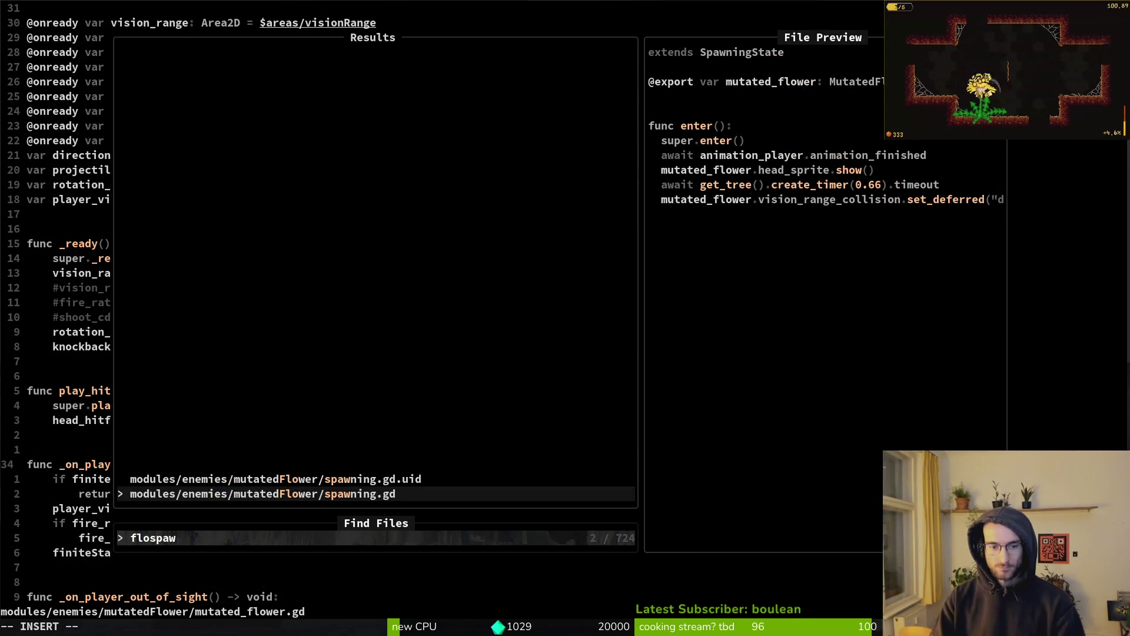
key("Return")
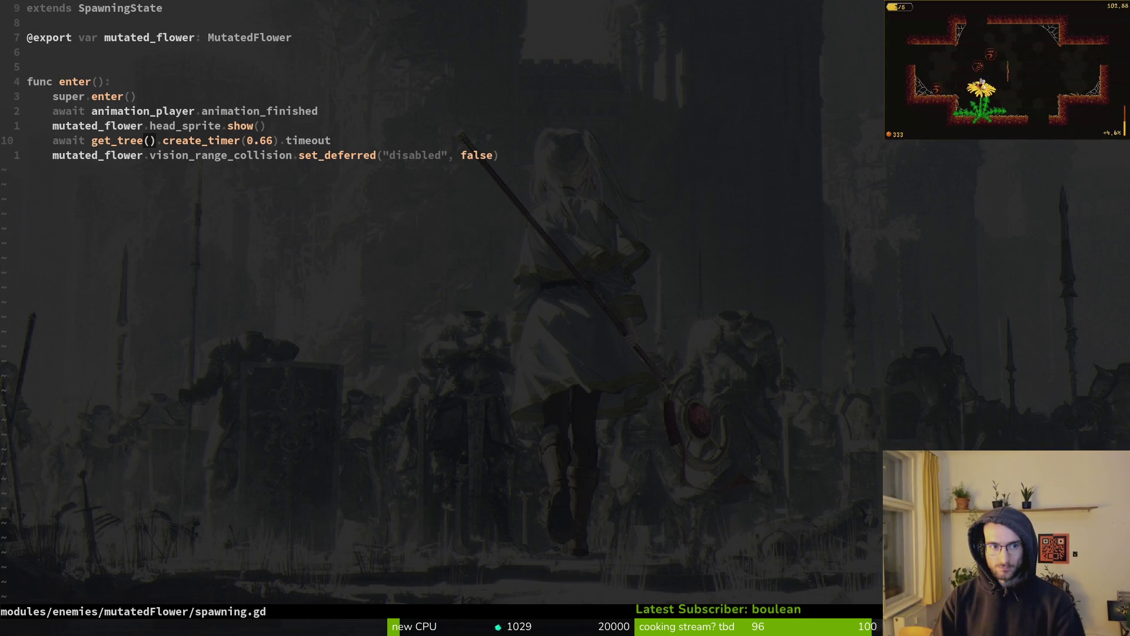
type(":w")
key("Return")
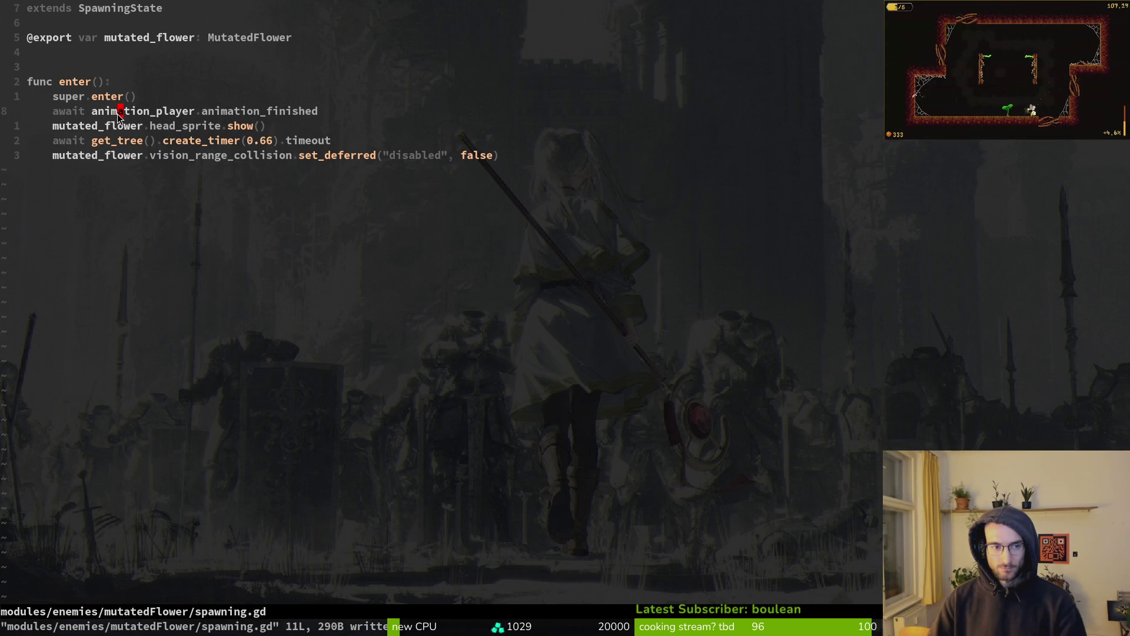
Step: In Godot, expand the flower's sprite node and select its AnimationPlayer
key("alt+Tab")
left_click(19, 153)
left_click(78, 203)
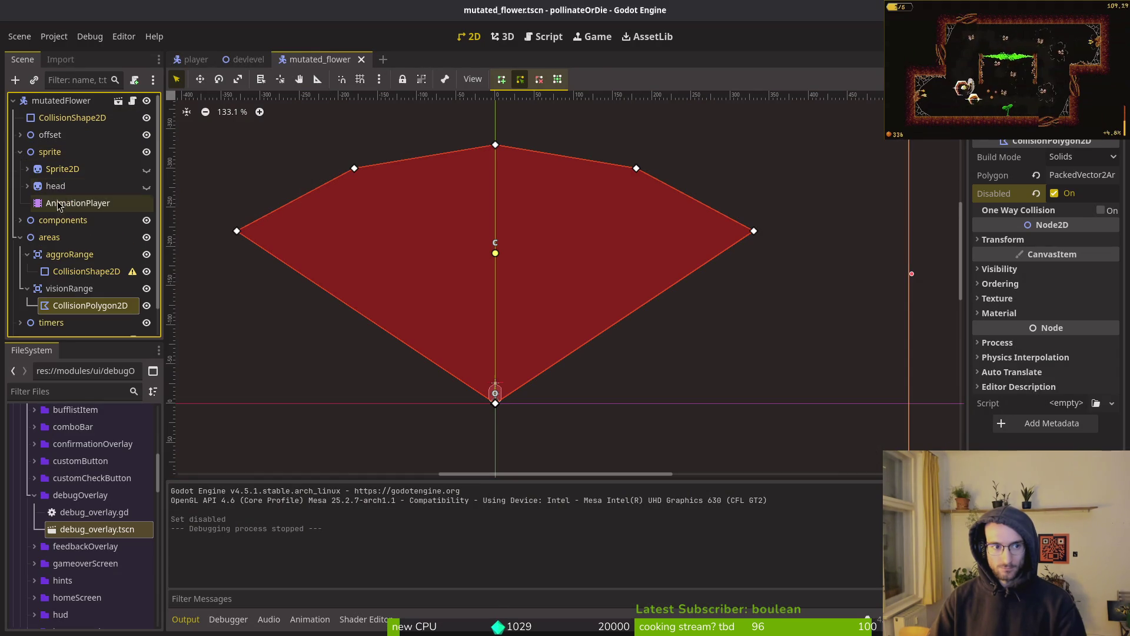
Step: Choose the spawning animation and run into the hive level, moving the bee toward the flower
left_click(412, 483)
left_click(424, 555)
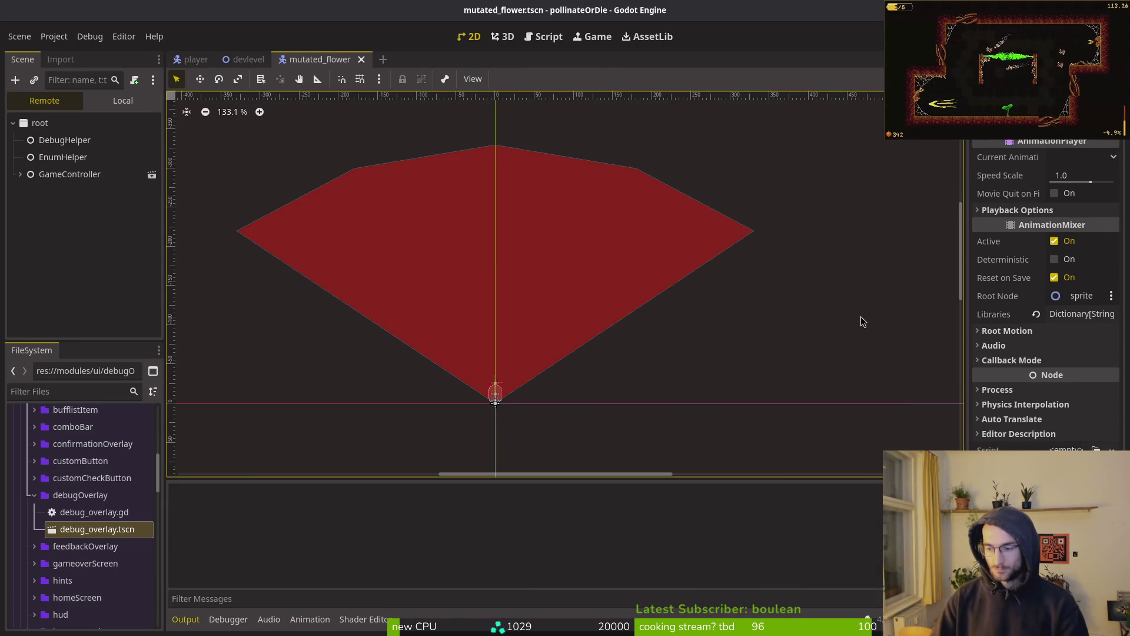
key("Return")
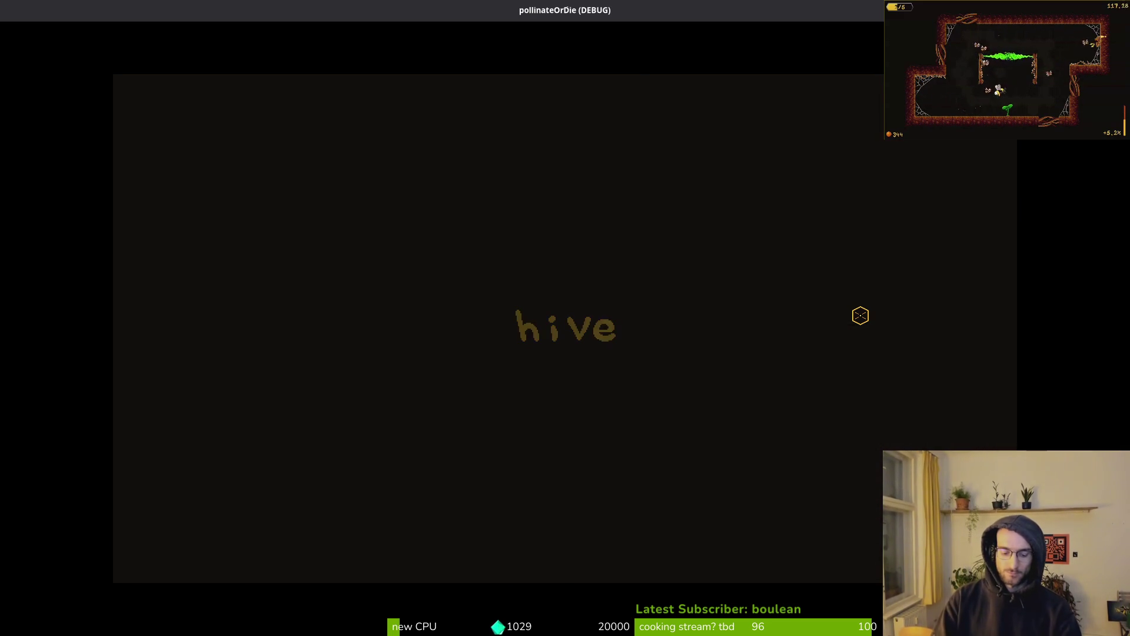
key("space")
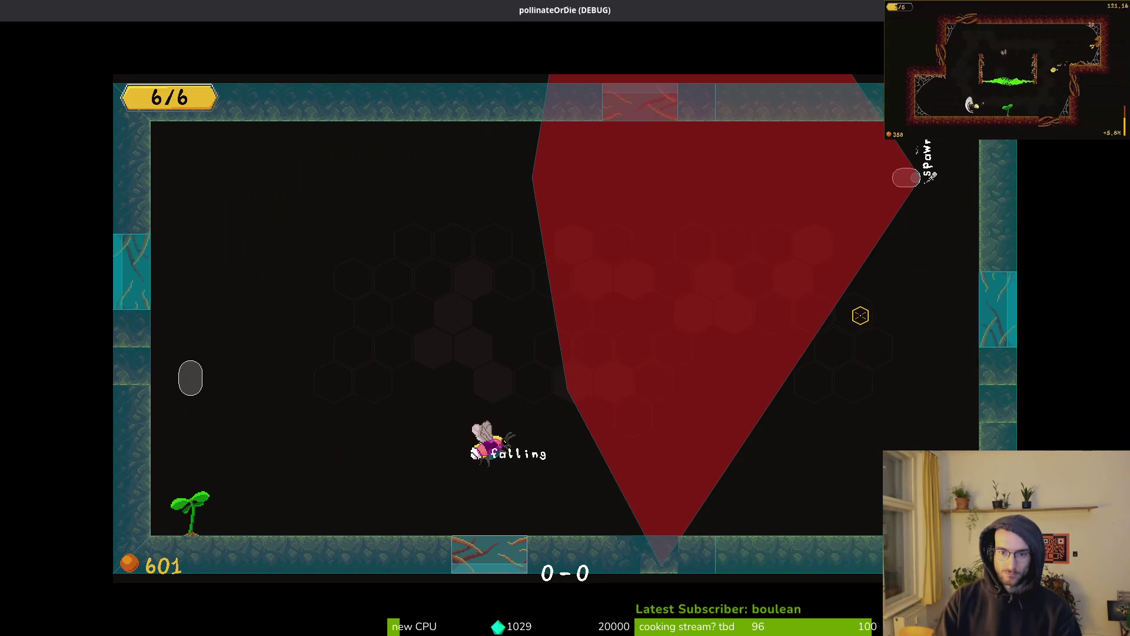
key("d")
Step: Move and jump the bee around the flower's shots, then stop the game with F8
key("d")
key("a")
key("space")
key("d")
key("a")
key("space")
key("d")
key("space")
key("a")
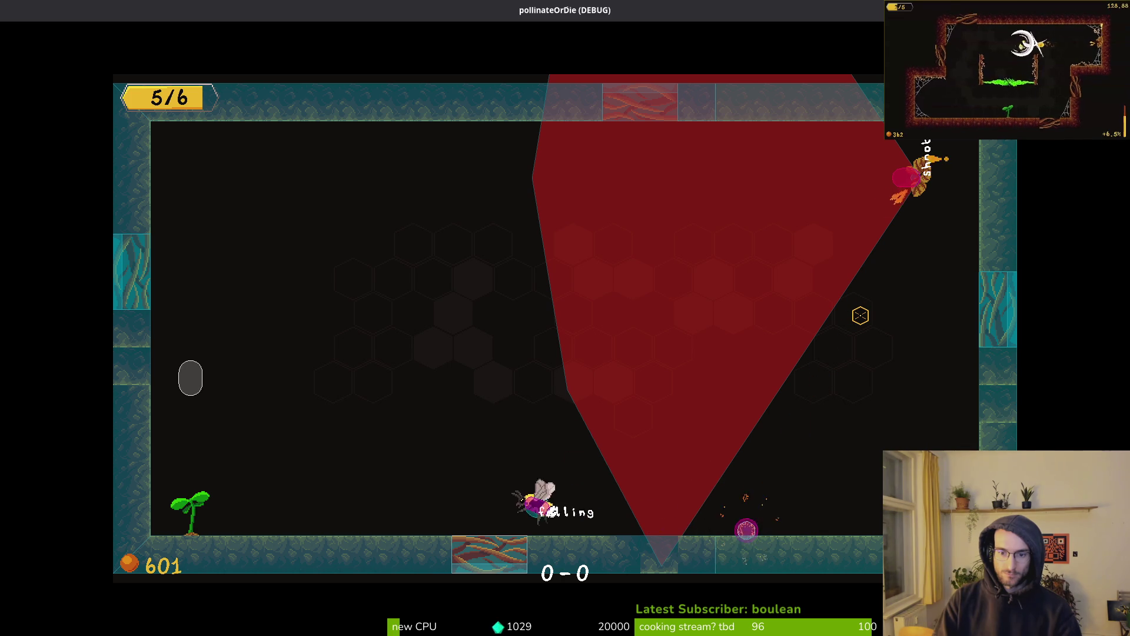
key("F8")
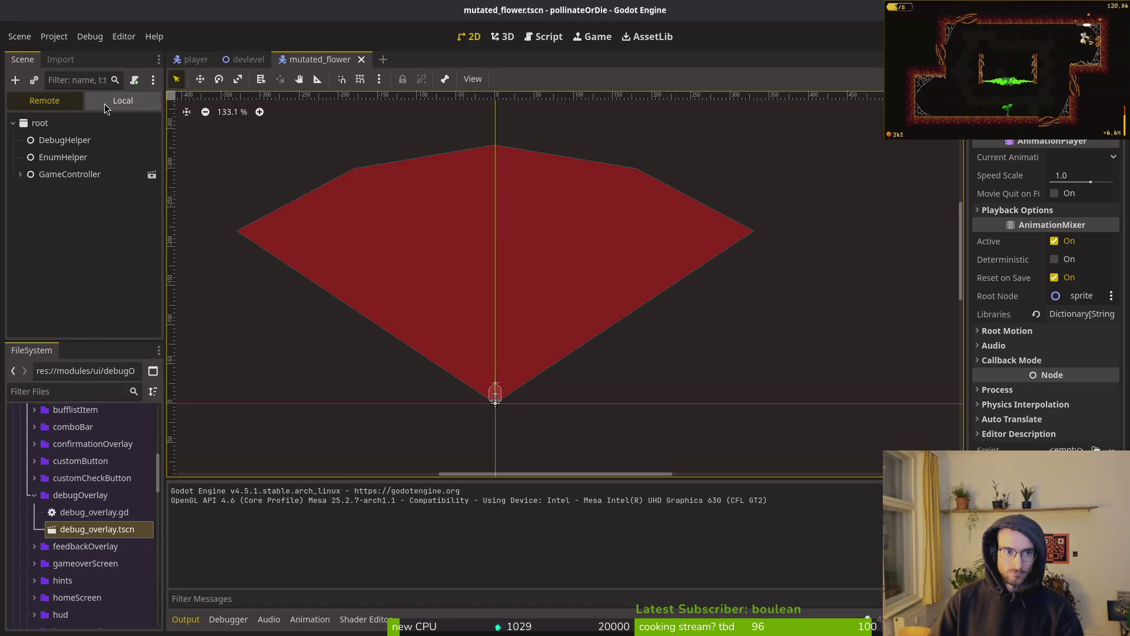
Step: Expand the timers node in the local scene tree and compare the fireRate and shootCd settings
left_click(104, 104)
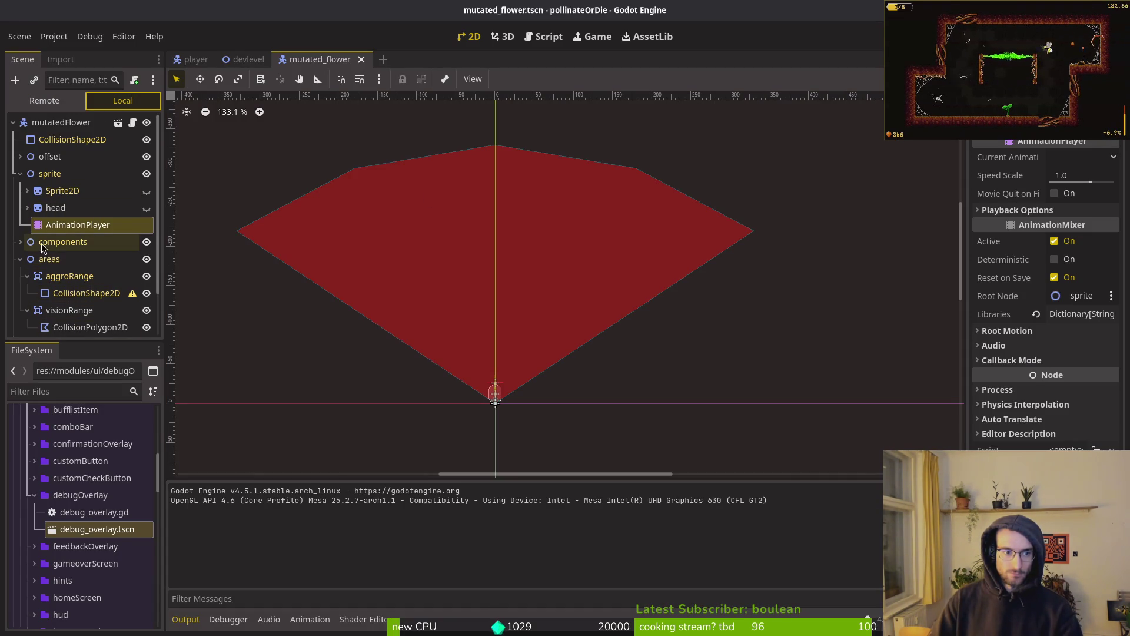
scroll(43, 247, "down", 2)
left_click(20, 293)
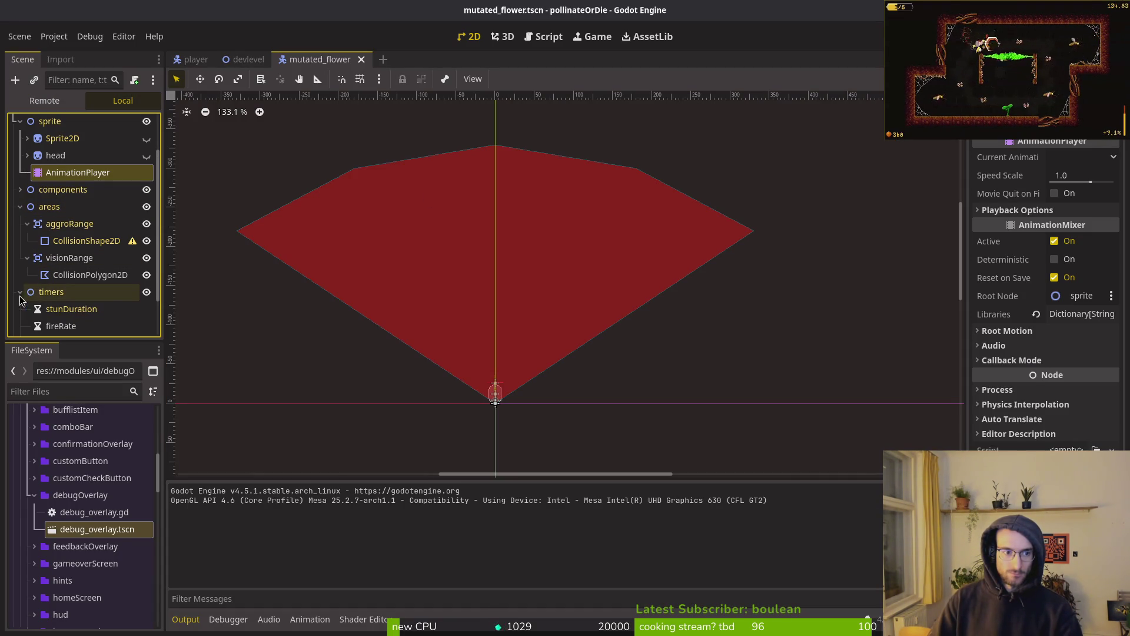
scroll(83, 293, "down", 2)
left_click(84, 275)
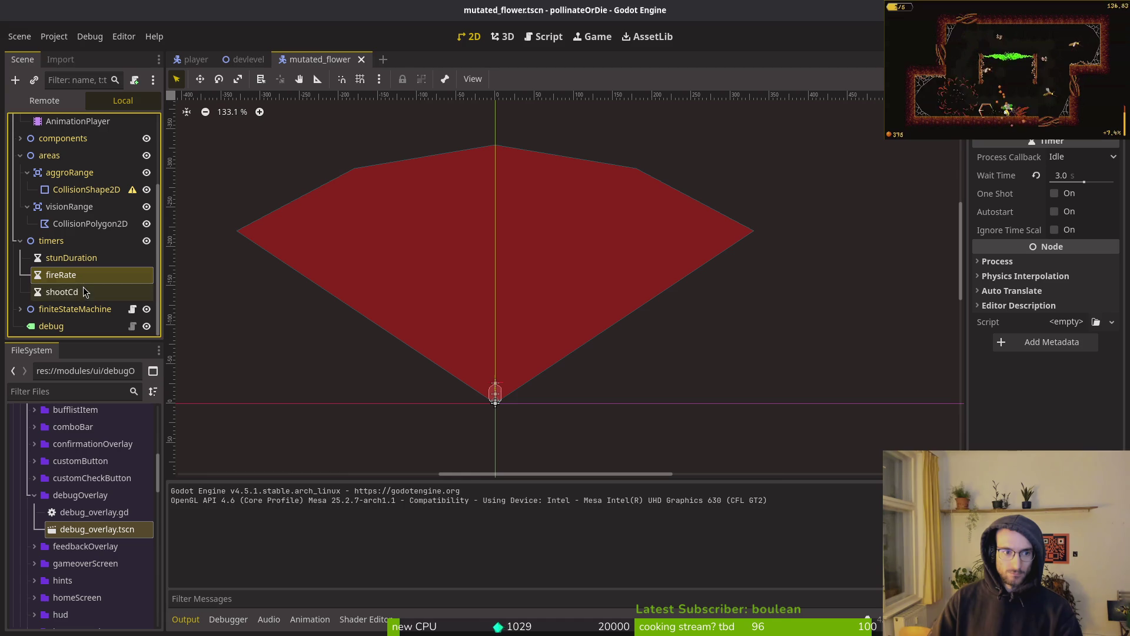
left_click(84, 292)
left_click(83, 277)
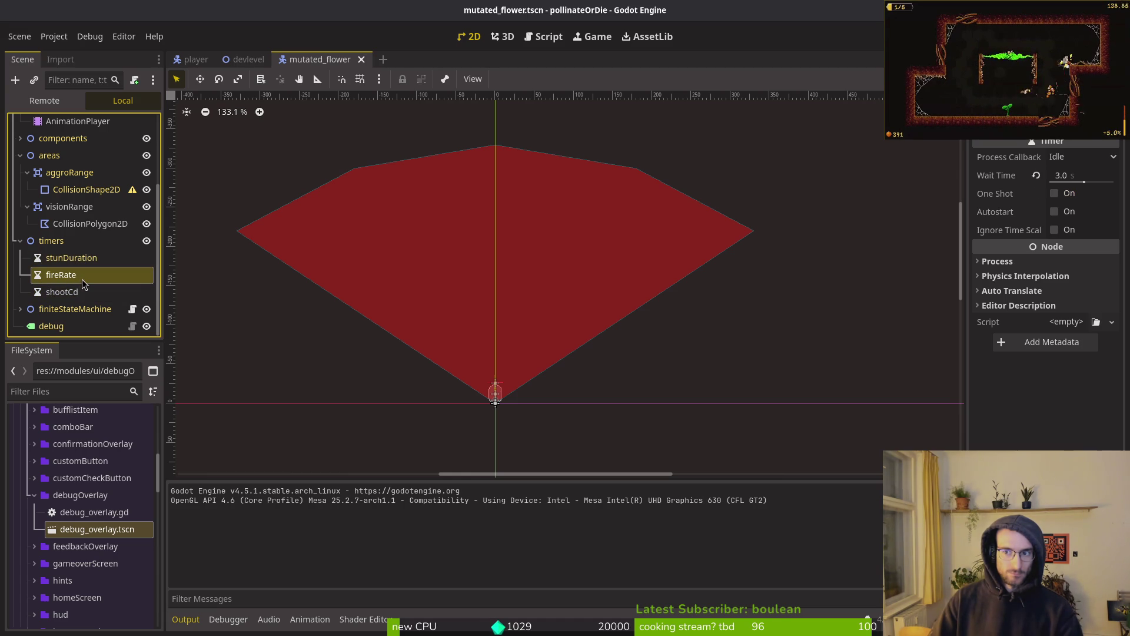
left_click(82, 289)
left_click(78, 278)
Step: Check the shootCd timer, launch the game, and open the flower's shooting.gd from a 'shoot' search
left_click(78, 291)
key("F5")
key("super+1")
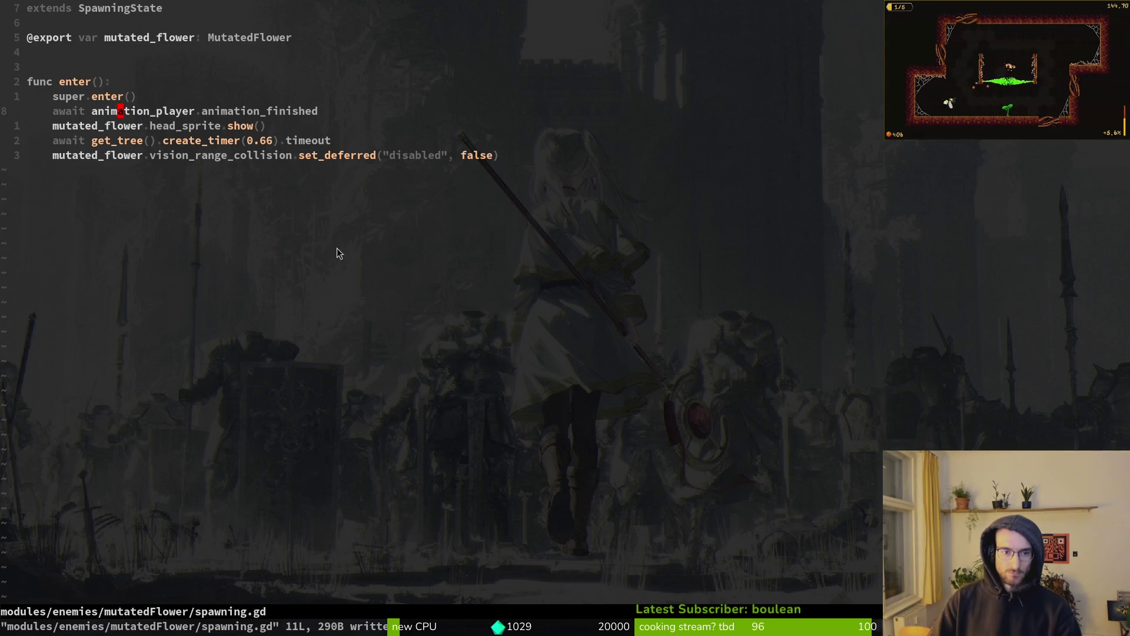
key("space")
key("f")
key("f")
type("shoot")
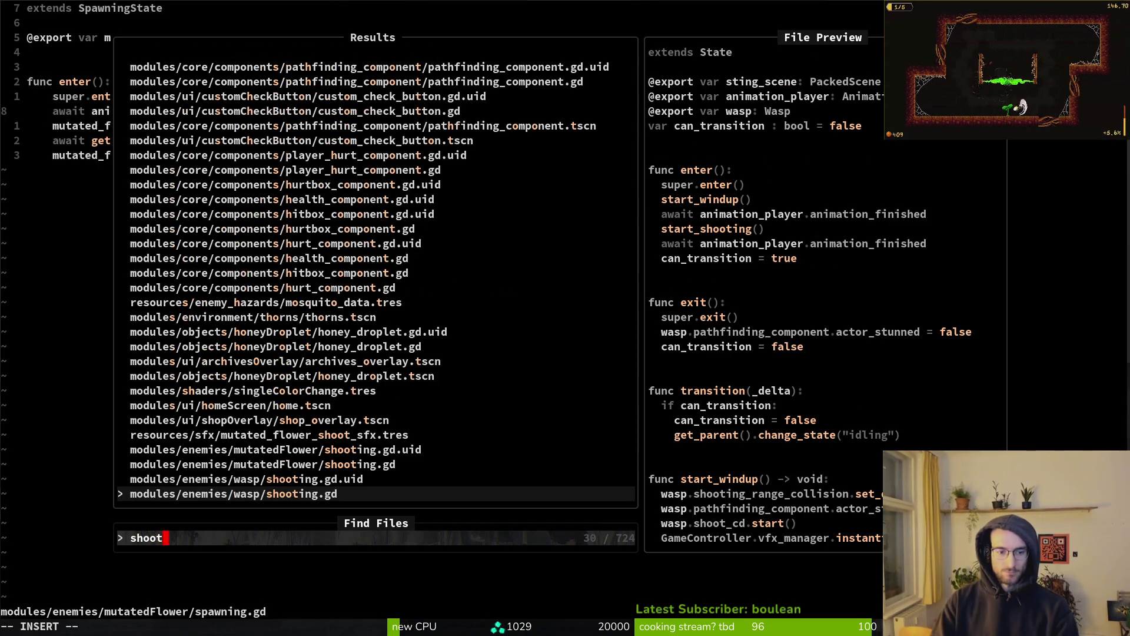
key("Up")
key("Up")
key("Return")
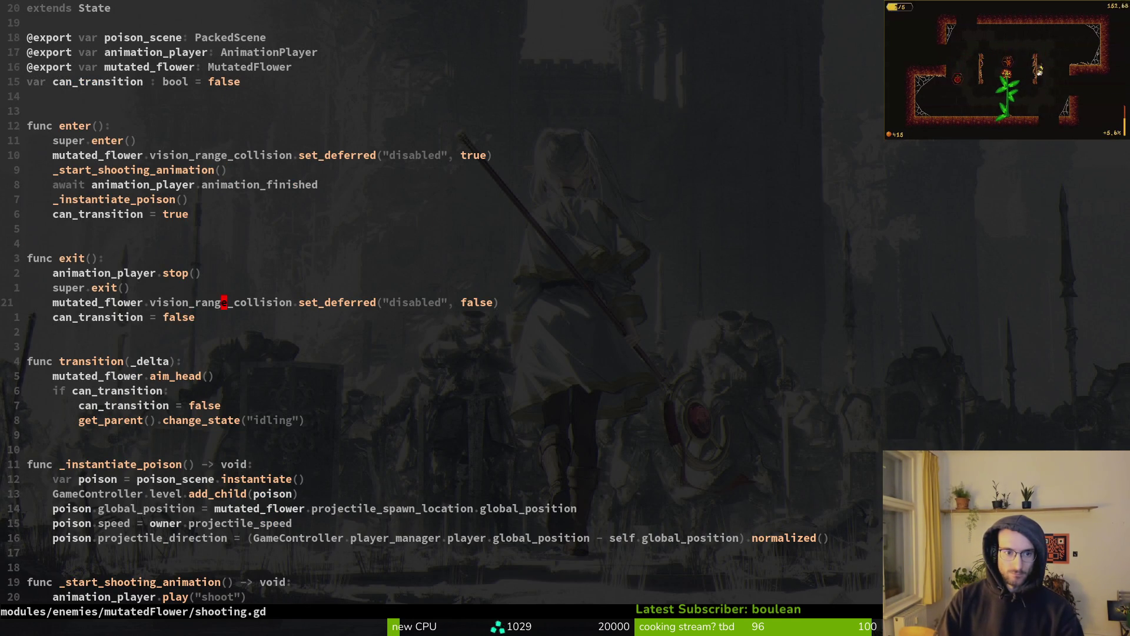
Step: Delete the vision_range_collision set_deferred lines in enter() and exit() and save
key("d")
key("d")
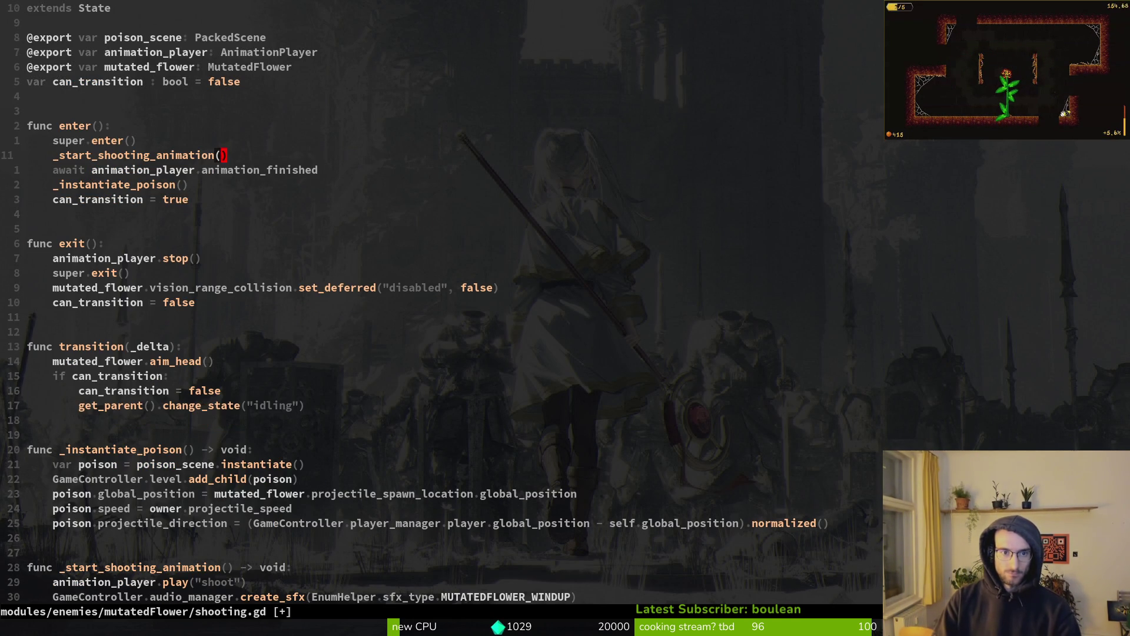
key("d")
key("d")
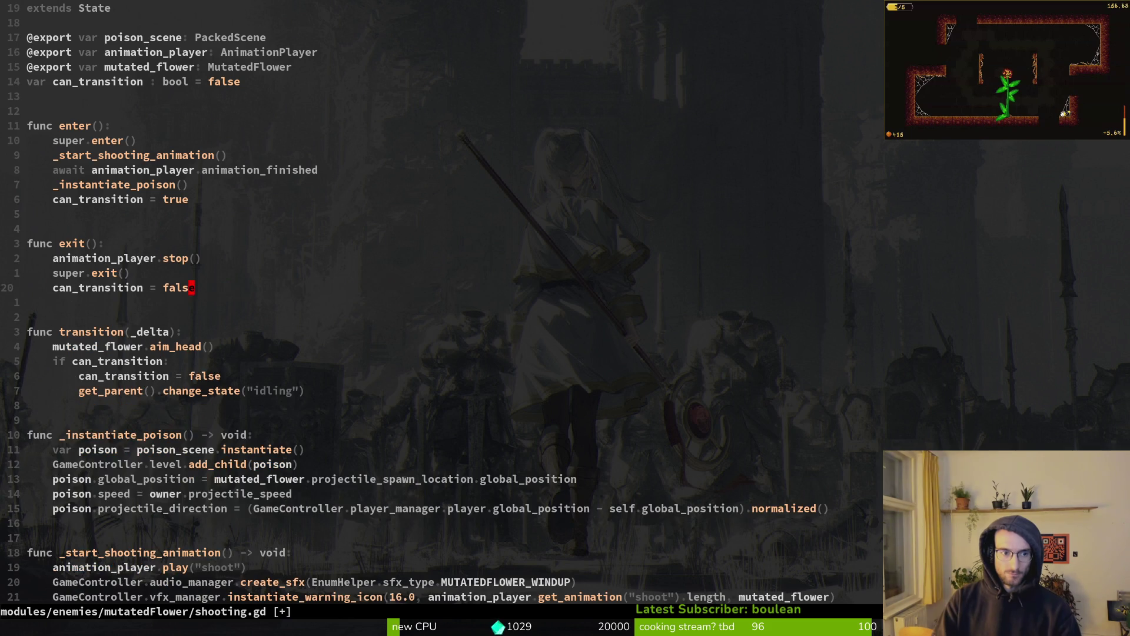
type(":w")
key("Return")
Step: Open mutated_flower.gd by searching 'muflo' and scroll through its functions
key("space")
key("f")
key("f")
type("u")
key("BackSpace")
type("muflo")
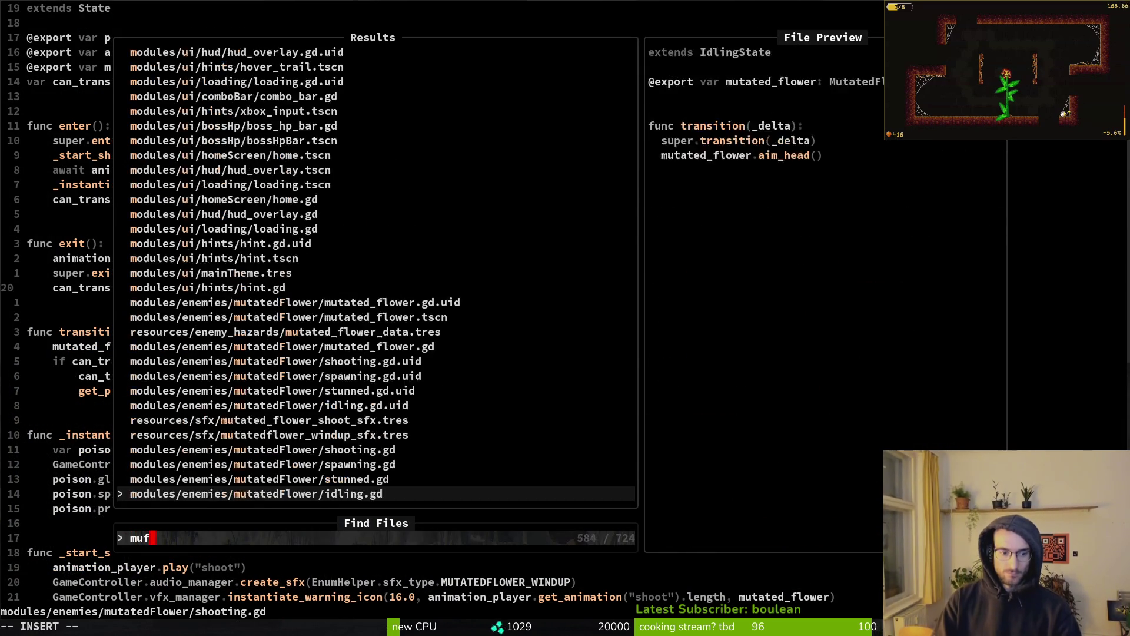
key("Return")
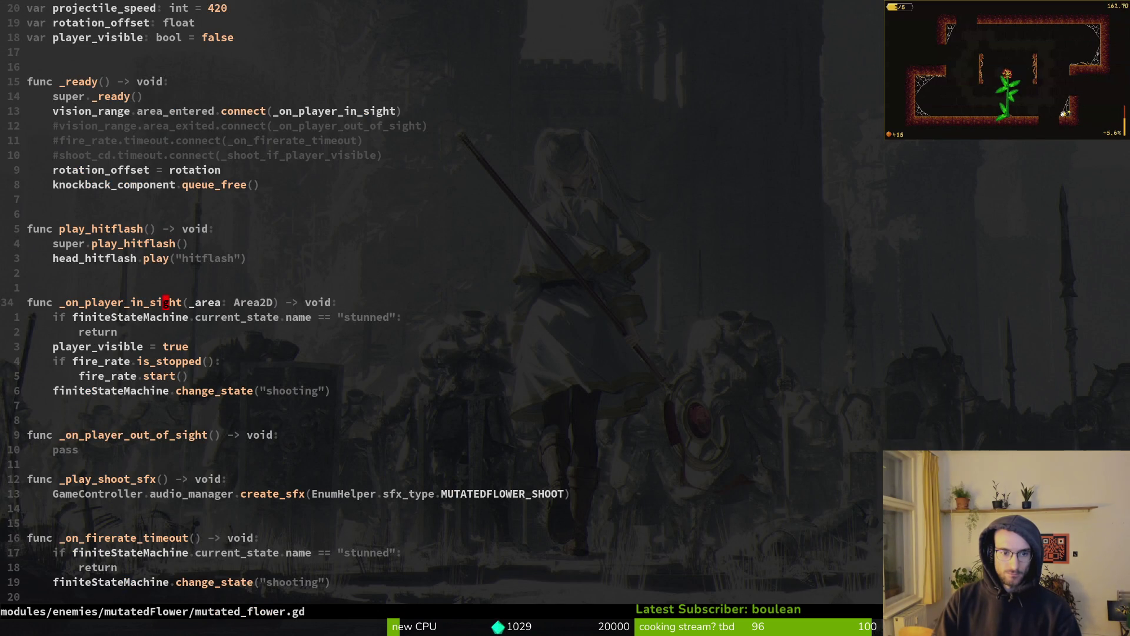
key("ctrl+d")
key("ctrl+d")
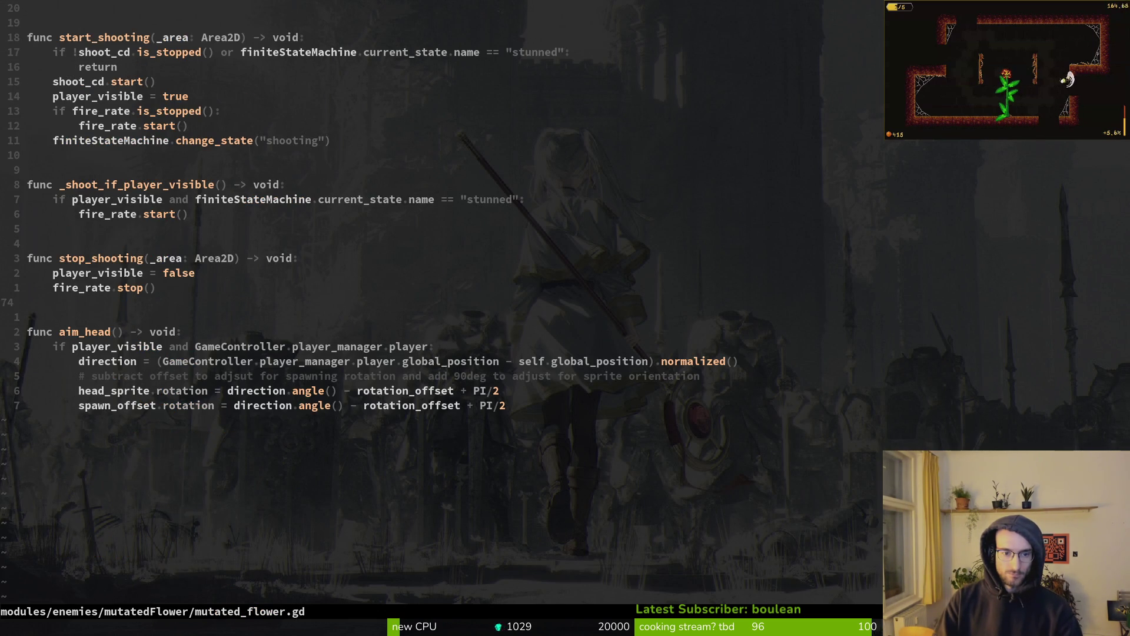
key("ctrl+u")
key("ctrl+u")
key("ctrl+u")
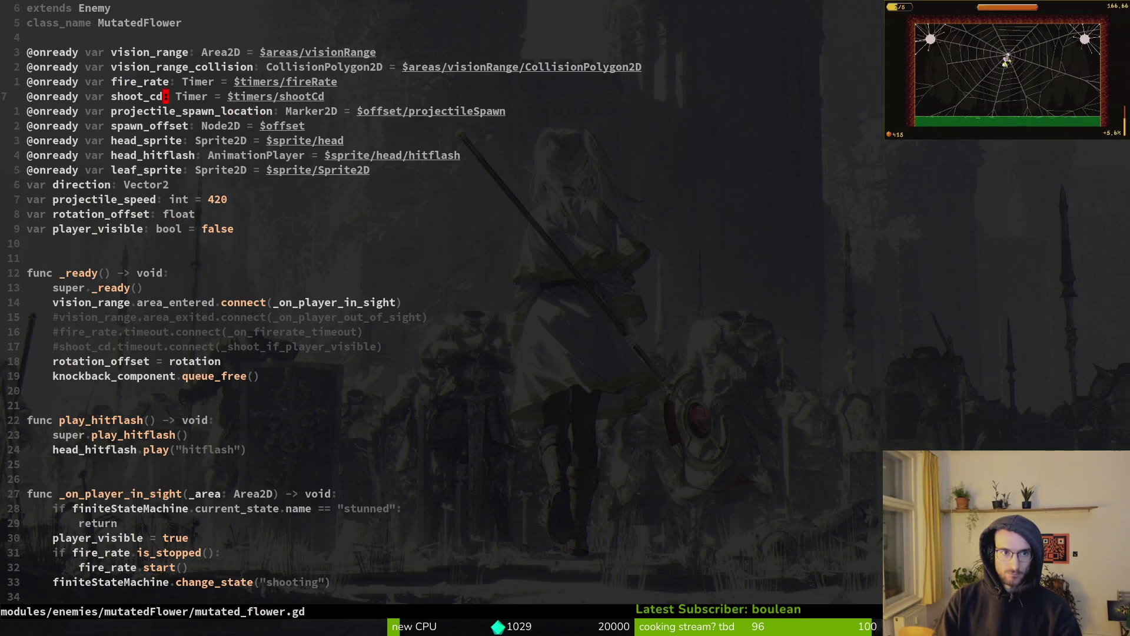
Step: Grep the project for vision_range_collision, jump to its declaration, and stop the running game
key("space")
key("s")
key("w")
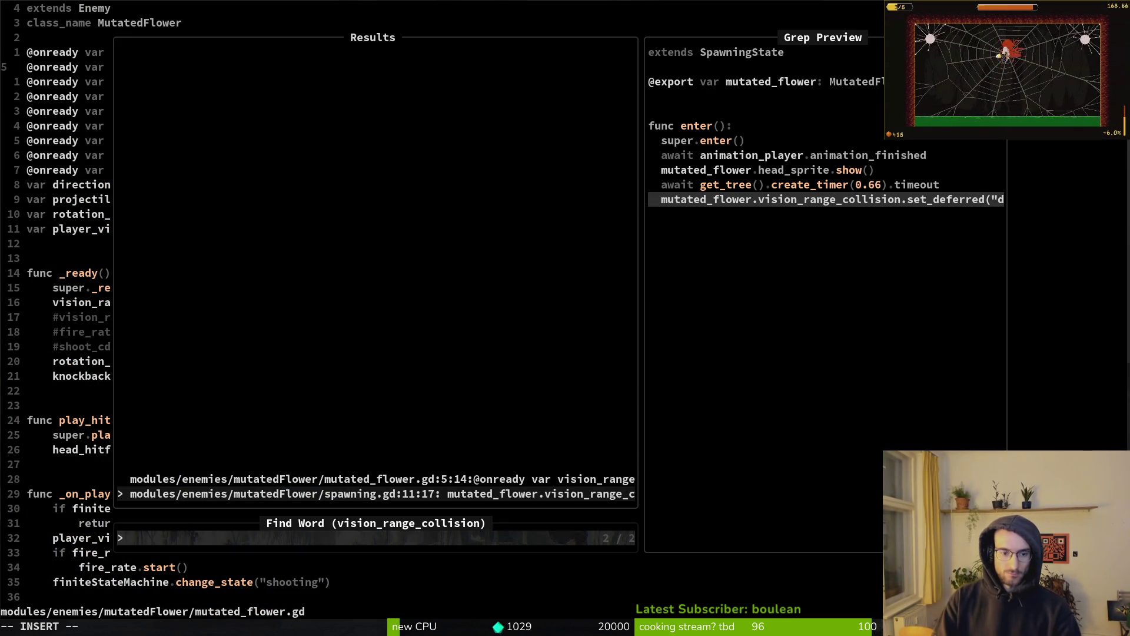
key("Up")
key("Return")
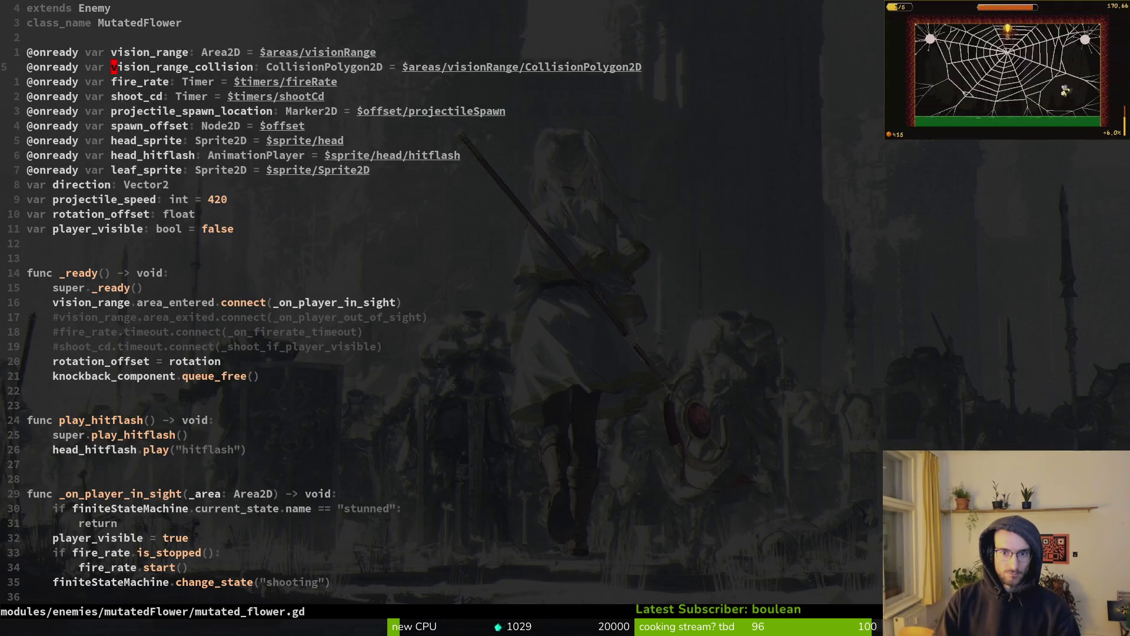
key("Escape")
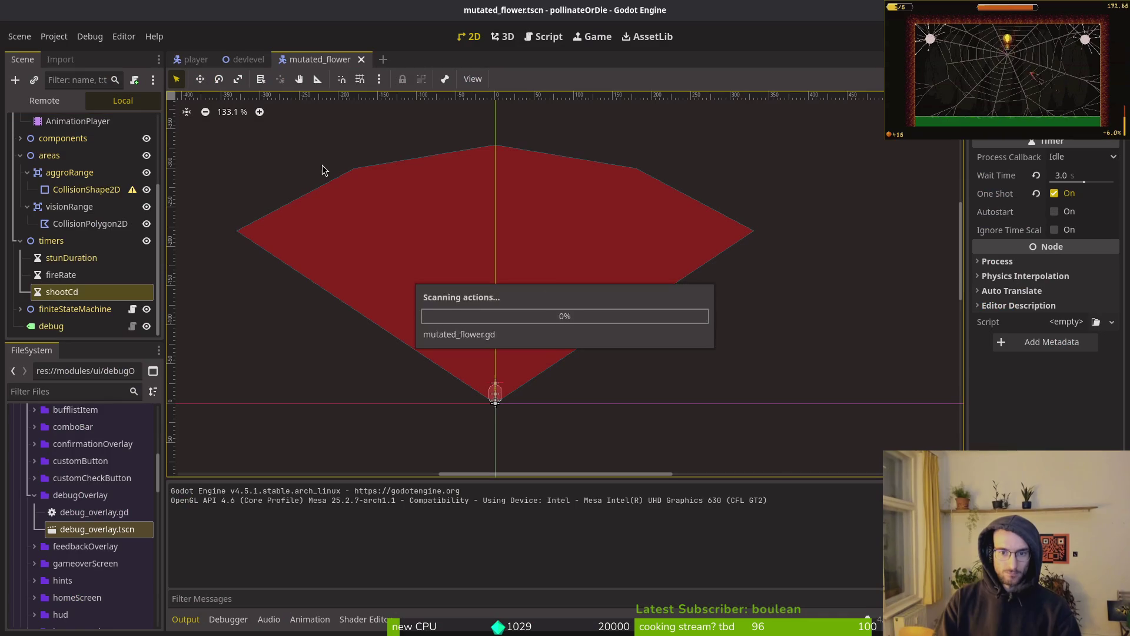
Step: Run the game into the hive level and stop it again
key("F5")
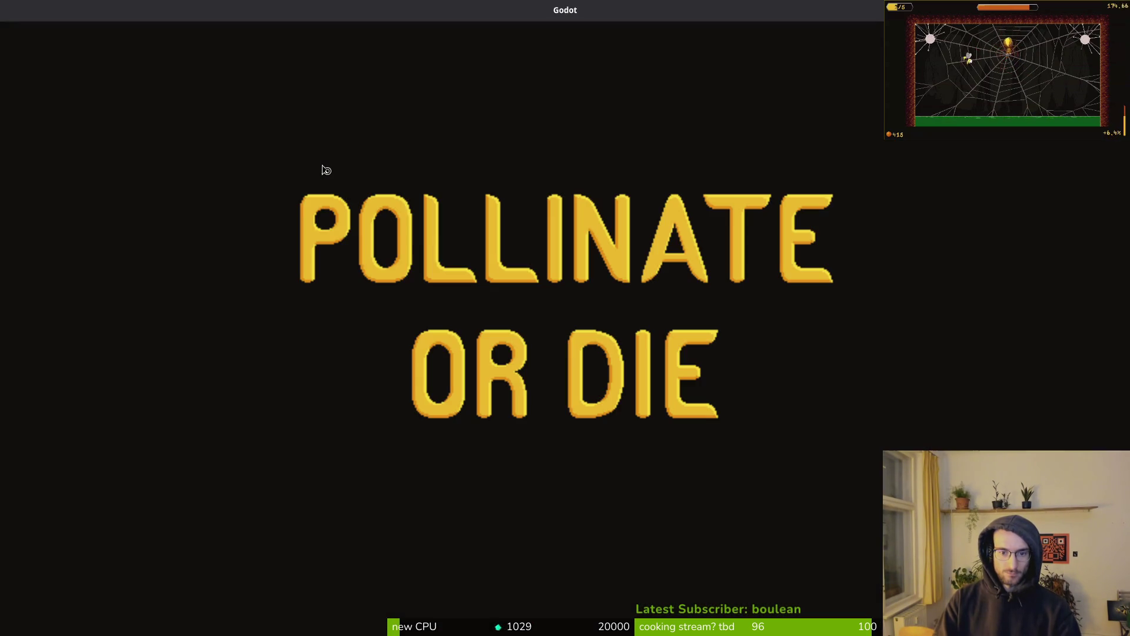
key("Return")
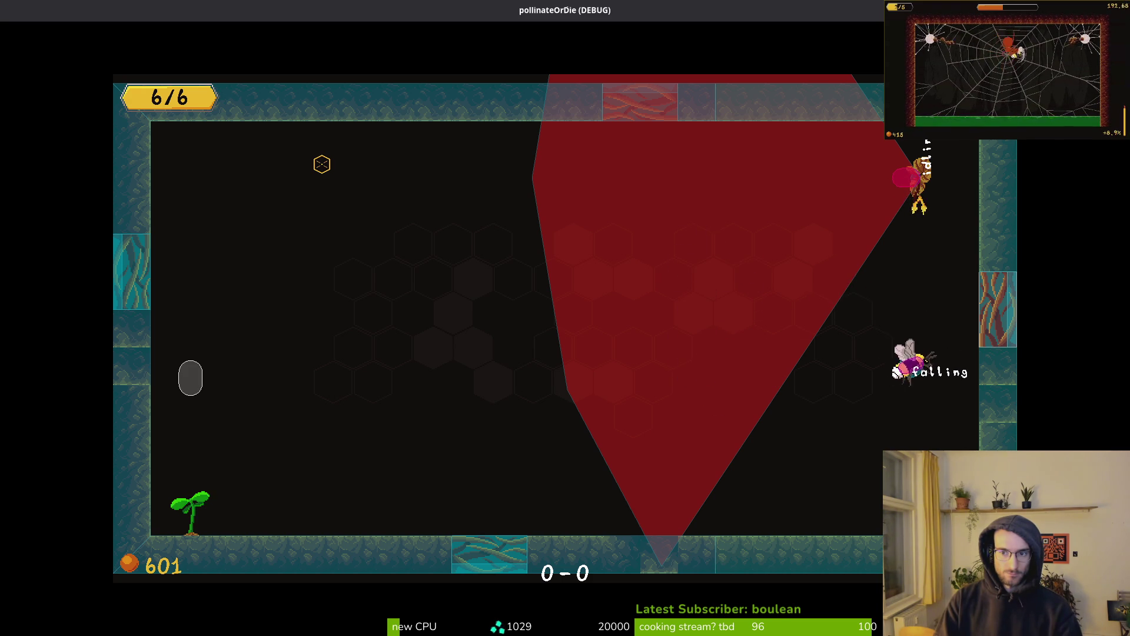
key("F8")
Step: Toggle the fireRate timer's One Shot option in the Inspector and save the flower scene
left_click(109, 105)
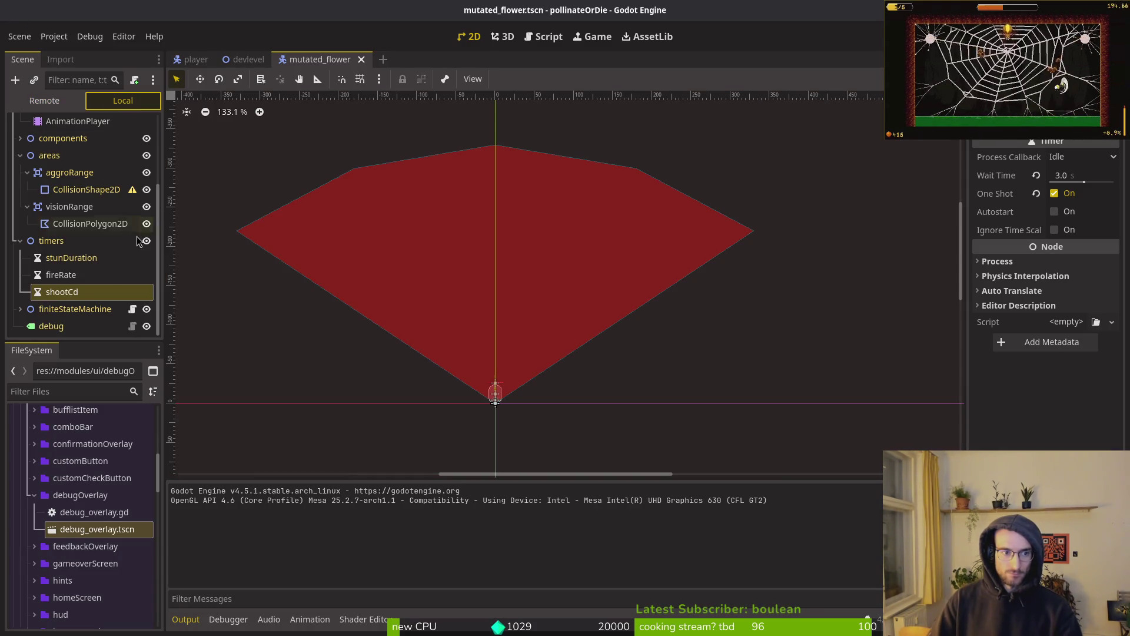
left_click(62, 275)
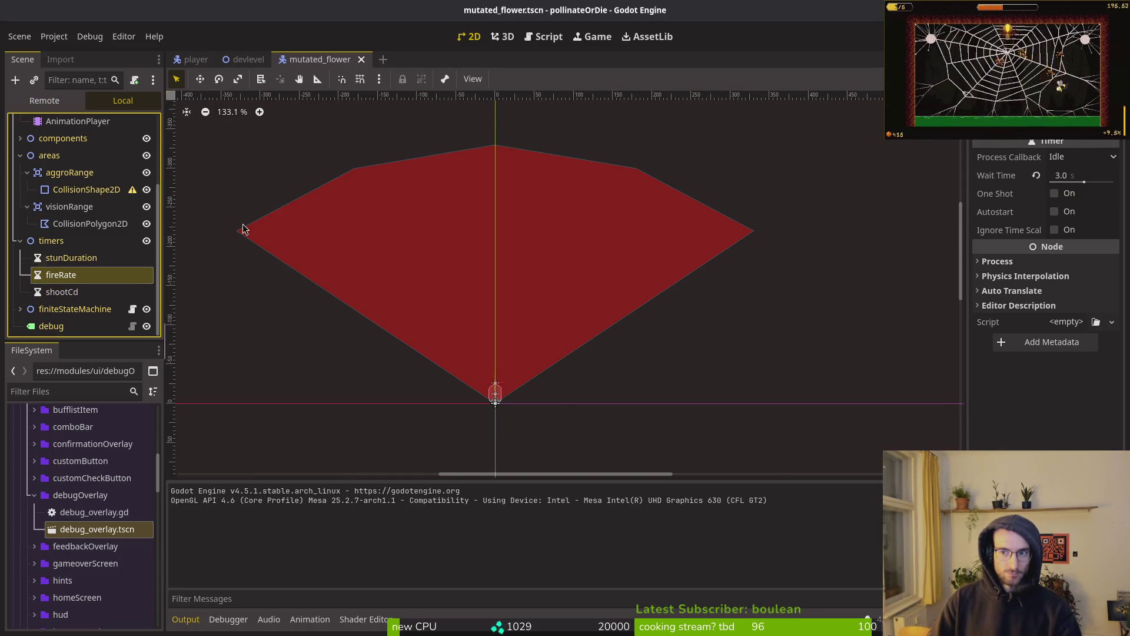
left_click(1056, 196)
mouse_move(1008, 192)
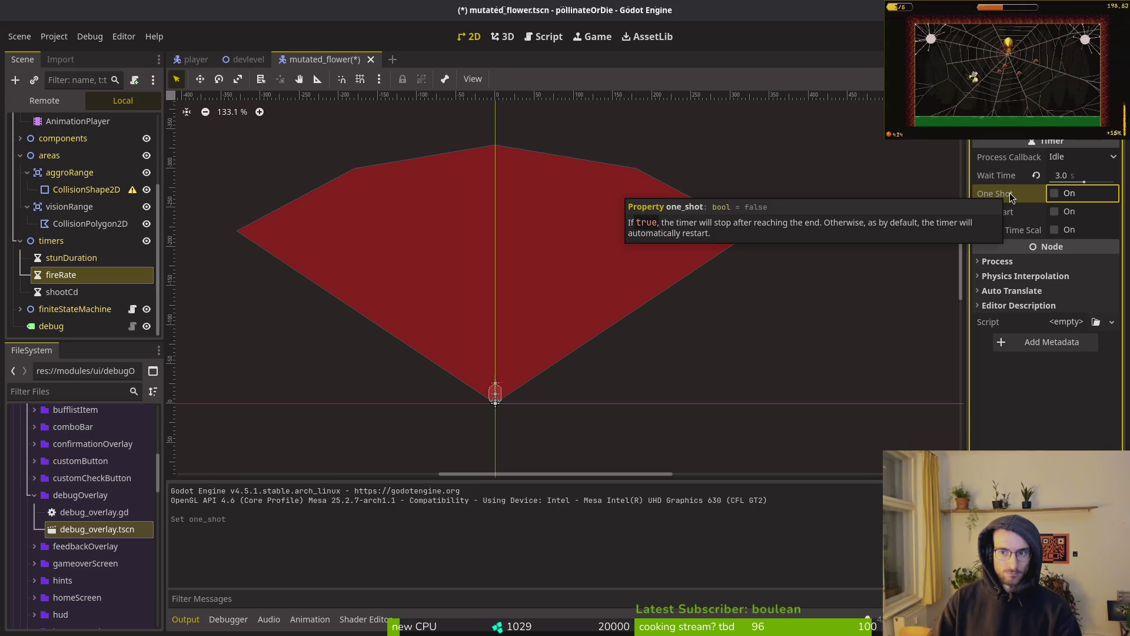
key("ctrl+s")
key("alt+Tab")
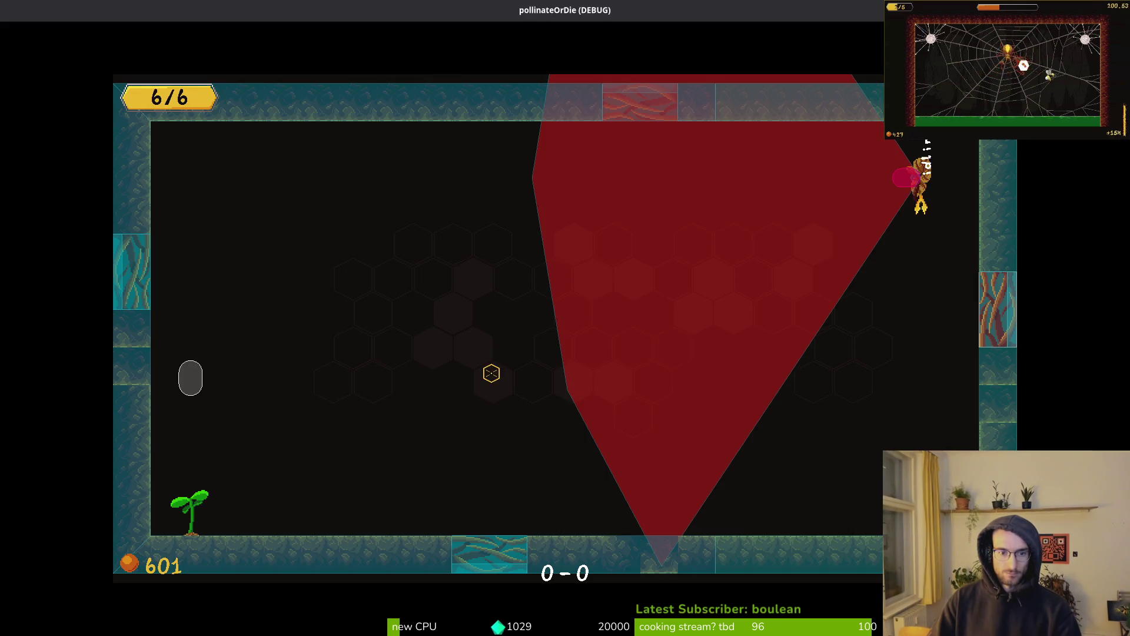
scroll(347, 373, "down", 4)
key("ctrl+6")
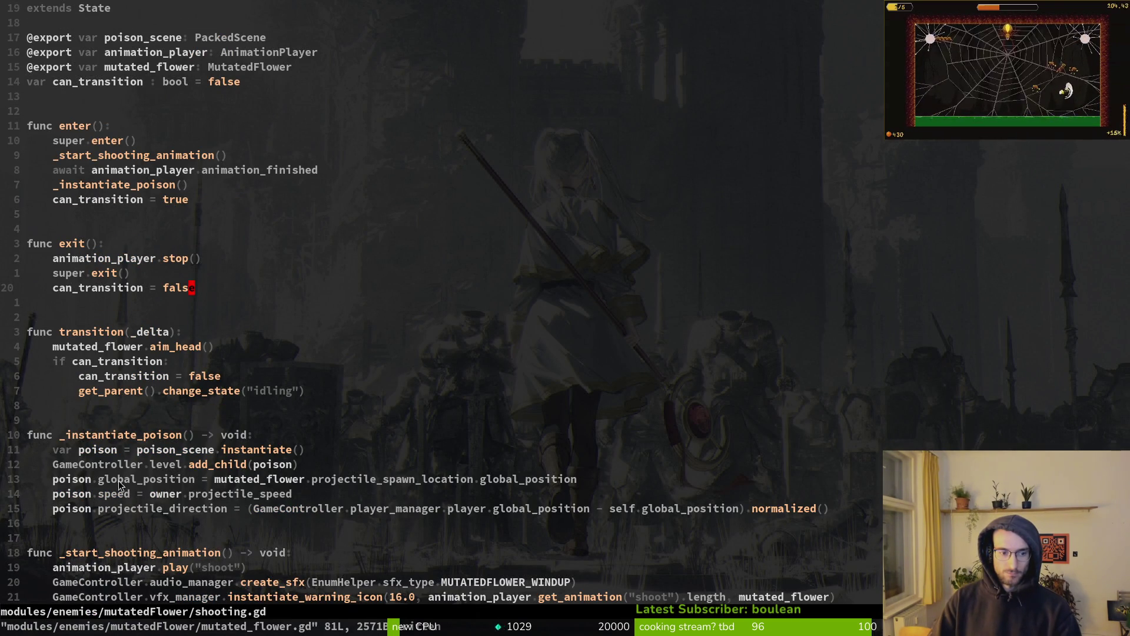
Step: Move past exit() in shooting.gd, then return to mutated_flower.gd's fire_rate connection line in _ready
scroll(164, 212, "down", 4)
key("j")
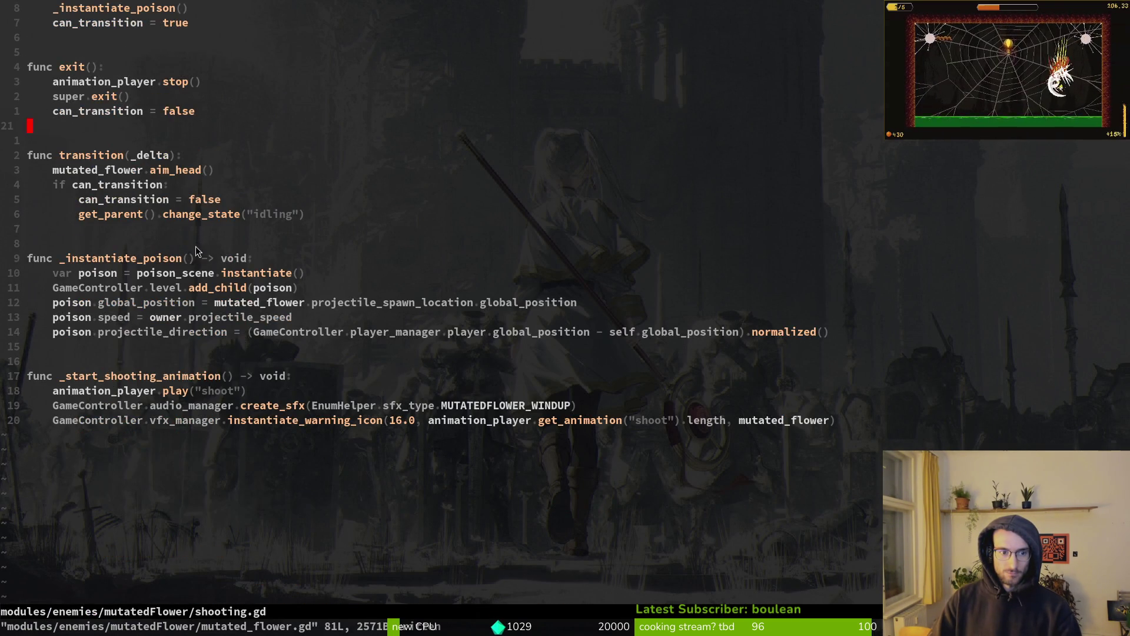
key("ctrl+6")
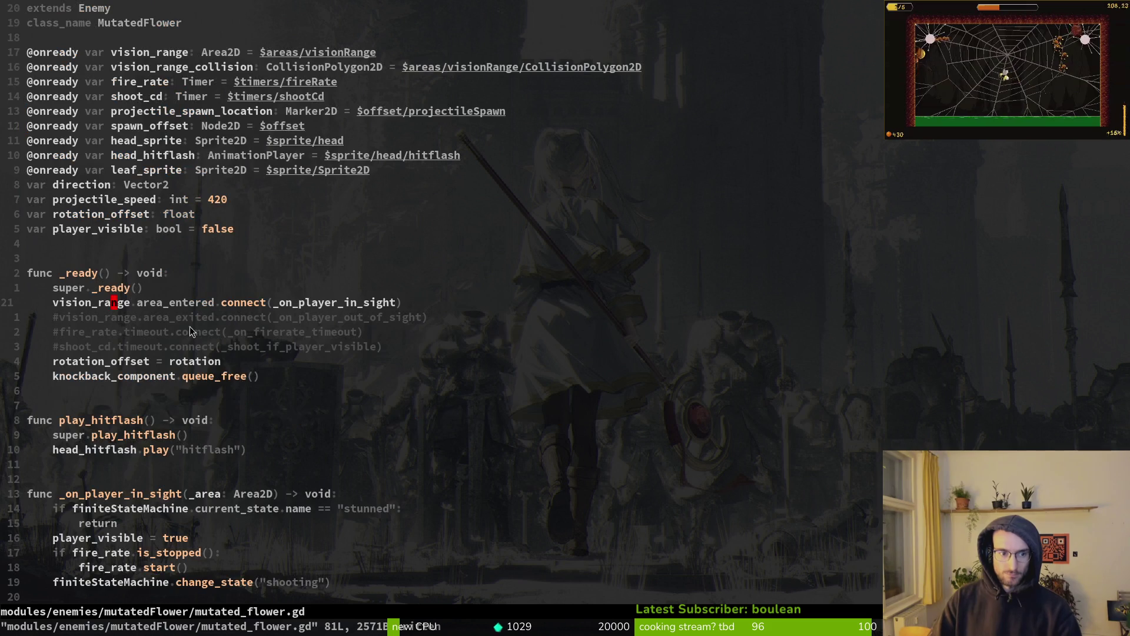
scroll(180, 334, "down", 3)
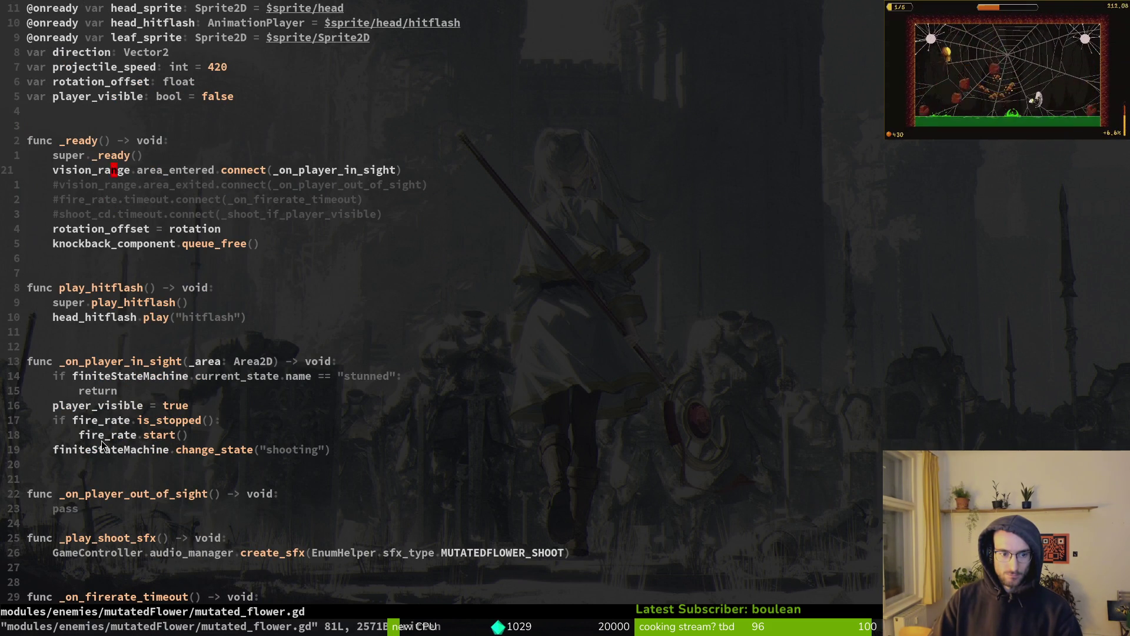
scroll(106, 443, "down", 2)
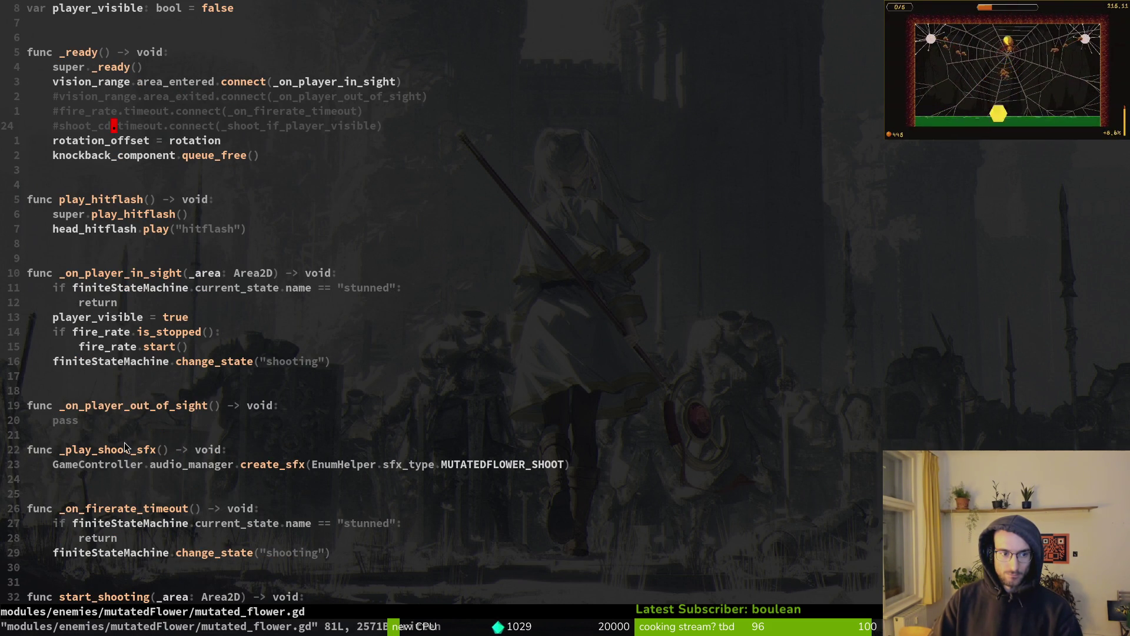
scroll(239, 274, "up", 5)
left_click(54, 331)
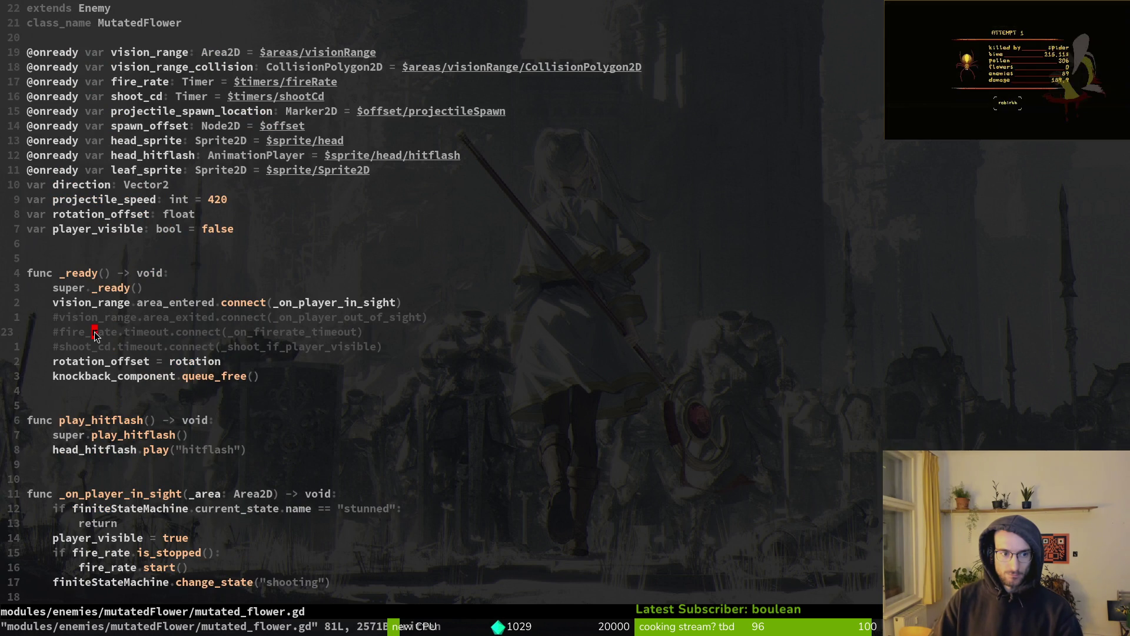
Step: Uncomment the fire_rate.timeout connection in _ready and save mutated_flower.gd
key("x")
key("i")
key("Escape")
type(":w")
key("Return")
scroll(277, 330, "down", 5)
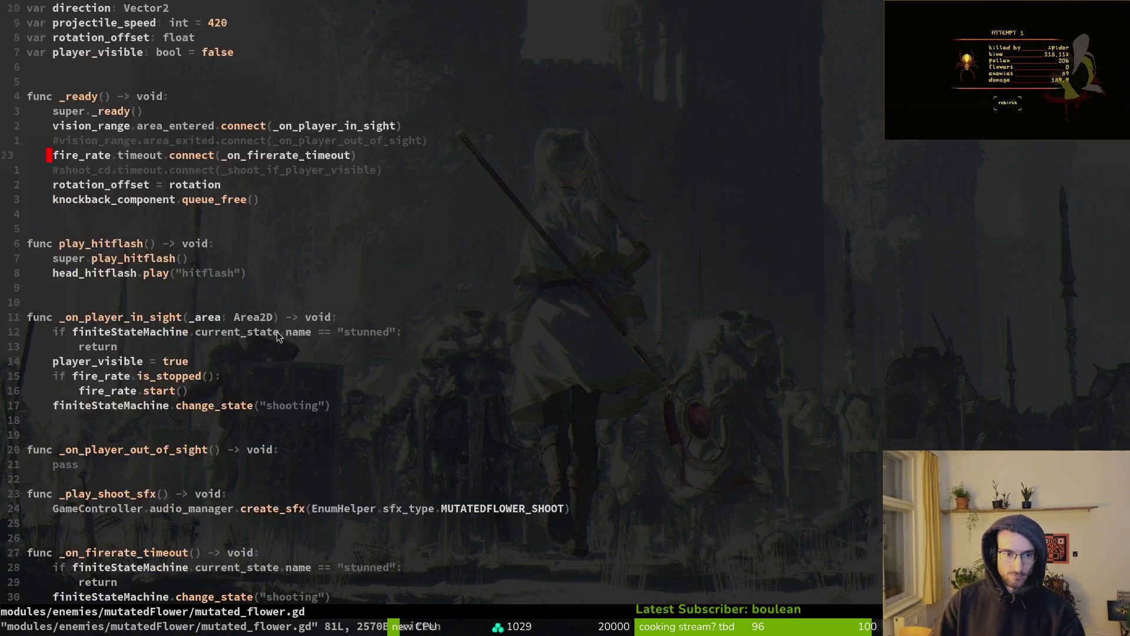
scroll(295, 259, "up", 3)
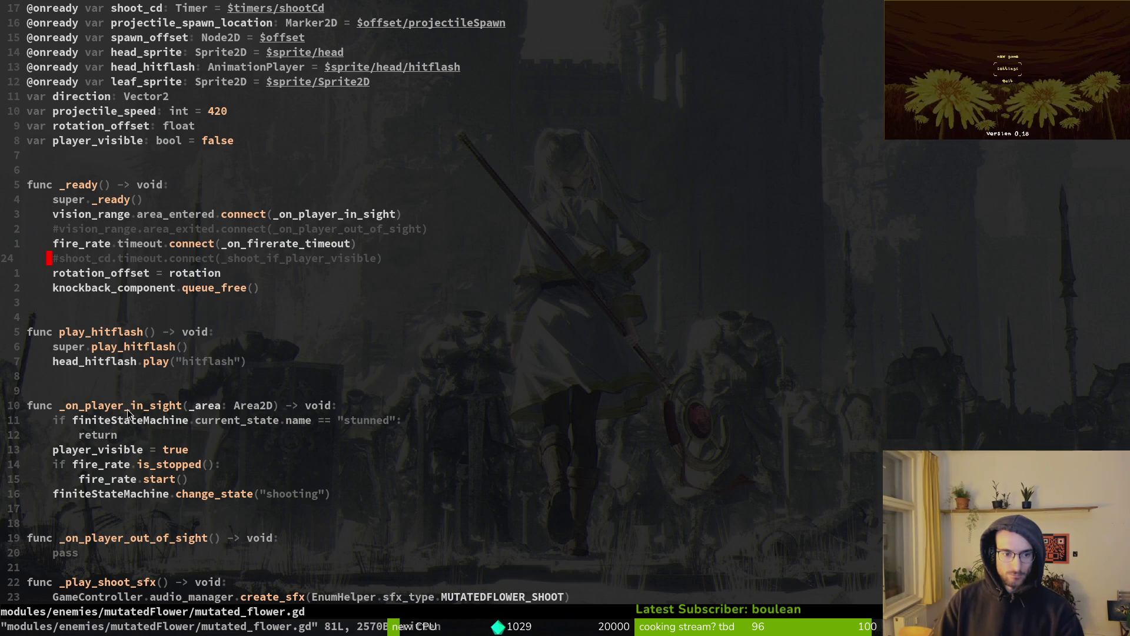
Step: In the game, open settings, return to the main menu, start a new game and jump to a ledge
key("Return")
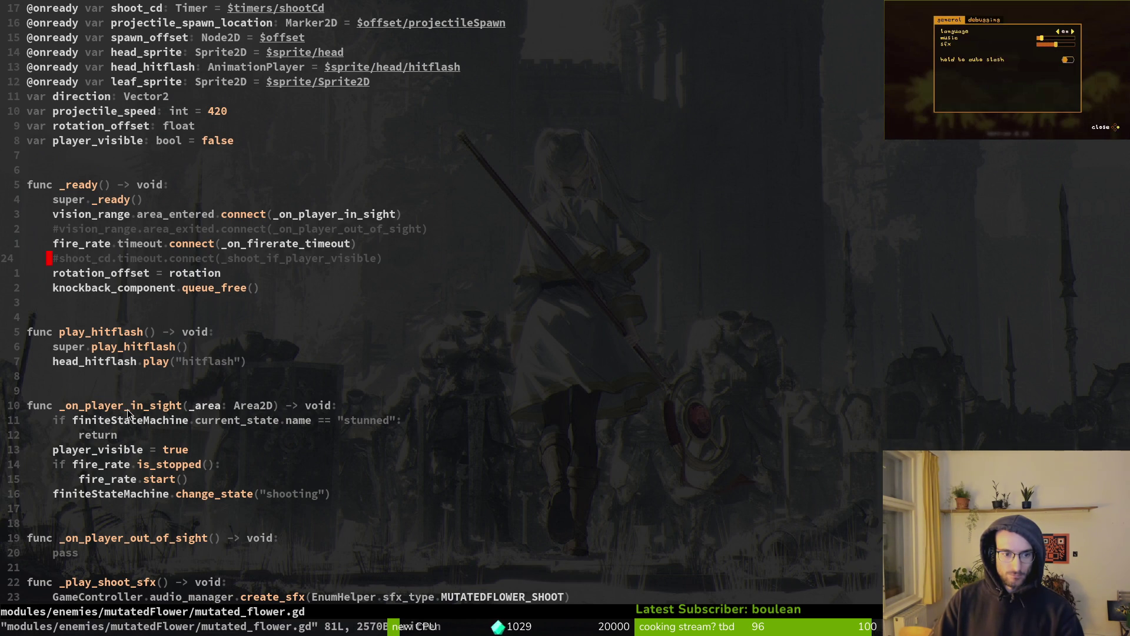
key("Escape")
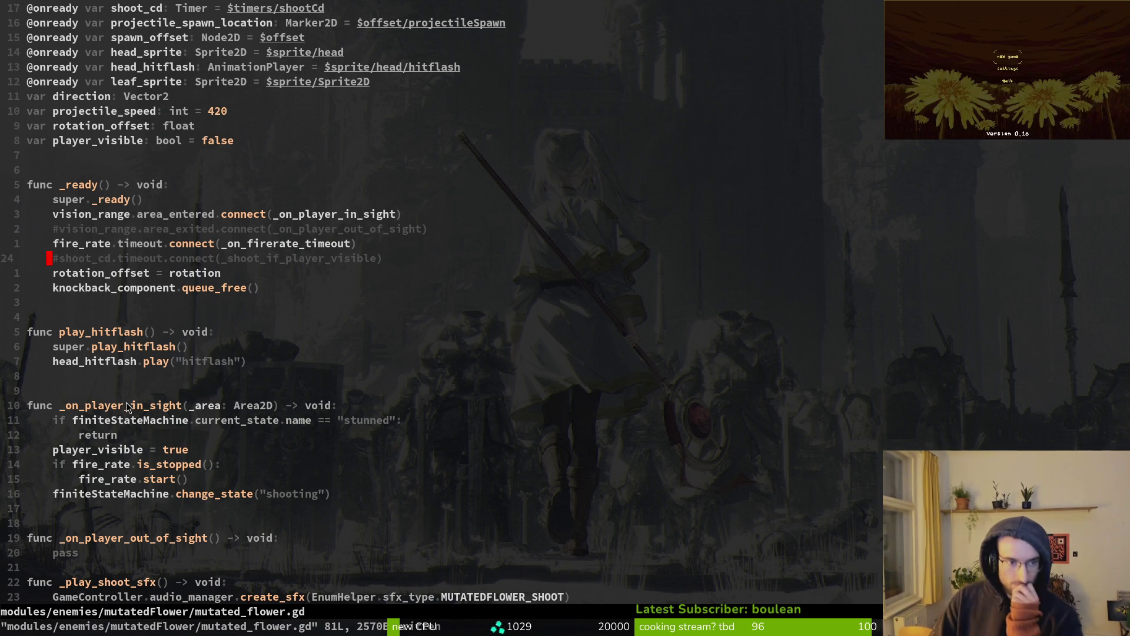
key("Return")
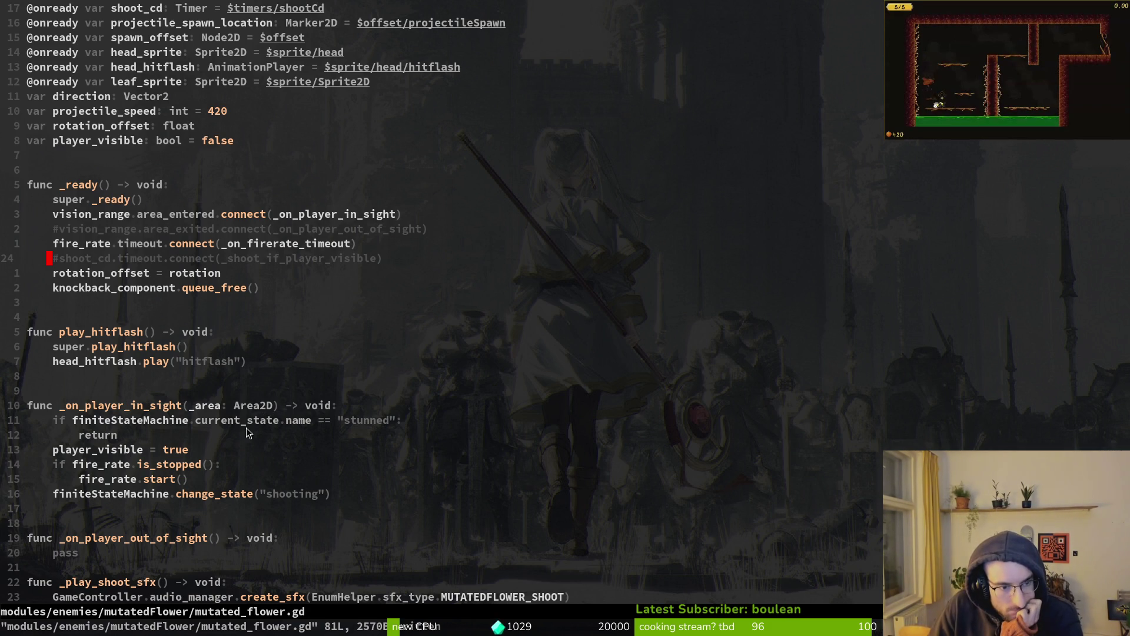
key("space")
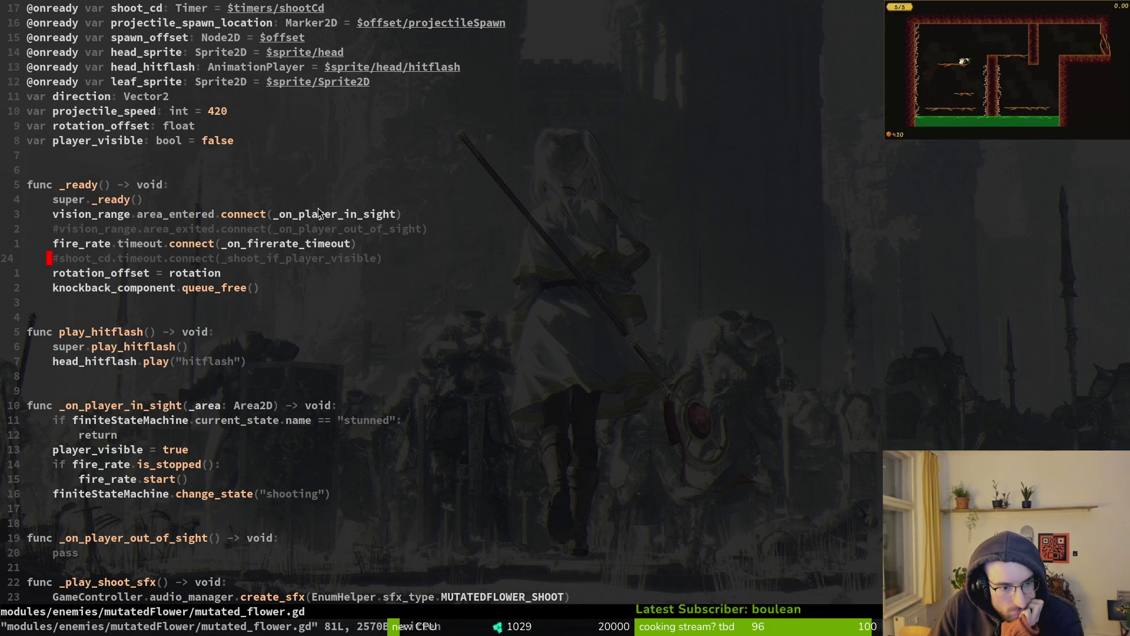
Step: Jump 21 lines down to the start of the _shoot_if_player_visible function
scroll(286, 445, "down", 7)
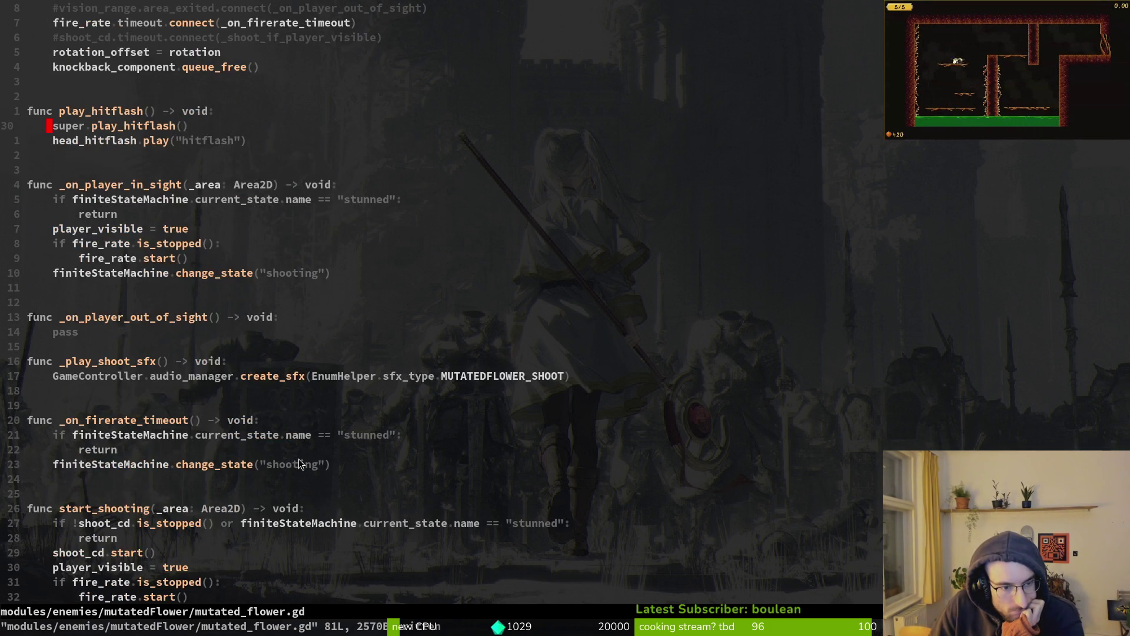
scroll(133, 446, "down", 3)
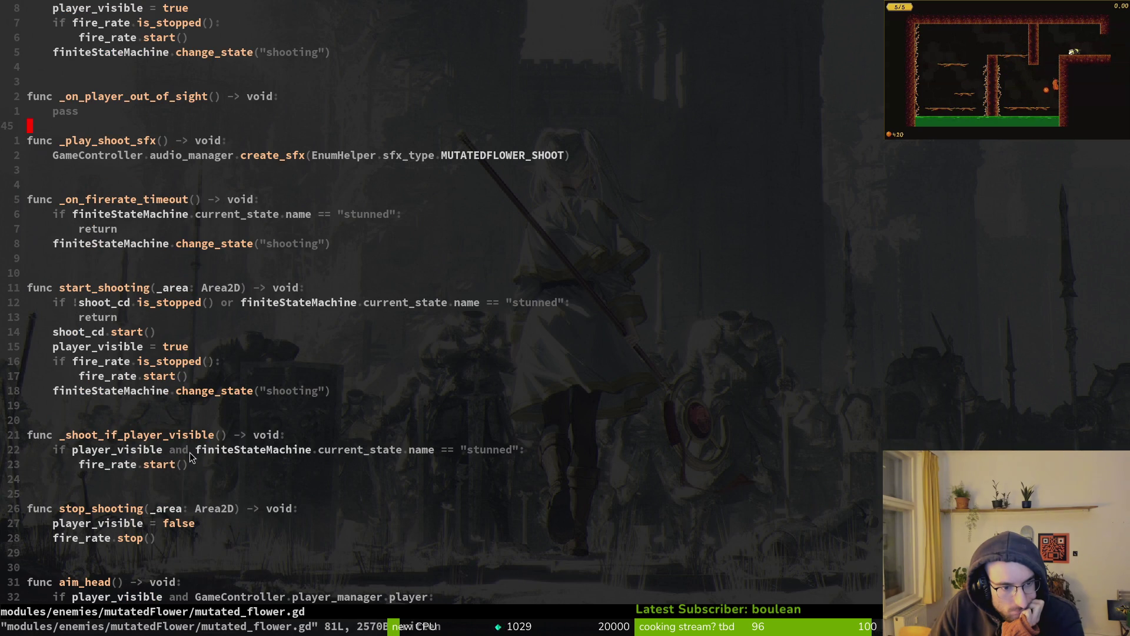
key("2")
key("1")
key("j")
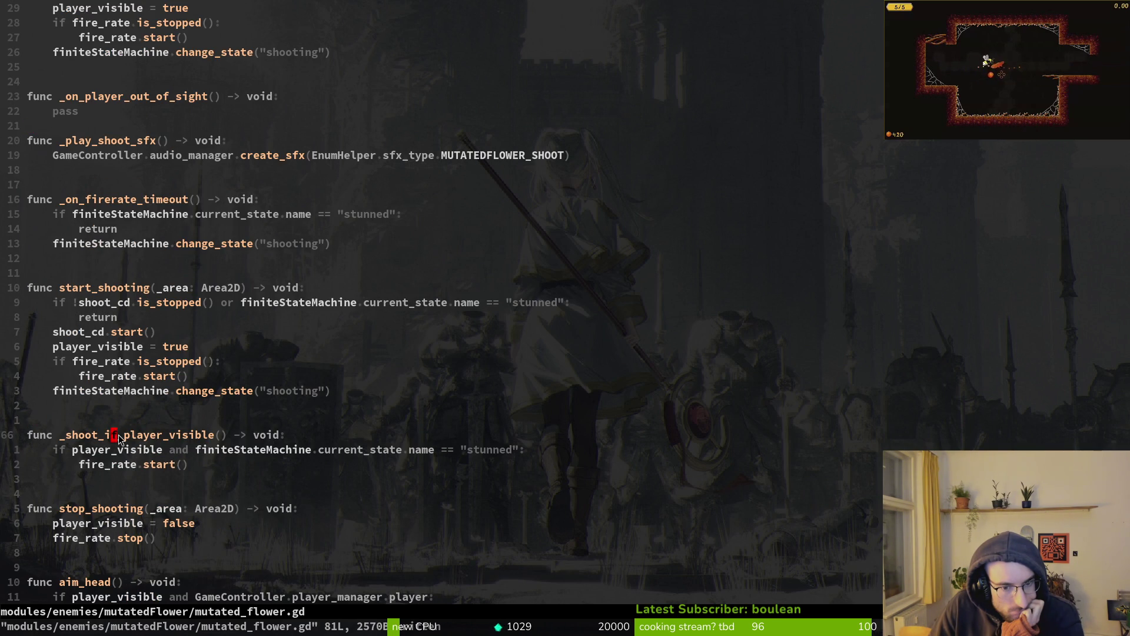
scroll(121, 437, "down", 3)
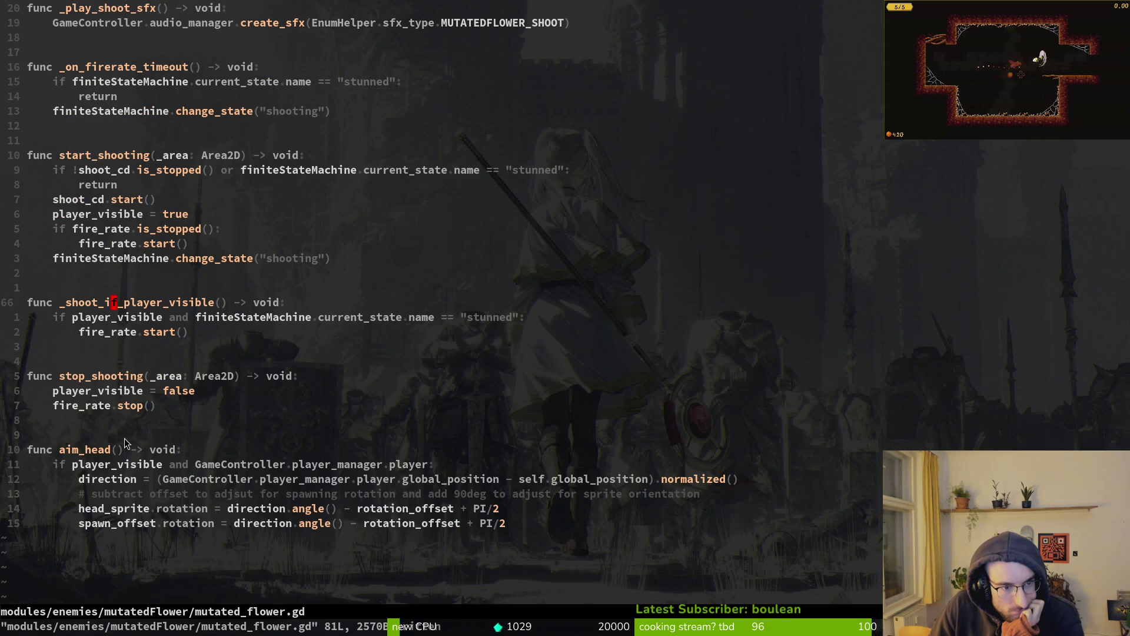
key("v")
key("b")
key("Escape")
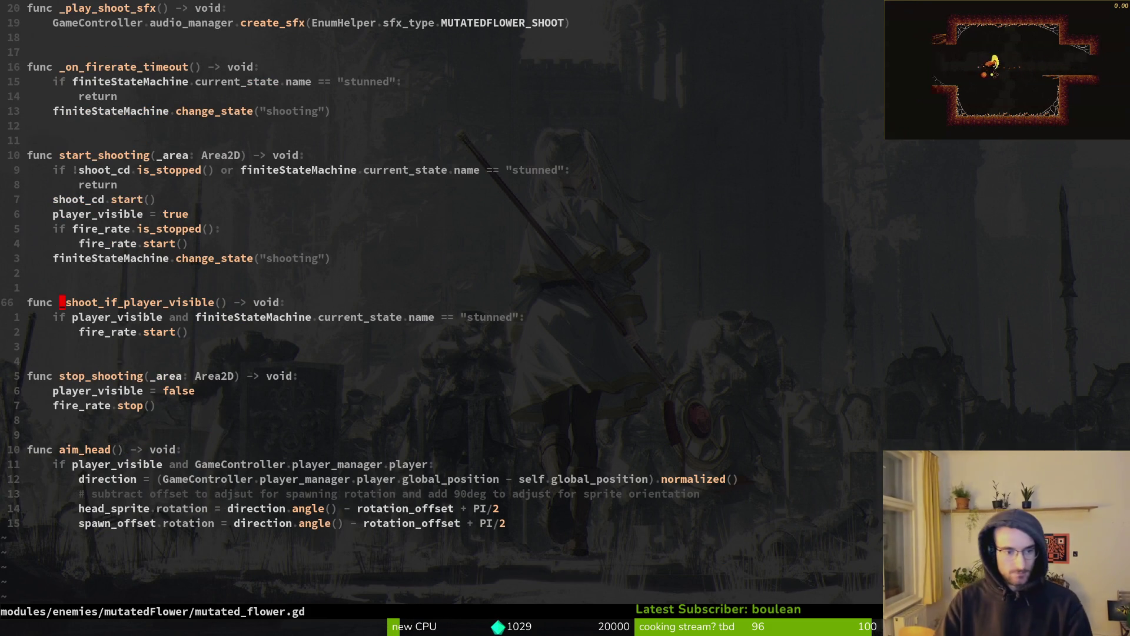
Step: Grep the project for _shoot_if_player_visible and review both results
key("space")
key("s")
key("w")
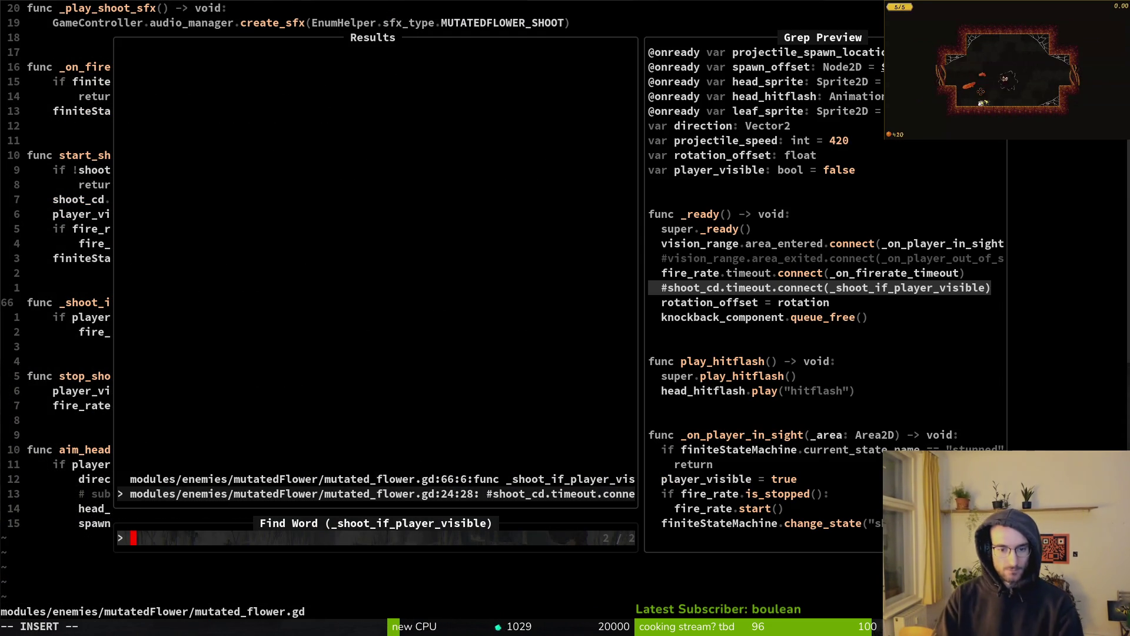
key("ctrl+p")
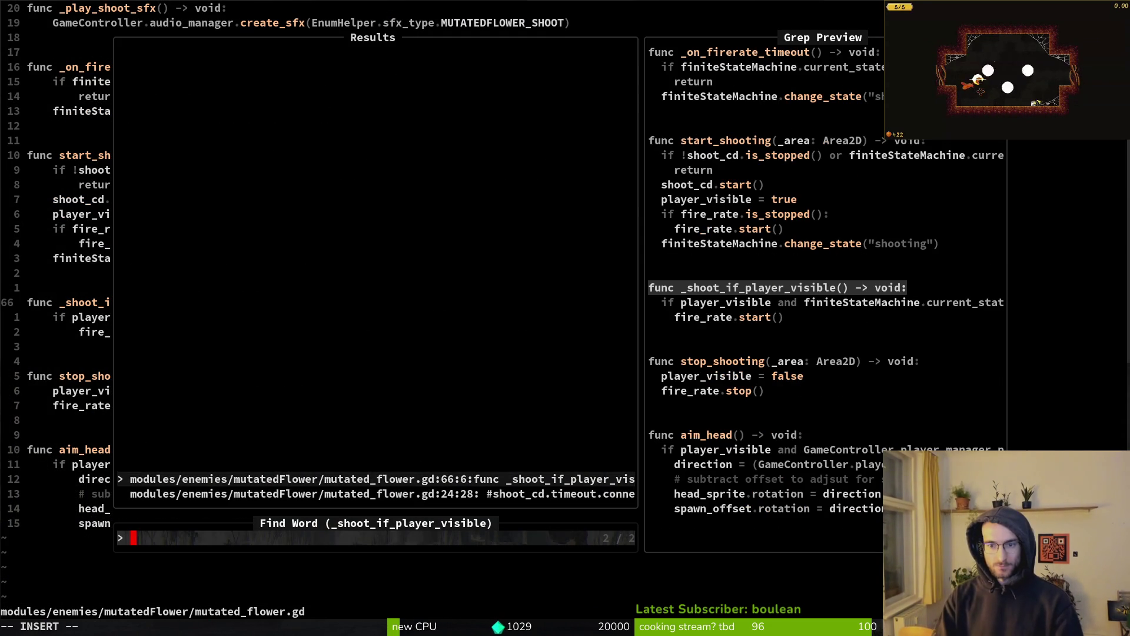
key("ctrl+n")
key("Escape")
key("Escape")
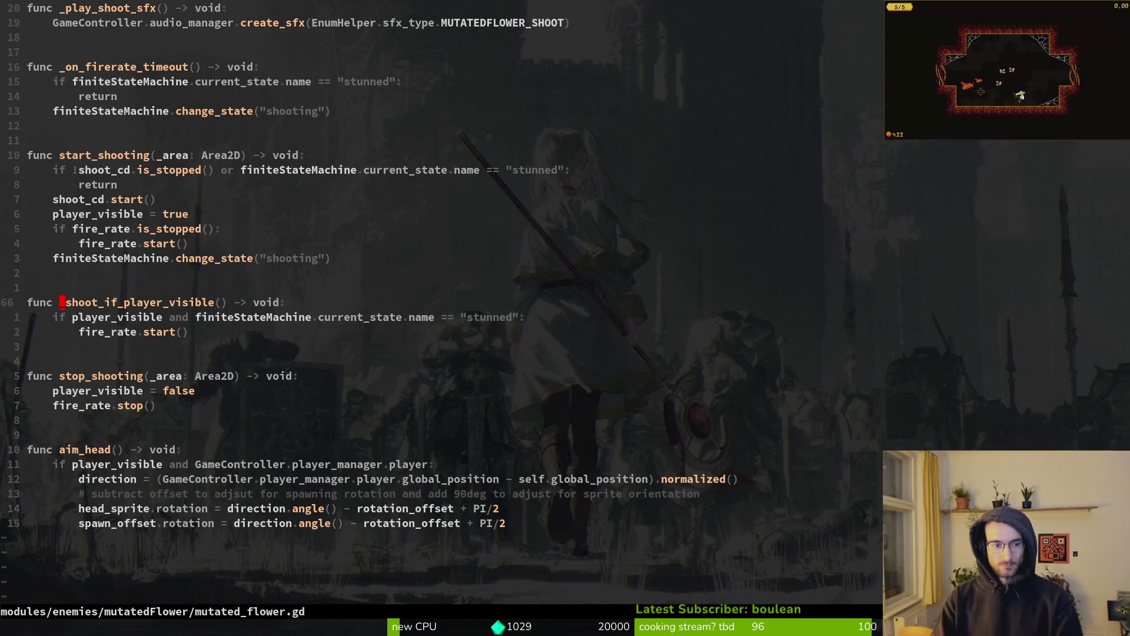
Step: Move up past _play_shoot_sfx toward _ready, then switch to Godot and run the game with F5
key("2")
key("0")
key("k")
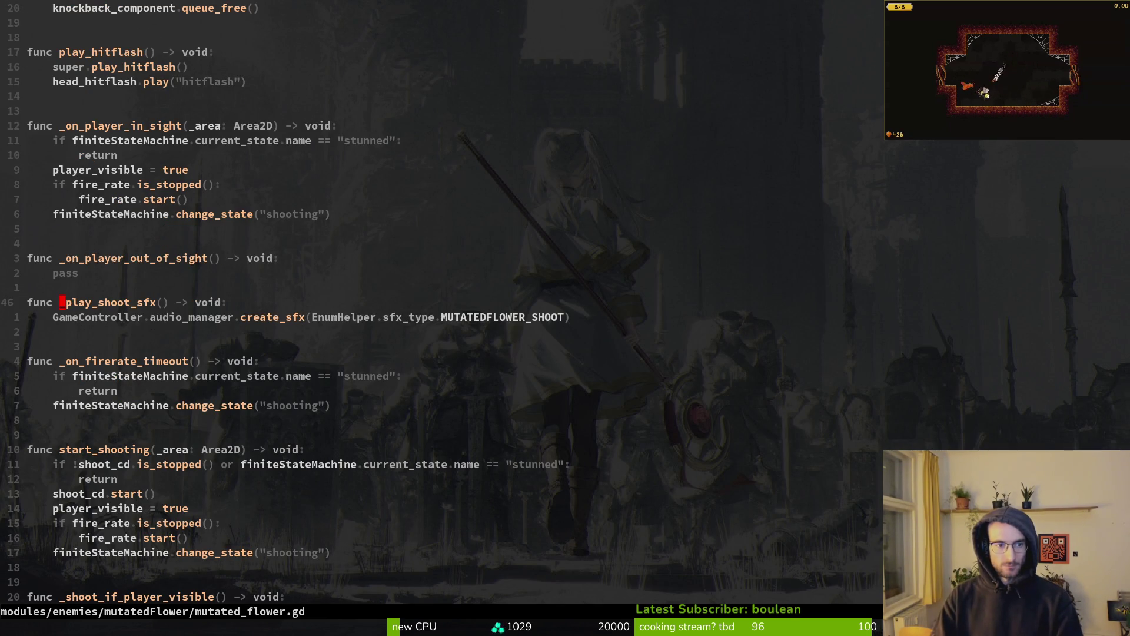
key("j")
key("j")
key("j")
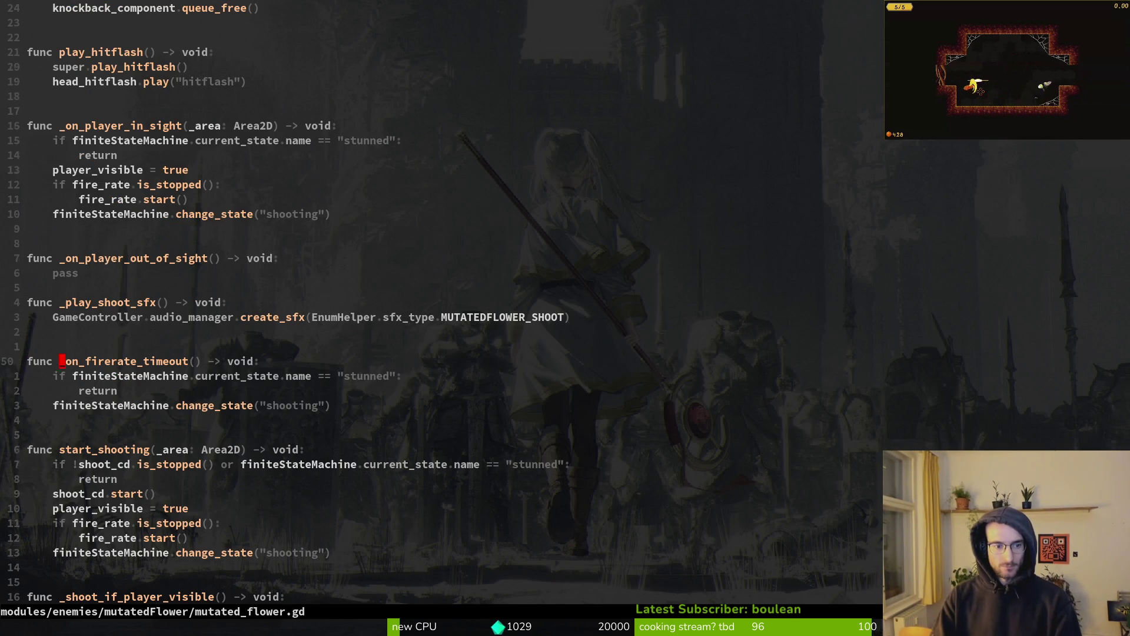
key("2")
key("0")
key("k")
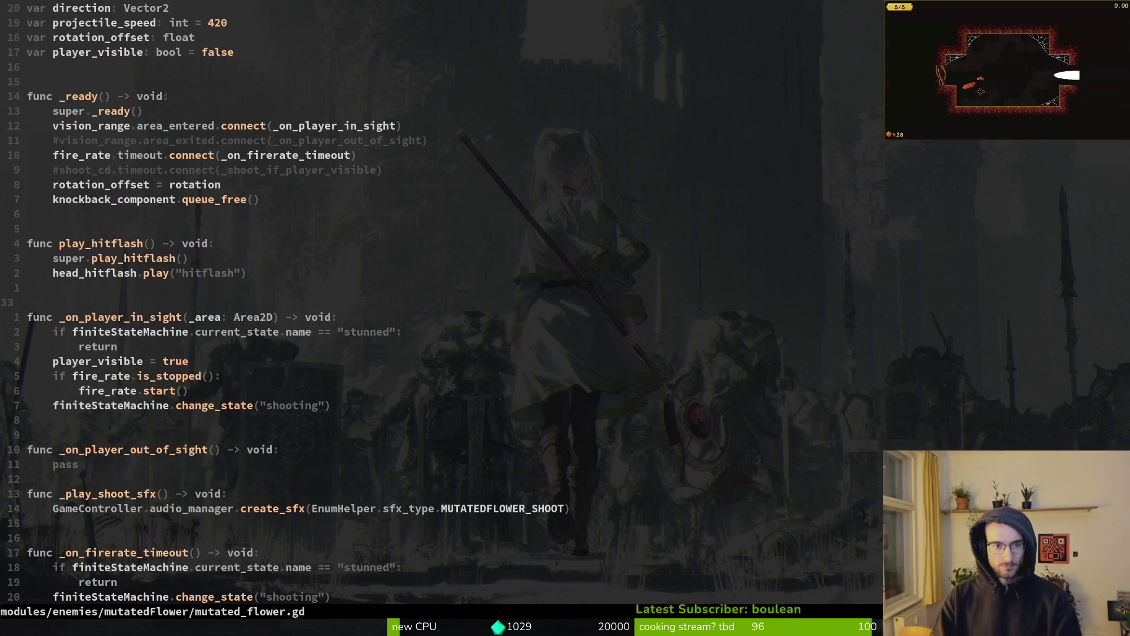
key("alt+Tab")
key("F5")
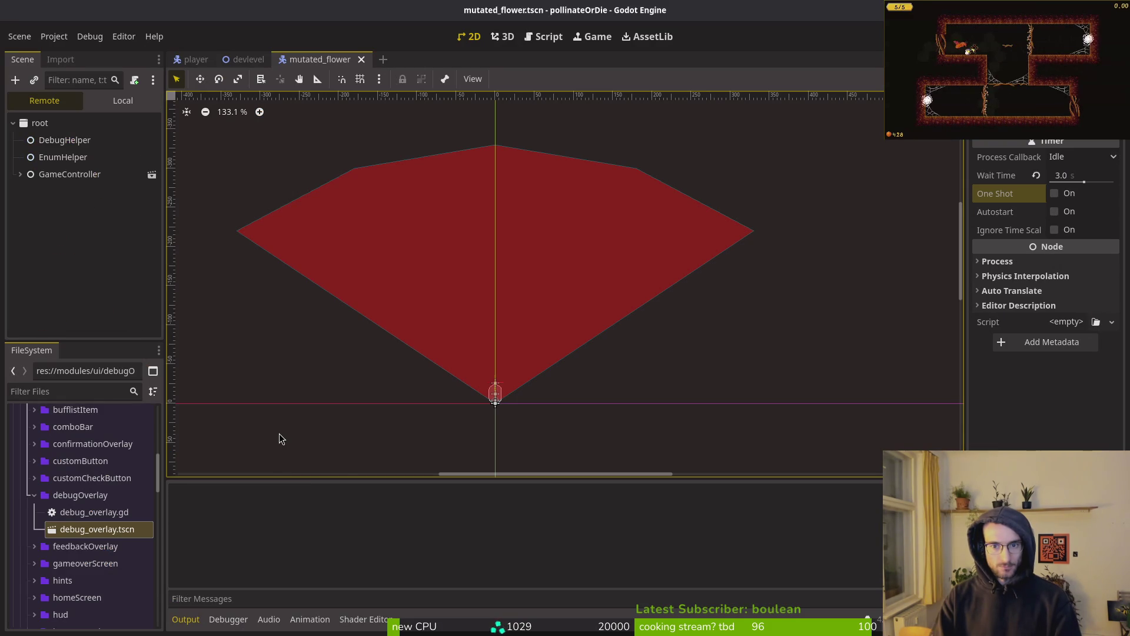
Step: Continue into the hive level, jump the bee inside the flower's sight cone dodging shots, then stop the game
key("Return")
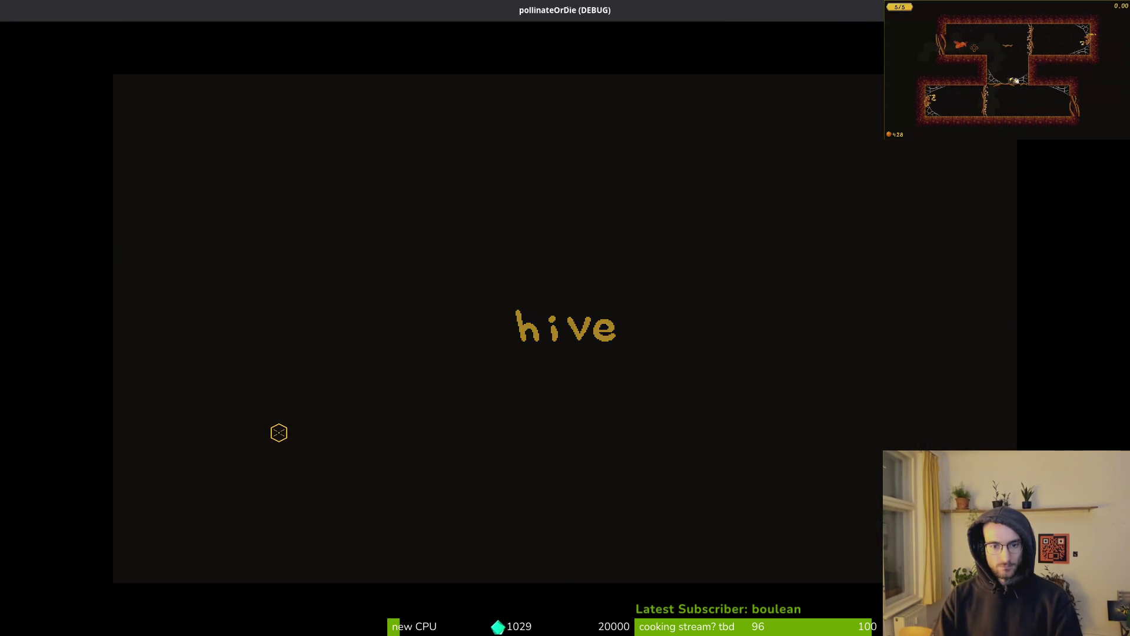
key("Right")
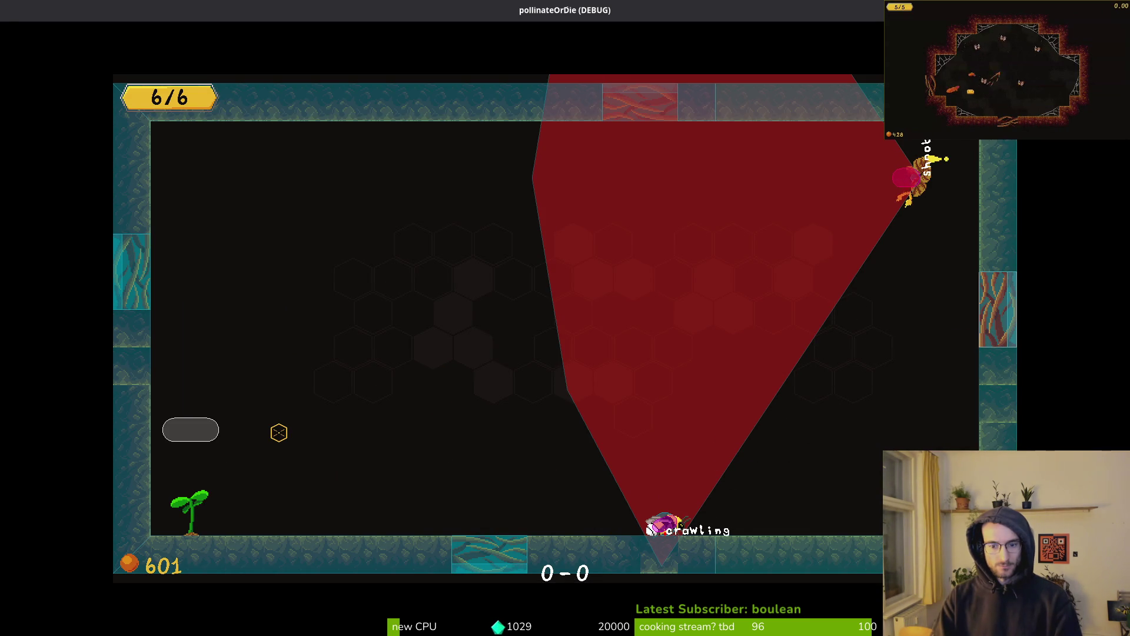
key("space")
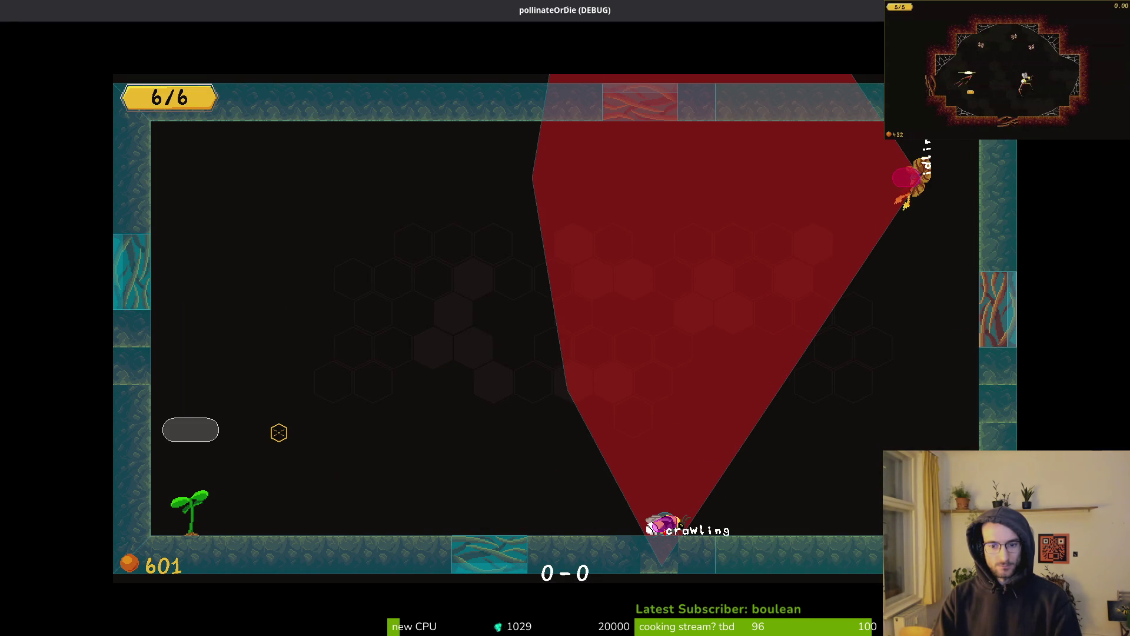
key("space")
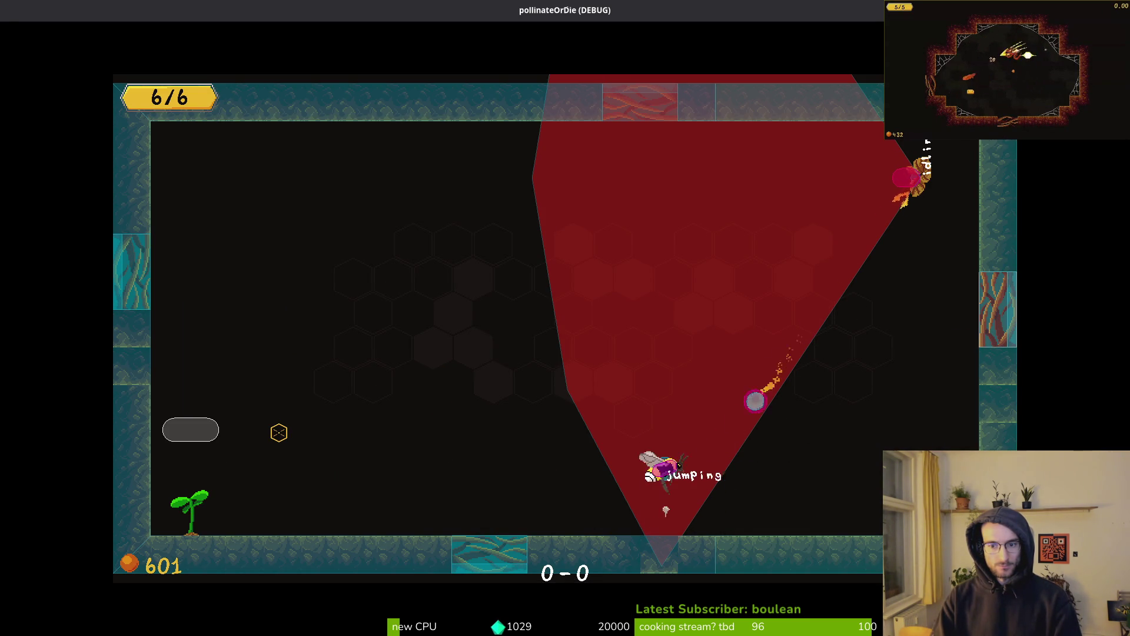
key("space")
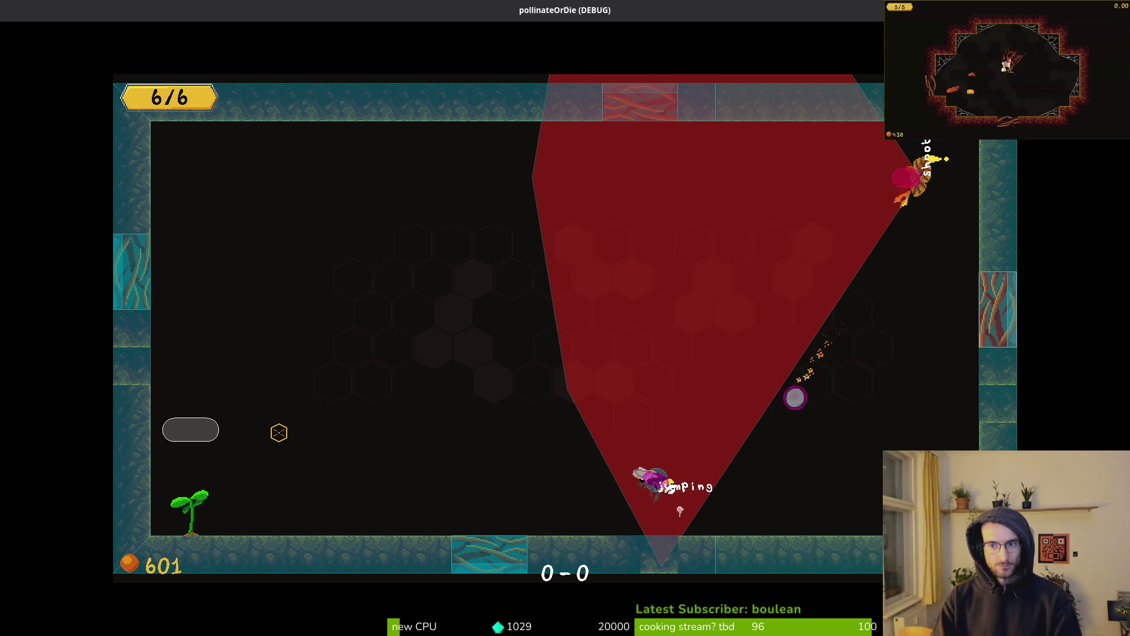
key("space")
key("space")
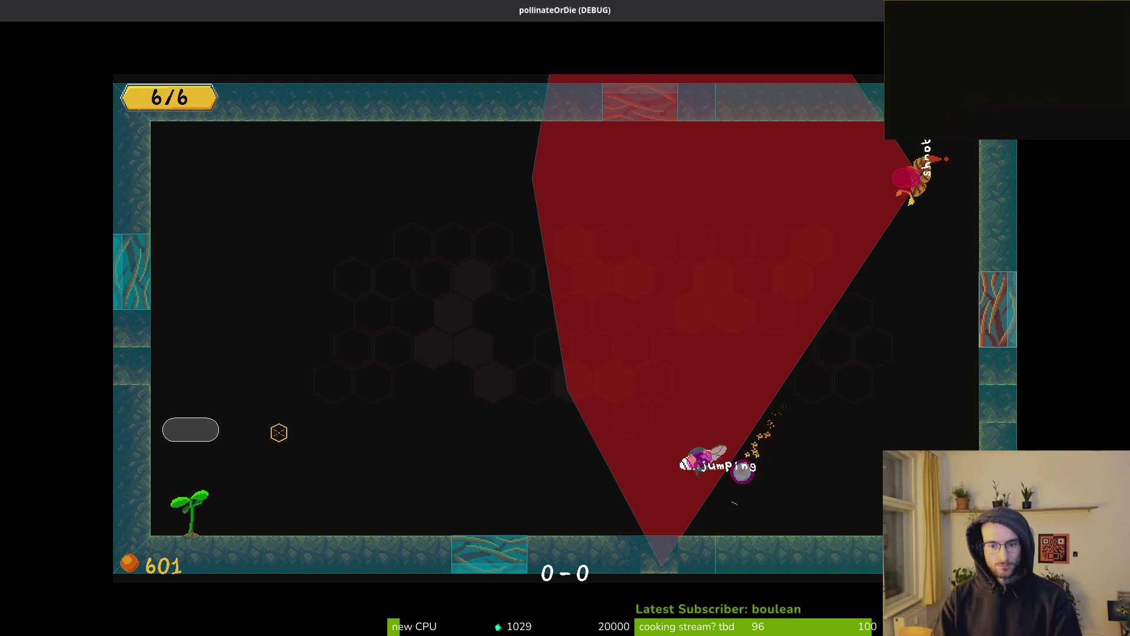
key("space")
key("space")
key("space")
key("space")
key("space")
key("space")
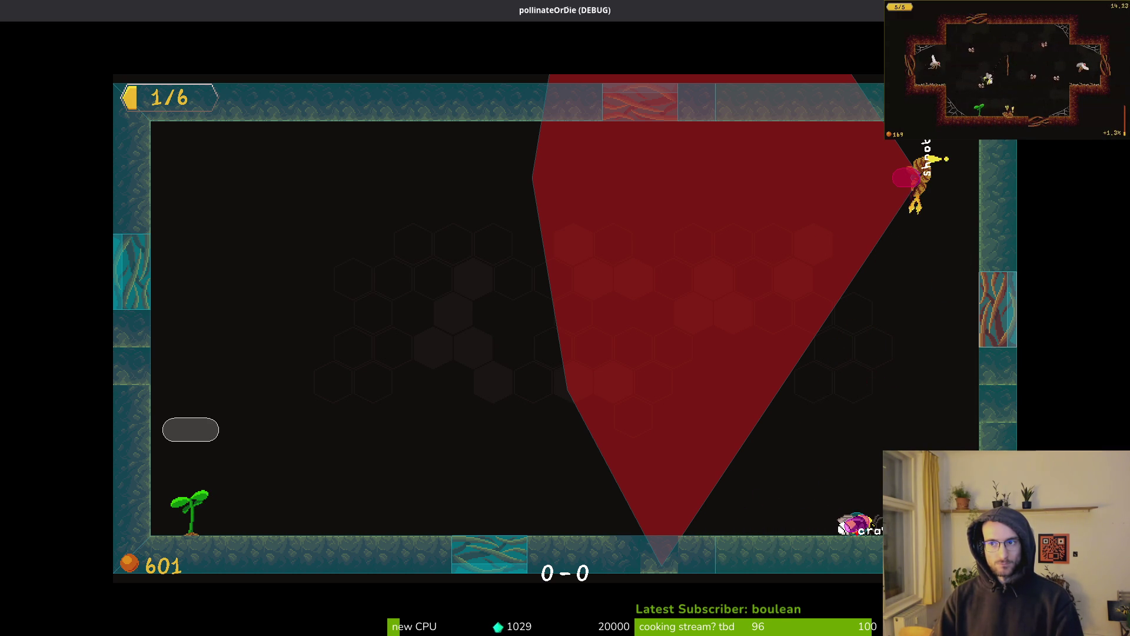
key("F8")
Step: Back in Neovim, uncomment the vision_range.area_exited connection and save
key("alt+Tab")
type(":w")
key("Return")
left_click(56, 142)
type("x:w")
key("Return")
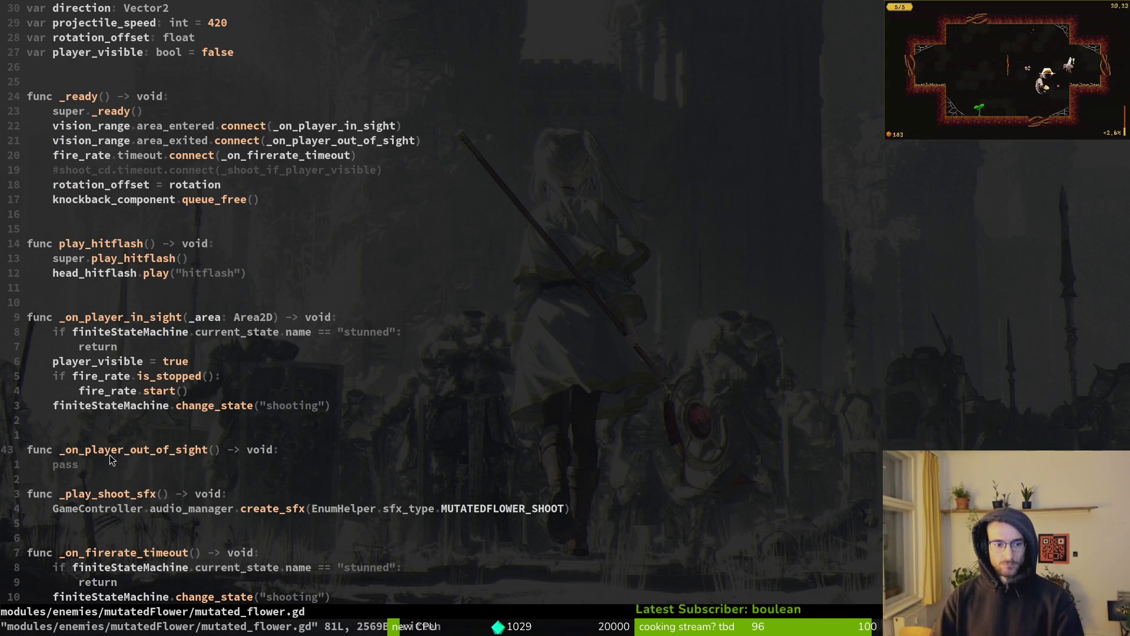
Step: Add a fire_rate.stop() line to _on_player_out_of_sight
left_click(109, 454)
type("ofirer")
key("Tab")
type(".stop")
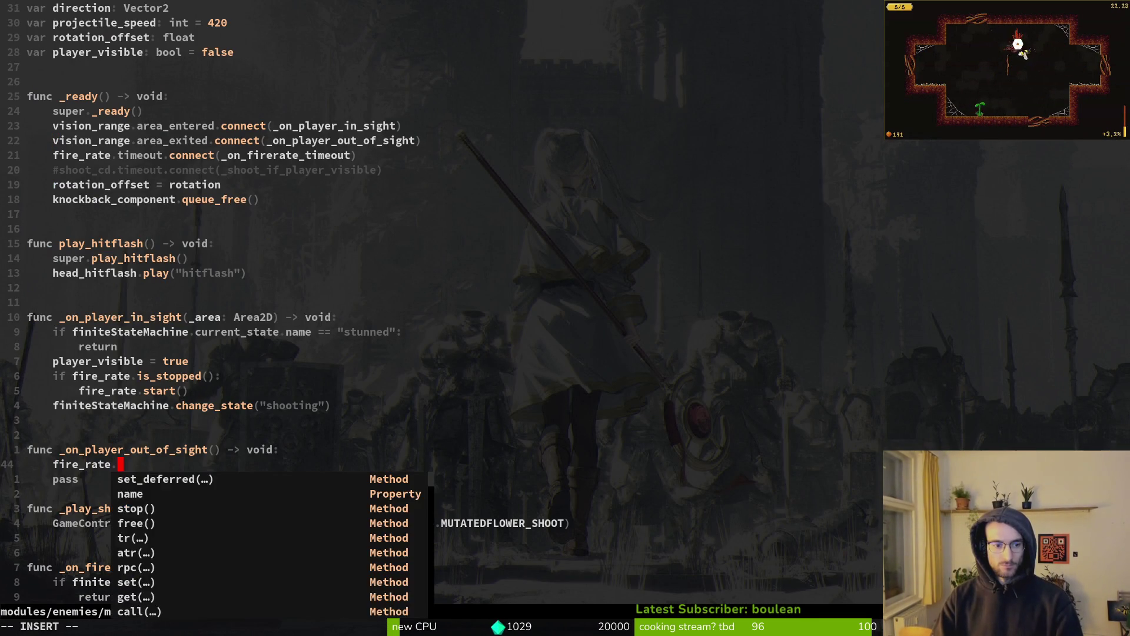
type("()")
key("Escape")
Step: Delete the leftover pass line, save the script, and pause the running game
key("j")
key("V")
key("d")
key("O")
key("Escape")
type(":w")
key("Return")
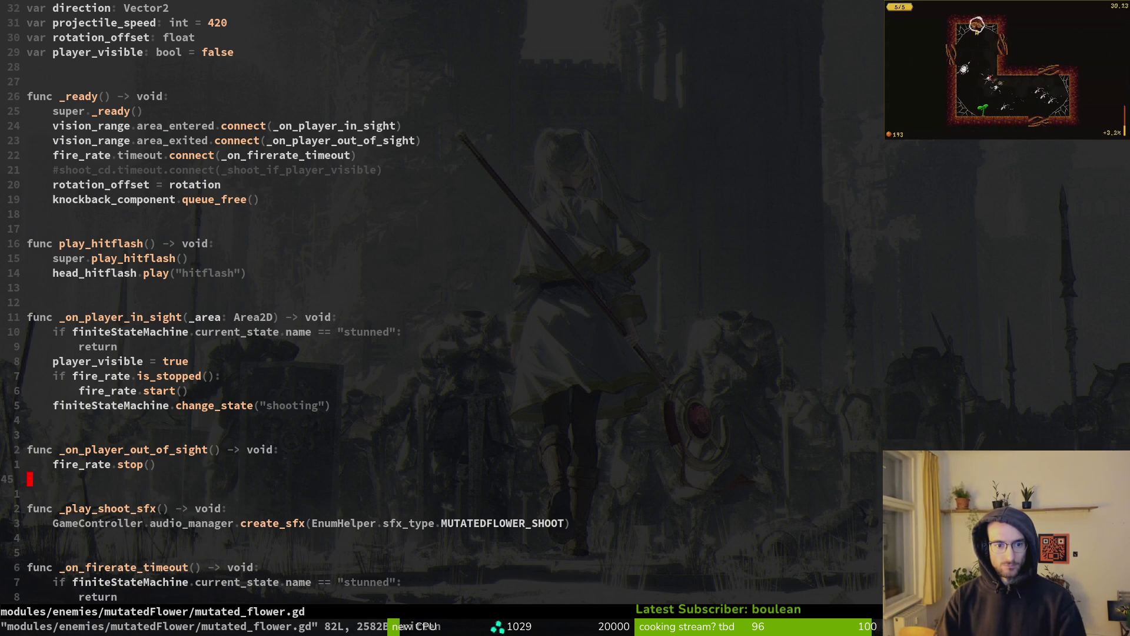
key("Escape")
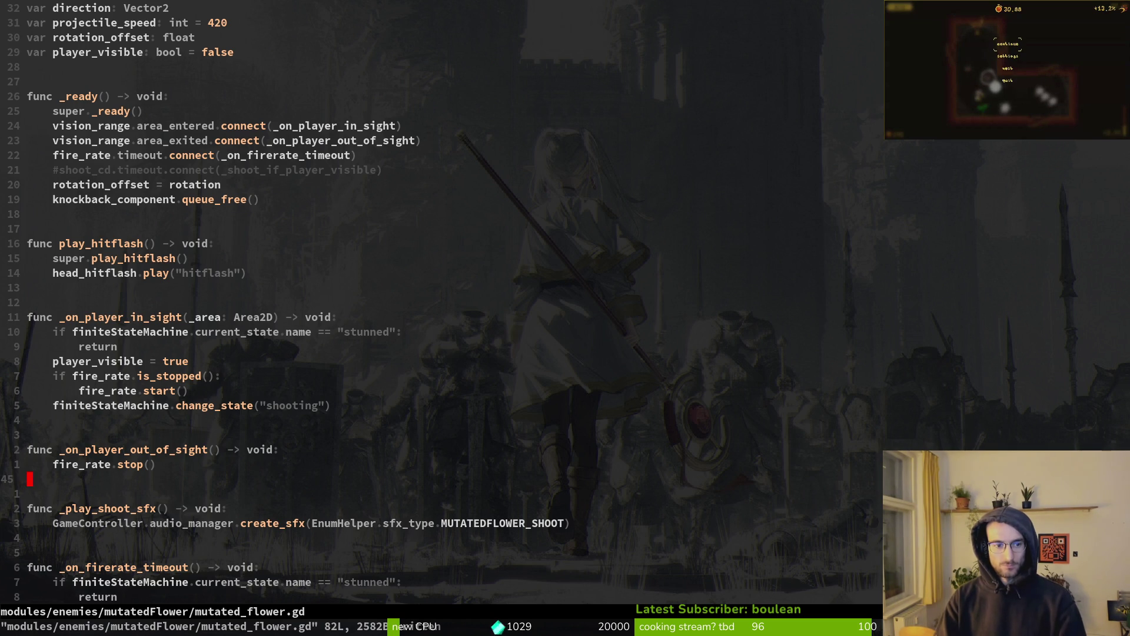
Step: Move up to the stunned check in _on_player_in_sight, then resume the paused game
key("1")
key("2")
key("k")
key("j")
key("j")
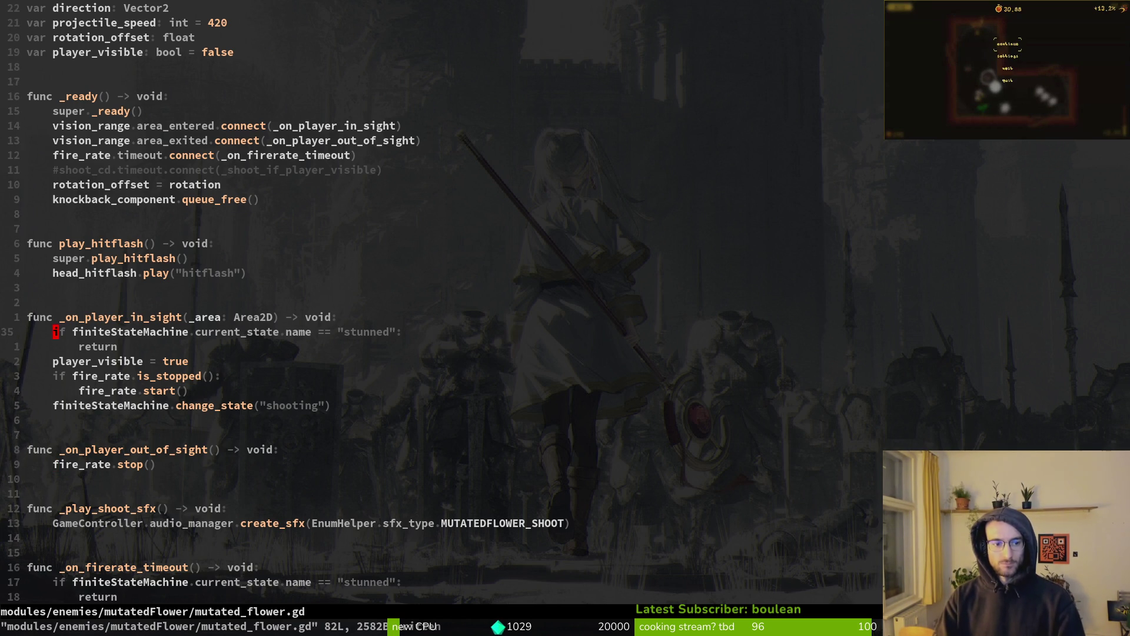
key("alt+Tab")
key("Escape")
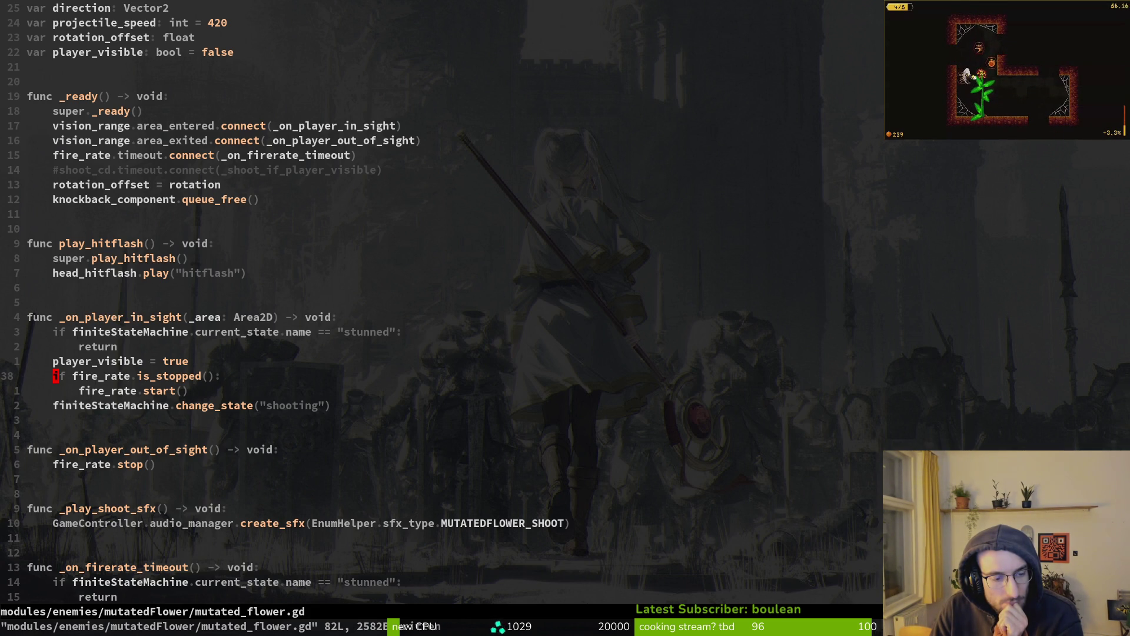
Step: Wrap the shooting state change in _on_firerate_timeout in a vision_range.overlaps_area check
key("Escape")
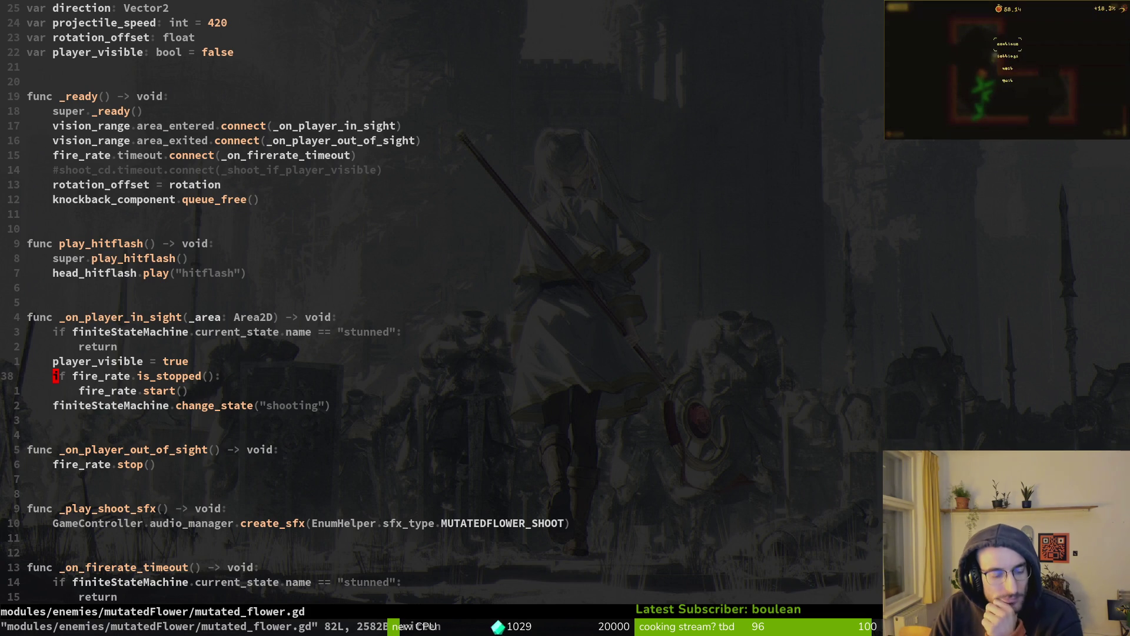
key("Escape")
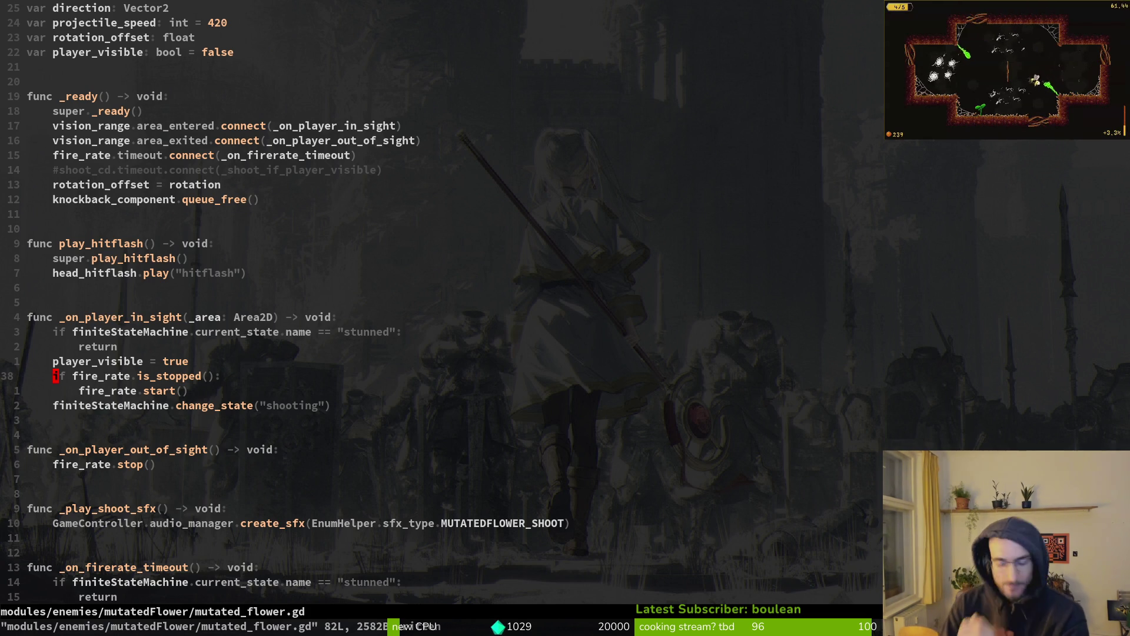
key("j")
key("j")
key("j")
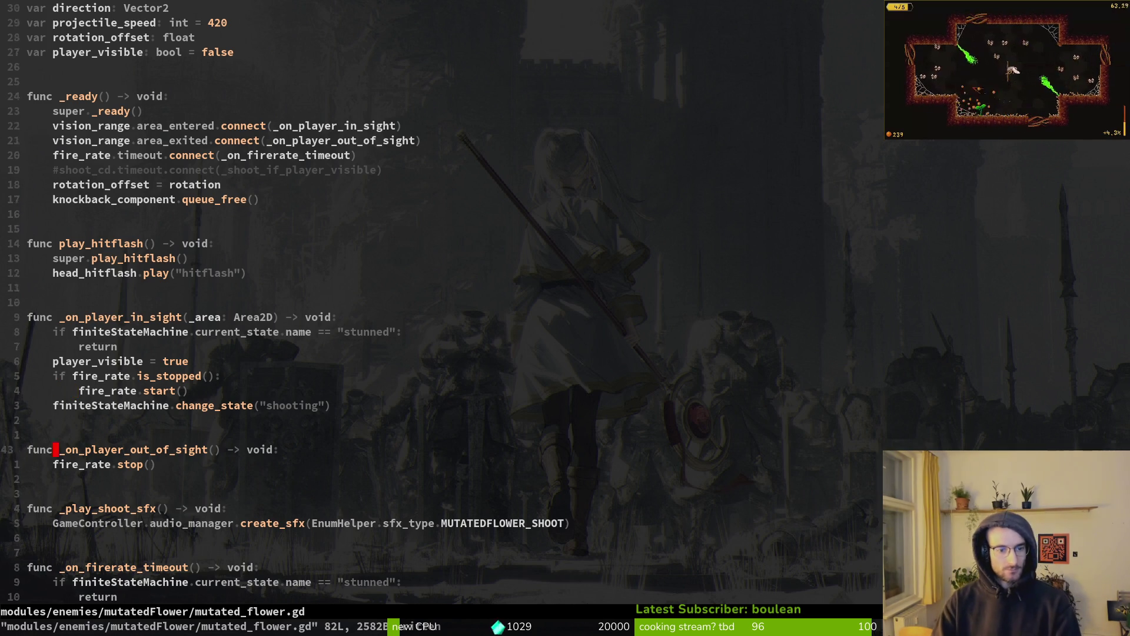
key("k")
key("k")
key("k")
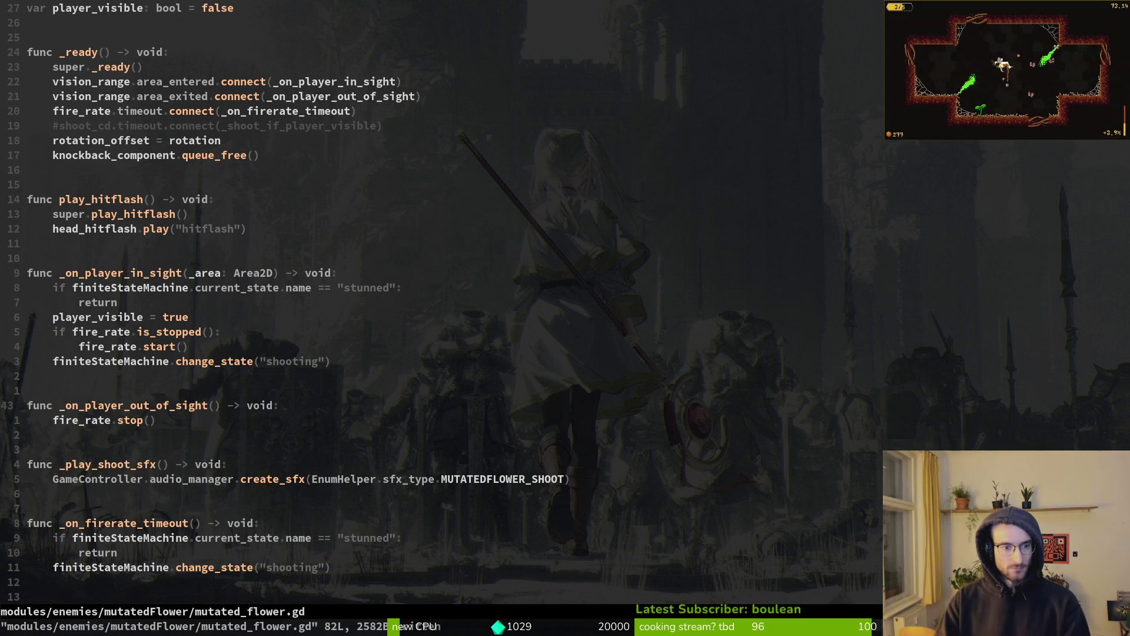
key("u")
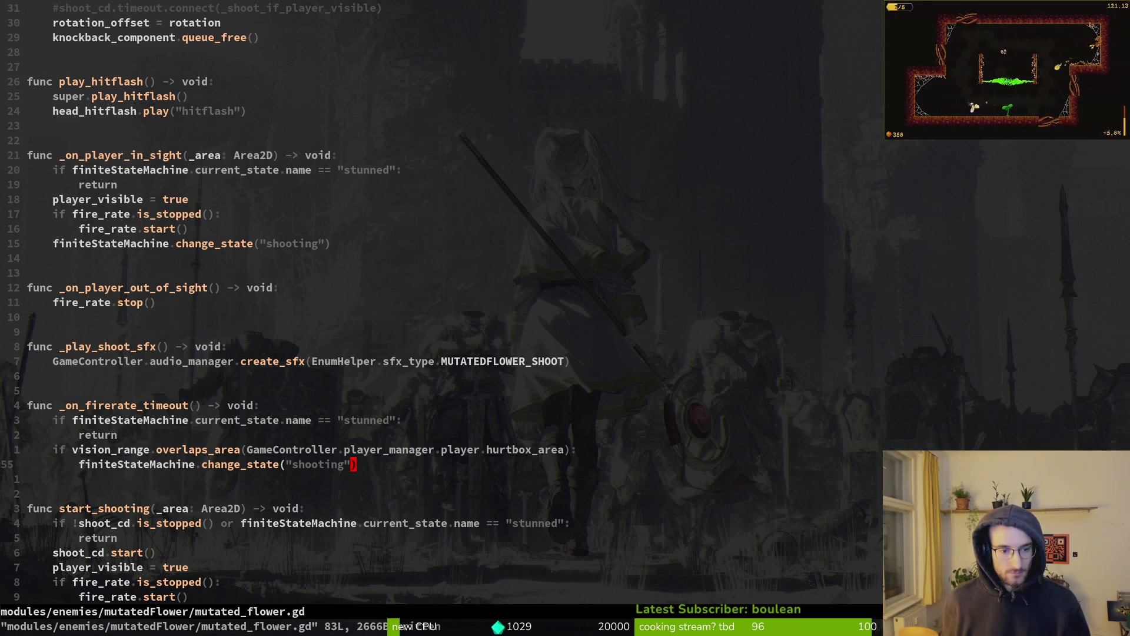
Step: Review the stunned check and vision range check around the firerate timeout handler
key("k")
key("k")
key("k")
key("j")
key("j")
key("k")
key("k")
key("w")
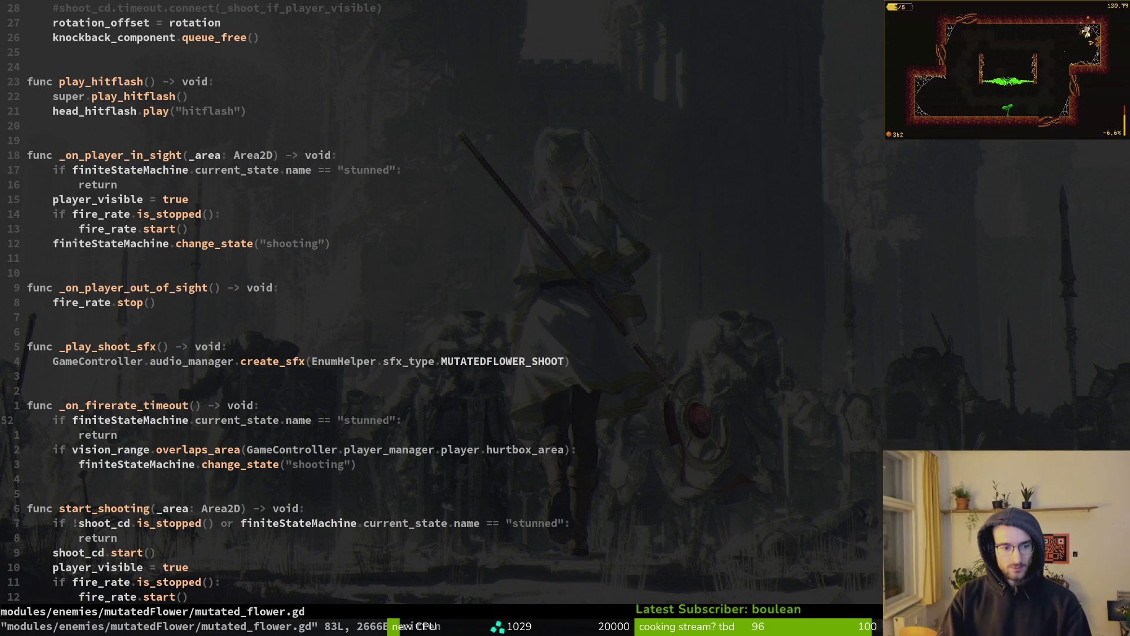
key("j")
key("j")
key("j")
key("j")
key("k")
key("k")
key("k")
key("k")
key("1")
key("6")
key("k")
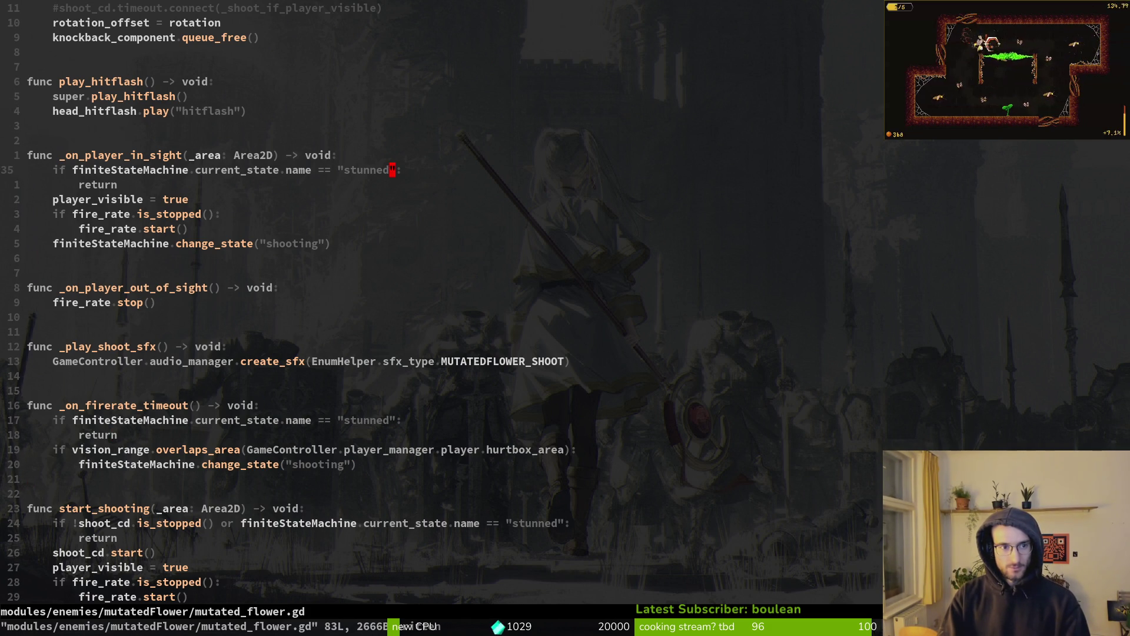
Step: Comment out the area_entered and area_exited connections in _ready and save
key("9")
key("k")
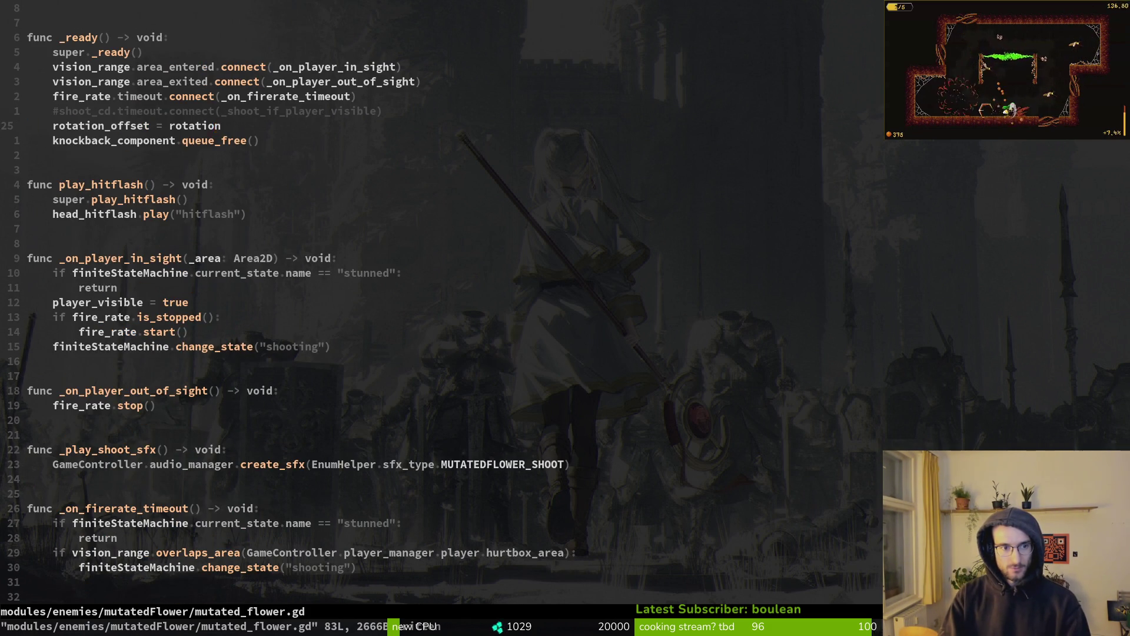
key("k")
key("k")
key("k")
key("k")
key("b")
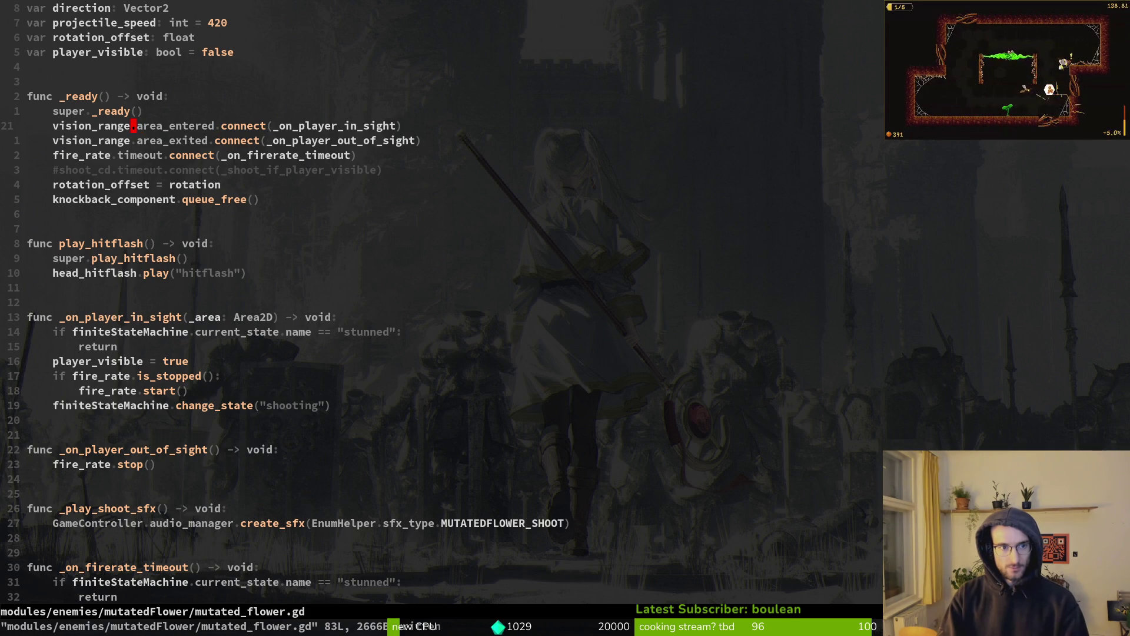
type("I#")
key("Escape")
type("jI#")
key("Return")
key("j")
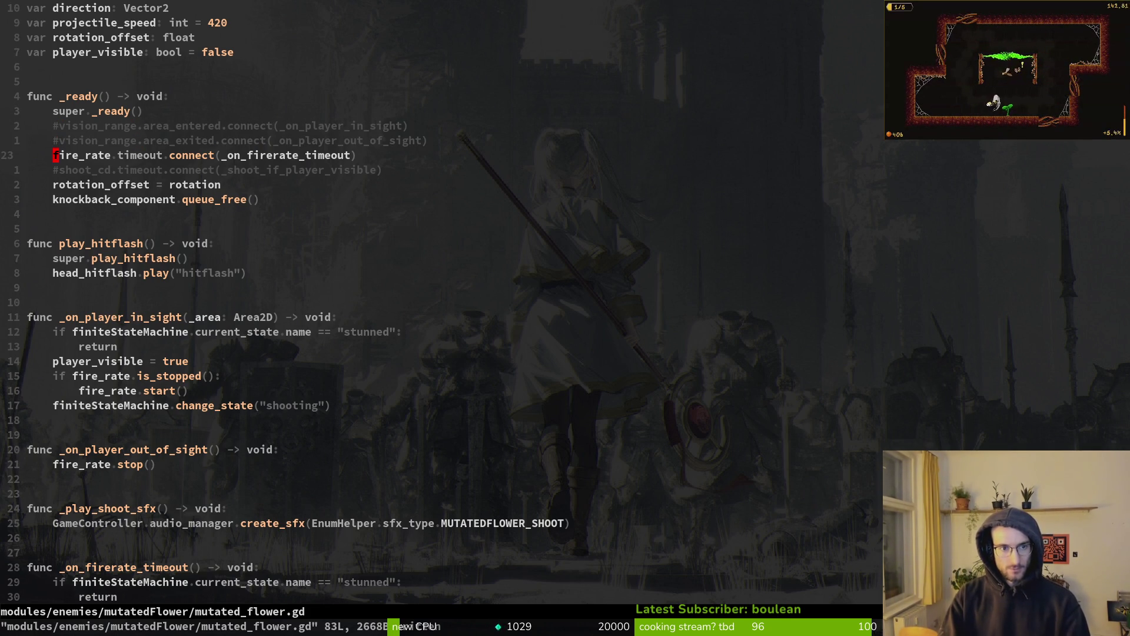
key("j")
key("j")
key("j")
key("j")
key("j")
key("j")
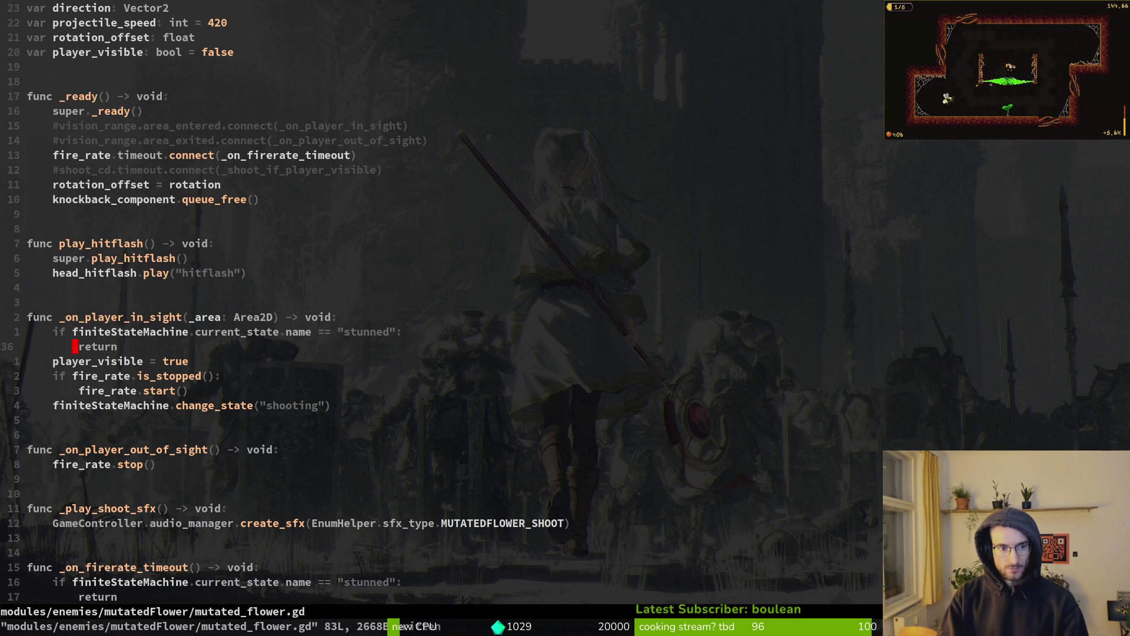
Step: Block-comment _on_player_in_sight and _on_player_out_of_sight with # and save
key("k")
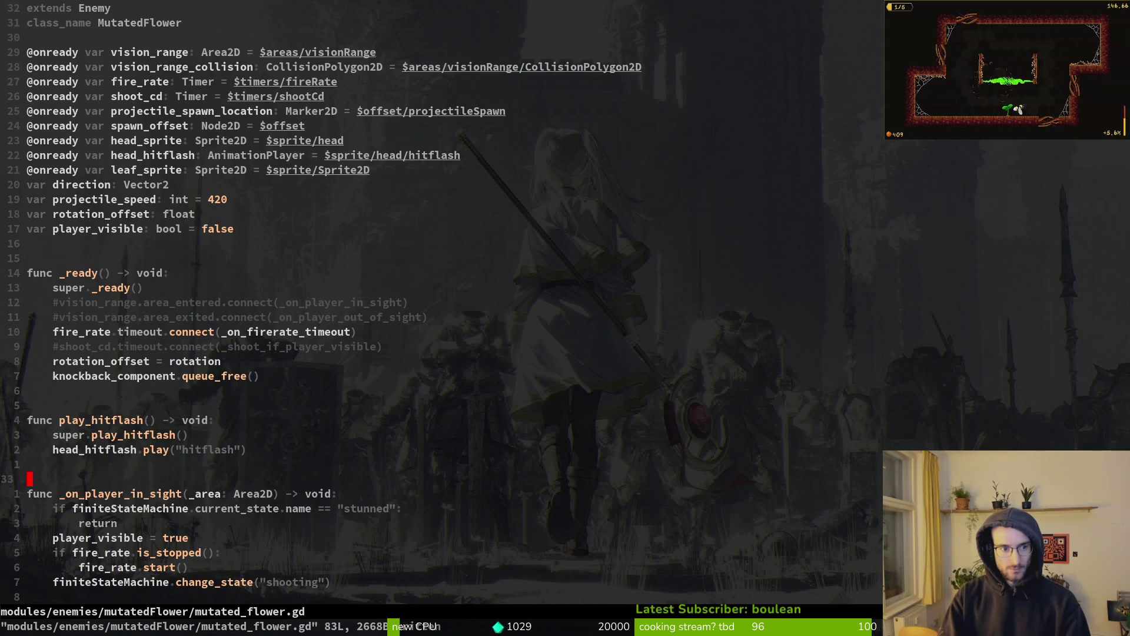
key("ctrl+y")
key("ctrl+y")
key("ctrl+y")
key("ctrl+e")
key("0")
key("i")
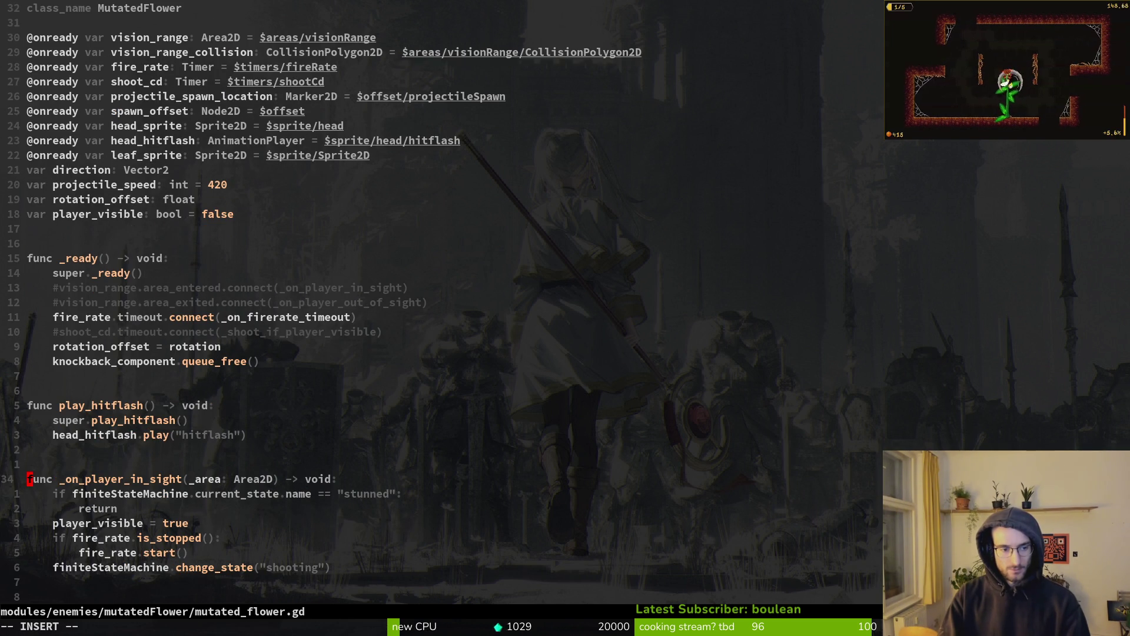
key("Escape")
key("ctrl+v")
key("j")
key("j")
key("j")
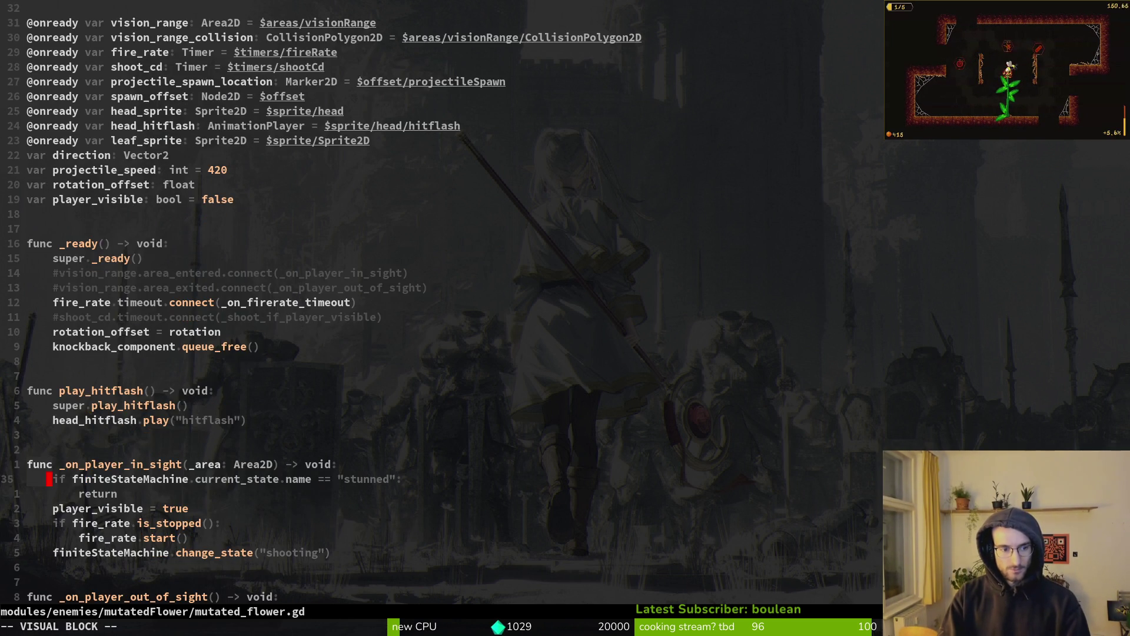
key("k")
key("k")
key("k")
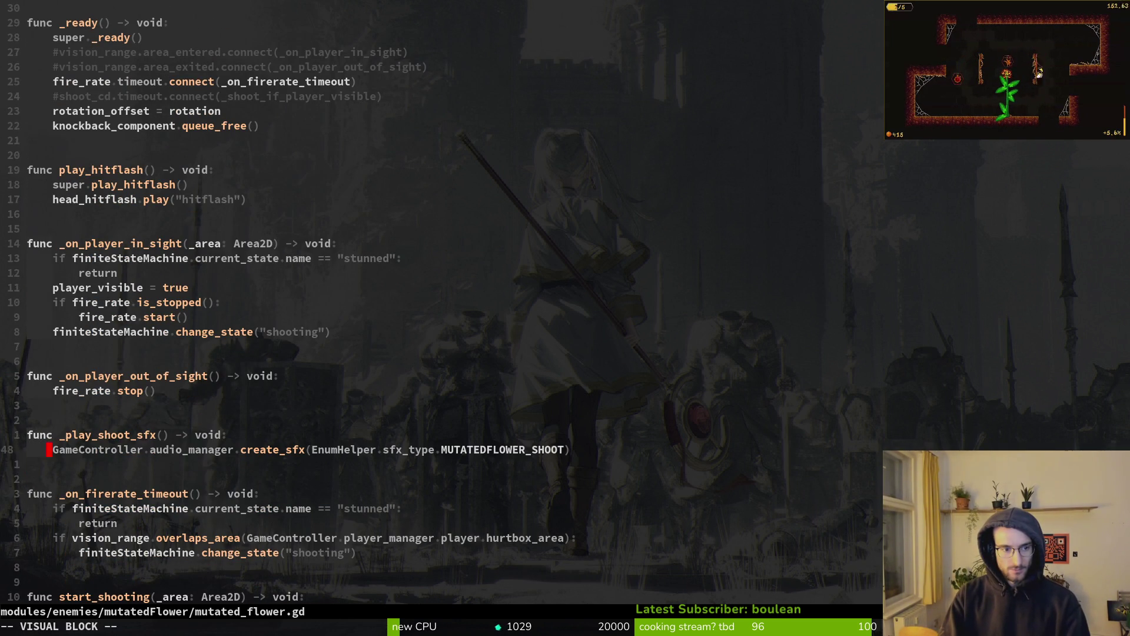
type("I")
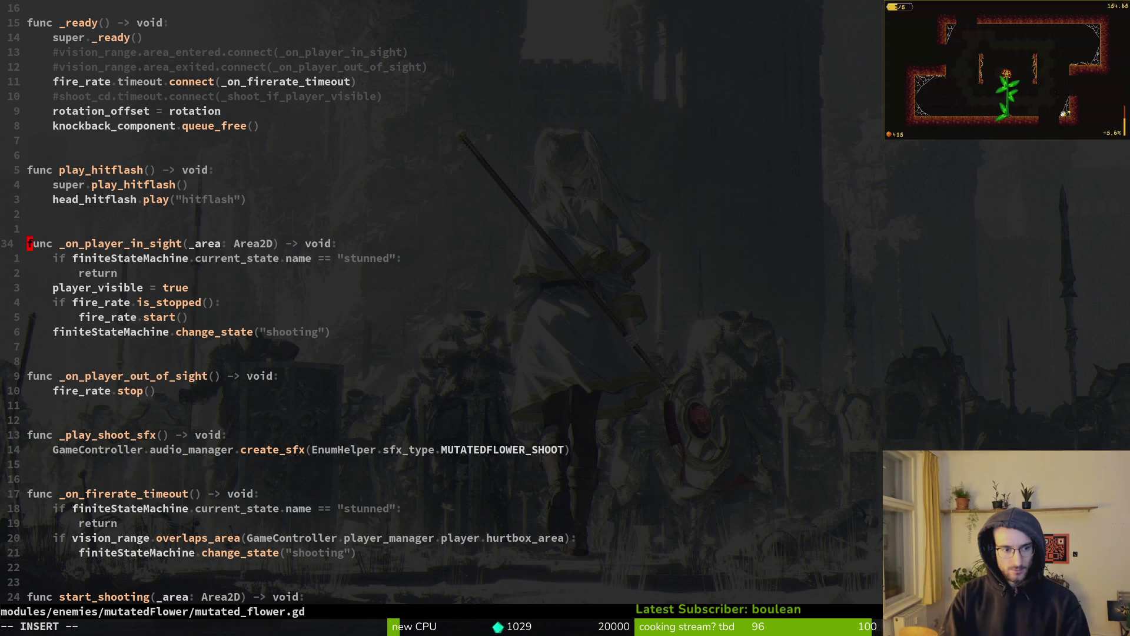
type("#")
key("Escape")
type(":w")
key("Return")
key("j")
key("j")
key("j")
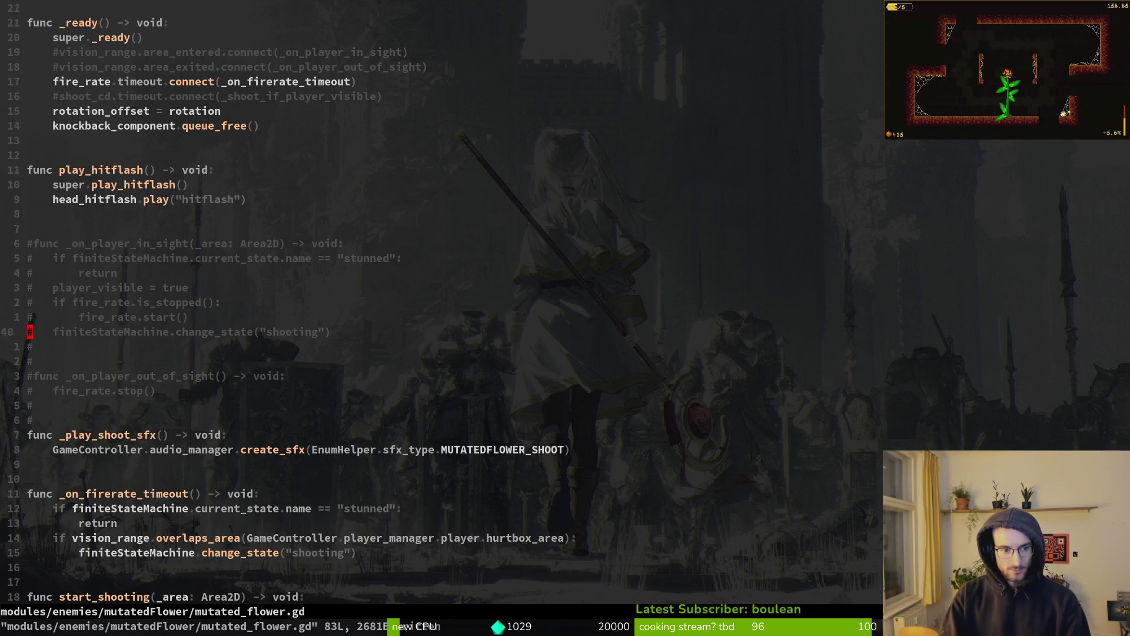
Step: Block-comment start_shooting, _shoot_if_player_visible and stop_shooting, then save
key("ctrl+e")
key("ctrl+e")
key("ctrl+e")
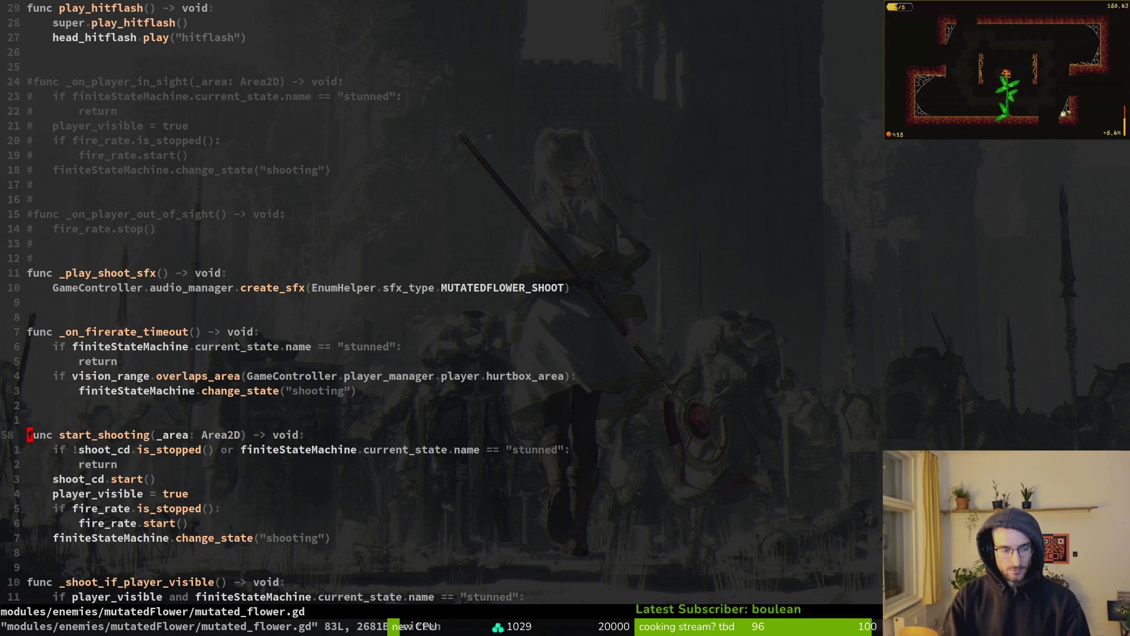
key("ctrl+v")
key("j")
key("j")
key("j")
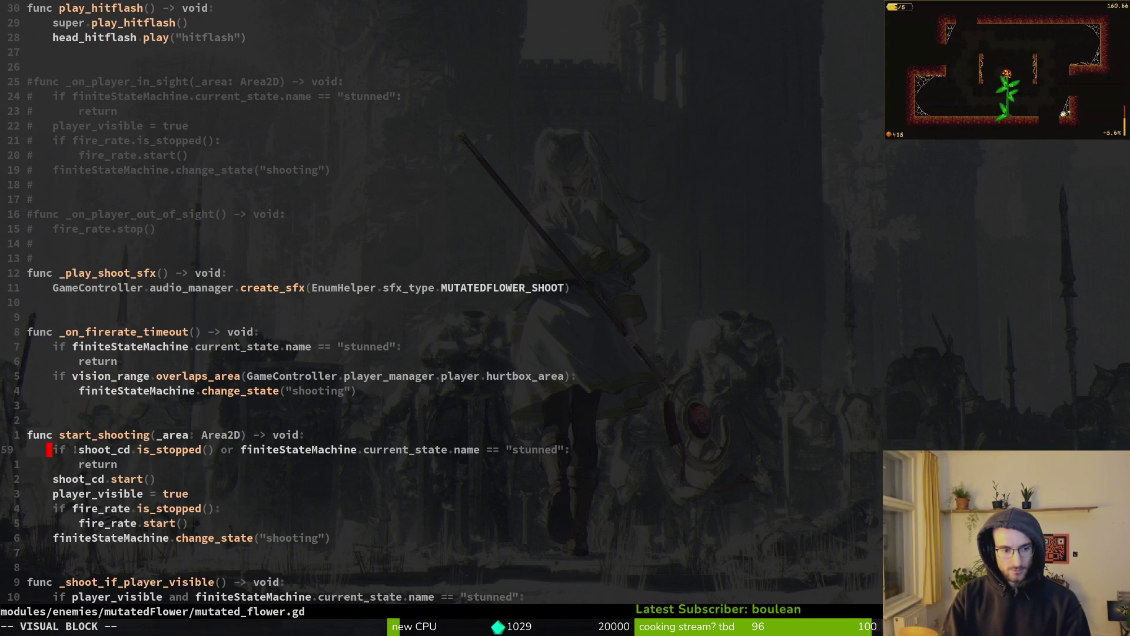
key("l")
key("l")
key("l")
key("k")
key("k")
key("k")
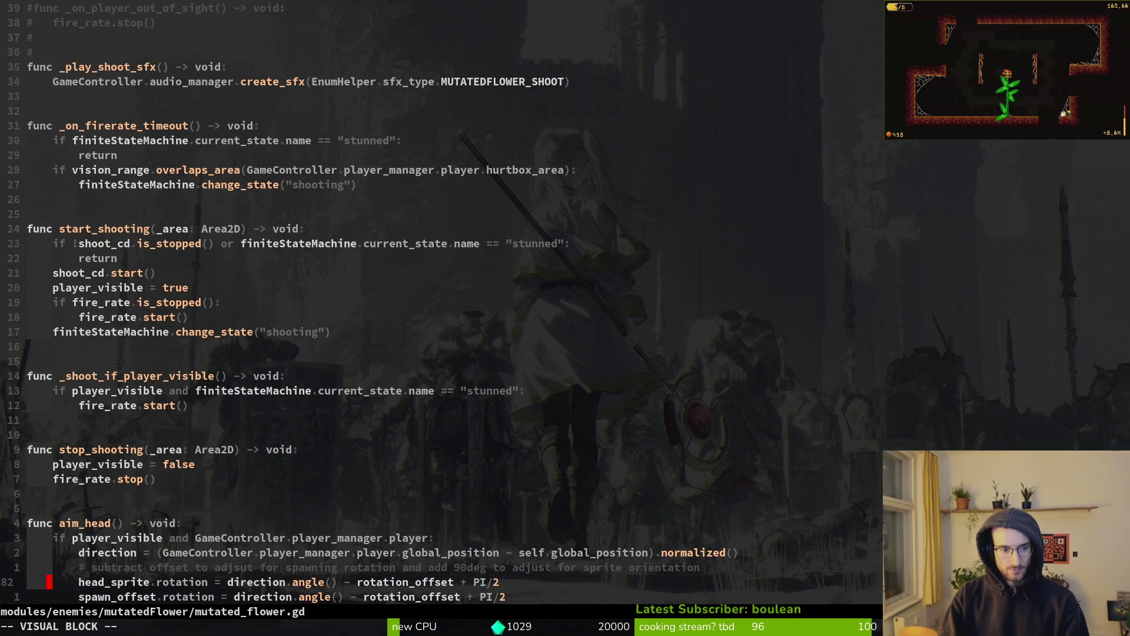
key("h")
key("h")
key("h")
type("I#")
key("Escape")
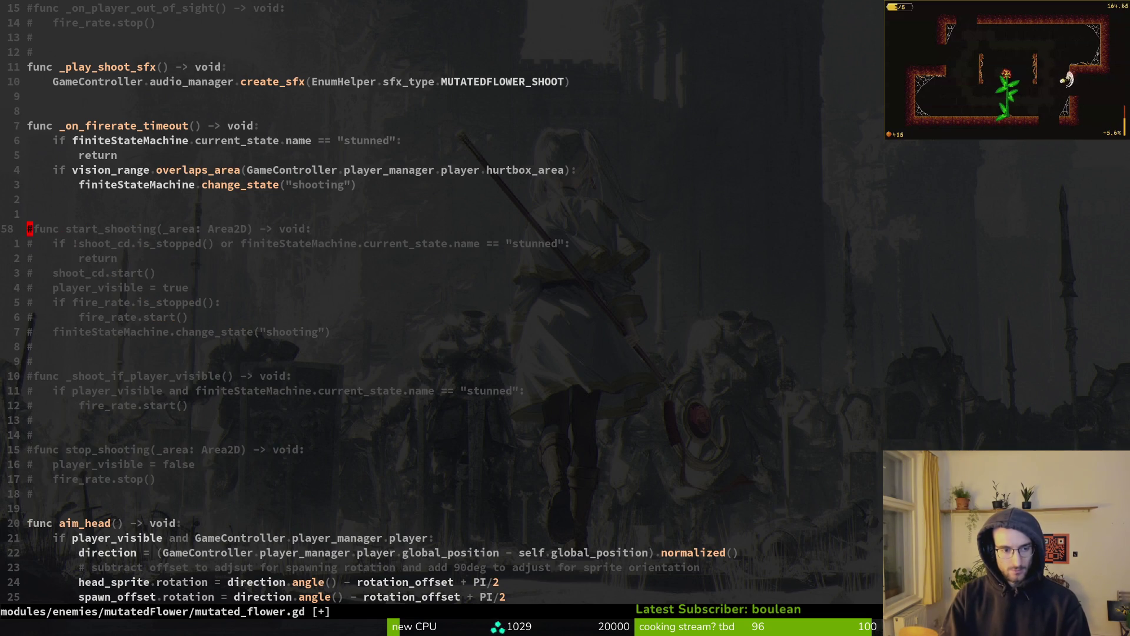
type(":w")
key("Return")
key("ctrl+d")
Step: Scroll from the top of the script to review the commented-out functions
key("ctrl+u")
key("ctrl+u")
key("ctrl+u")
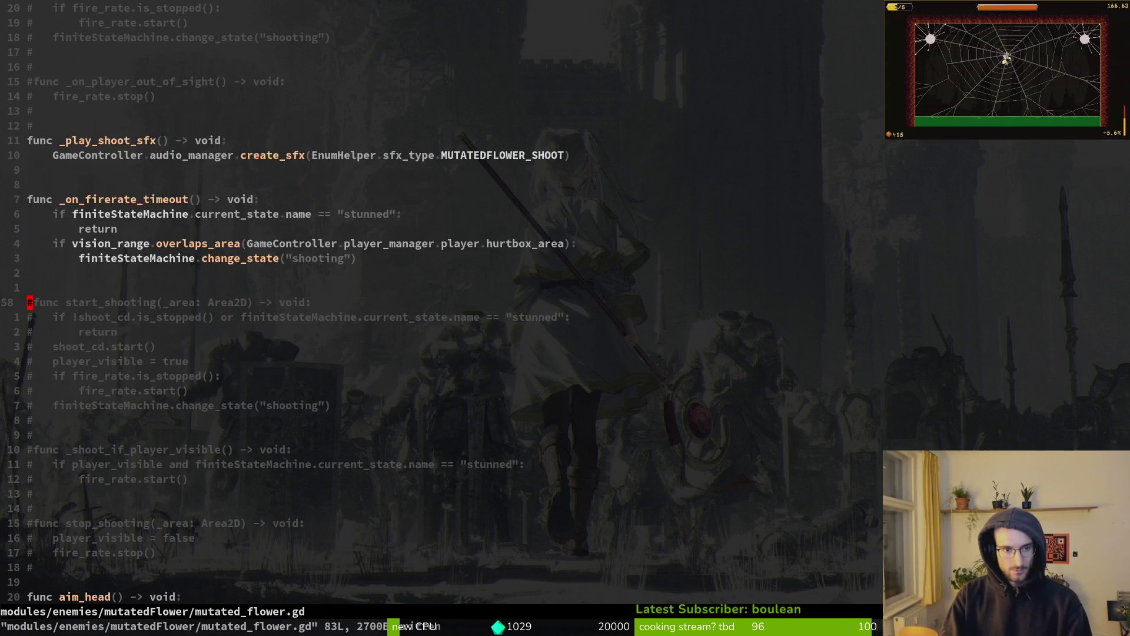
key("j")
key("j")
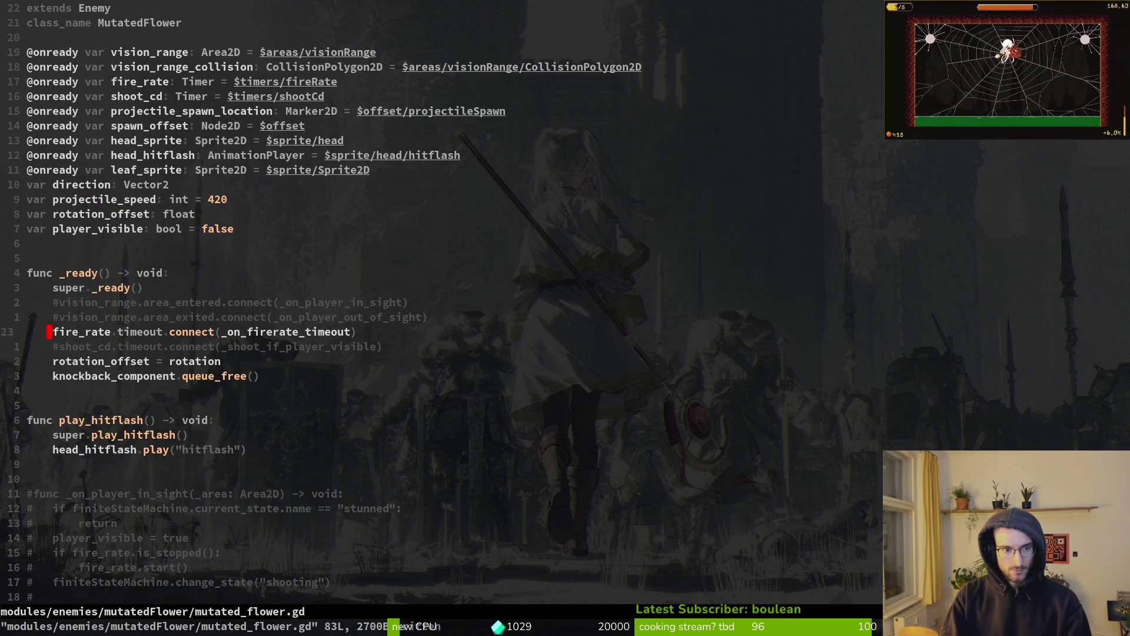
key("k")
key("k")
key("ctrl+d")
key("ctrl+d")
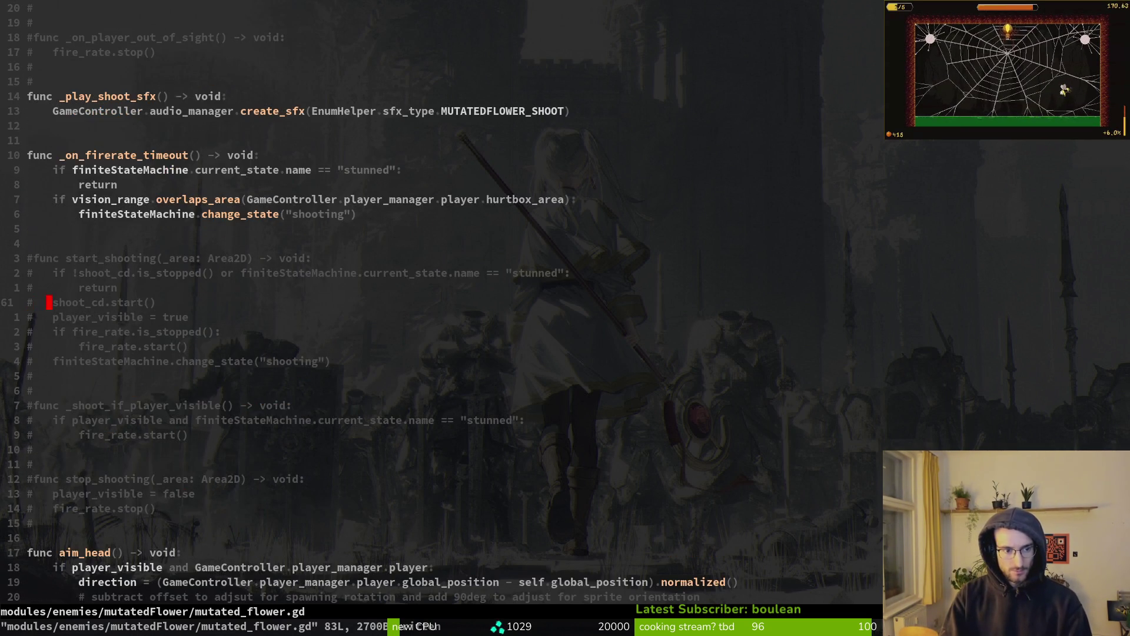
key("ctrl+d")
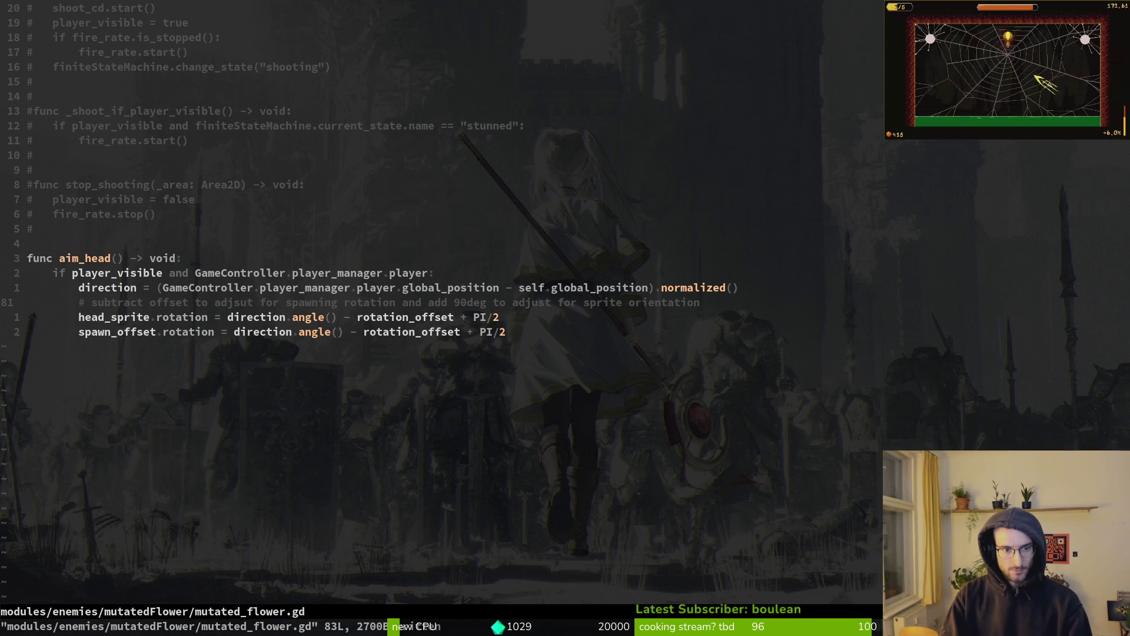
Step: Quit Neovim with :q and open the git status view
type(":q")
key("Return")
type("g")
key("Return")
Step: Review the git status, then run the game from Godot into the hive level and stop it
key("Down")
key("q")
key("alt+Tab")
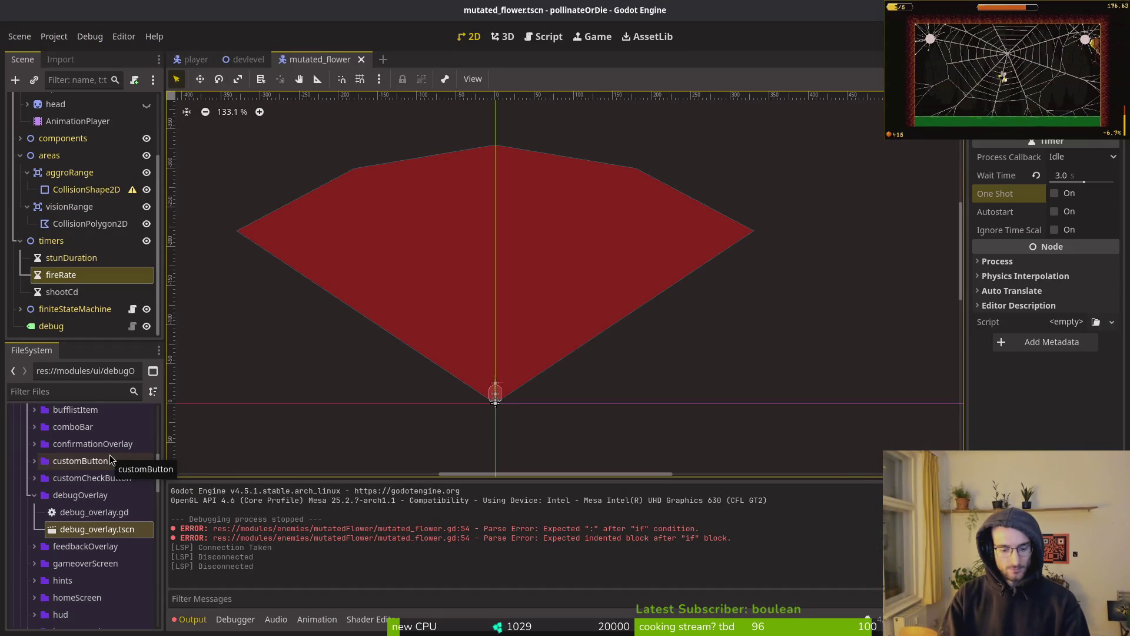
key("F5")
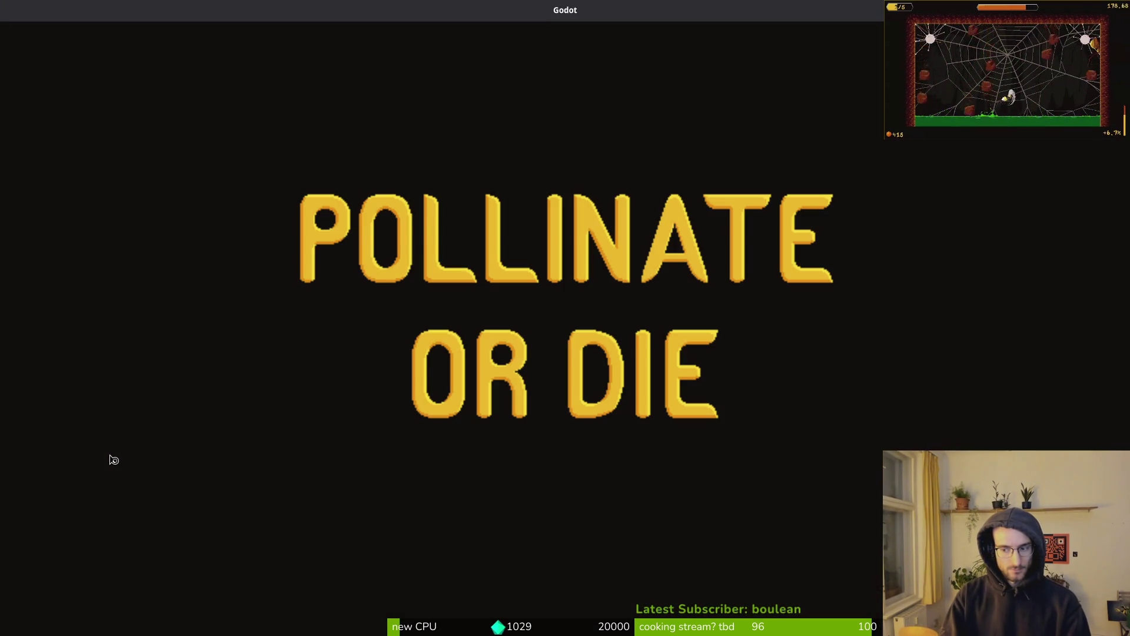
key("Return")
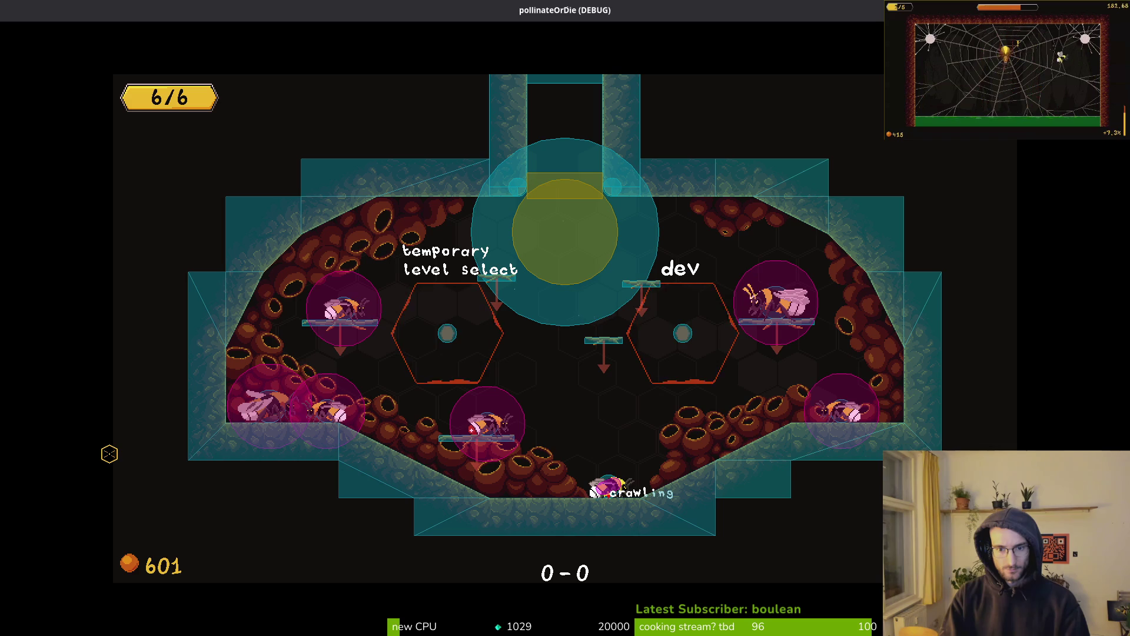
key("alt+Tab")
key("alt+Tab")
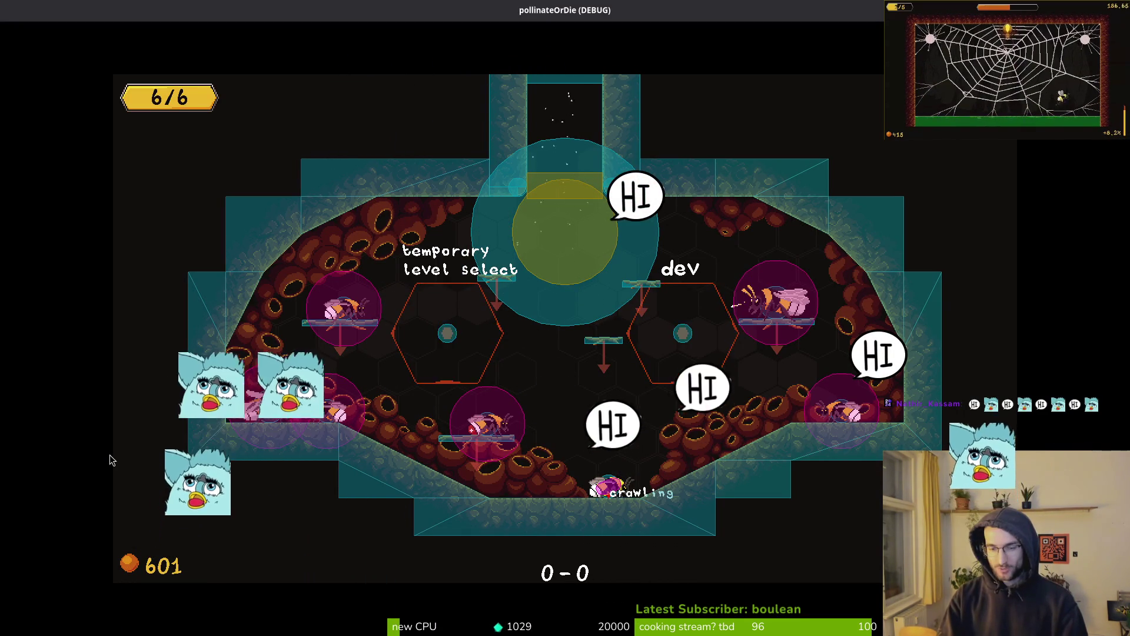
key("alt+Tab")
Step: Reopen the project folder listing in Neovim with 'vim .' after a mistyped 'vvim'
type("vvim")
key("Return")
type("vim .")
key("Return")
key("space")
key("p")
key("f")
key("Escape")
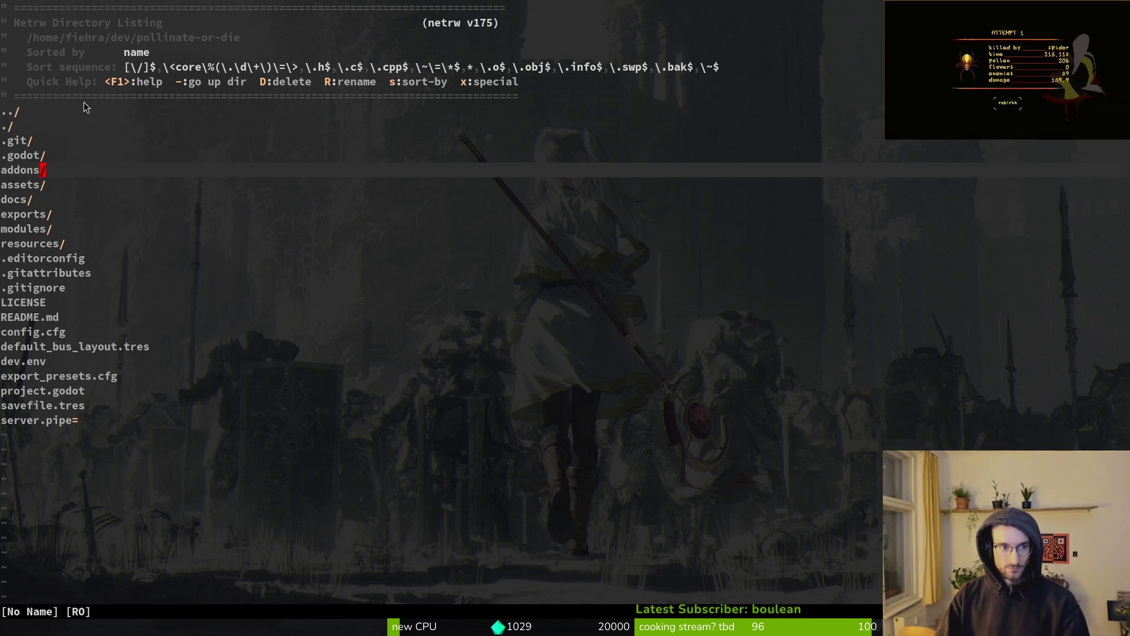
Step: Go up to the parent project folder in Neovim's file listing
left_click(58, 109)
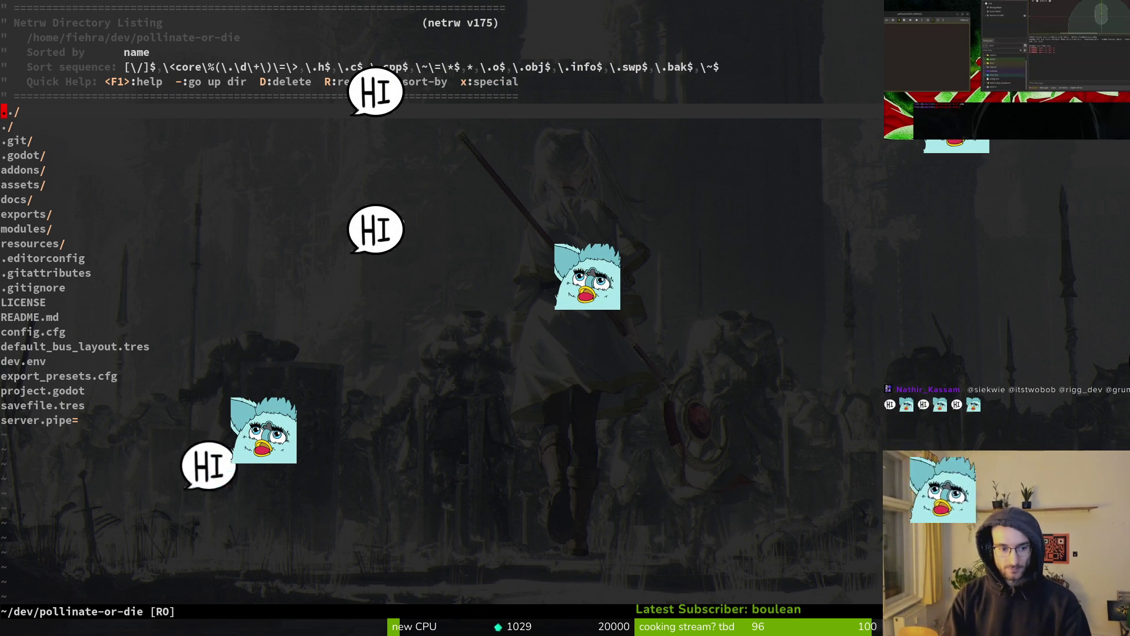
key("ctrl+s")
key("space")
key("p")
key("f")
key("Escape")
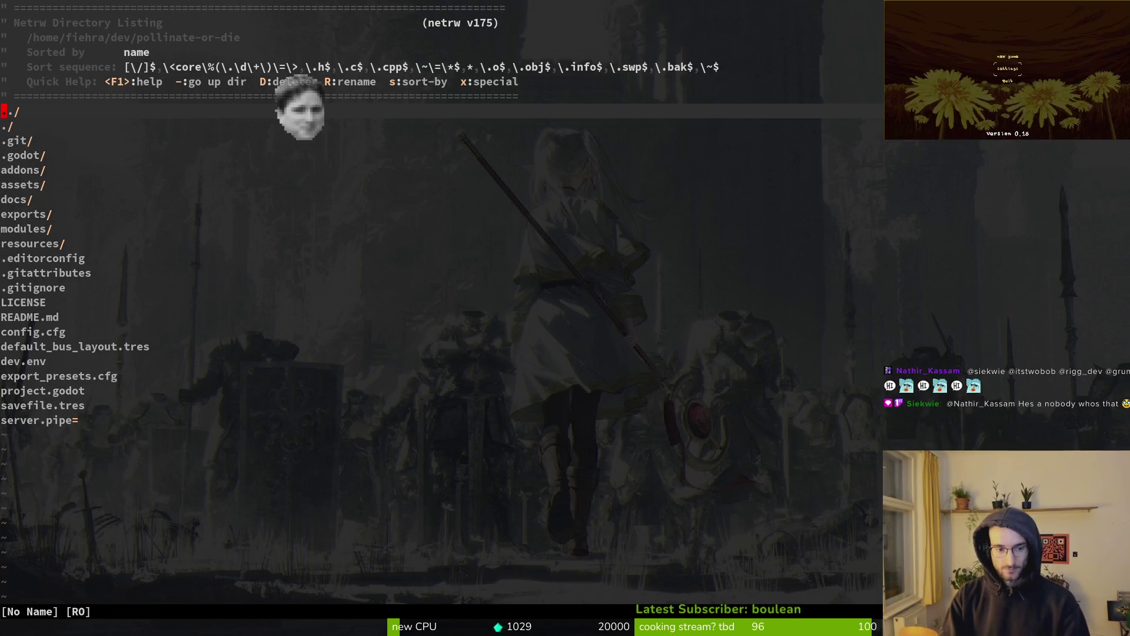
key("Return")
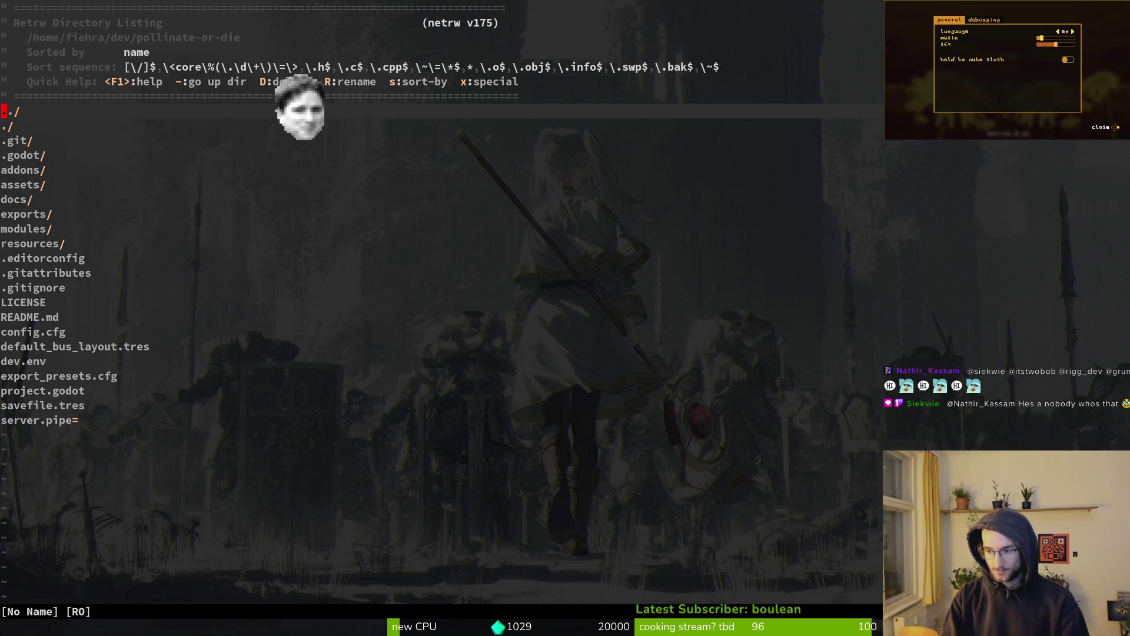
key("Escape")
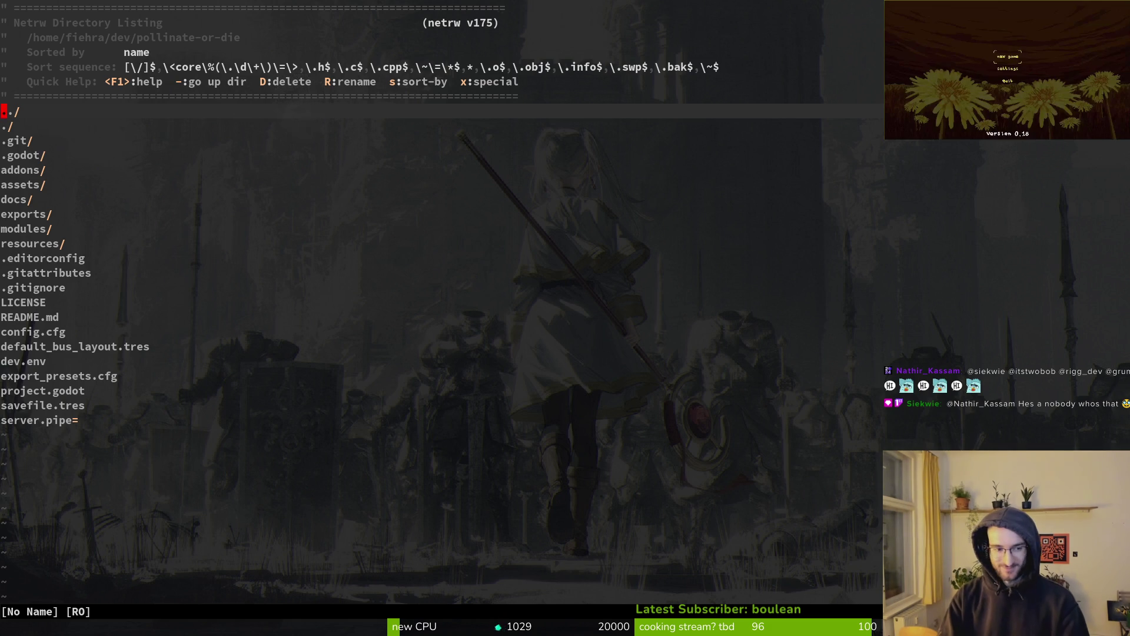
Step: Search the project files for 'flower' and open flower.gd
key("space")
key("p")
key("f")
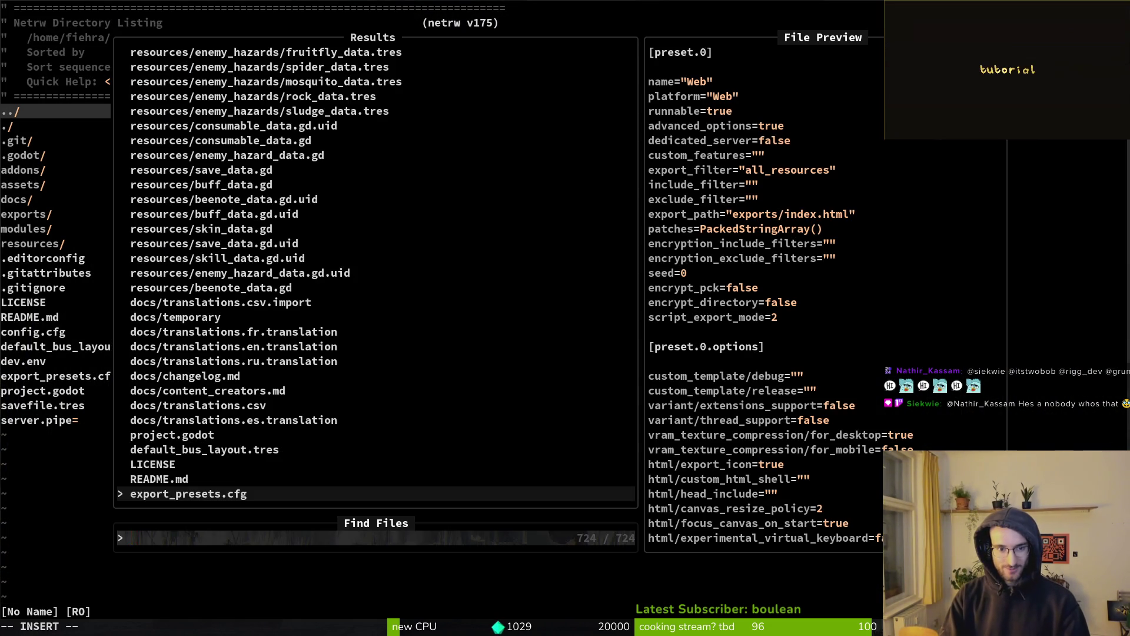
key("Escape")
key("space")
key("p")
key("f")
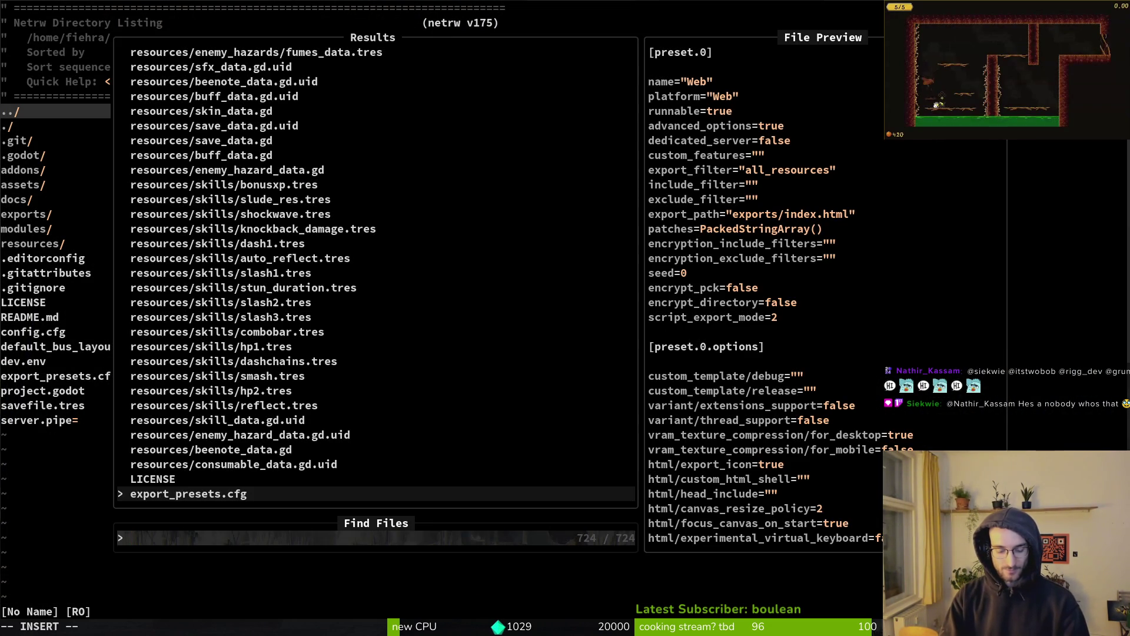
type("flower")
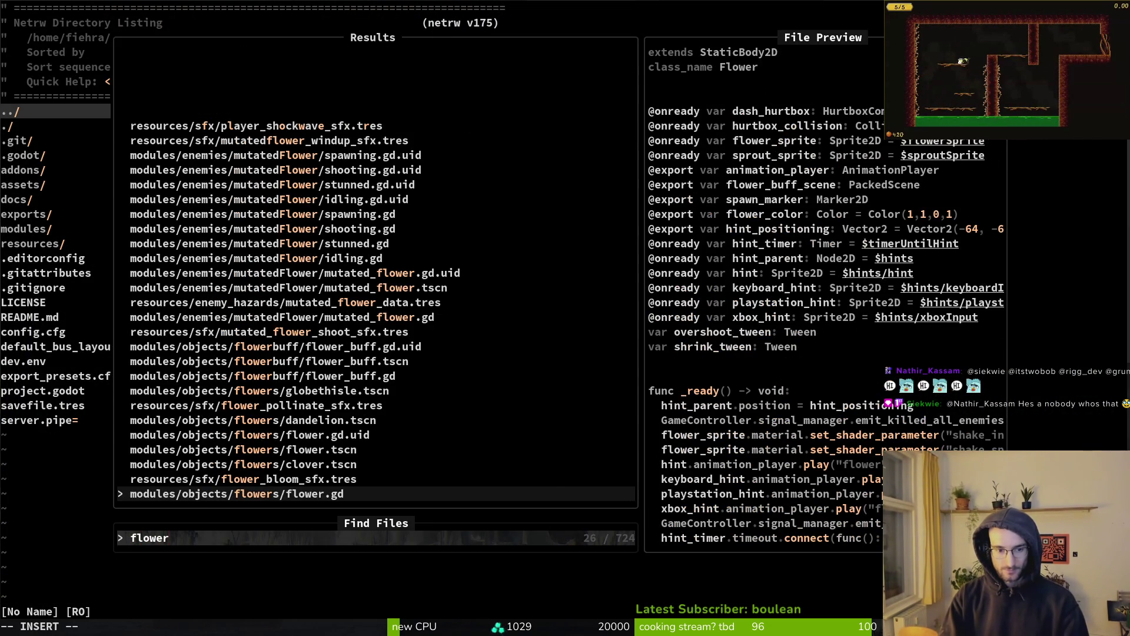
key("Return")
Step: Find 'mutflower' and open mutated_flower.gd, scrolling down to the commented-out functions
key("space")
type("pf")
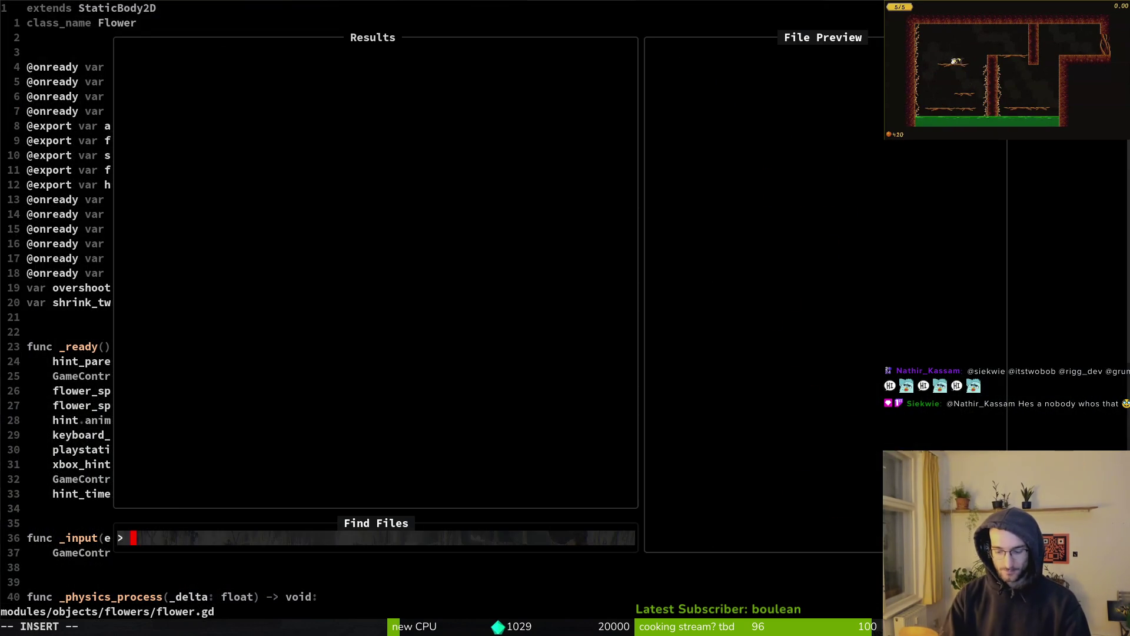
type("mutflower")
key("Return")
key("space")
type("pfmutflower")
key("Return")
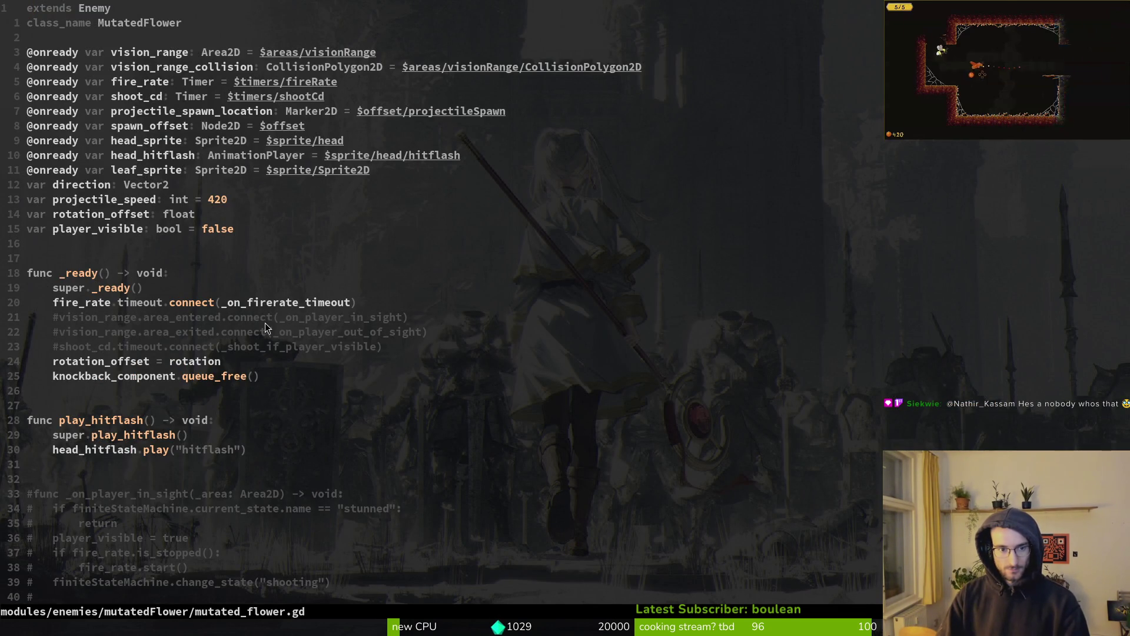
scroll(217, 373, "down", 6)
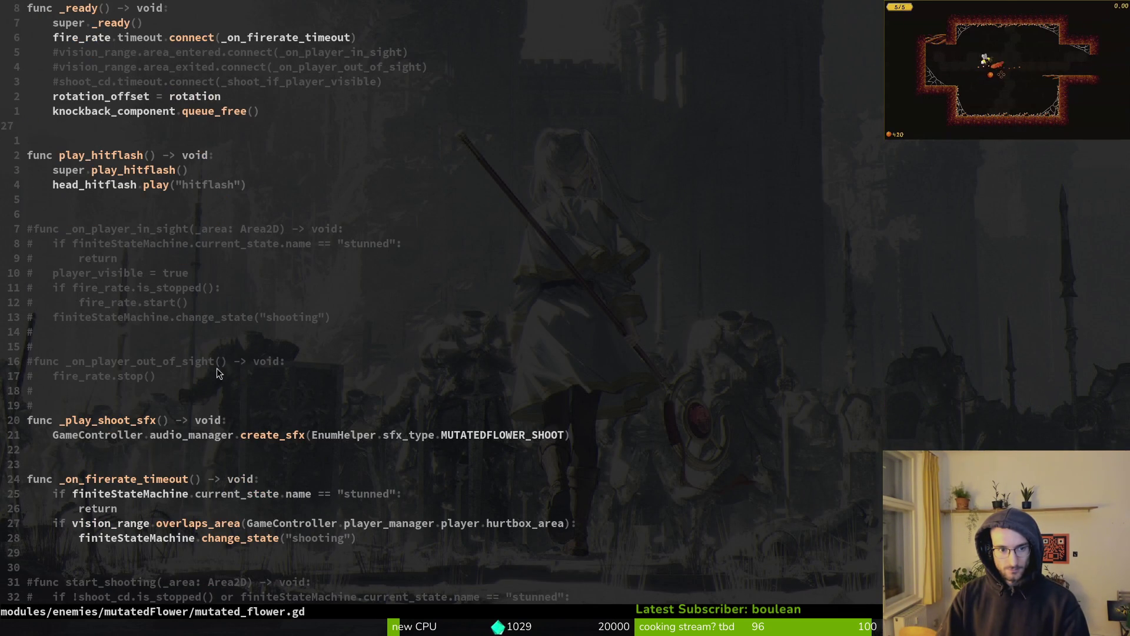
scroll(339, 486, "down", 4)
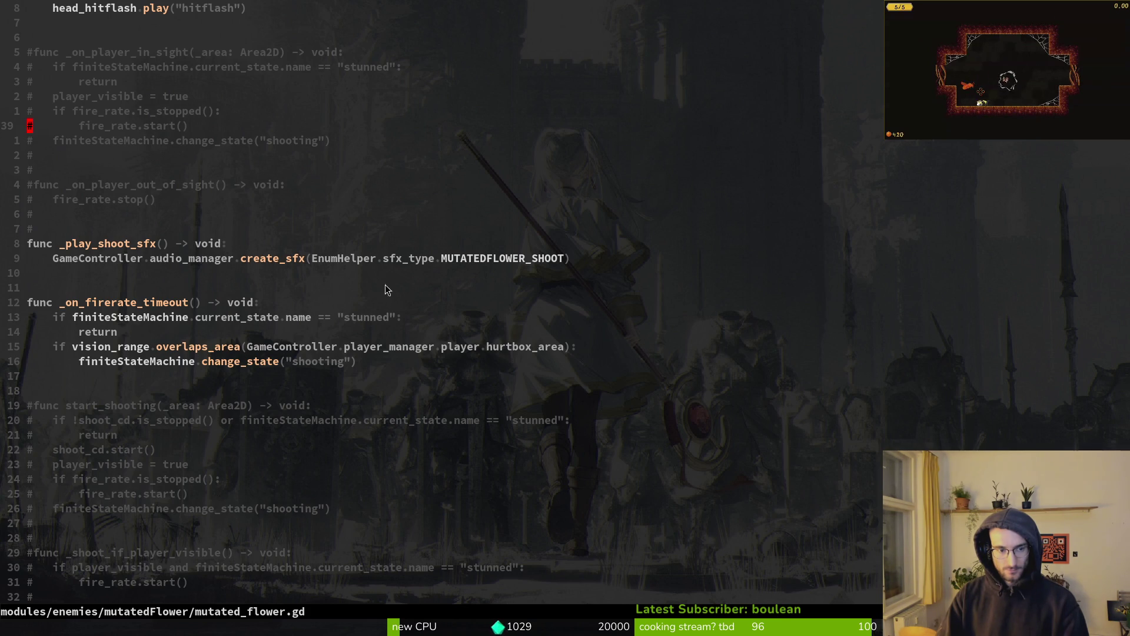
key("F5")
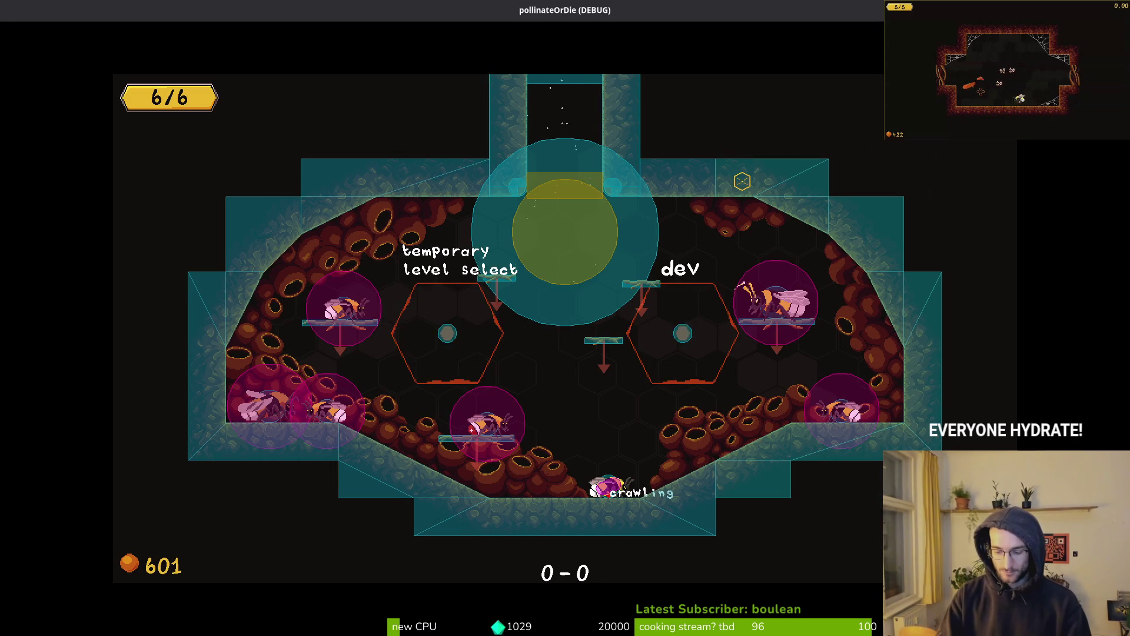
Step: Play-test by jumping the bee into the mutated flower's red sight cone, then close the game
key("space")
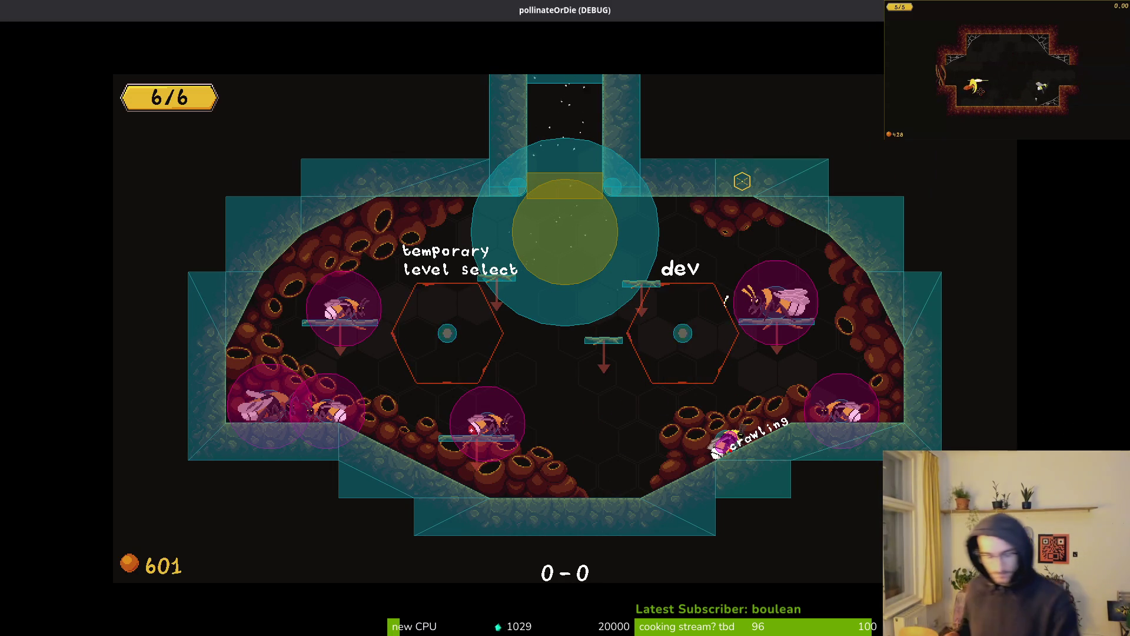
key("space")
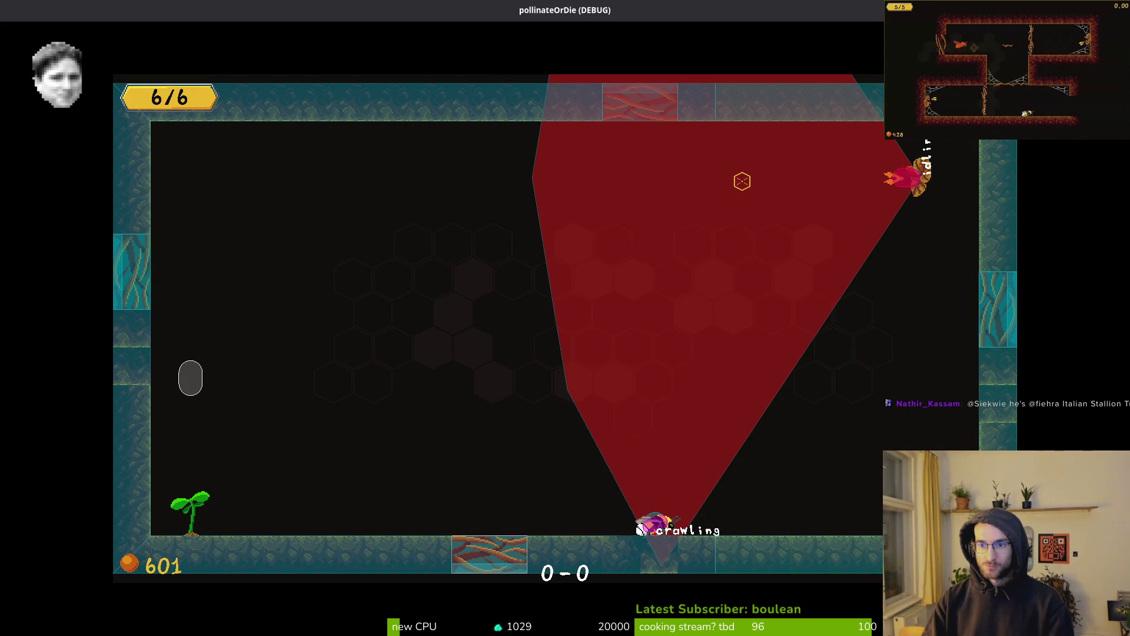
key("space")
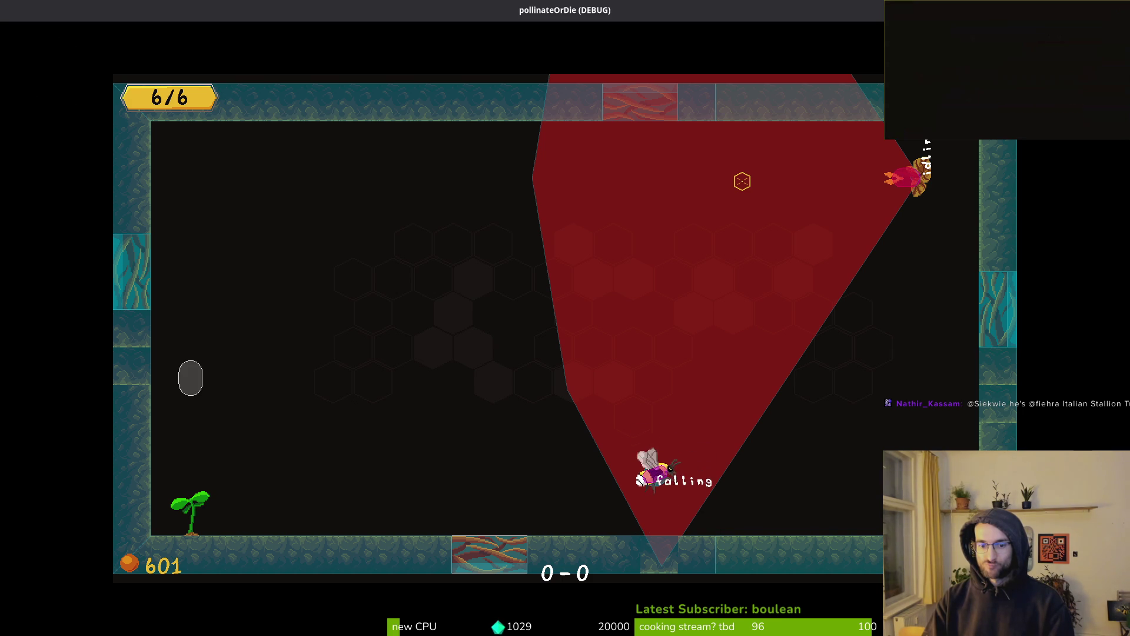
key("space")
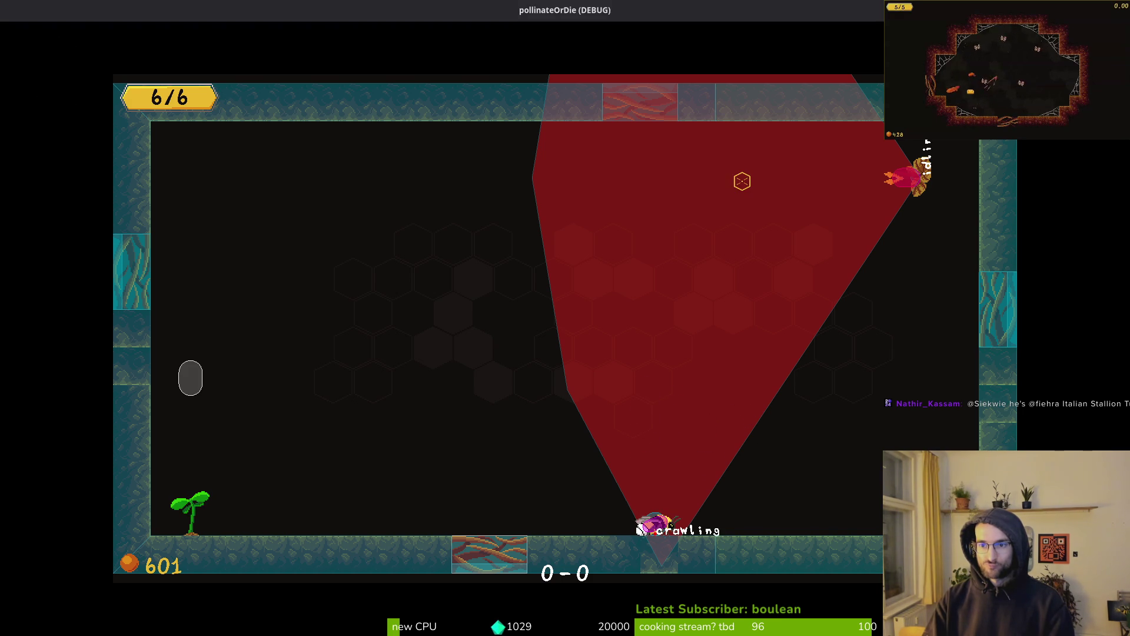
key("F8")
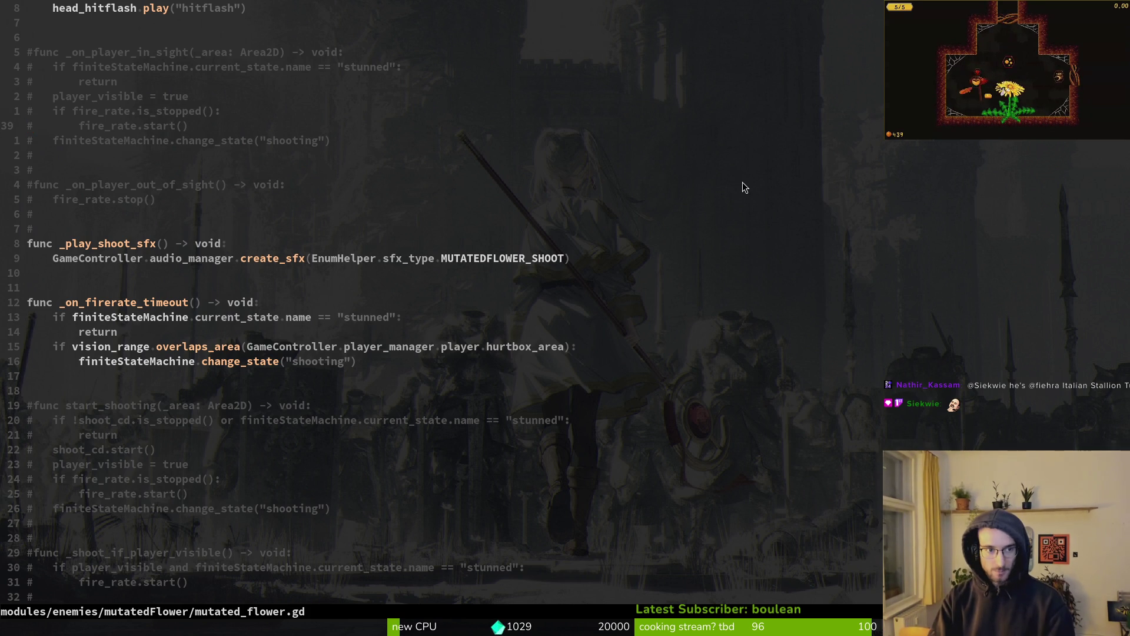
Step: Save mutated_flower.gd with :w and move through the commented shoot and fire-rate functions
type(":w")
key("Return")
key("j")
key("braceright")
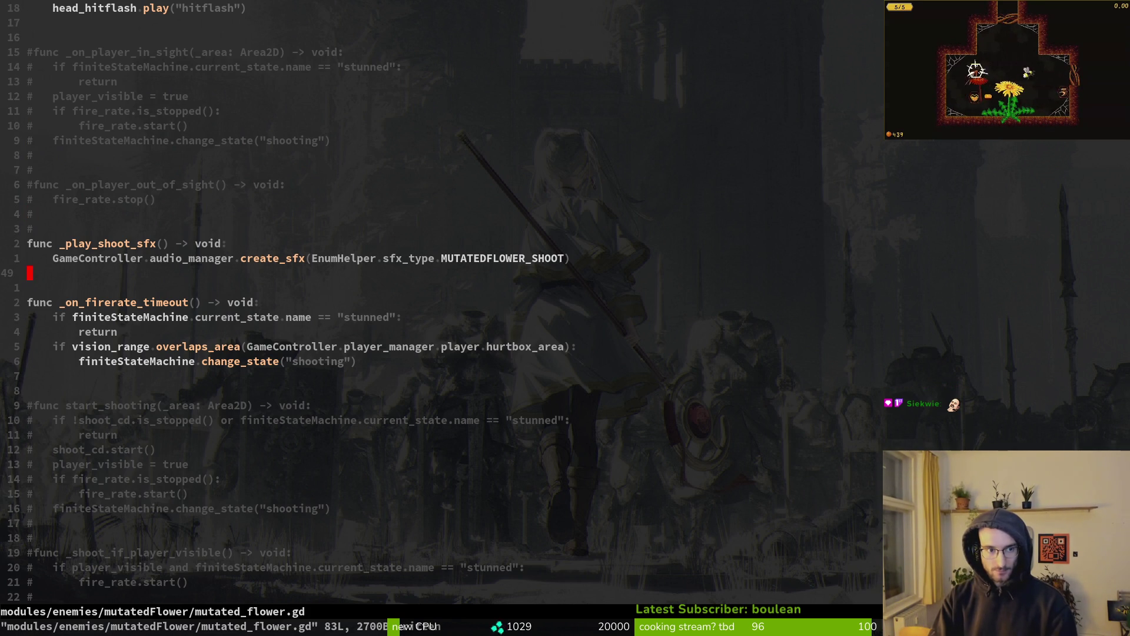
key("j")
key("j")
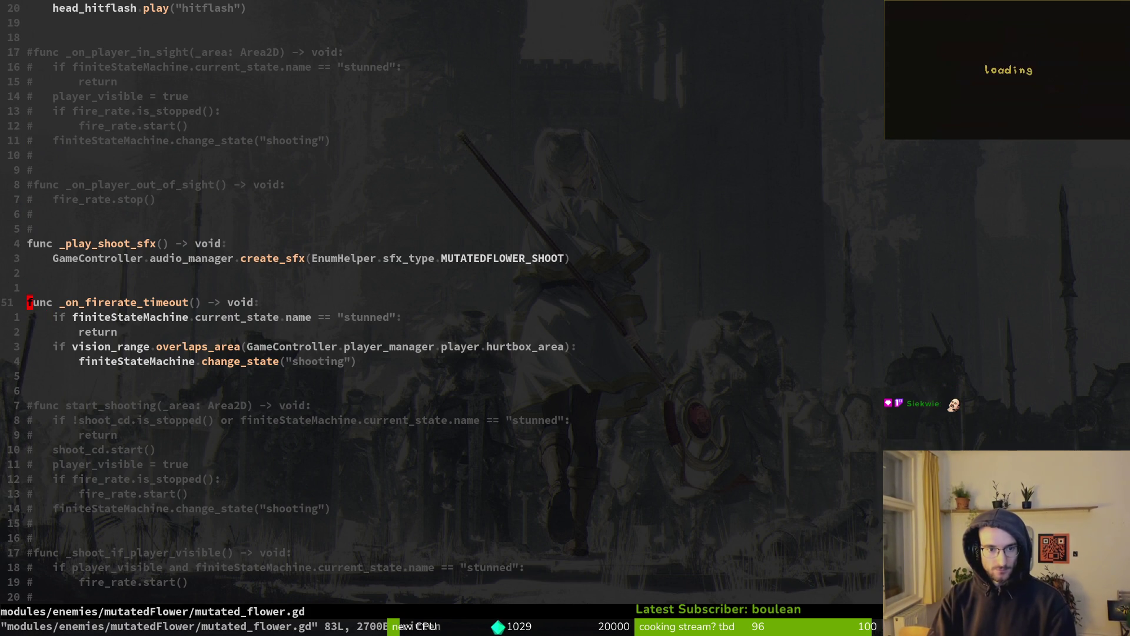
key("ctrl+u")
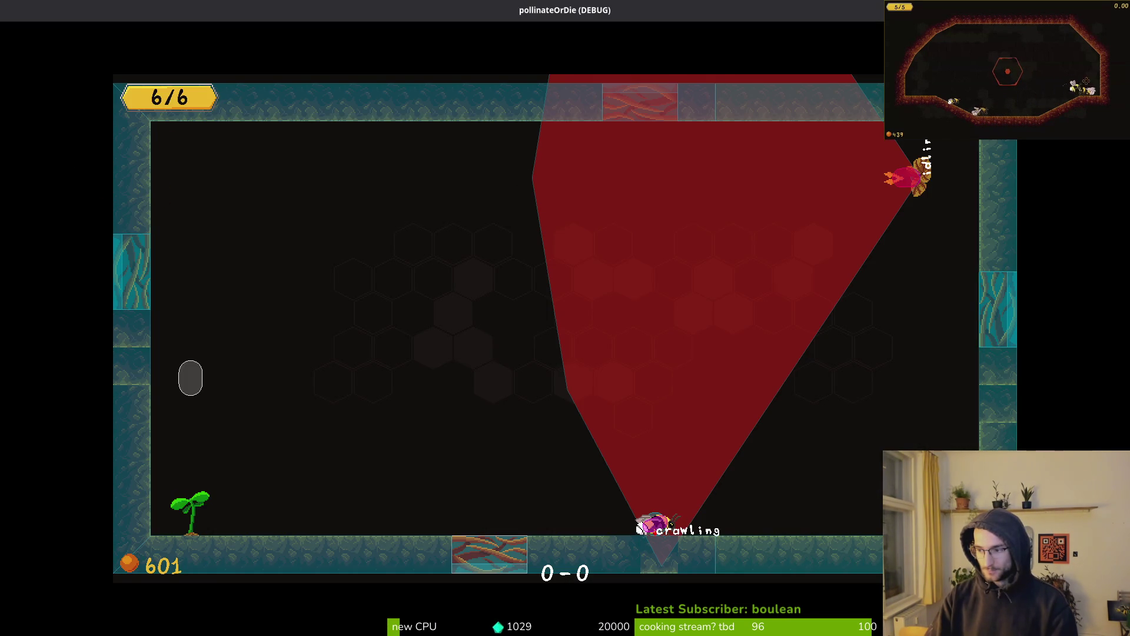
key("Escape")
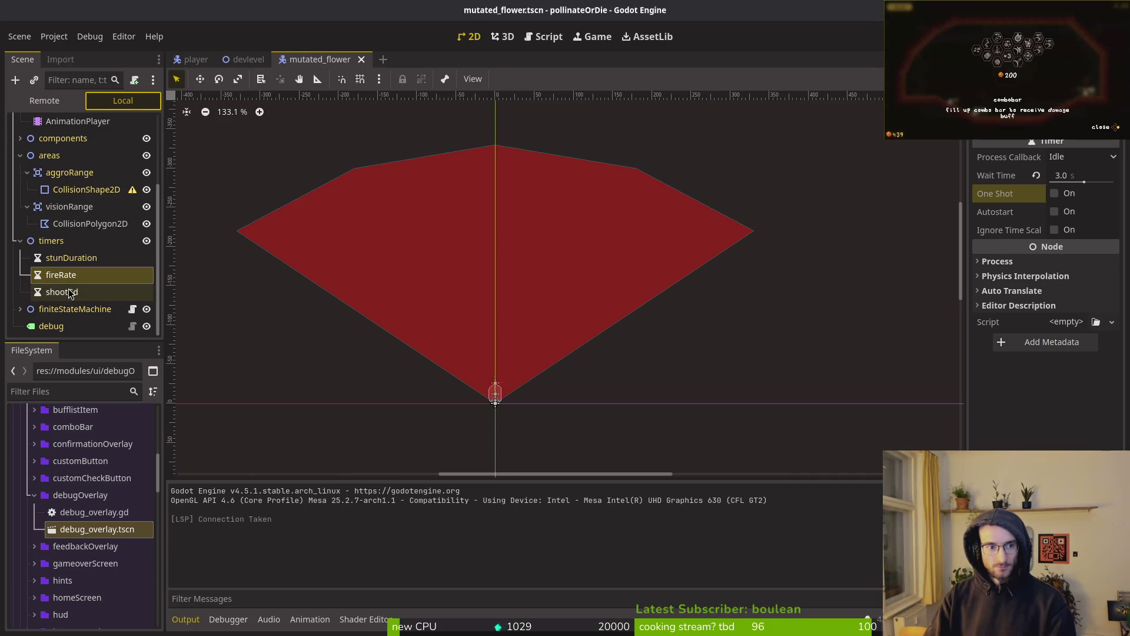
Step: Enable Autostart on the fireRate Timer node in the Inspector, then deselect it
left_click(1054, 214)
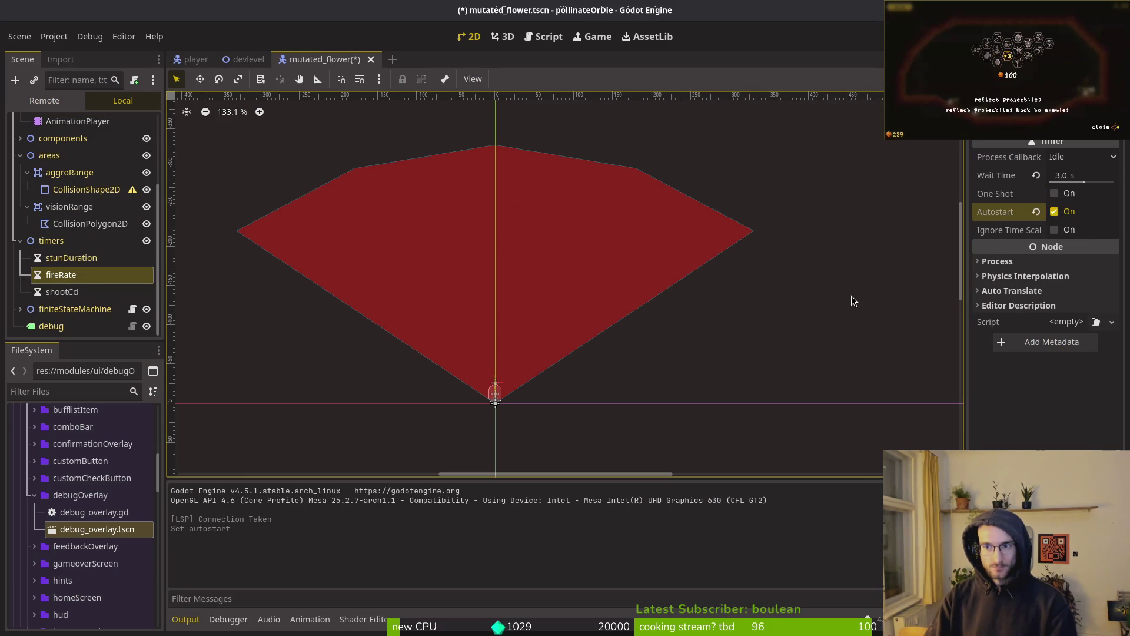
left_click(303, 296)
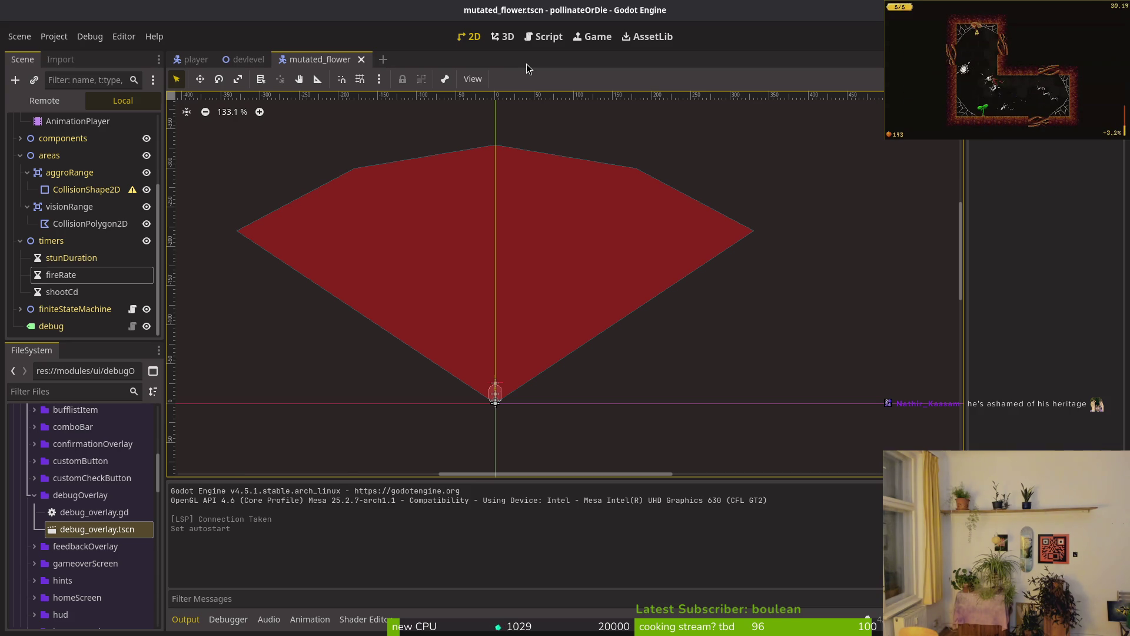
key("Escape")
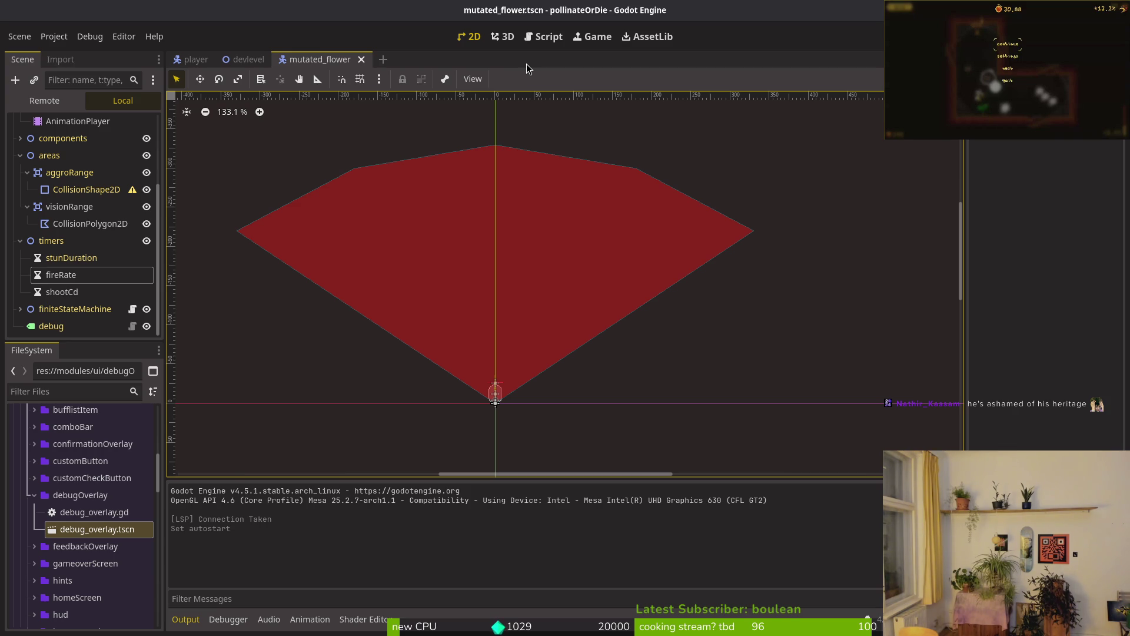
key("Escape")
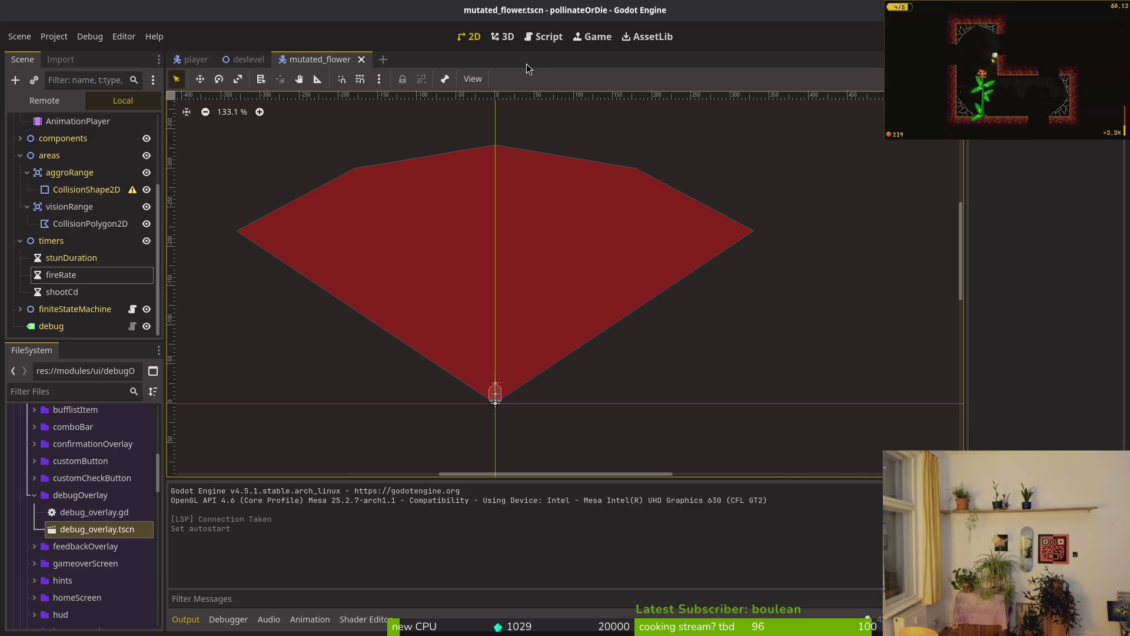
key("Escape")
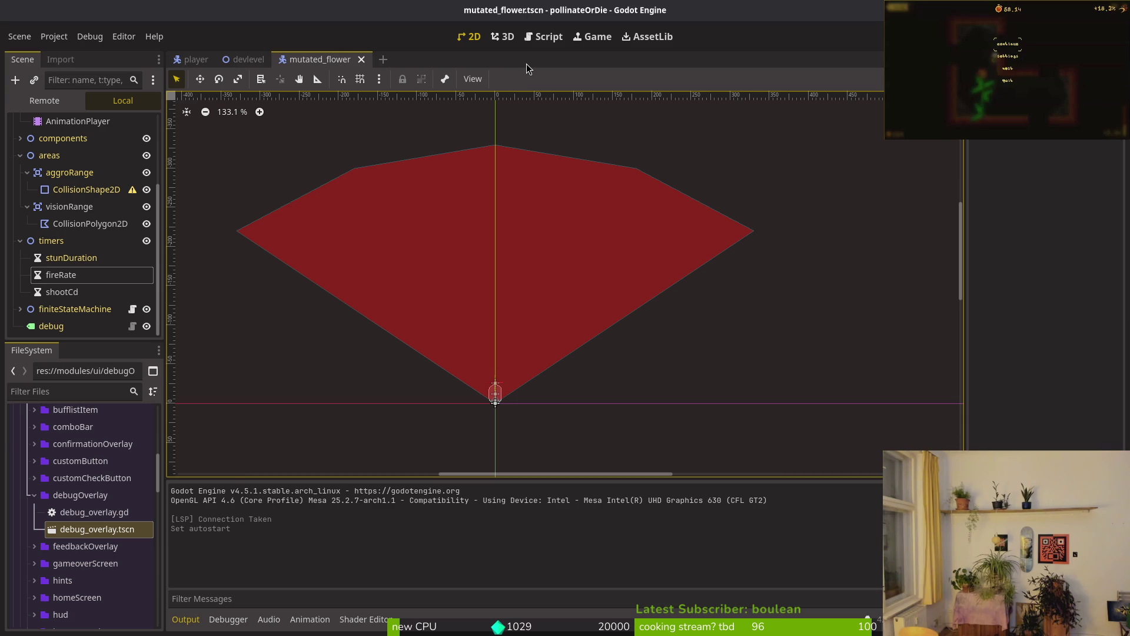
key("Escape")
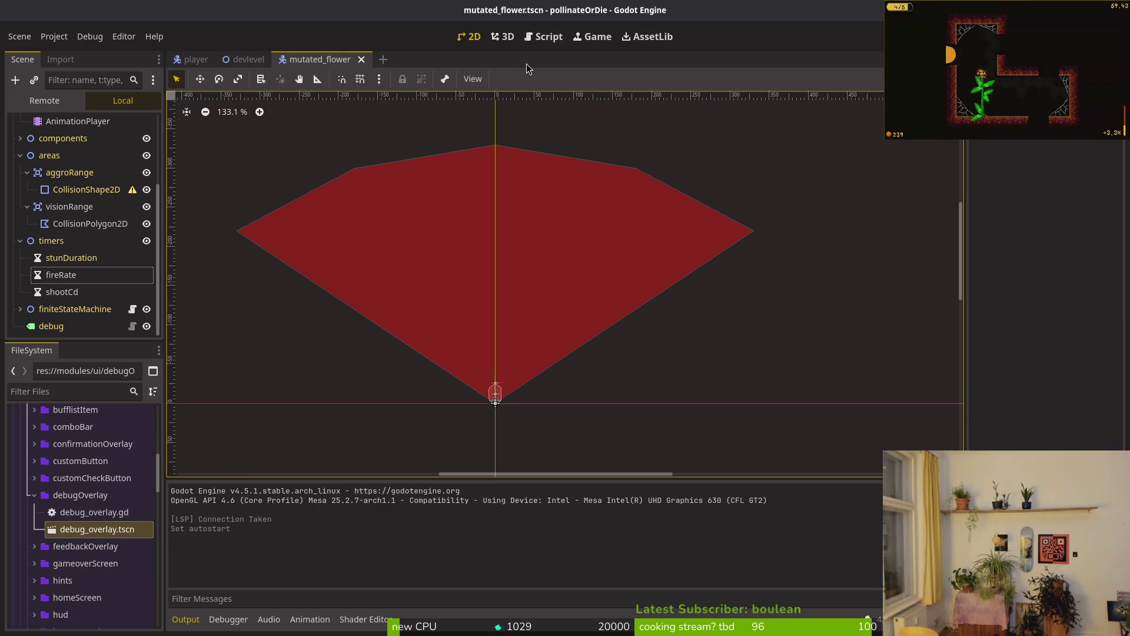
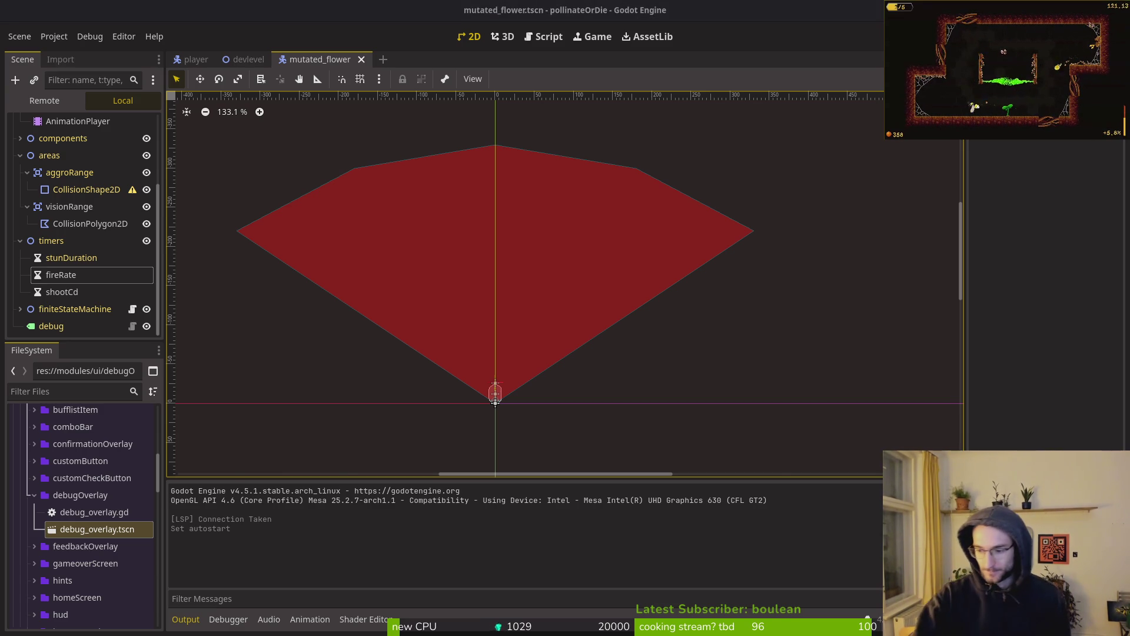
Step: Close the running game and relaunch pollinateOrDie in debug, continuing past the main menu
key("XF86AudioRaiseVolume")
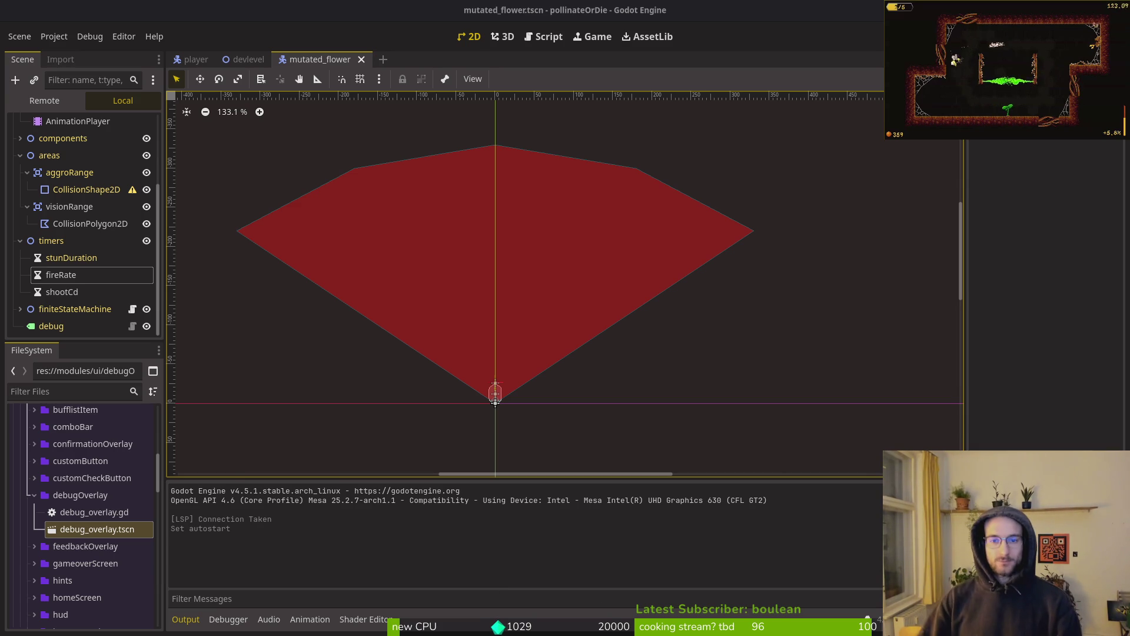
key("alt+F4")
key("F5")
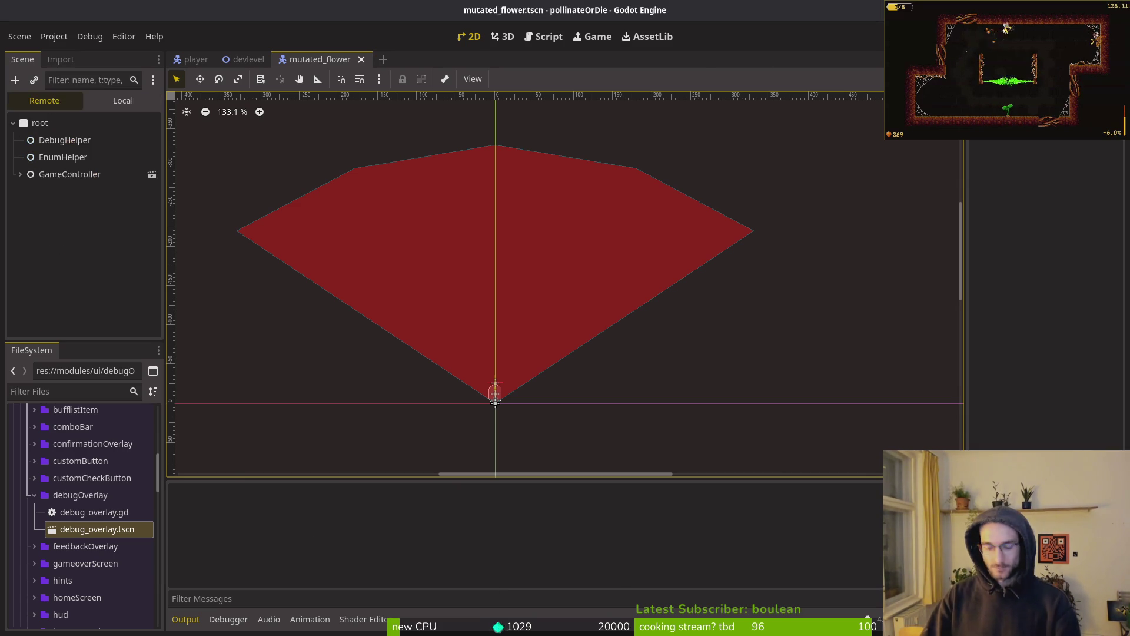
key("Return")
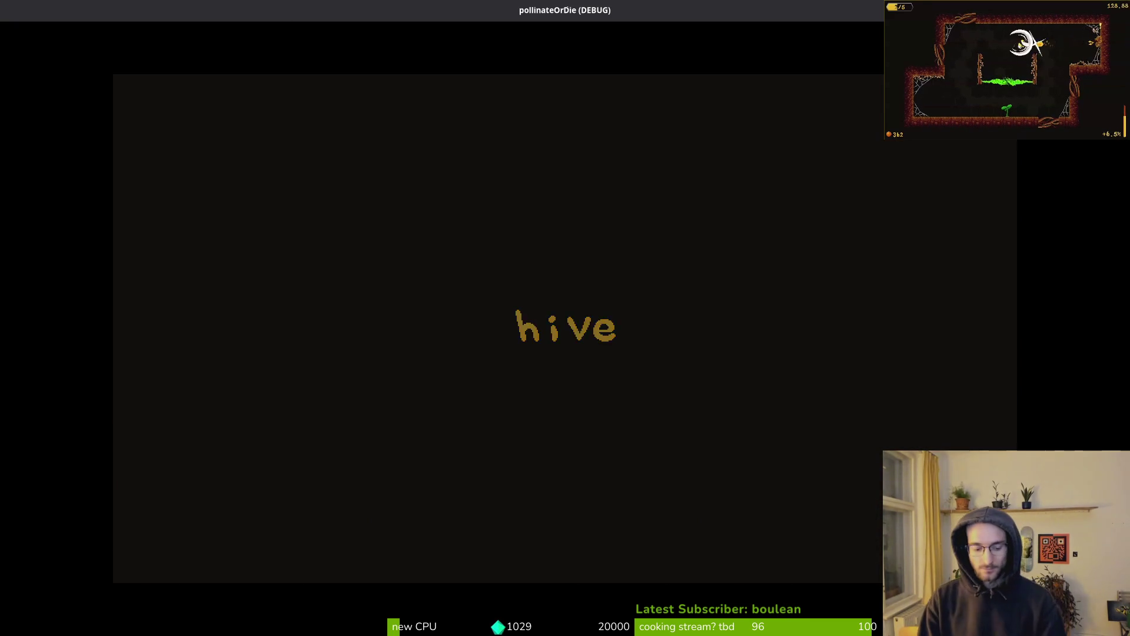
Step: Enter the dev test room, then crawl, jump and slash toward the flower's vision cone
key("Right")
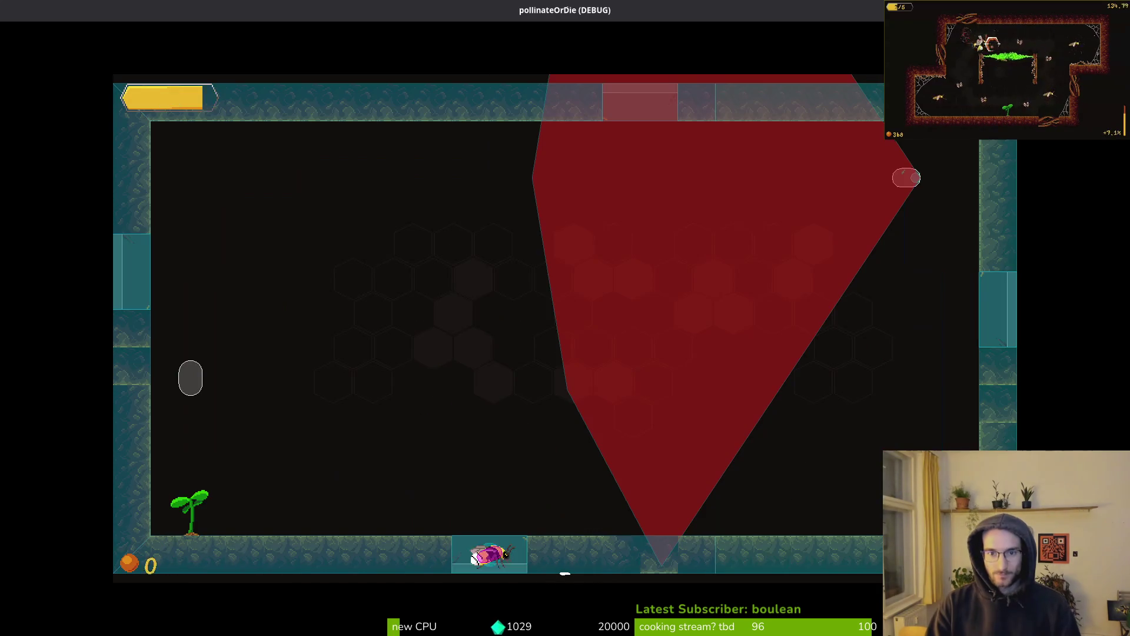
key("Right")
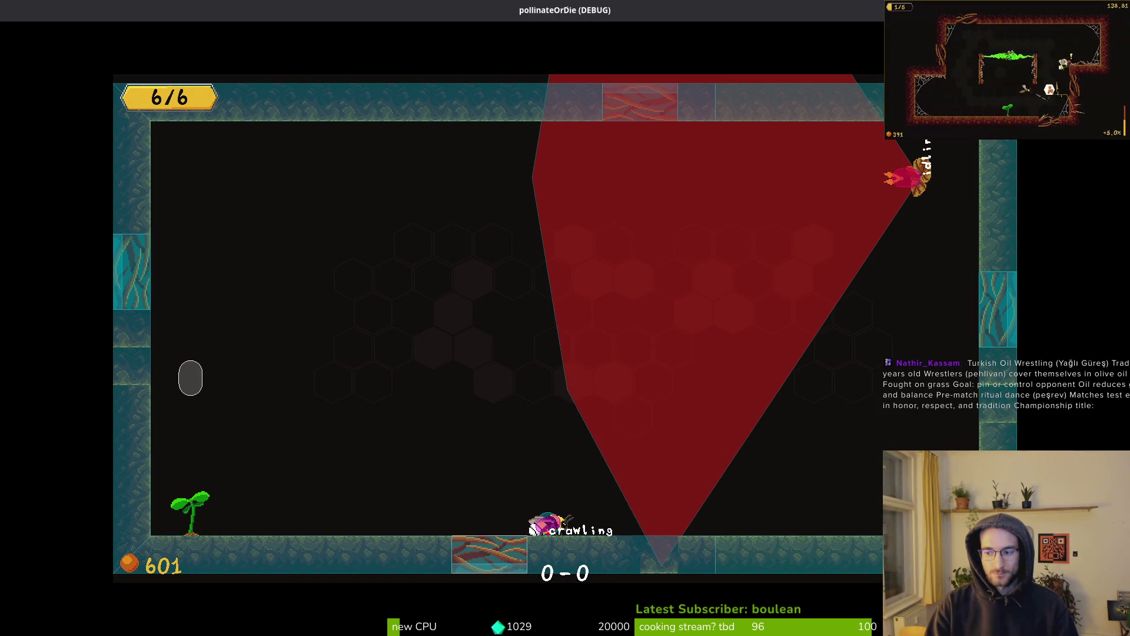
key("Right")
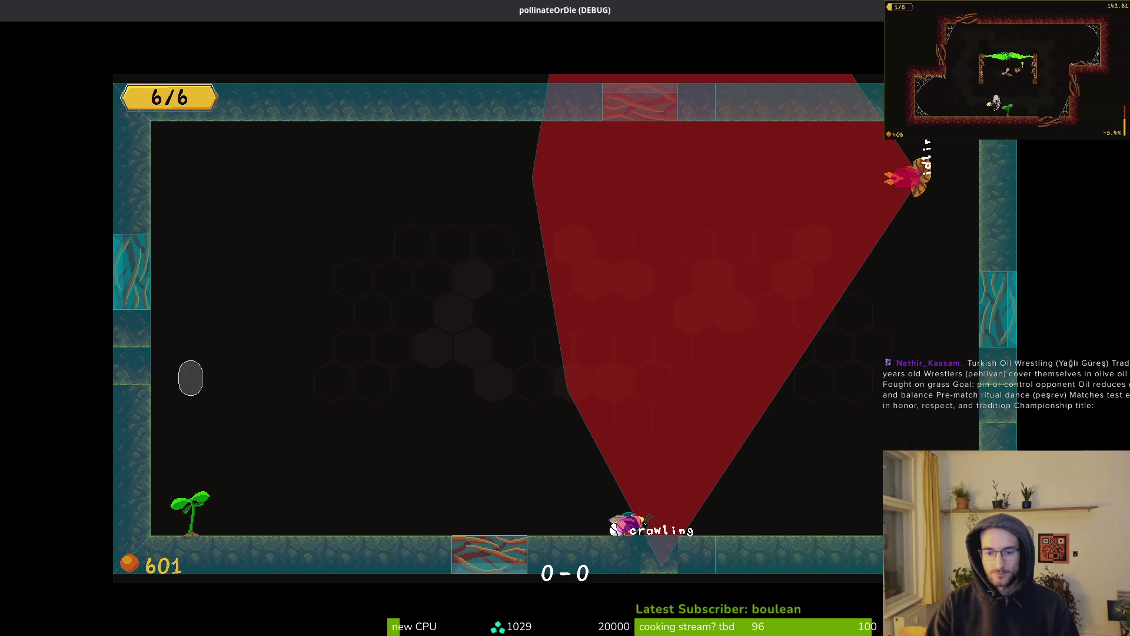
key("space")
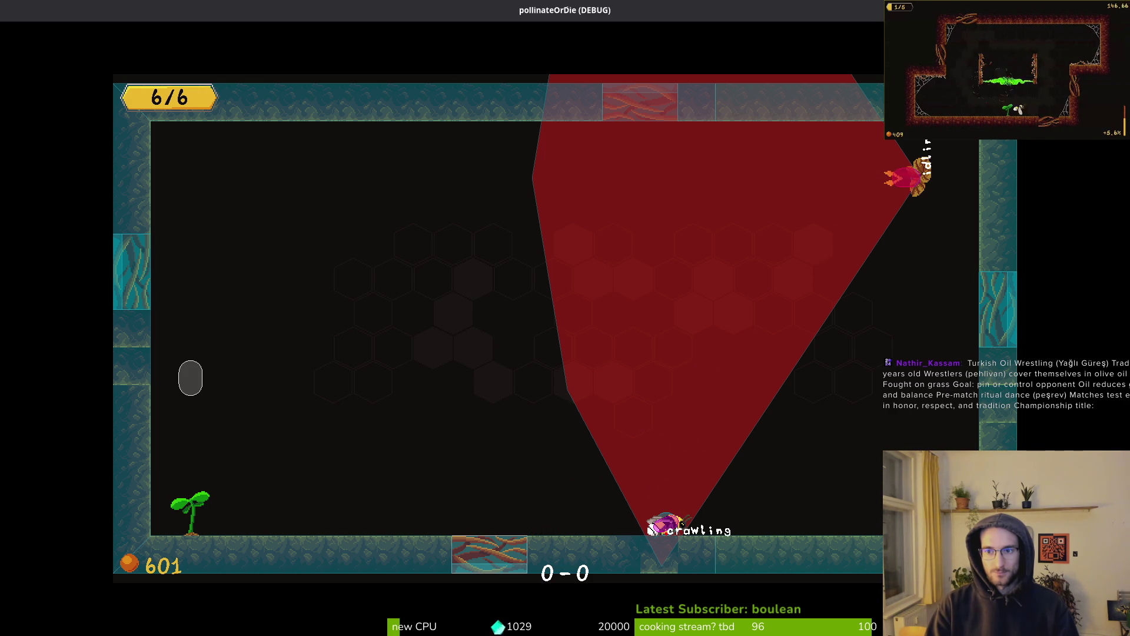
key("space")
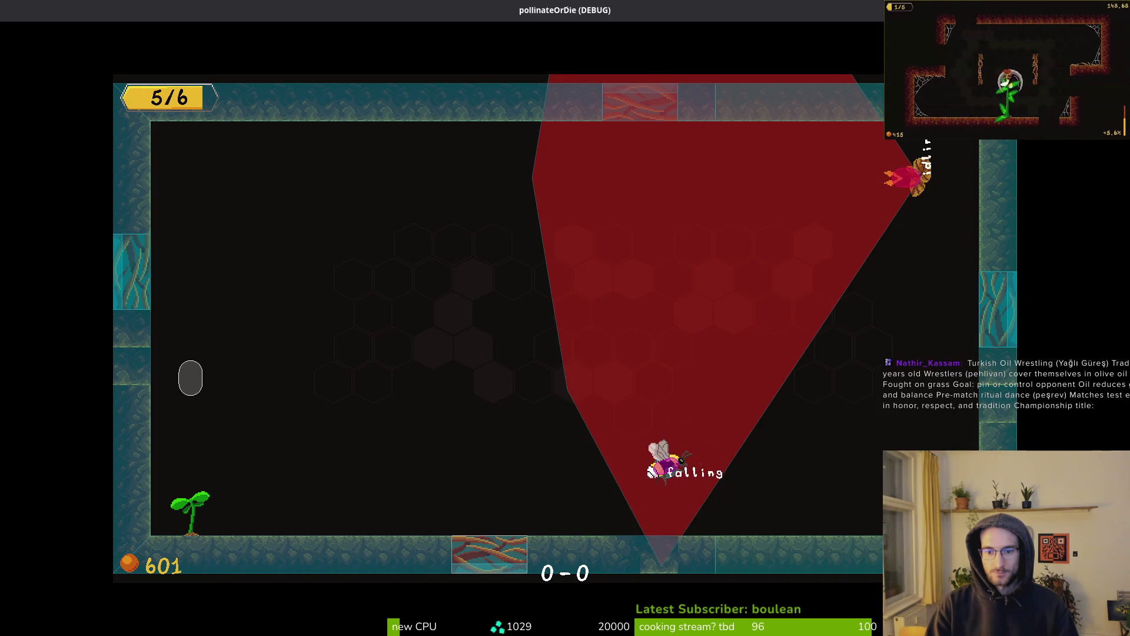
key("space")
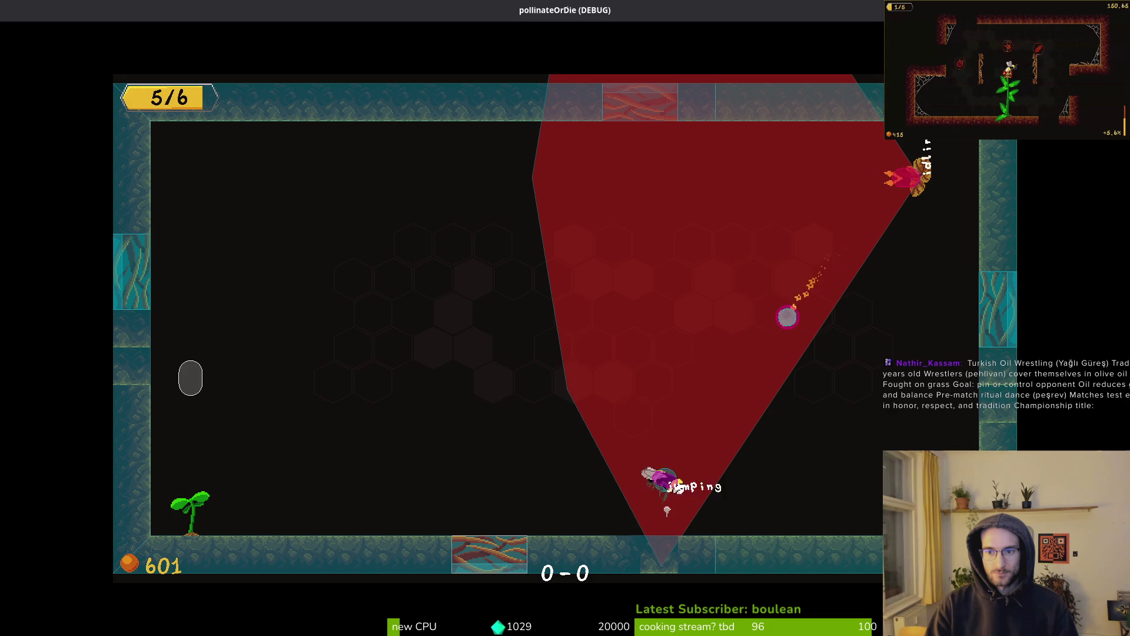
key("x")
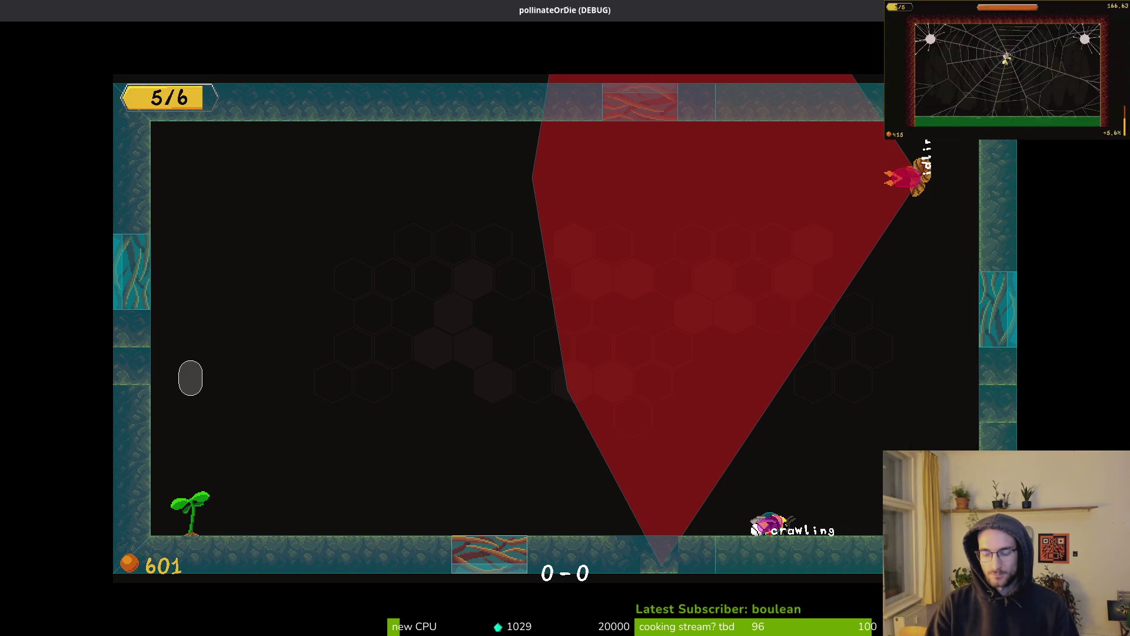
Step: Dash, bomb and slash inside the vision cone to draw the flower's fire, then exit
key("space")
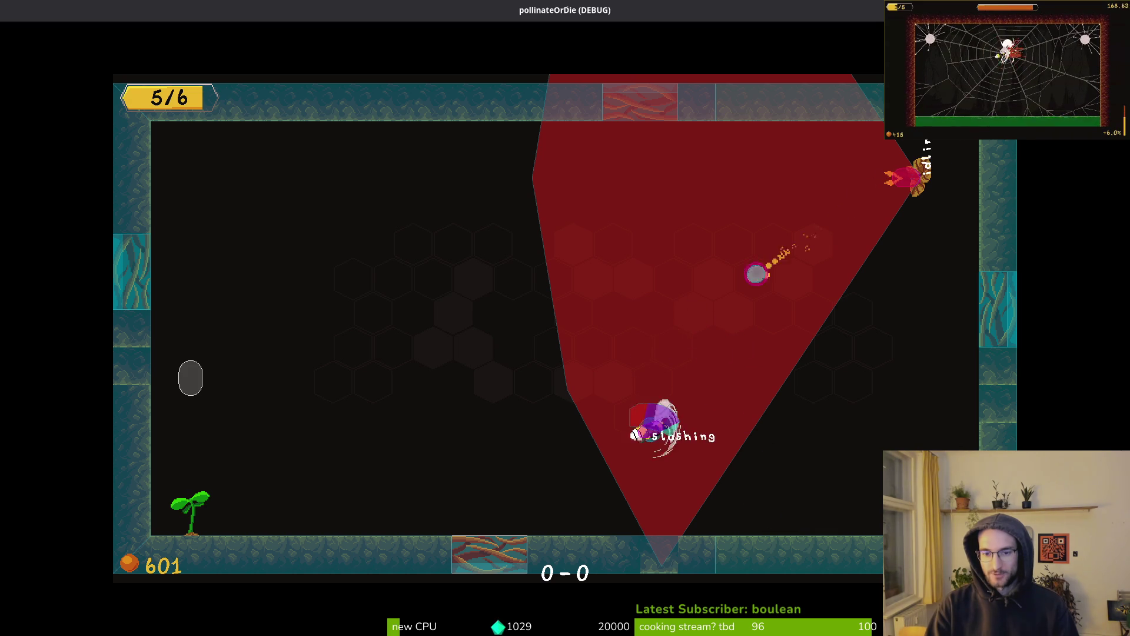
key("space")
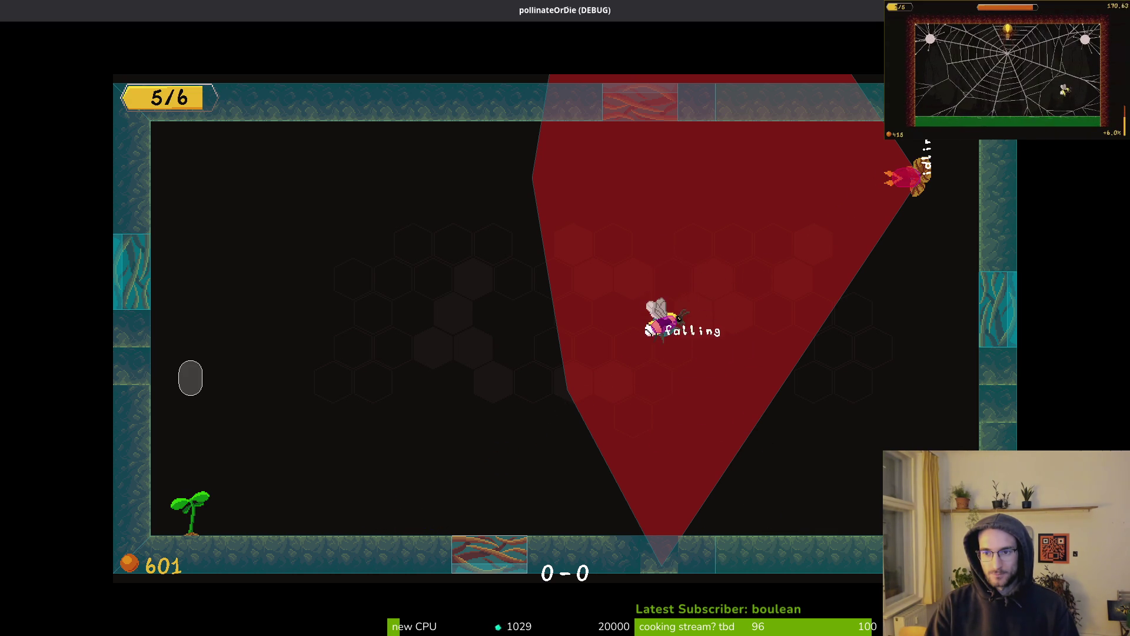
key("space")
key("x")
key("space")
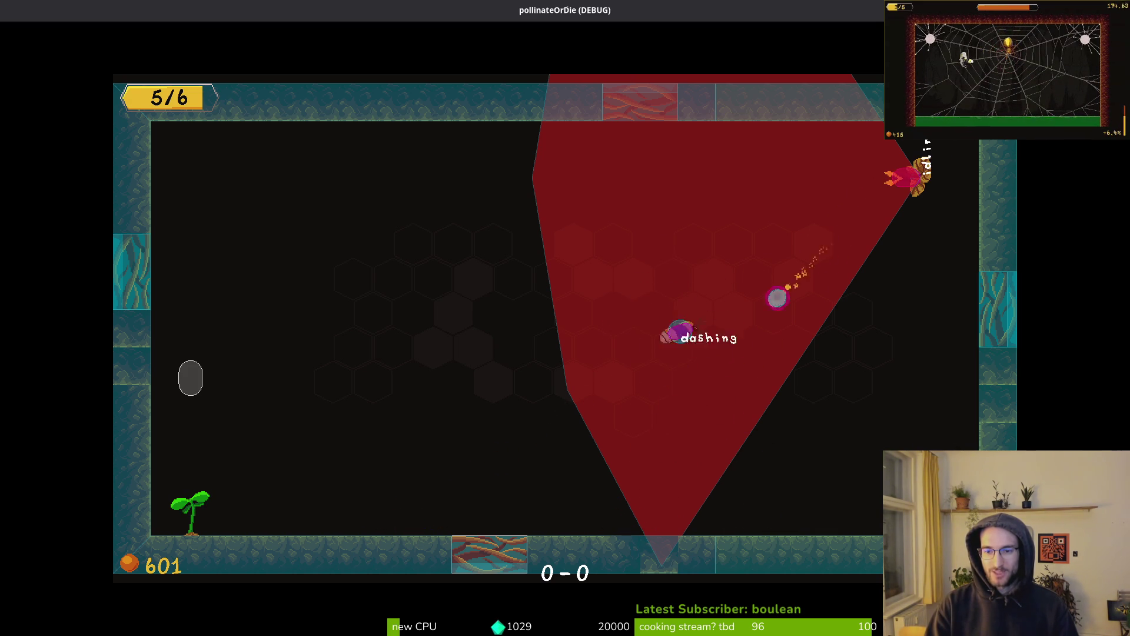
key("x")
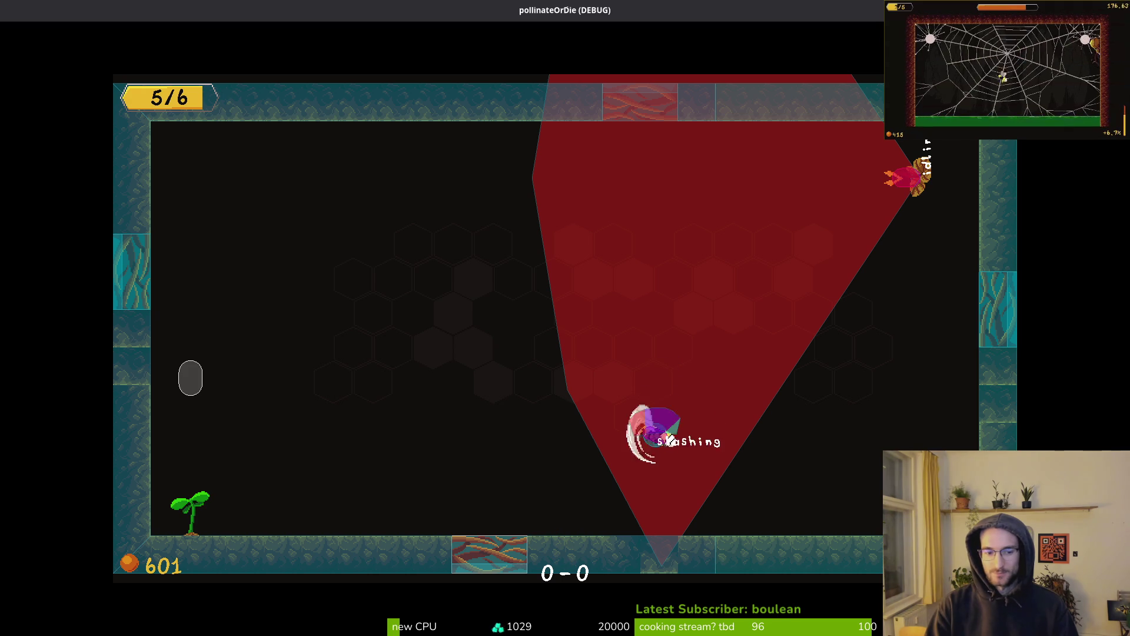
key("space")
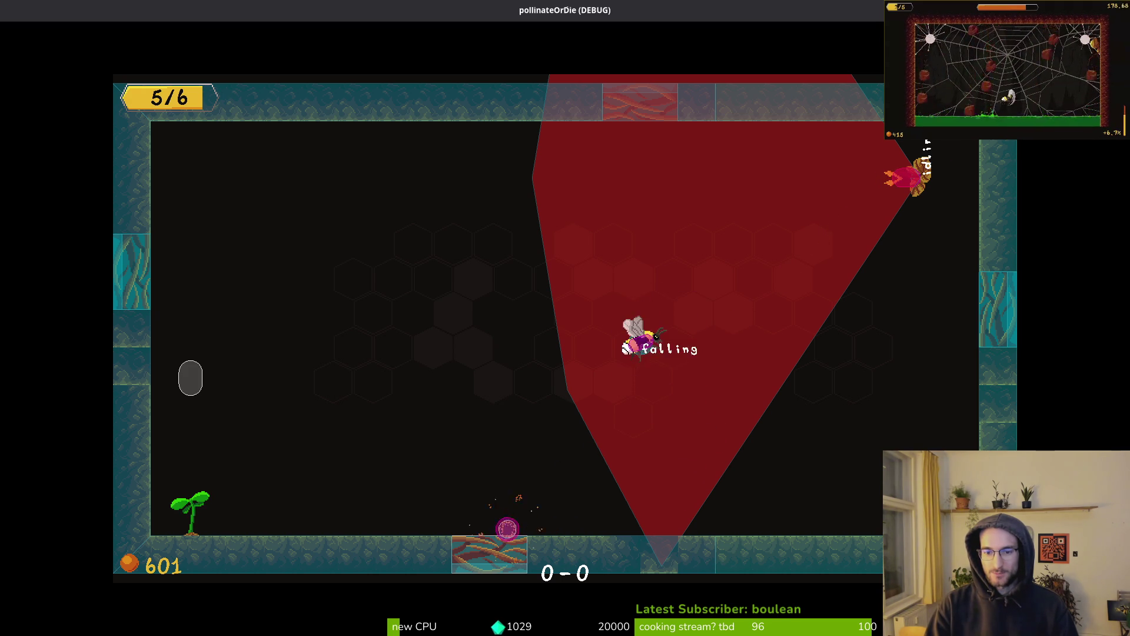
key("space")
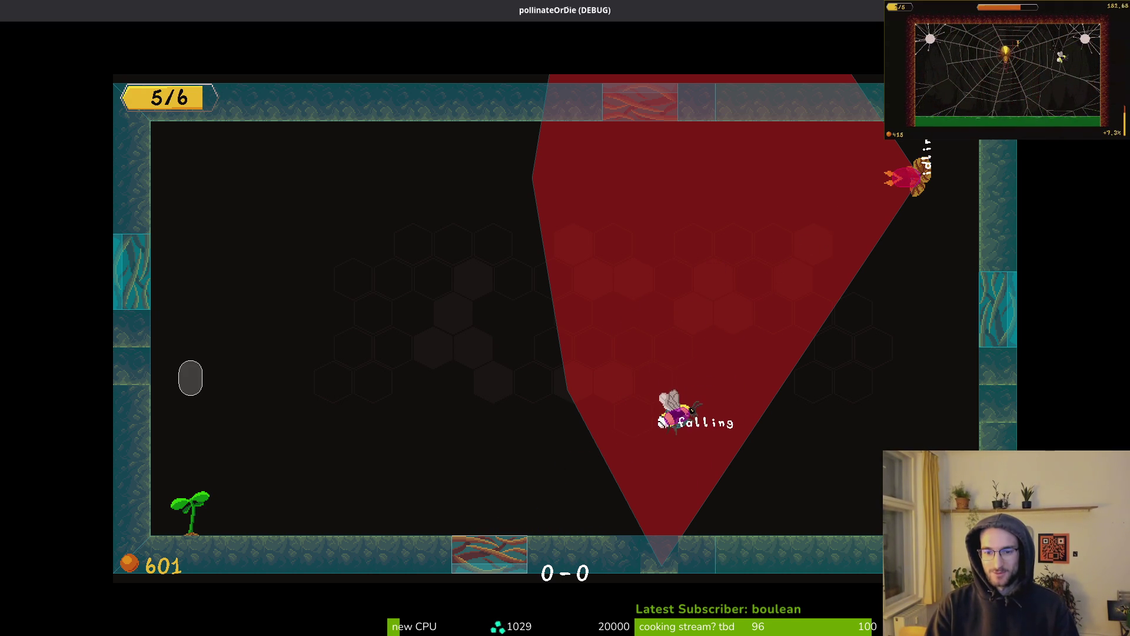
key("space")
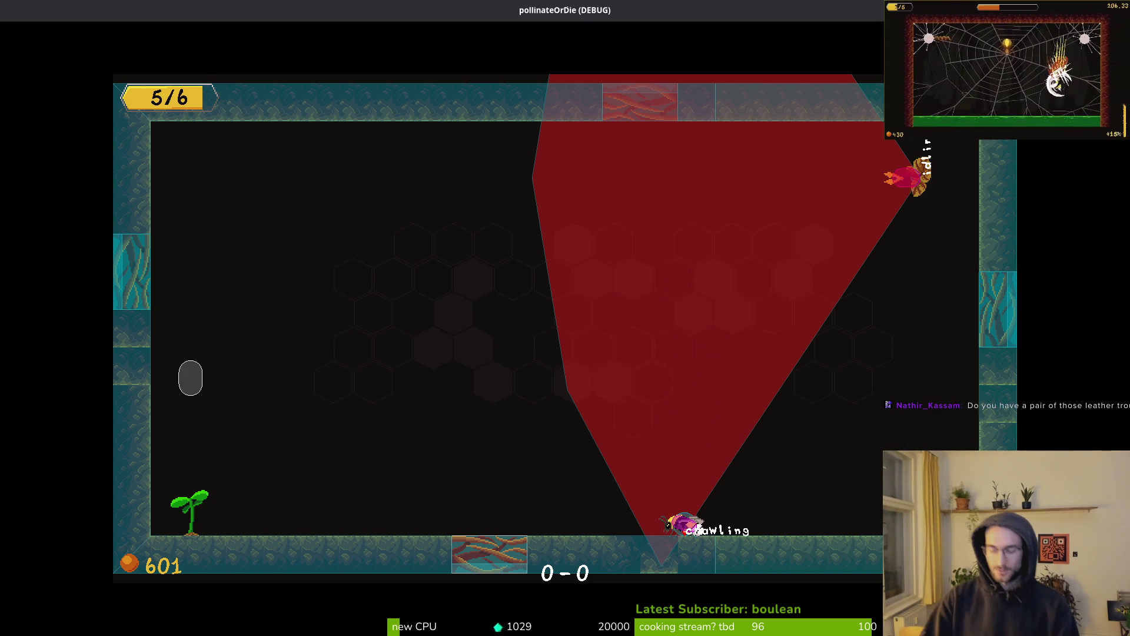
key("Escape")
Step: Open the mutated flower's stunned.gd script through a 'stun' file search
key("alt+Tab")
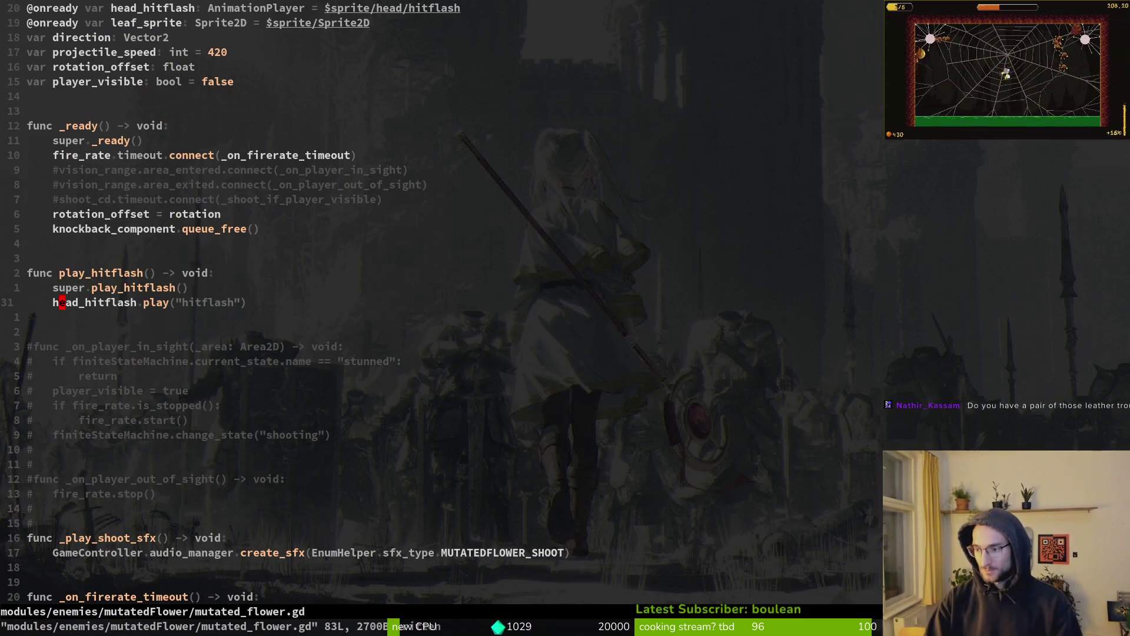
key("space")
key("f")
key("f")
type("stun")
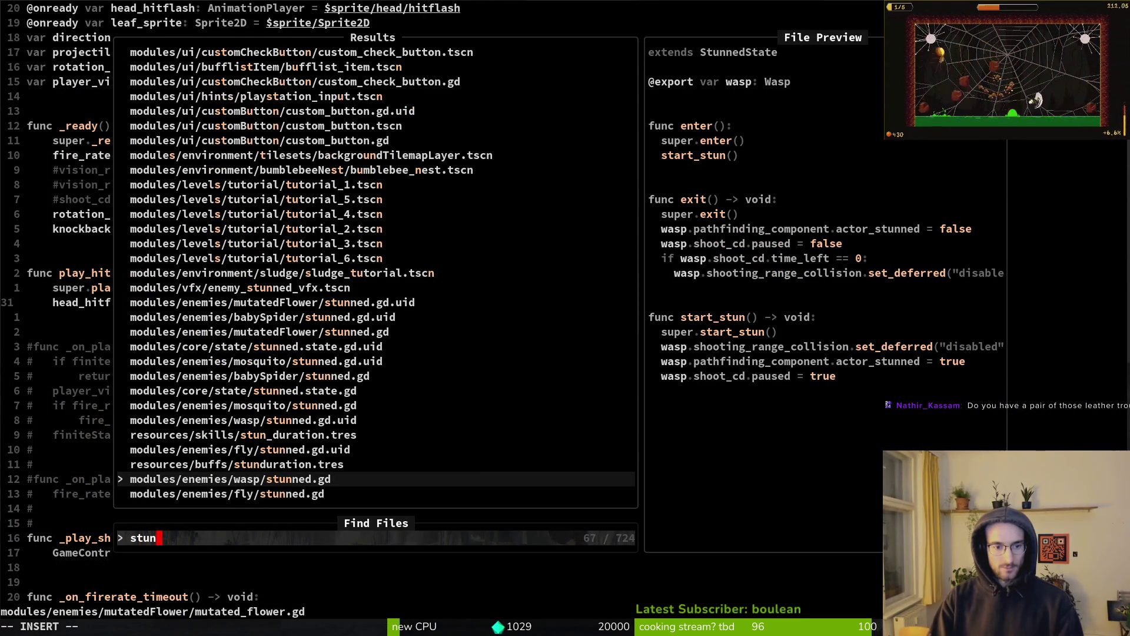
key("Up")
key("Up")
key("Up")
key("Return")
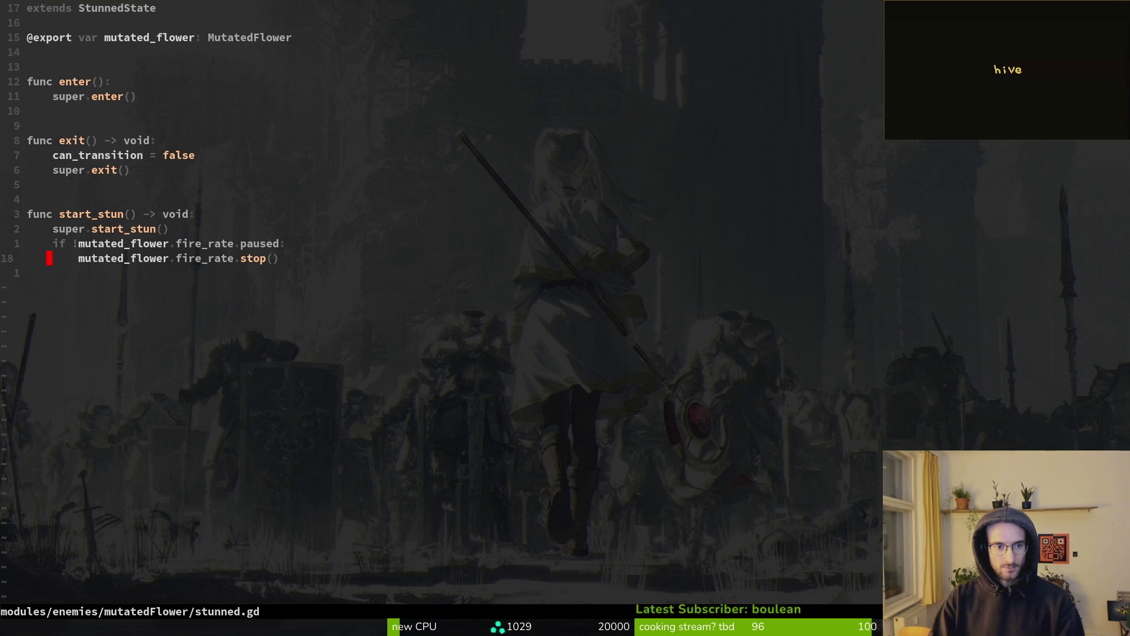
Step: Search the project files for 'stustate' to locate stunned.state.gd
key("space")
key("f")
key("f")
type("sutstat")
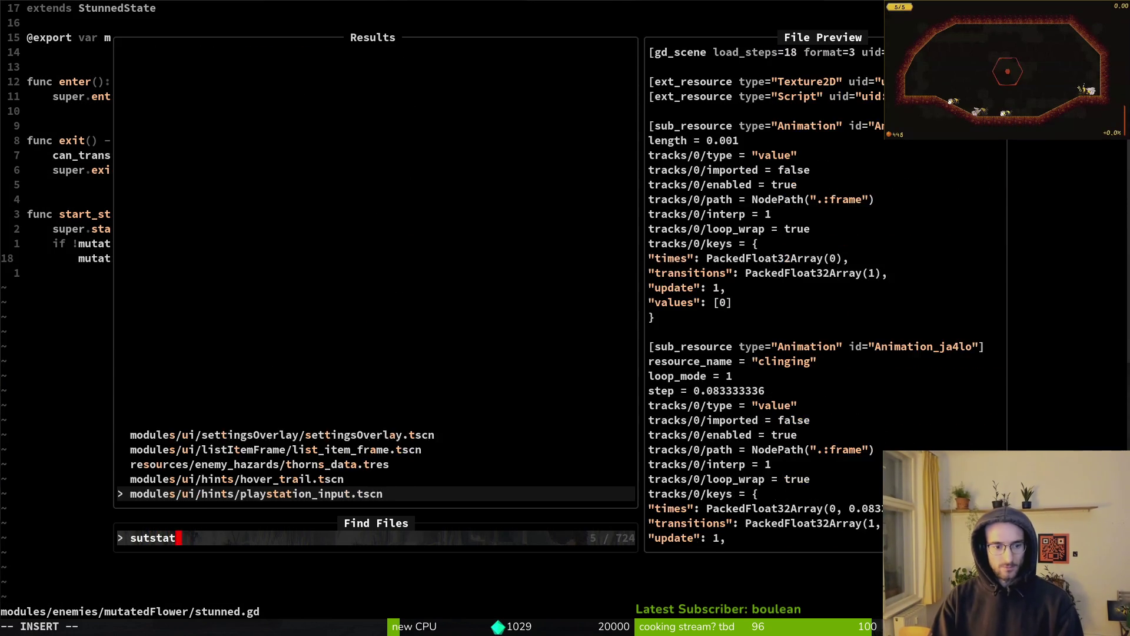
key("BackSpace")
key("BackSpace")
key("BackSpace")
type("tustate")
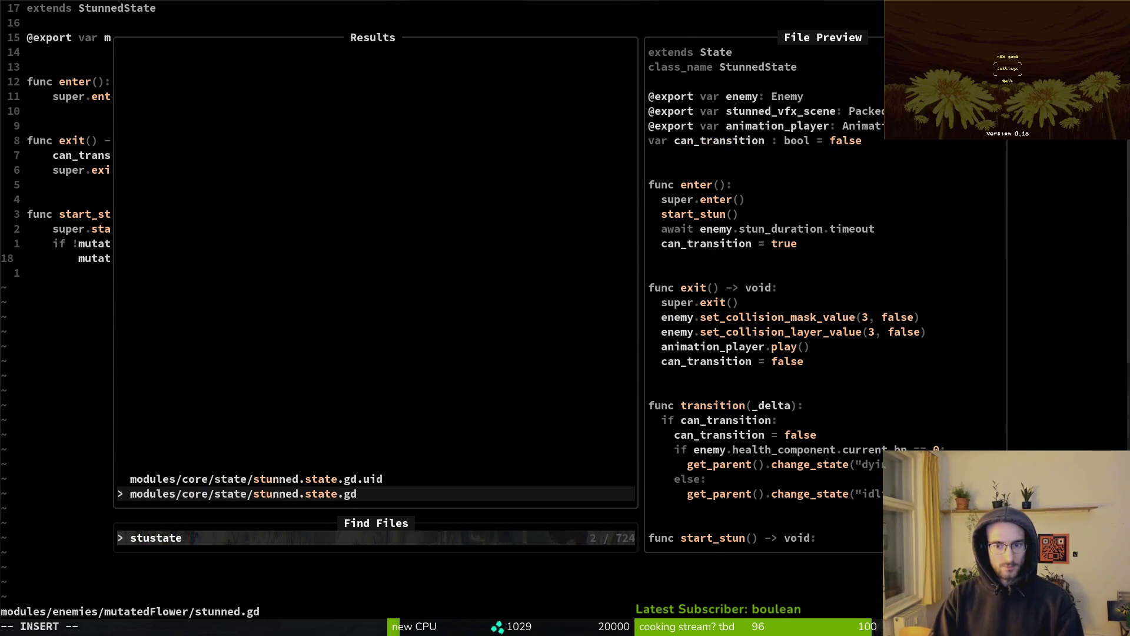
key("super+2")
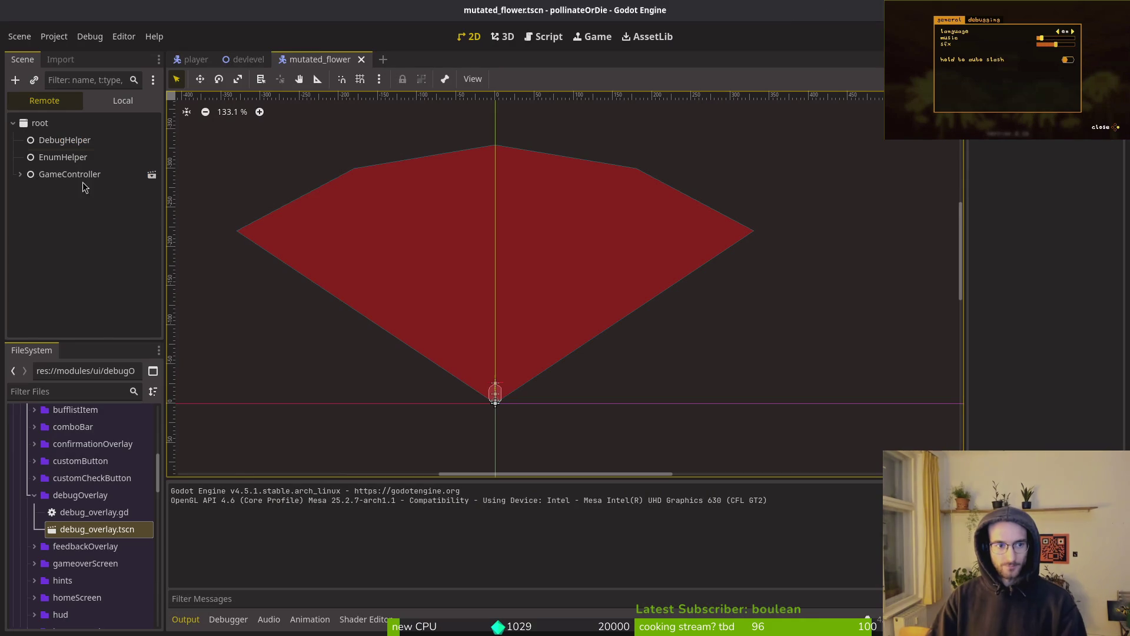
Step: Expand the flower's finiteStateMachine and detach the stunned node's script
left_click(121, 99)
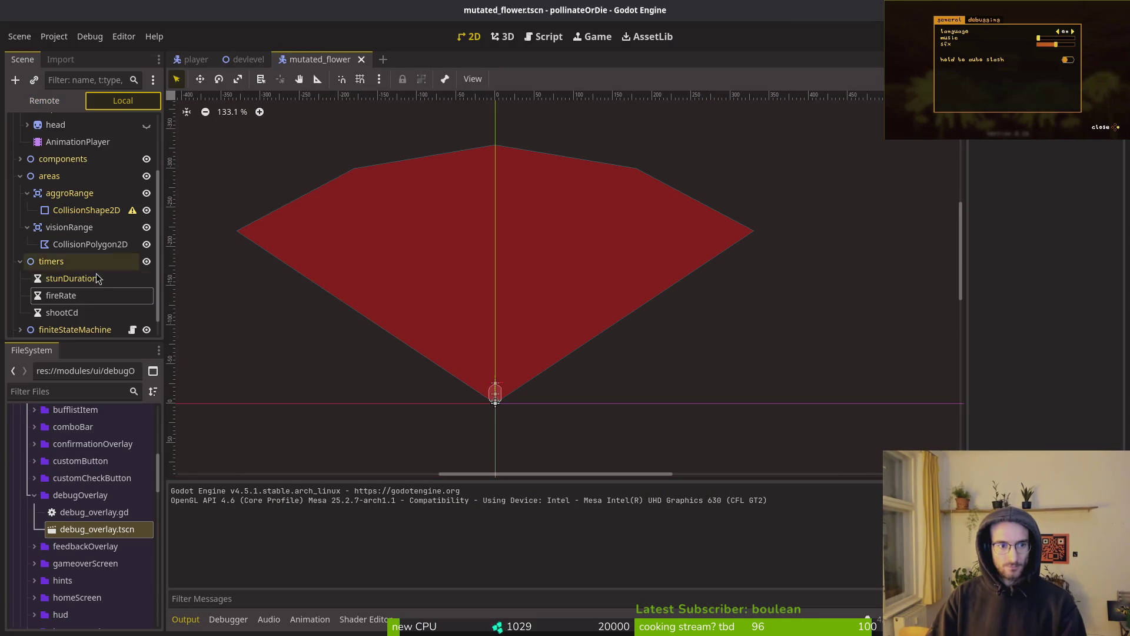
left_click(20, 262)
left_click(20, 309)
scroll(73, 265, "down", 3)
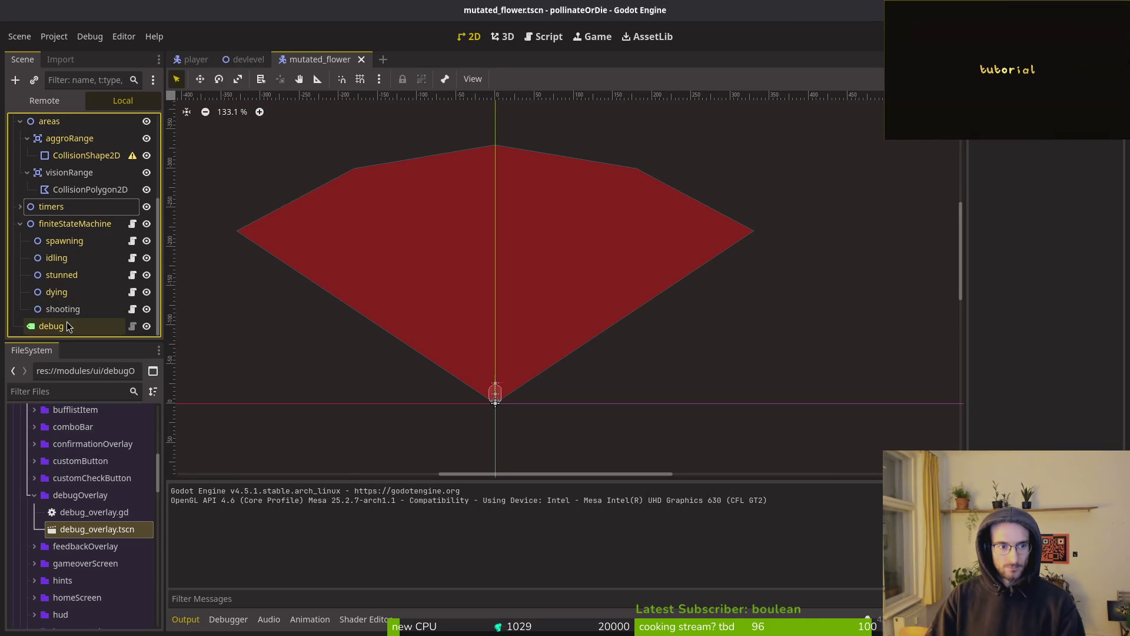
left_click(72, 275)
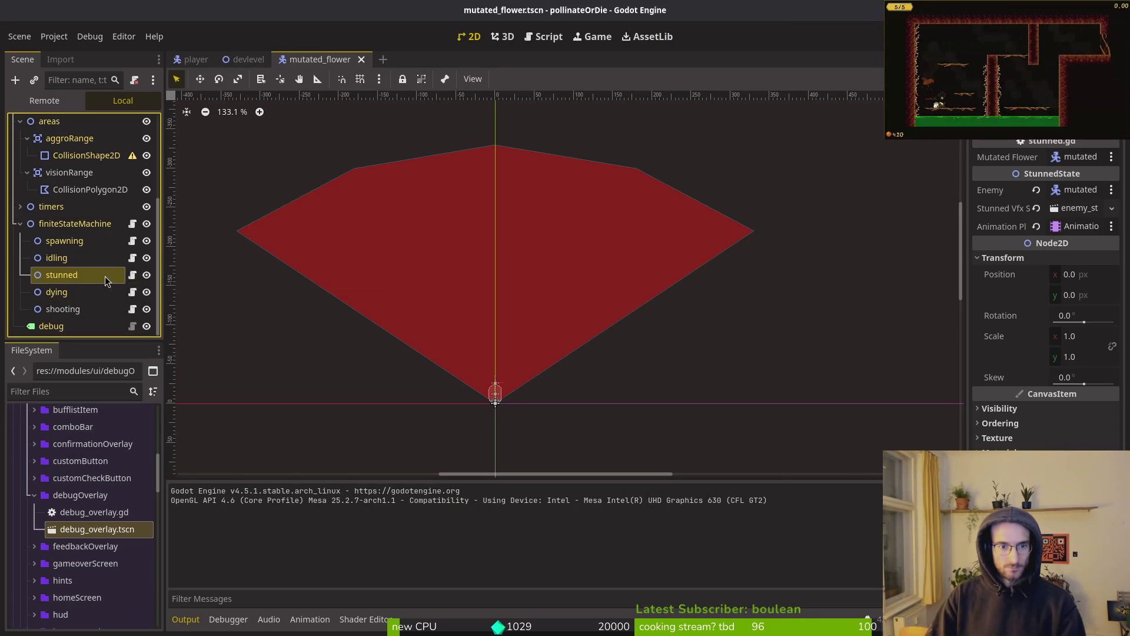
right_click(76, 282)
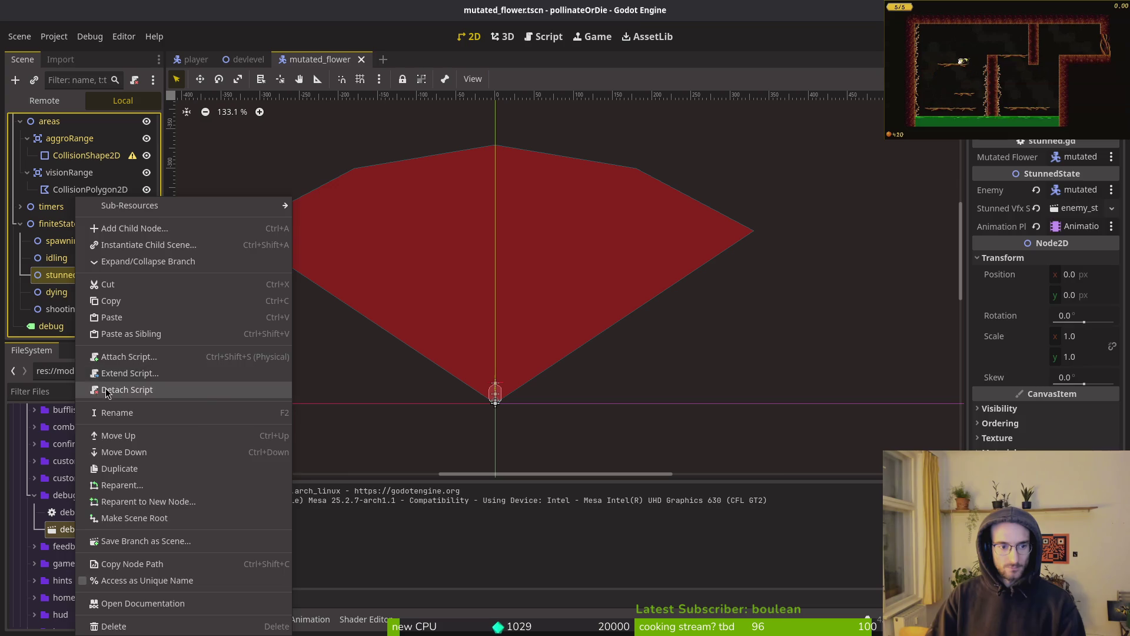
left_click(135, 389)
Step: Attach the existing core state.gd script to the stunned node
right_click(91, 277)
left_click(135, 386)
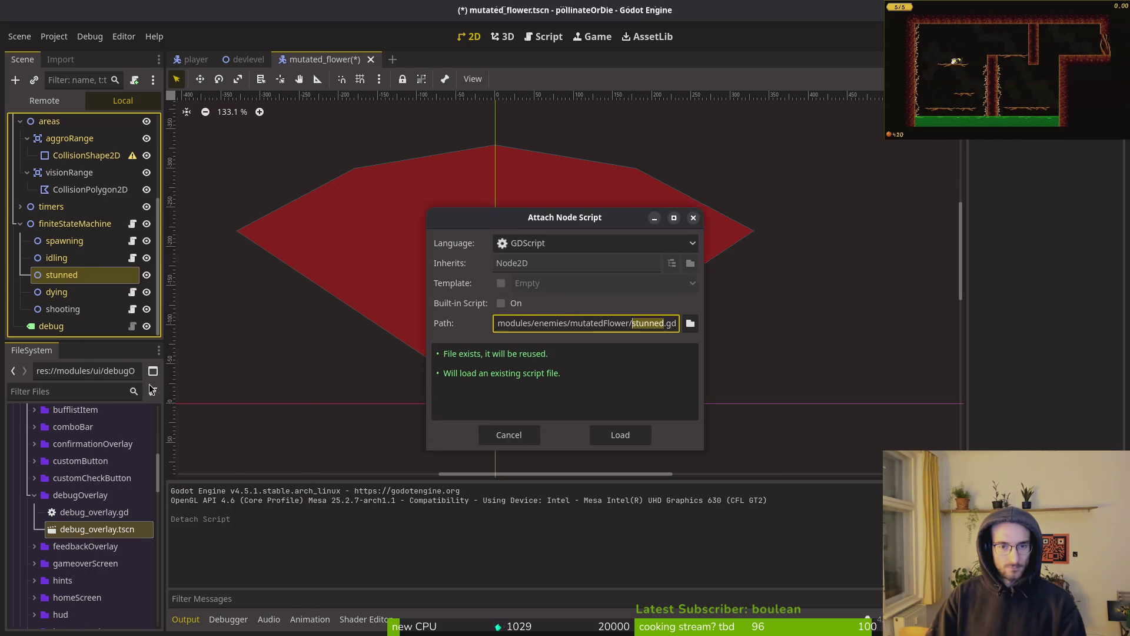
left_click(690, 301)
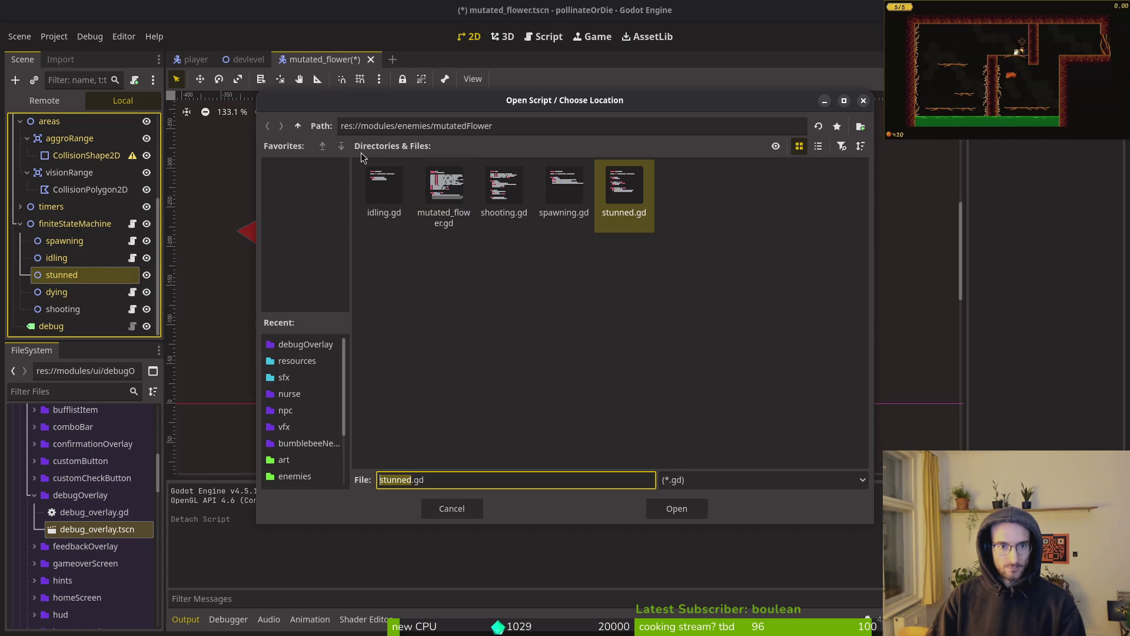
double_click(296, 126)
double_click(383, 186)
double_click(671, 192)
left_click(744, 188)
left_click(677, 508)
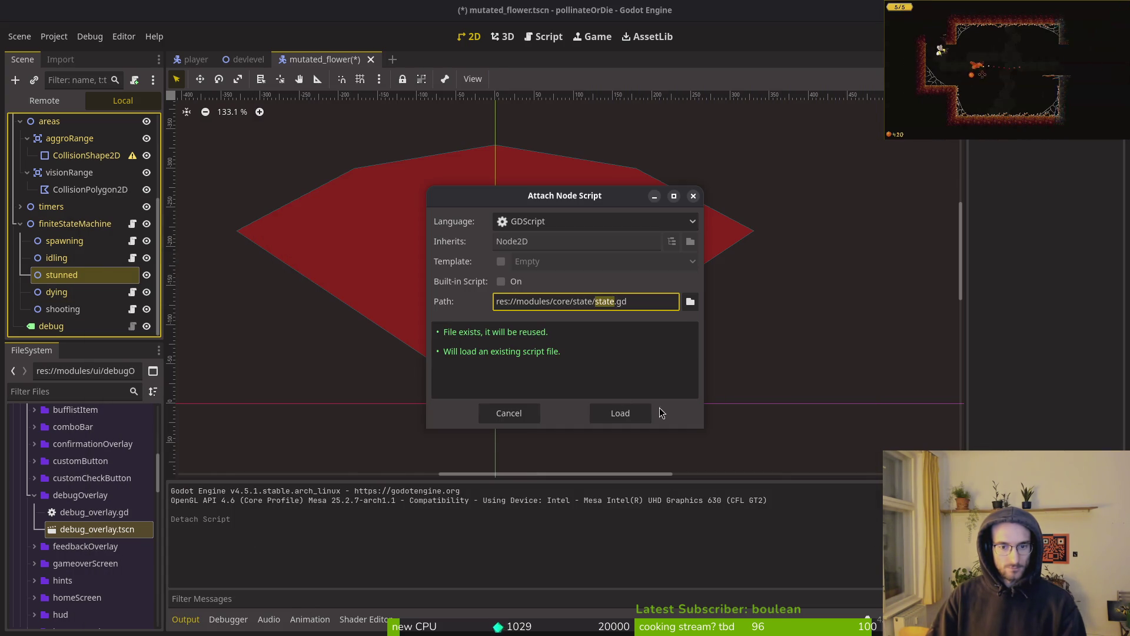
left_click(644, 413)
Step: Replace it with res://modules/core/state/stunned.state.gd as the stunned node's script
right_click(103, 274)
left_click(168, 376)
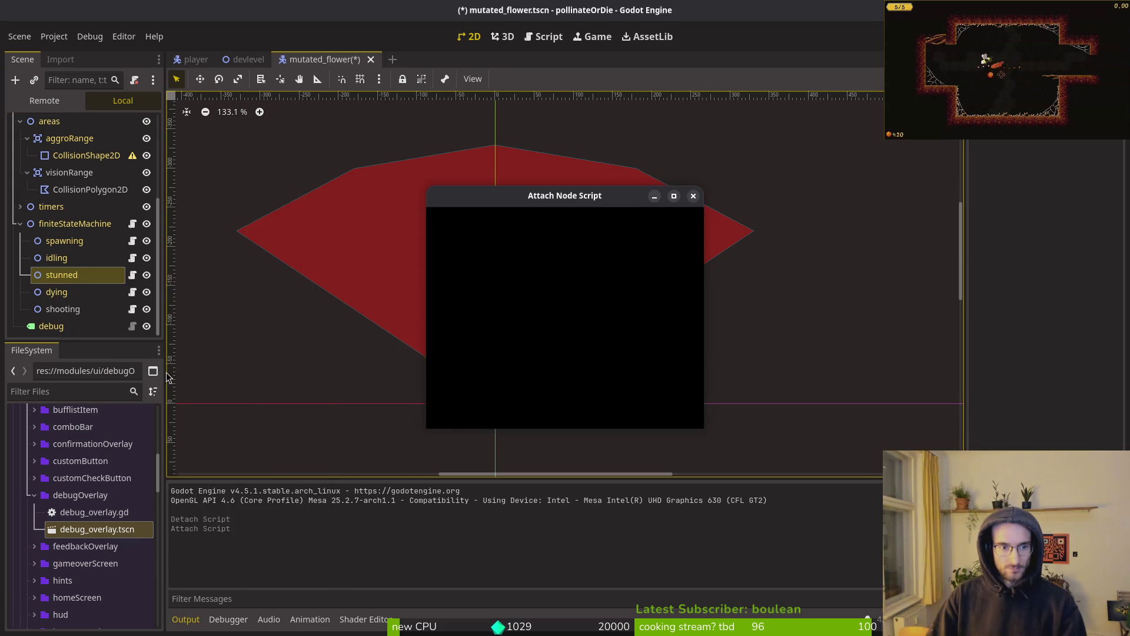
left_click(690, 302)
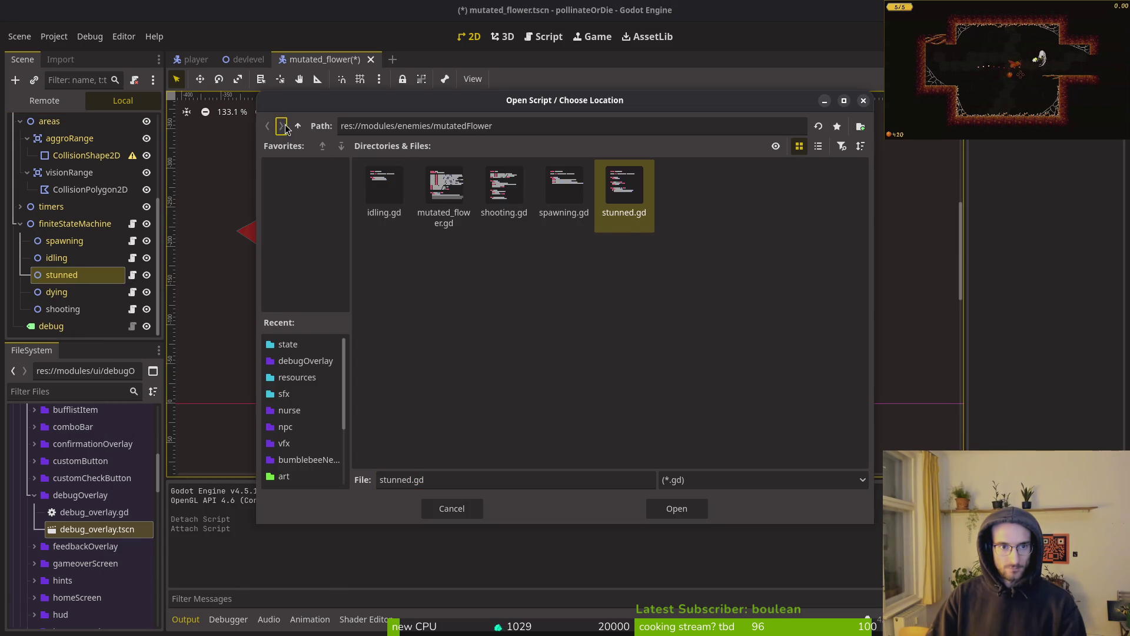
left_click(298, 125)
left_click(298, 125)
double_click(384, 185)
double_click(683, 186)
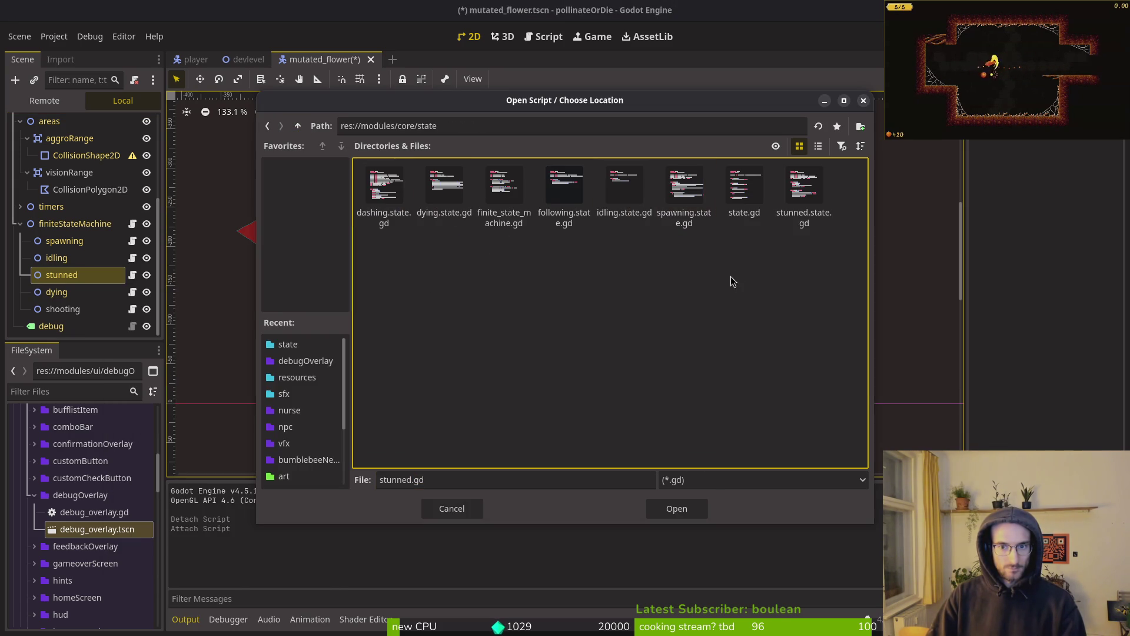
left_click(804, 189)
left_click(676, 508)
left_click(618, 411)
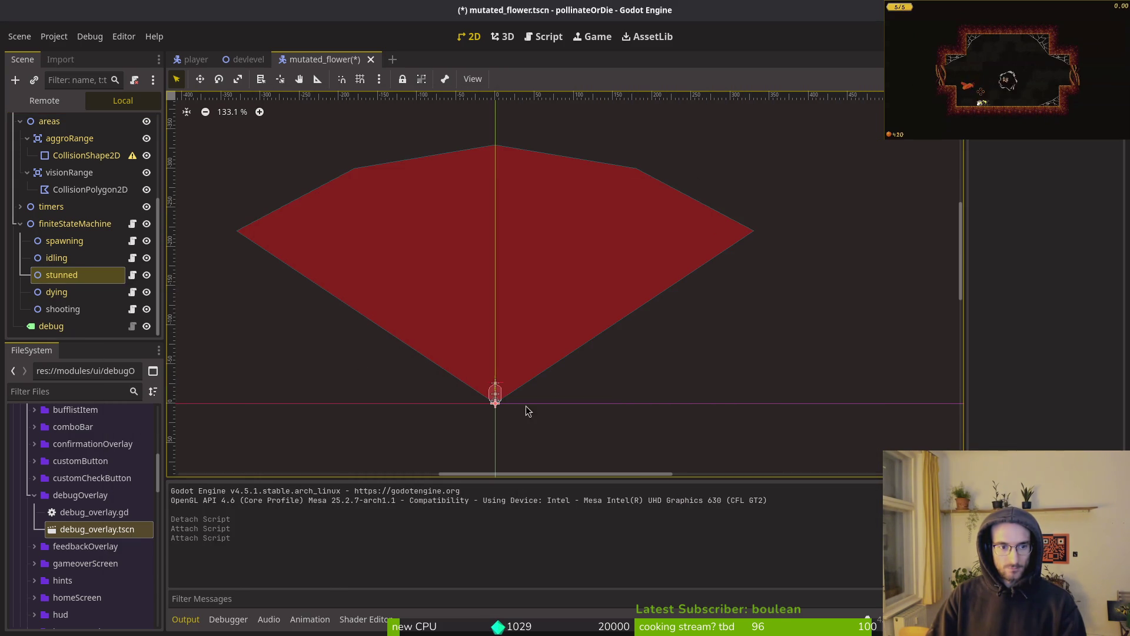
Step: Run the game in debug, continue the saved game and jump the bee in the hive
key("F5")
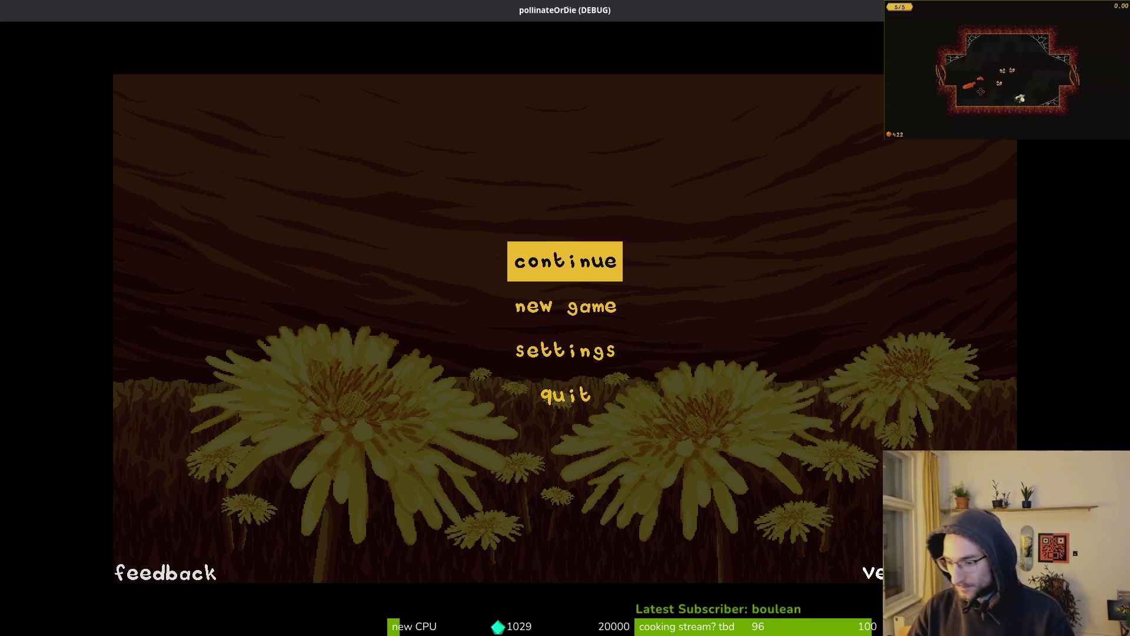
key("Return")
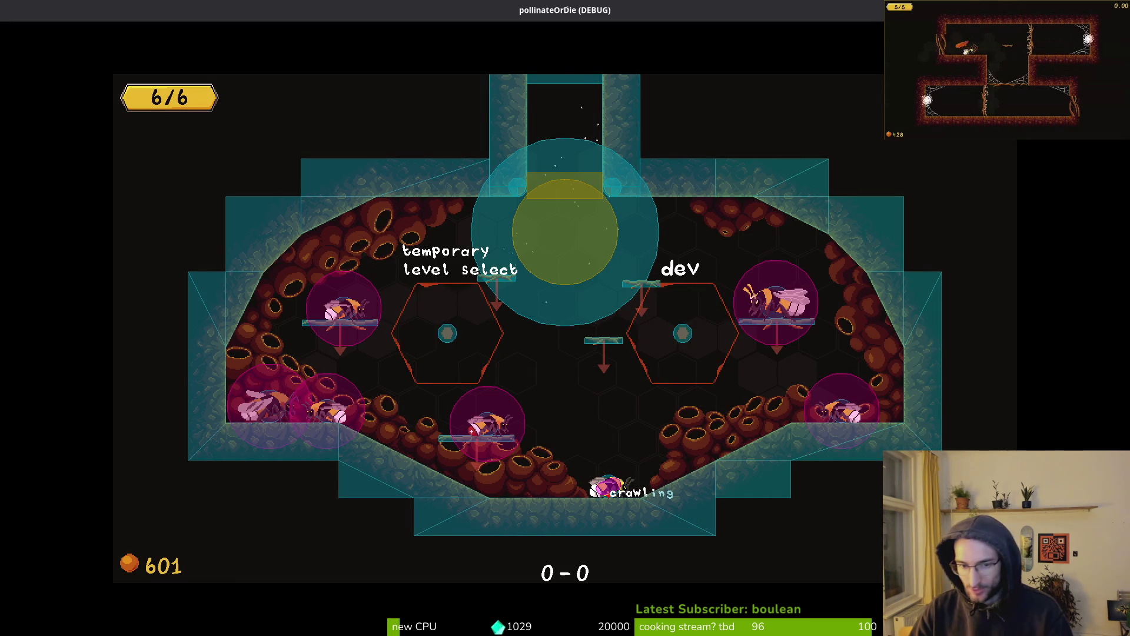
key("space")
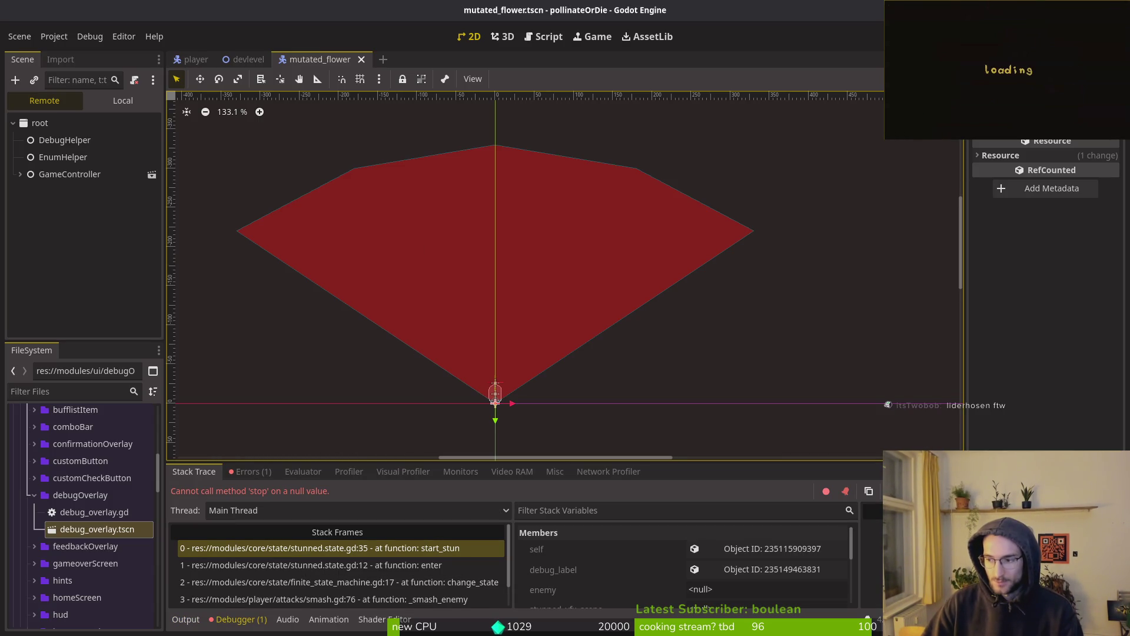
Step: Select the stunned state node and set its Enemy to mutatedFlower
left_click(123, 100)
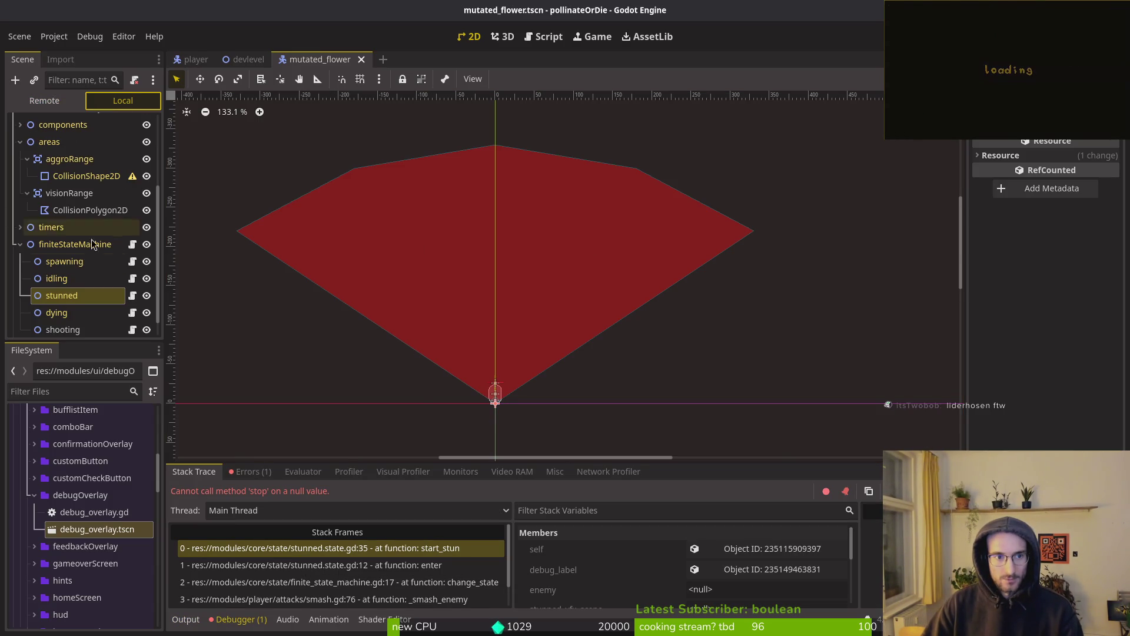
left_click(61, 295)
left_click(1074, 156)
left_click(521, 168)
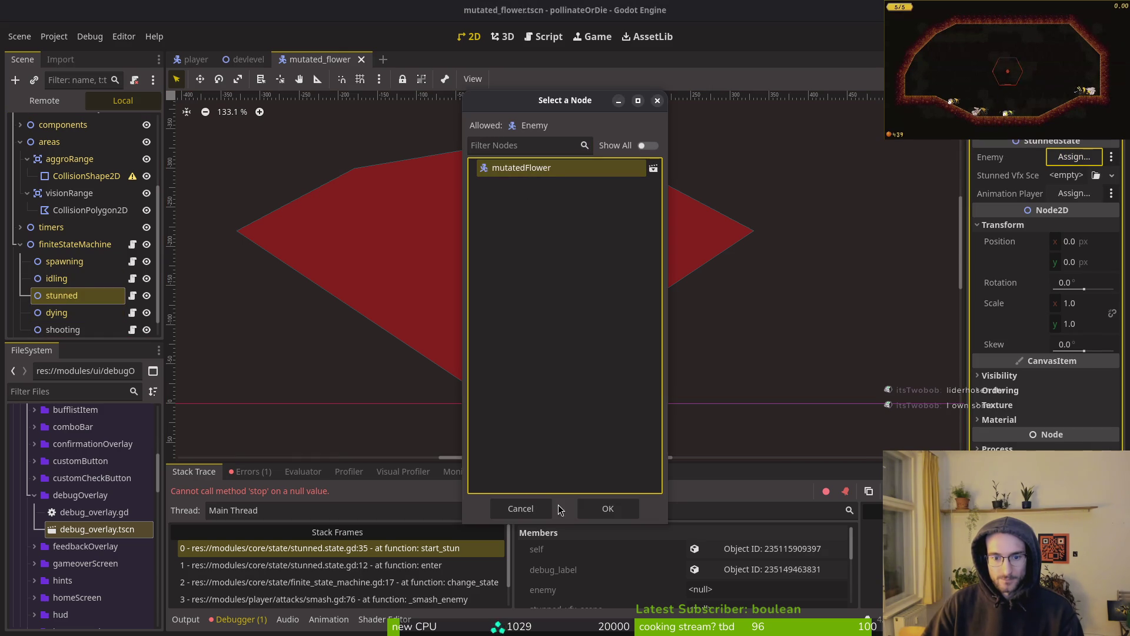
left_click(608, 508)
Step: Set Stunned Vfx Scene to enemy_stunned_vfx.tscn and Animation Player to AnimationPlayer, then relaunch
left_click(1066, 180)
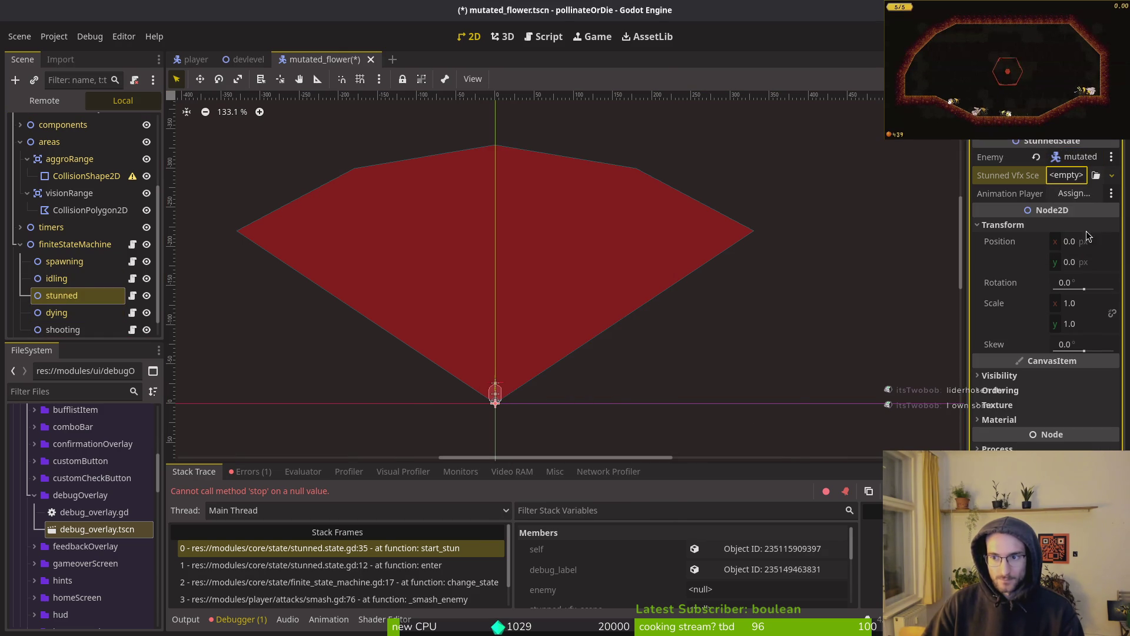
left_click(1085, 231)
type("stun")
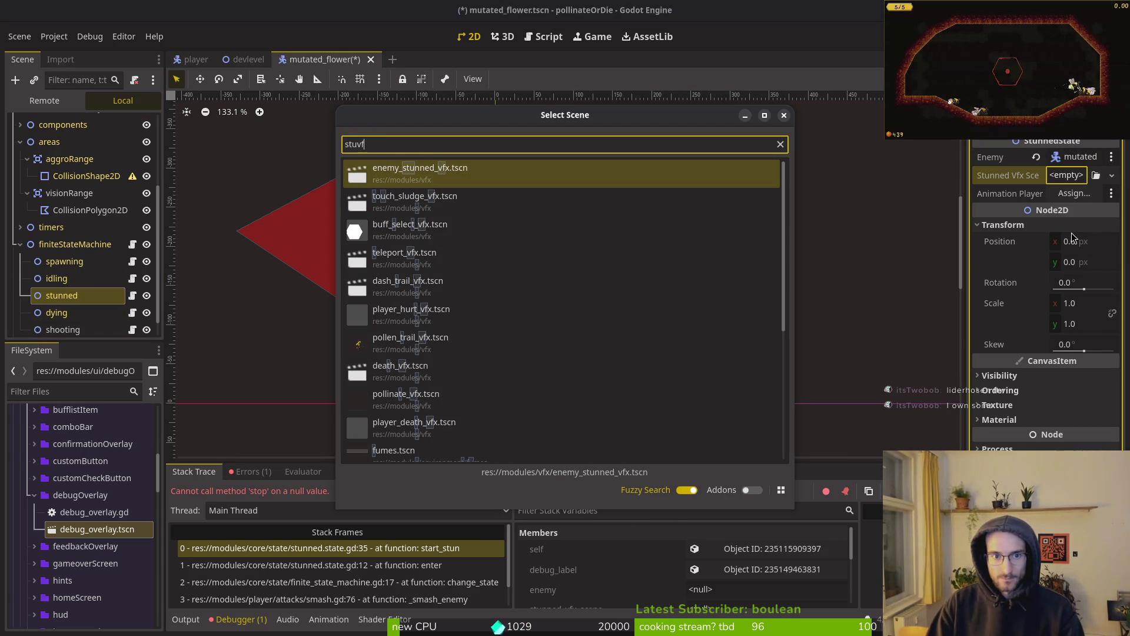
key("Return")
left_click(1074, 193)
left_click(538, 269)
left_click(607, 508)
key("F5")
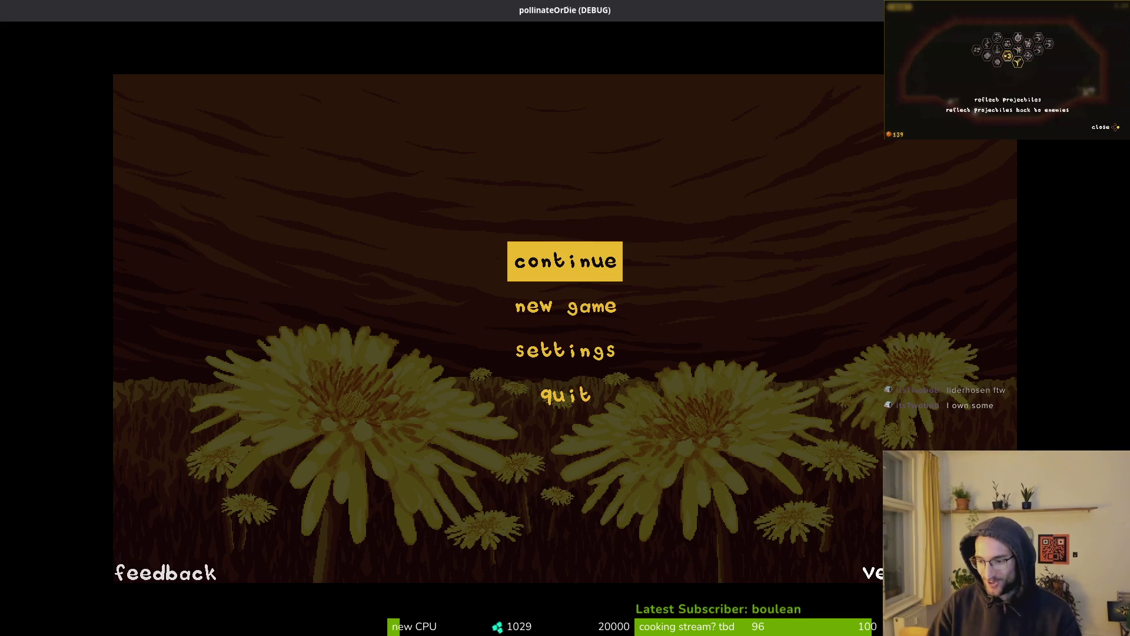
Step: Continue the saved game into the mutated flower's level, then stop the run
key("Return")
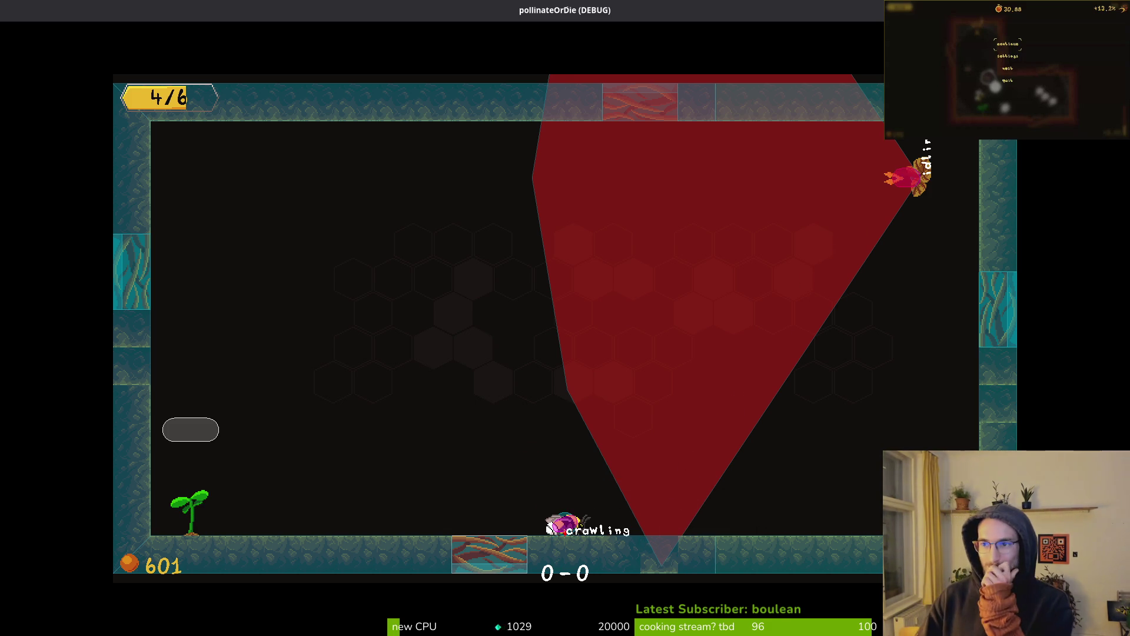
key("F8")
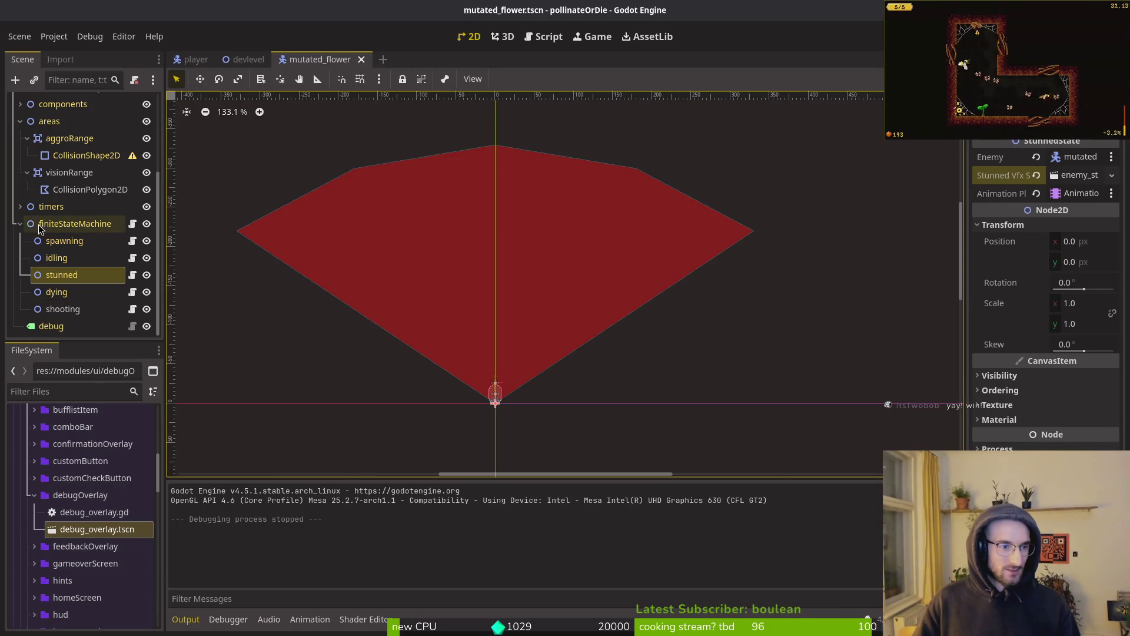
Step: Confirm the fireRate timer's Wait Time is 3.0, collapse the scene tree, and return to the terminal
left_click(22, 224)
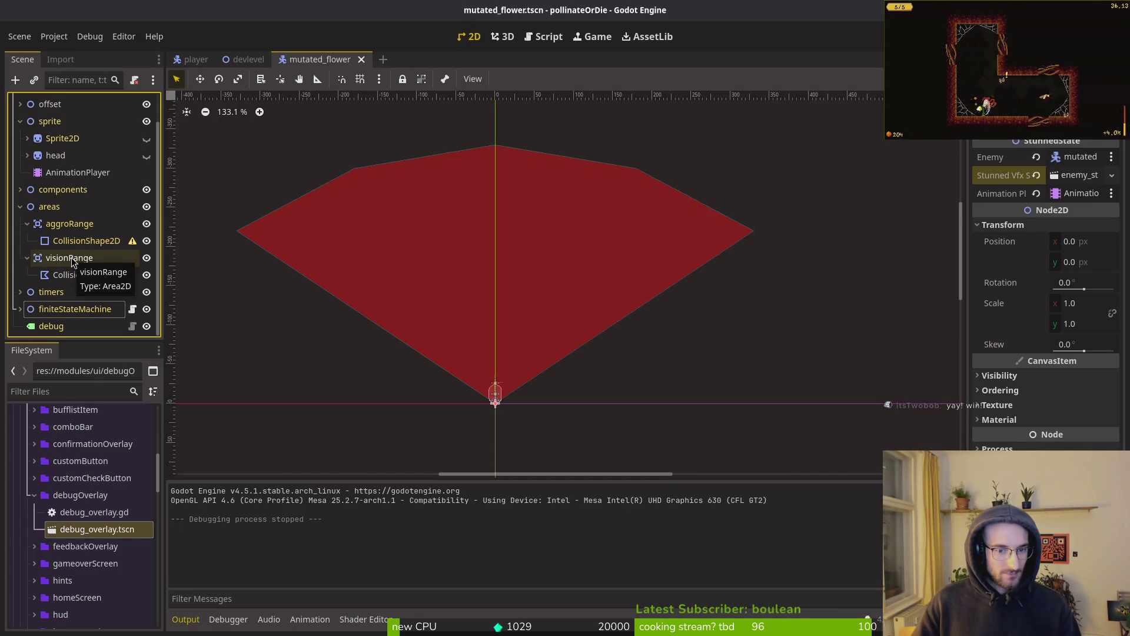
left_click(27, 257)
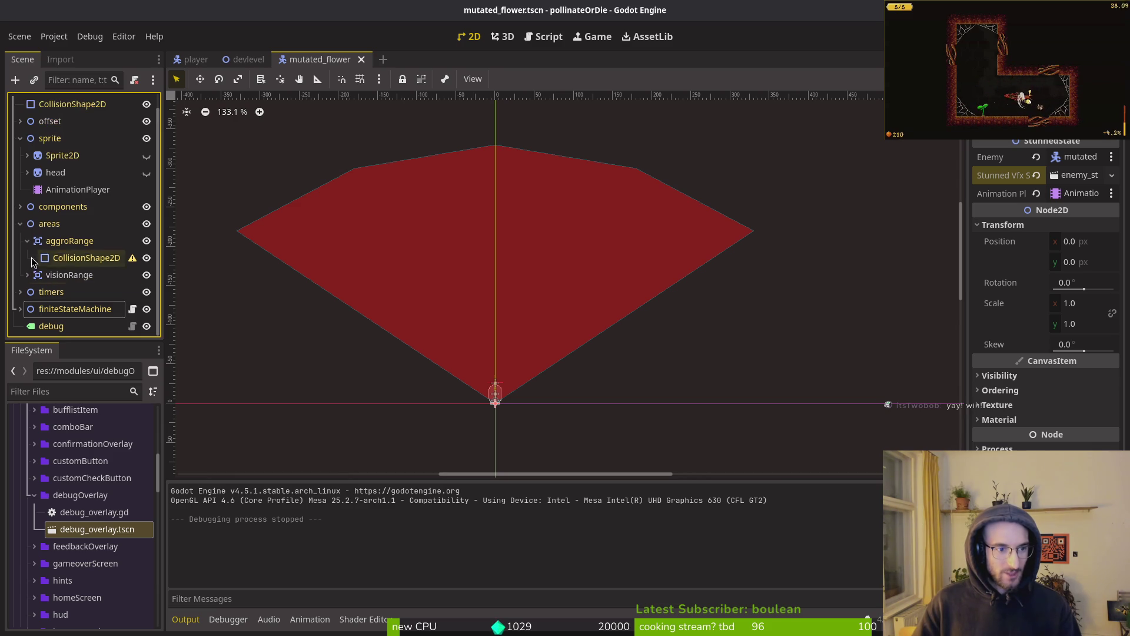
left_click(27, 224)
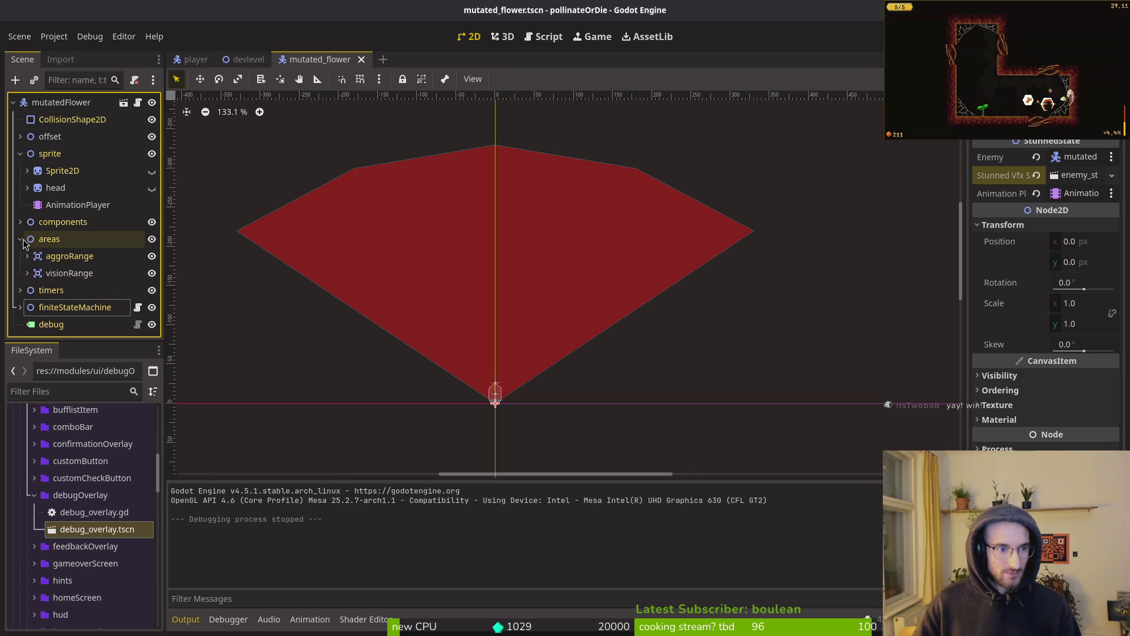
left_click(20, 290)
left_click(61, 309)
left_click(1089, 177)
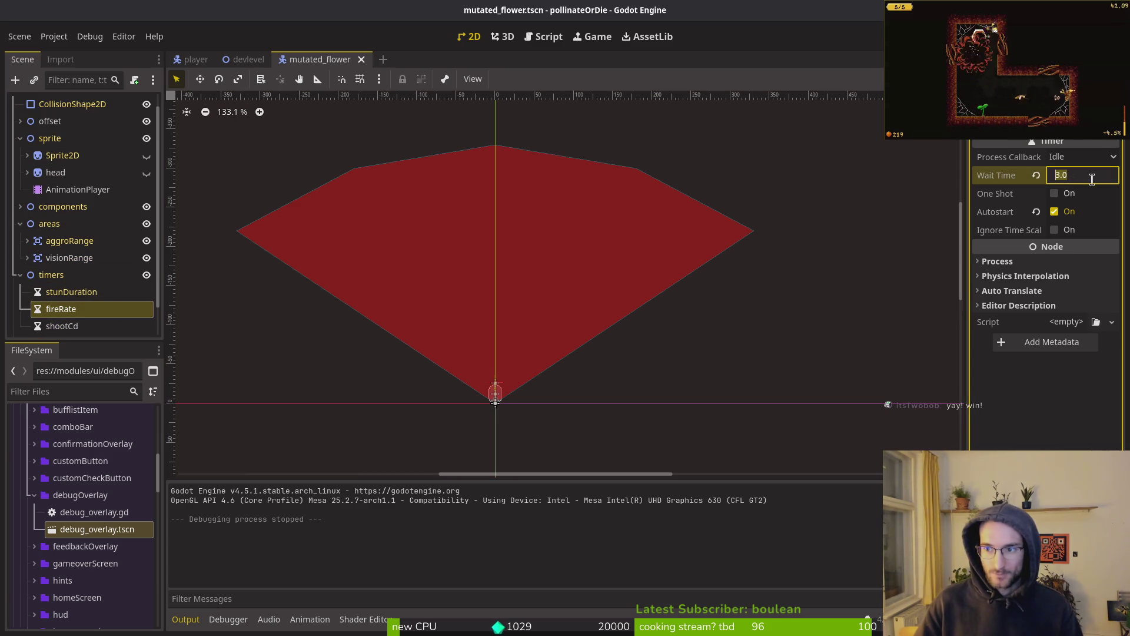
key("Escape")
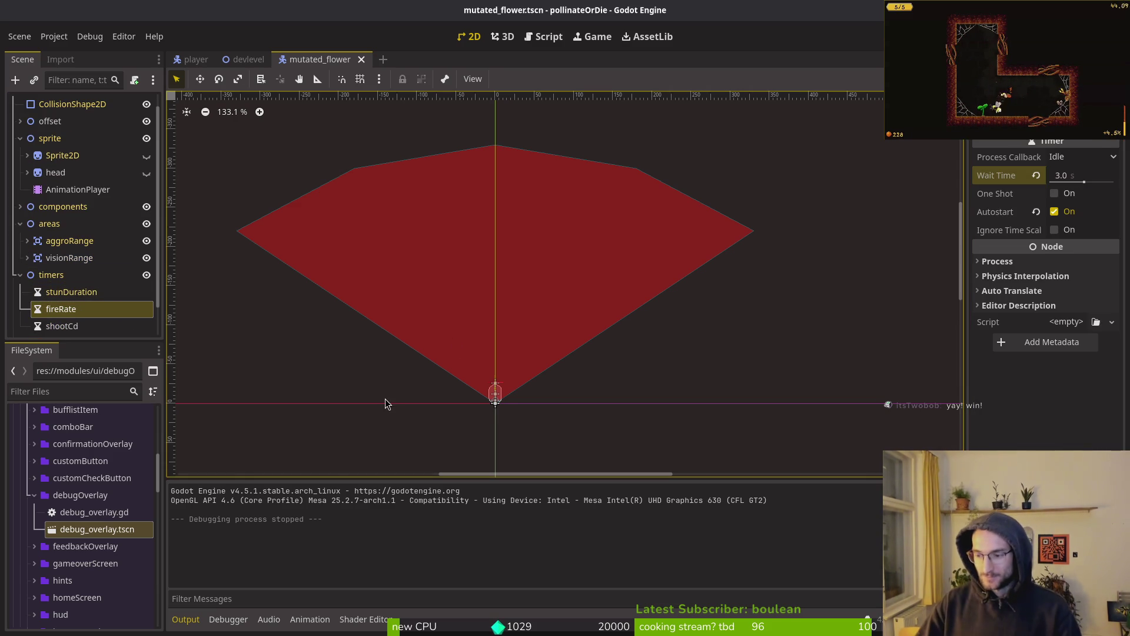
left_click(20, 275)
left_click(20, 238)
left_click(20, 155)
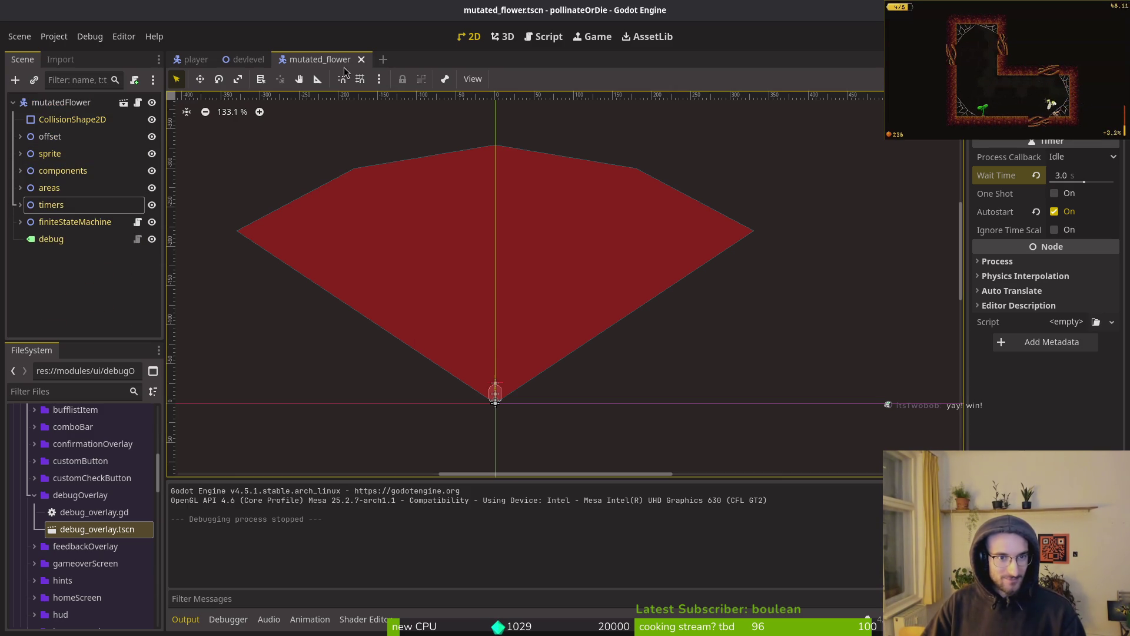
key("alt+Tab")
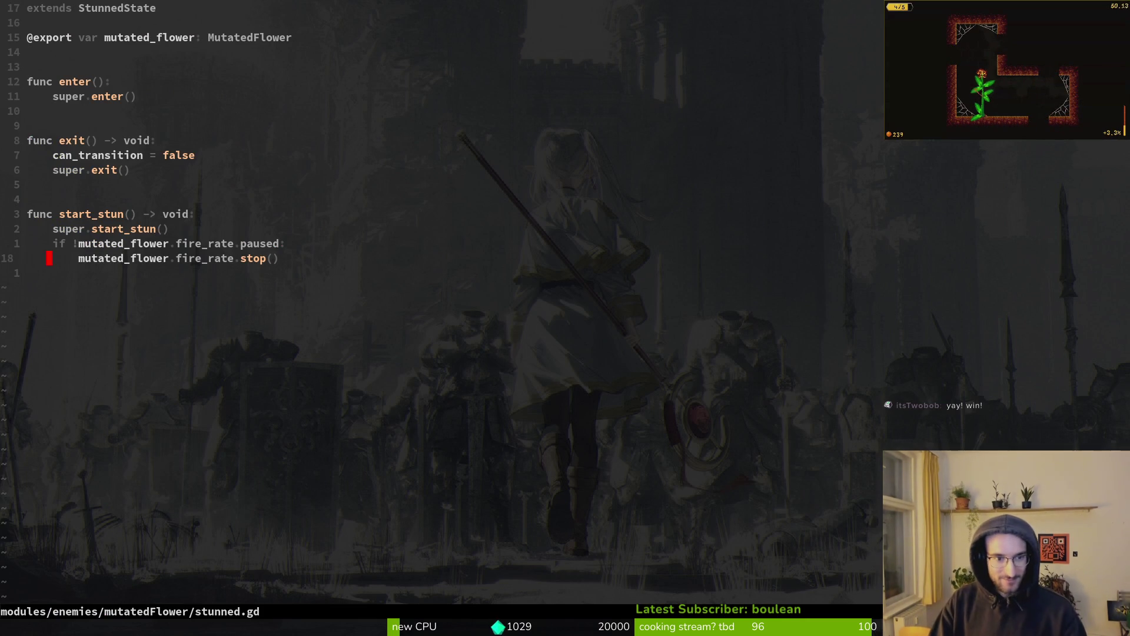
Step: Quit and restart the editor in the project folder, re-sorting the file listing
type("q")
key("Return")
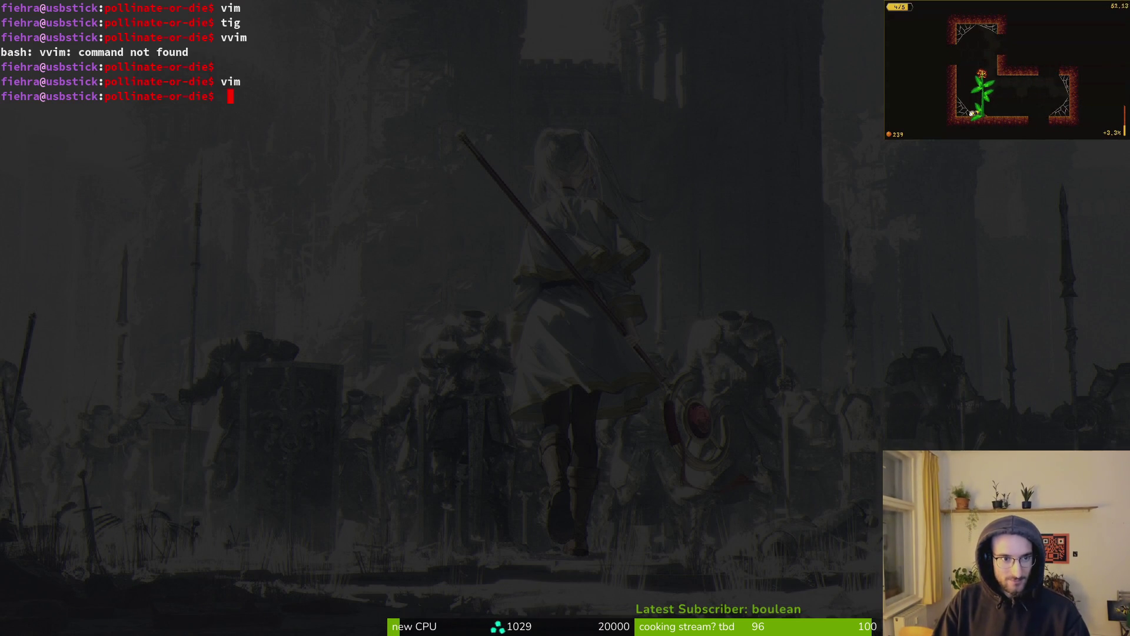
type("vim")
key("Return")
key("s")
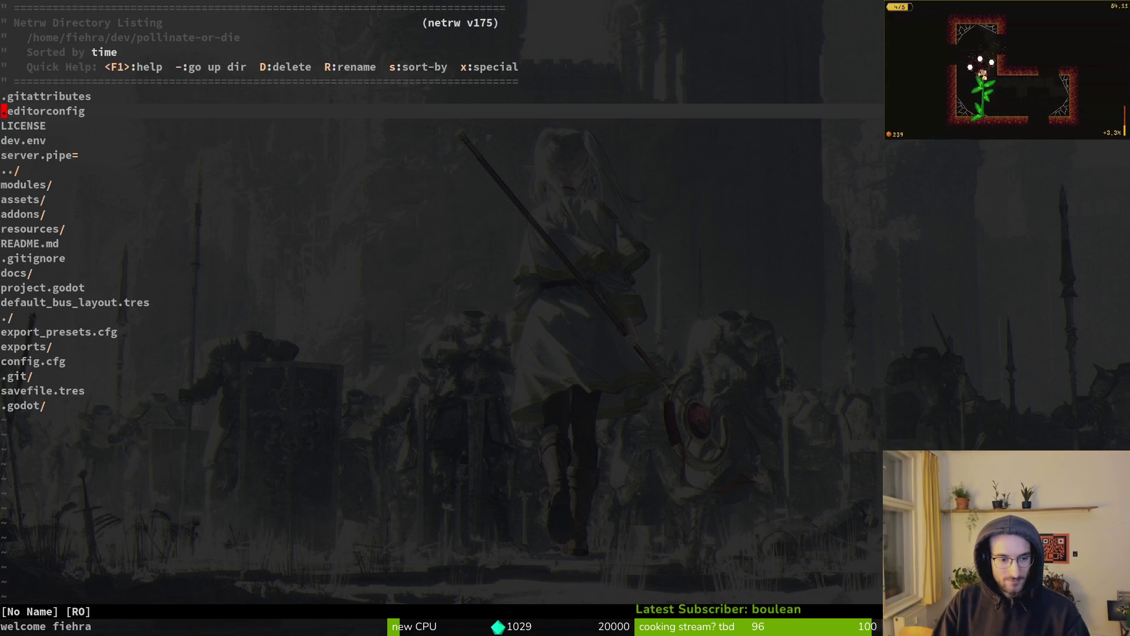
key("Return")
Step: Open the mutatedFlower stunned.gd and show its folder listing in netrw
key("space")
type("pf")
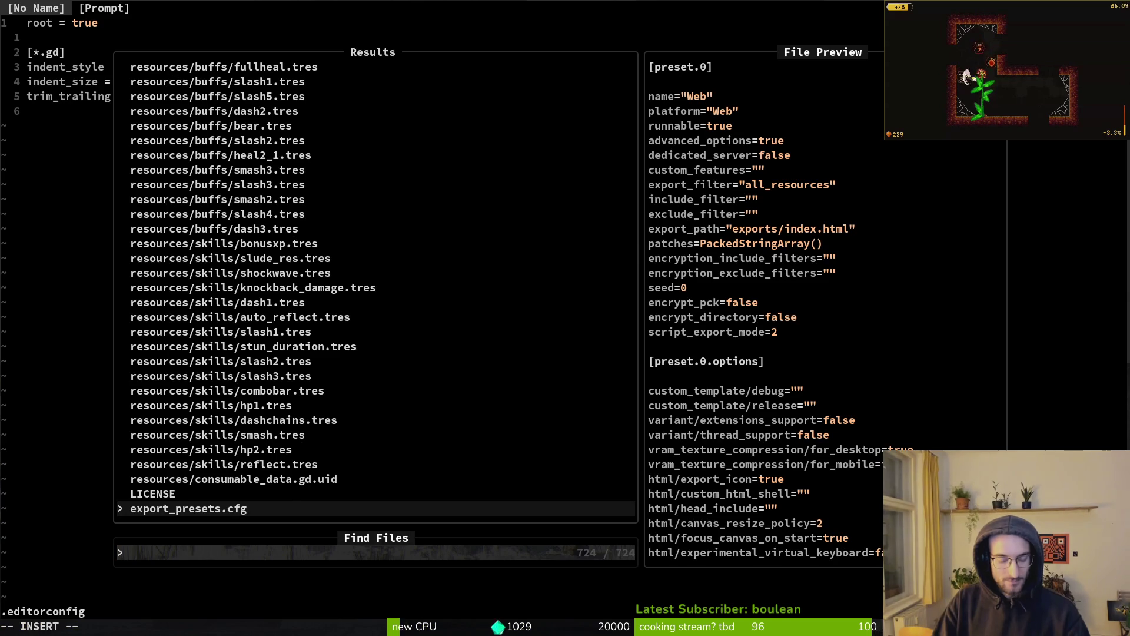
type("flystun")
key("Return")
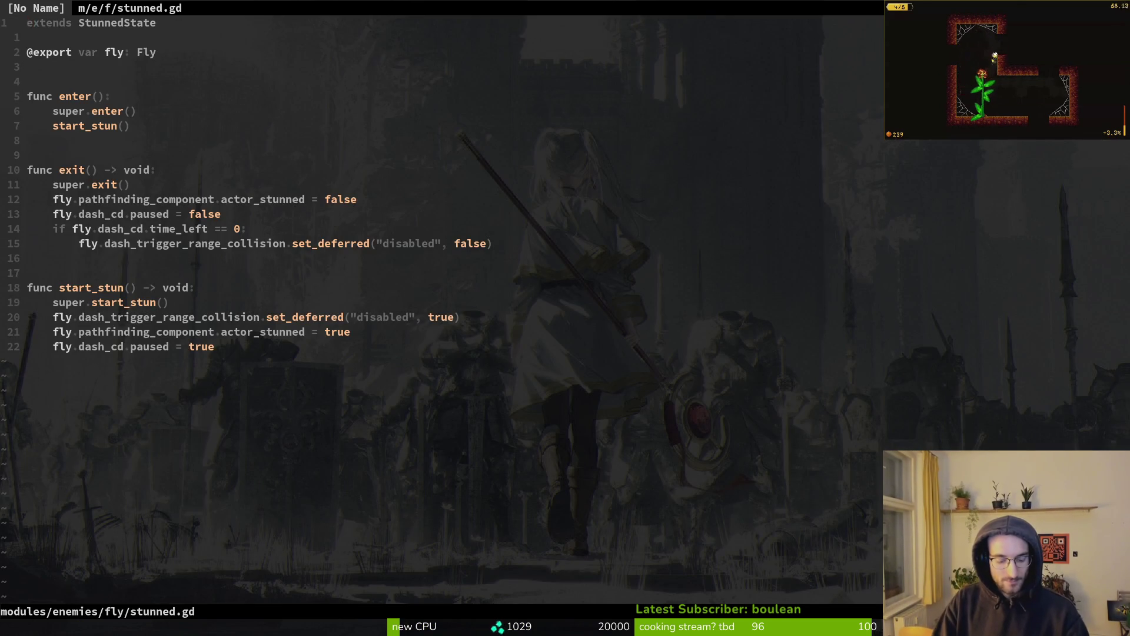
key("space")
type("pfflowerstu")
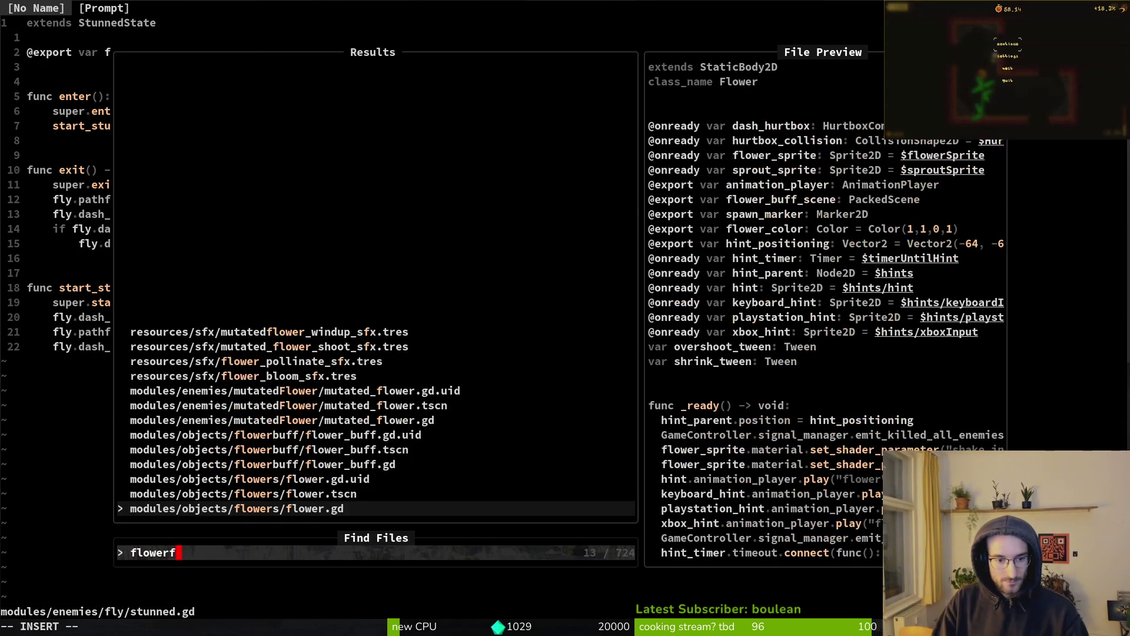
key("Return")
key("-")
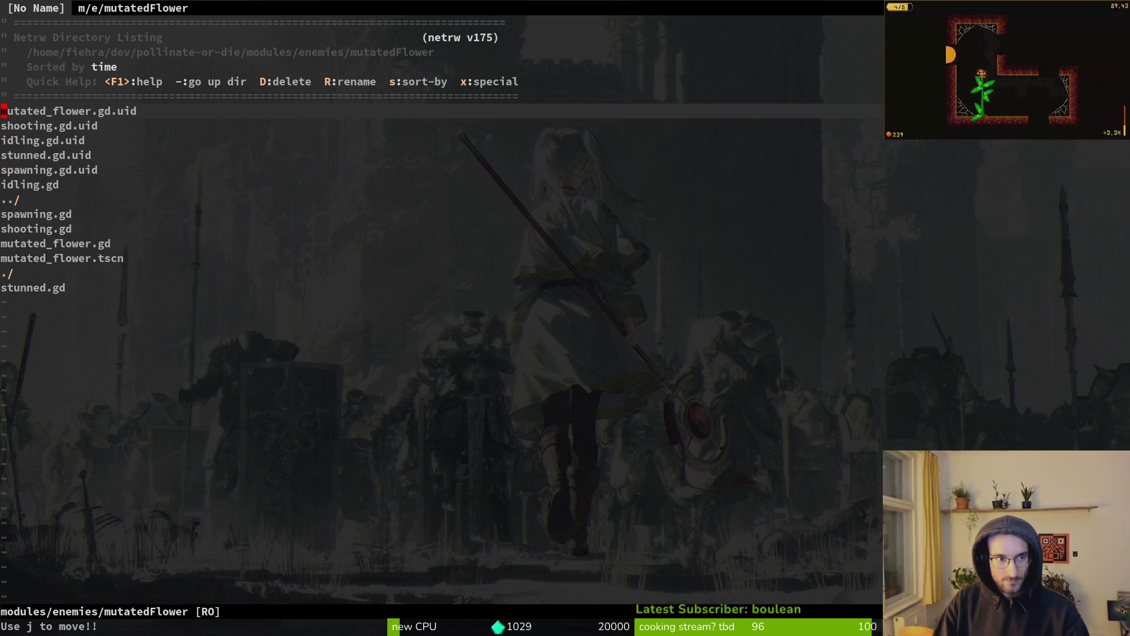
Step: Delete stunned.gd.uid from the mutatedFlower folder
key("k")
key("k")
key("j")
key("j")
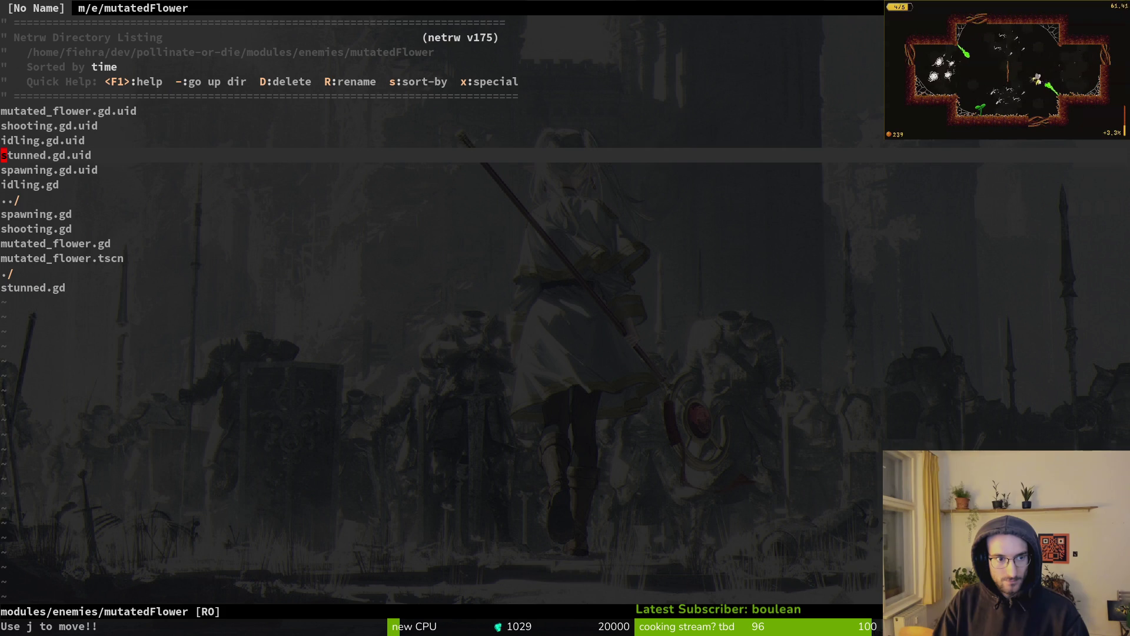
key("j")
key("j")
key("j")
key("j")
key("j")
key("j")
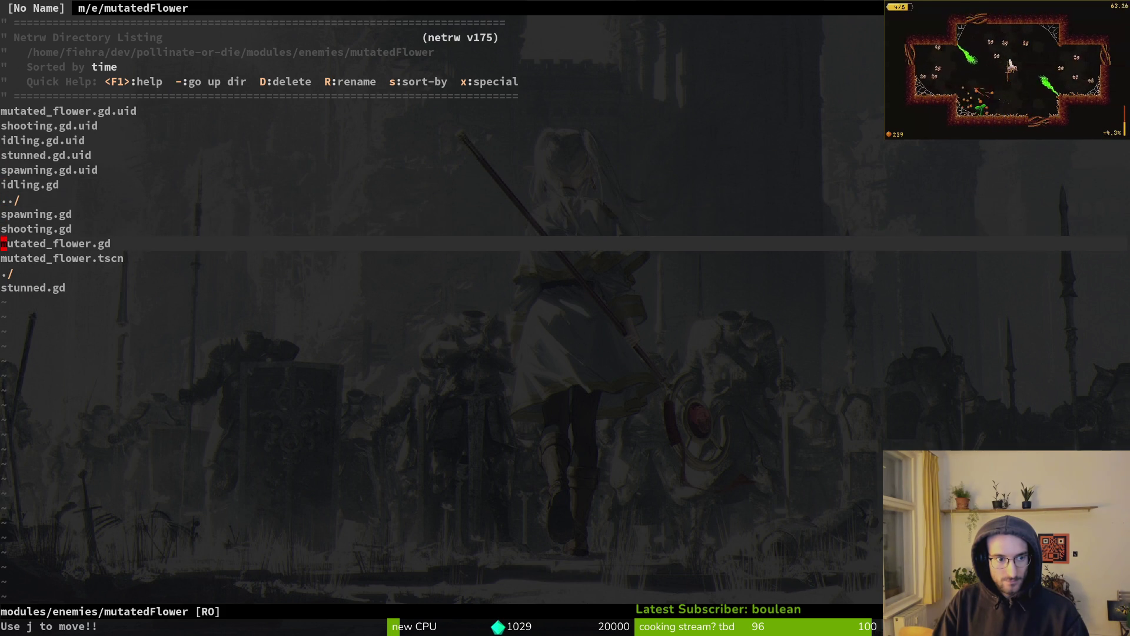
key("j")
key("j")
key("j")
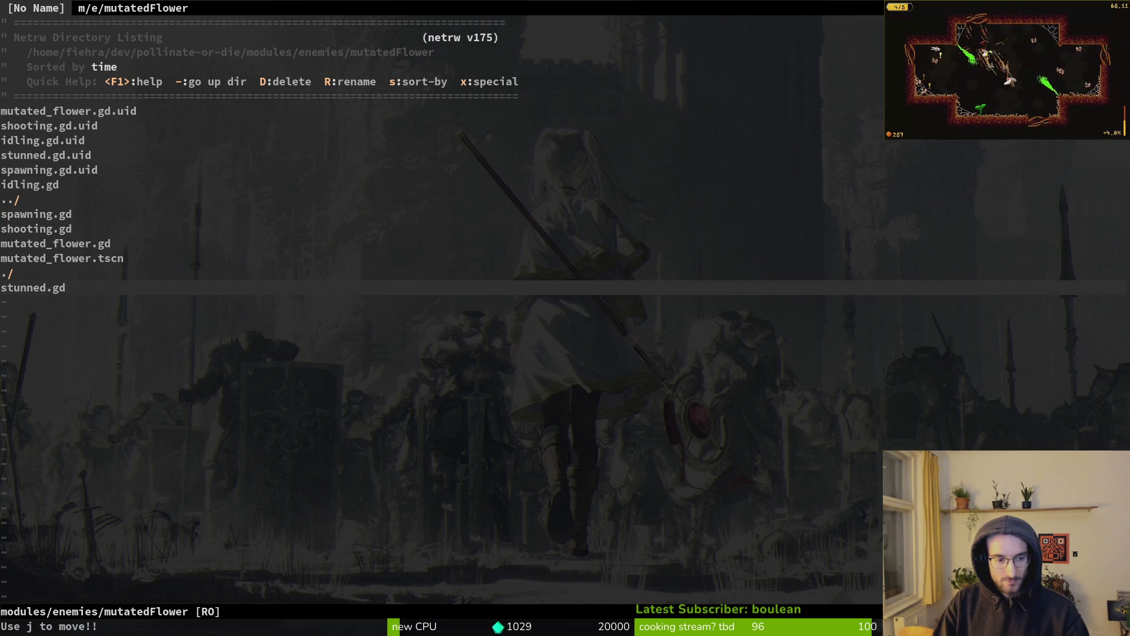
key("numbersign")
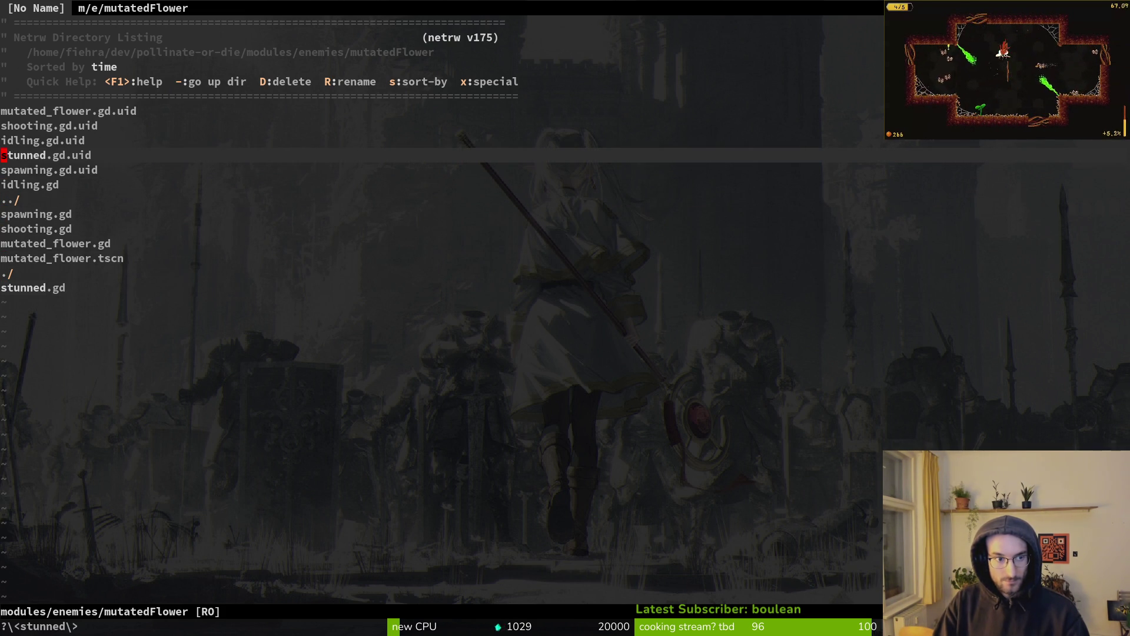
key("shift+d")
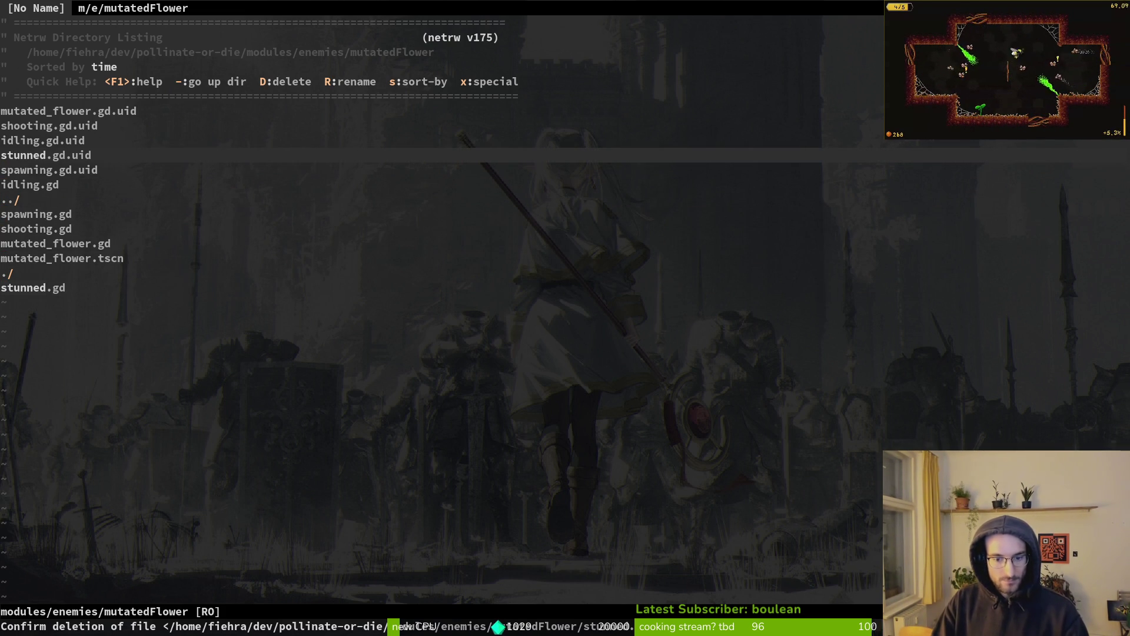
key("y")
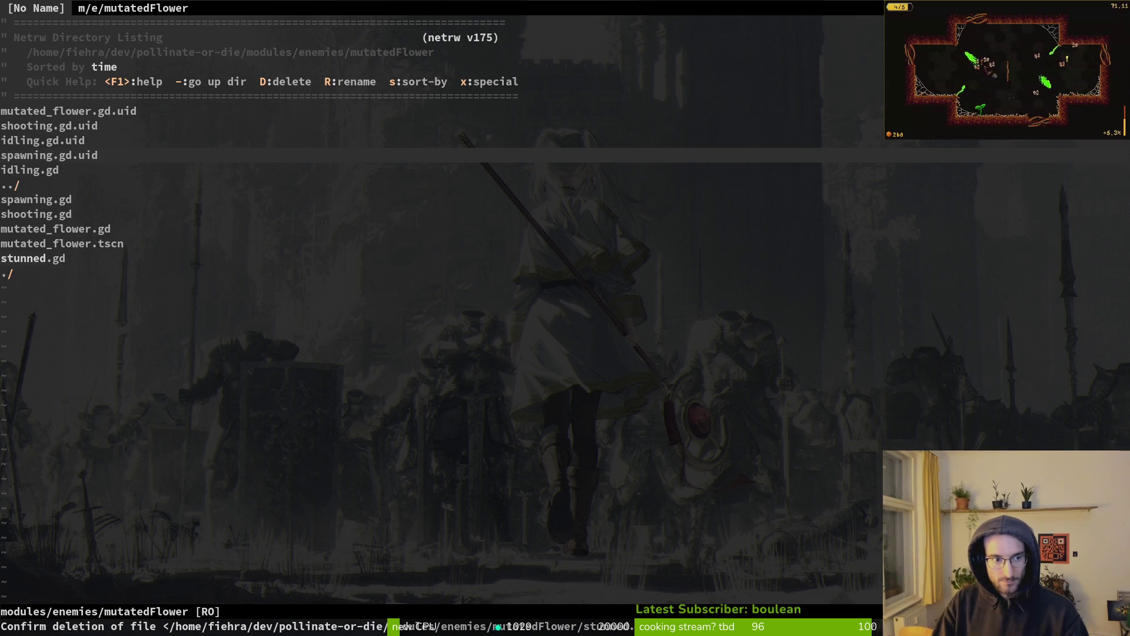
Step: Delete stunned.gd, close the listing, and relaunch Neovim
key("shift+g")
key("k")
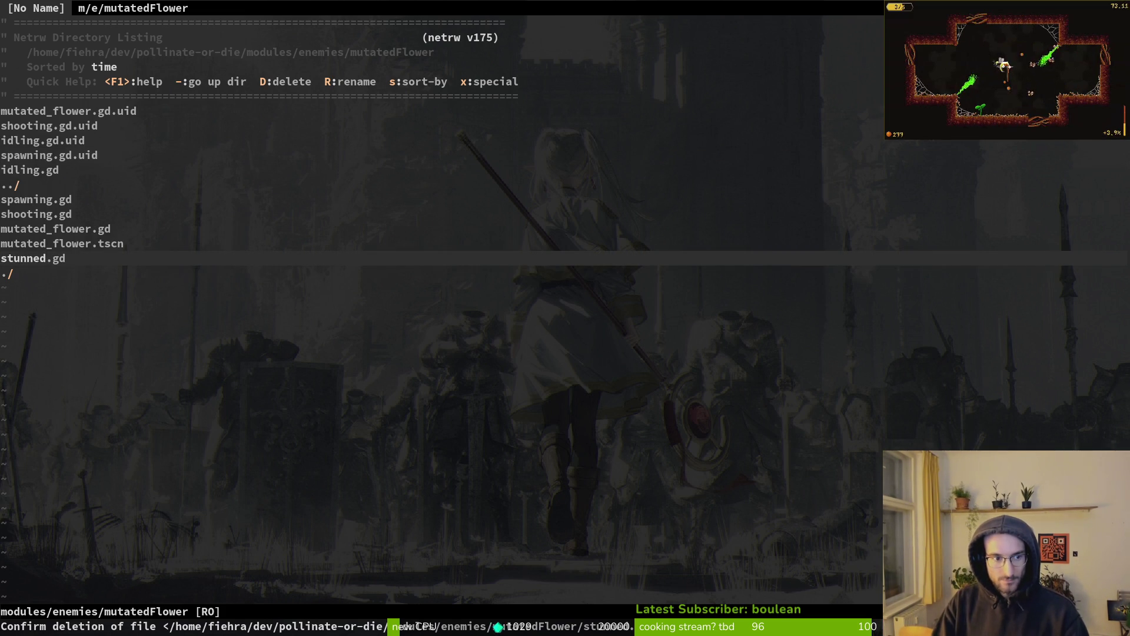
type("y:w")
key("Return")
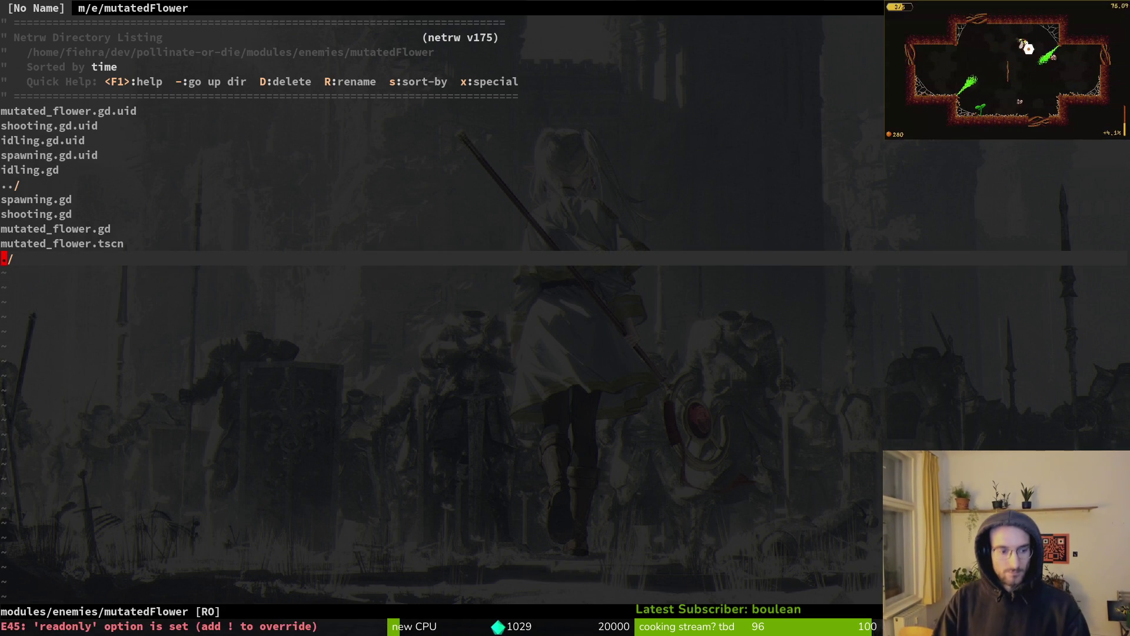
type(":q")
key("Return")
type(":q")
key("Return")
type("nvim")
key("Return")
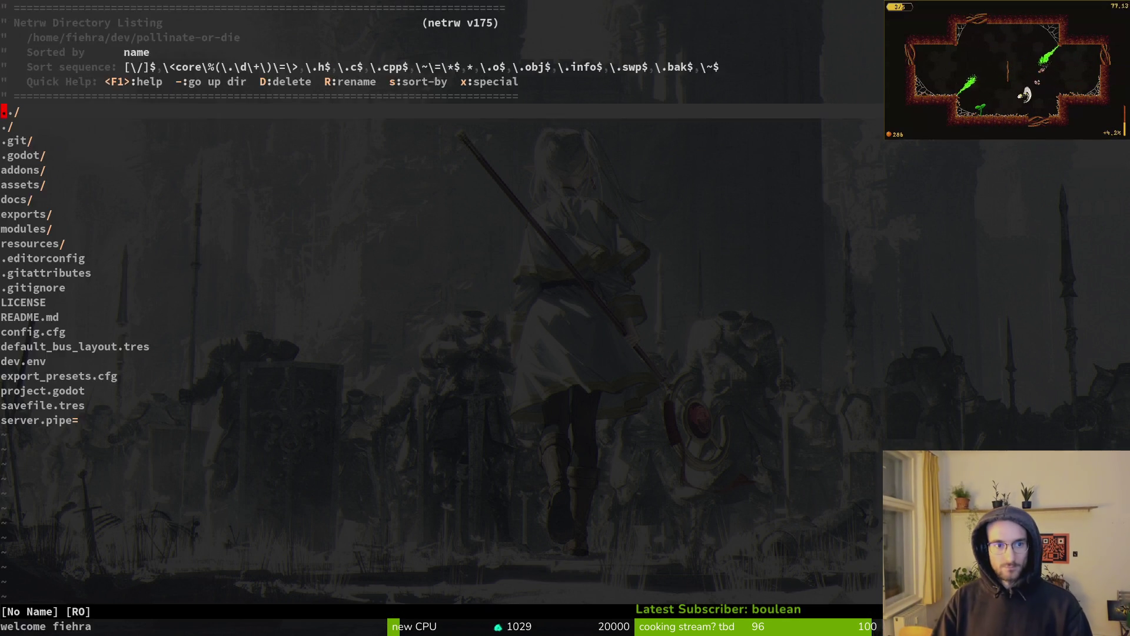
key("alt+Tab")
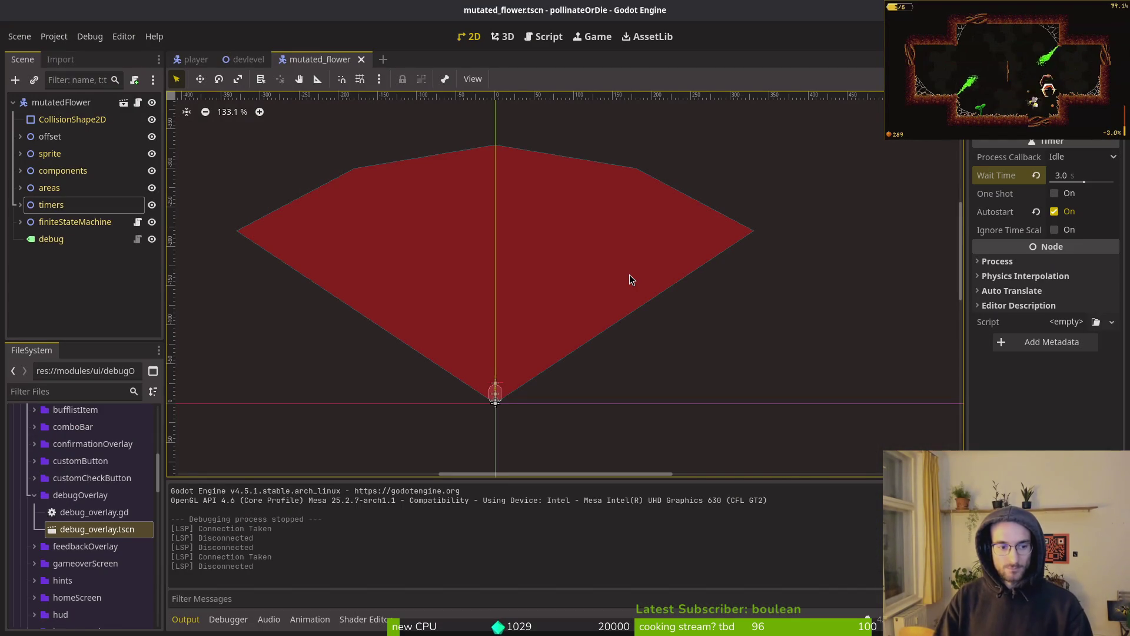
Step: Delete the res://modules/ui/feedbackOverlay folder in the FileSystem dock
left_click(34, 495)
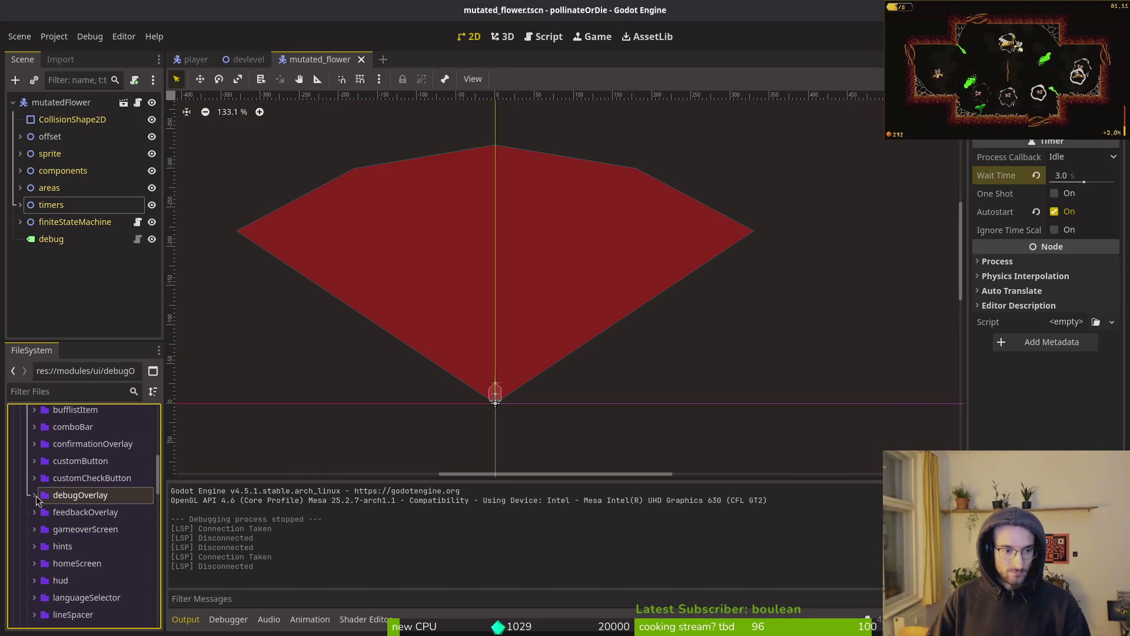
left_click(34, 514)
left_click(33, 514)
left_click(146, 511)
key("Delete")
key("Return")
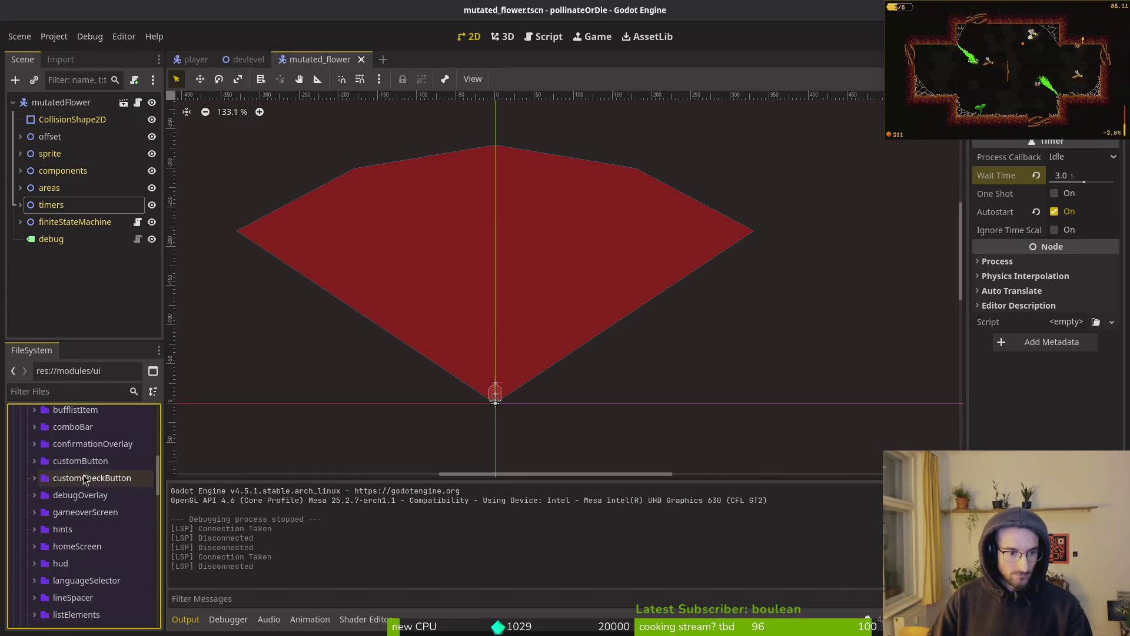
Step: Back in Neovim, start a project-wide grep for 'feed'
key("alt+Tab")
key("space")
type("fgfeedback_")
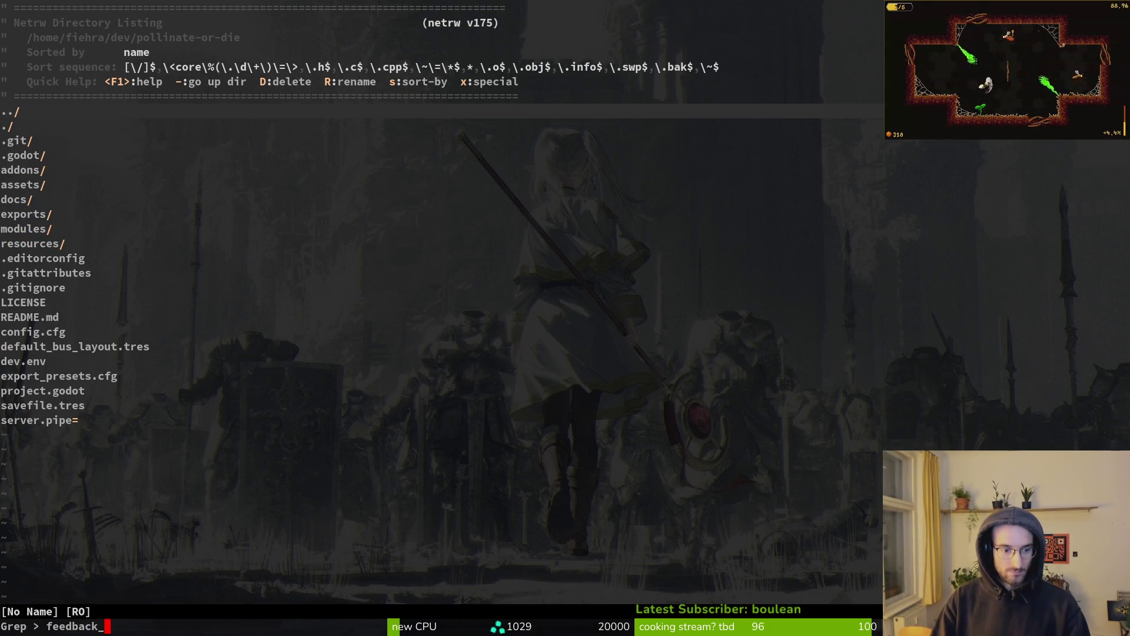
Step: Search the project for feedback_overlay references, find none, and quit Neovim
key("BackSpace")
type("rlay")
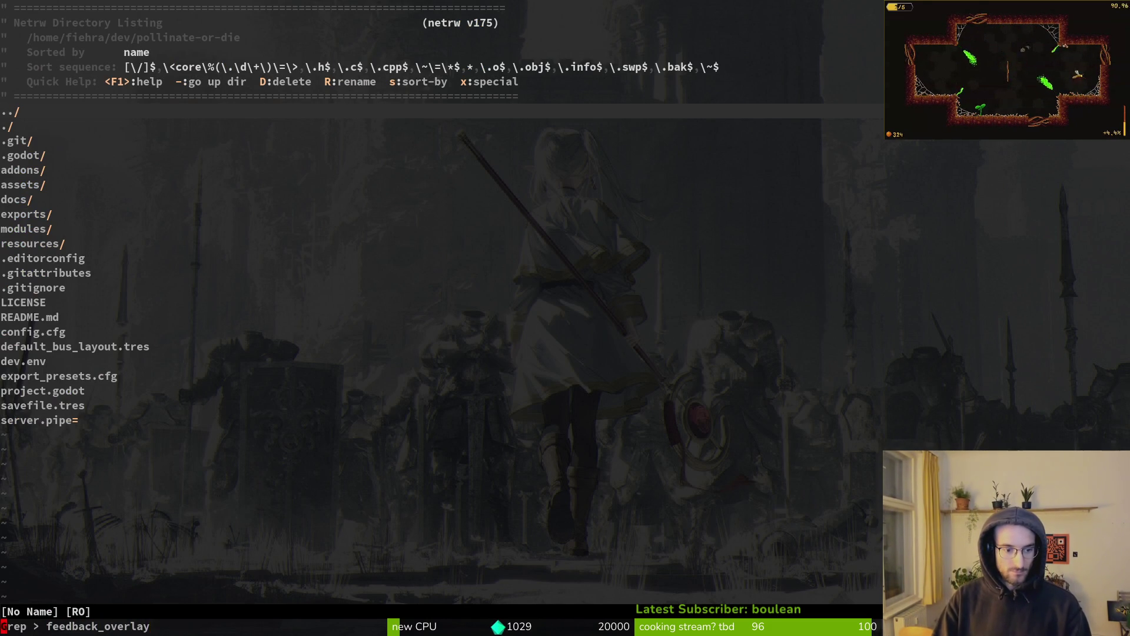
key("Return")
key("Escape")
key("Escape")
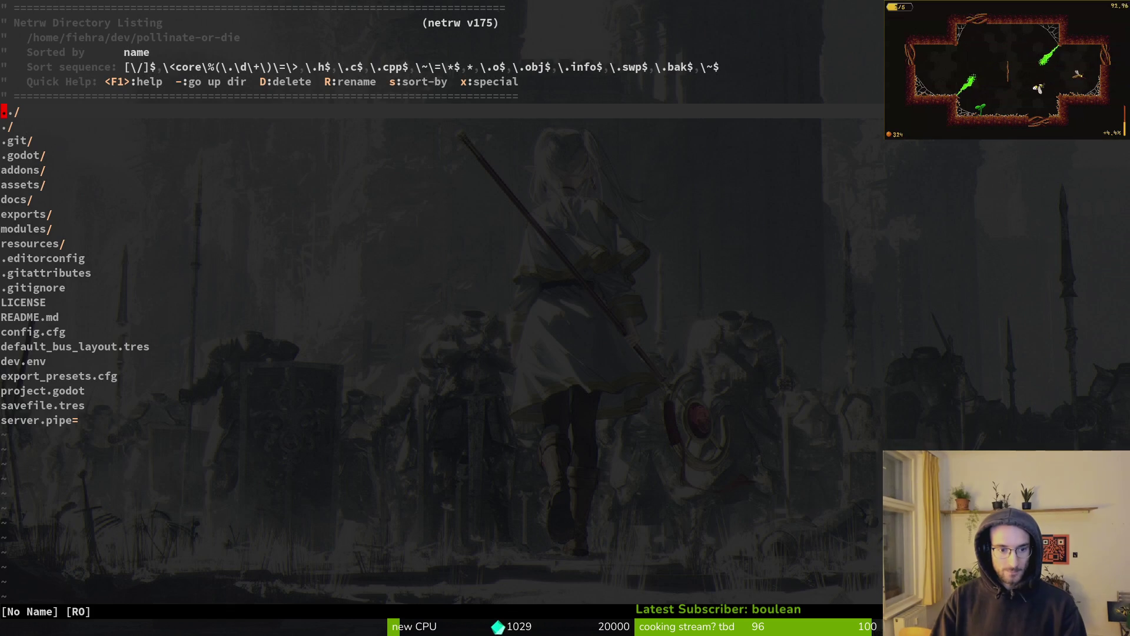
type(":w")
key("Return")
type(":q")
key("Return")
Step: Relaunch Neovim in the project and open mutated_flower.gd through the file finder
key("alt+Tab")
key("alt+Tab")
key("alt+Tab")
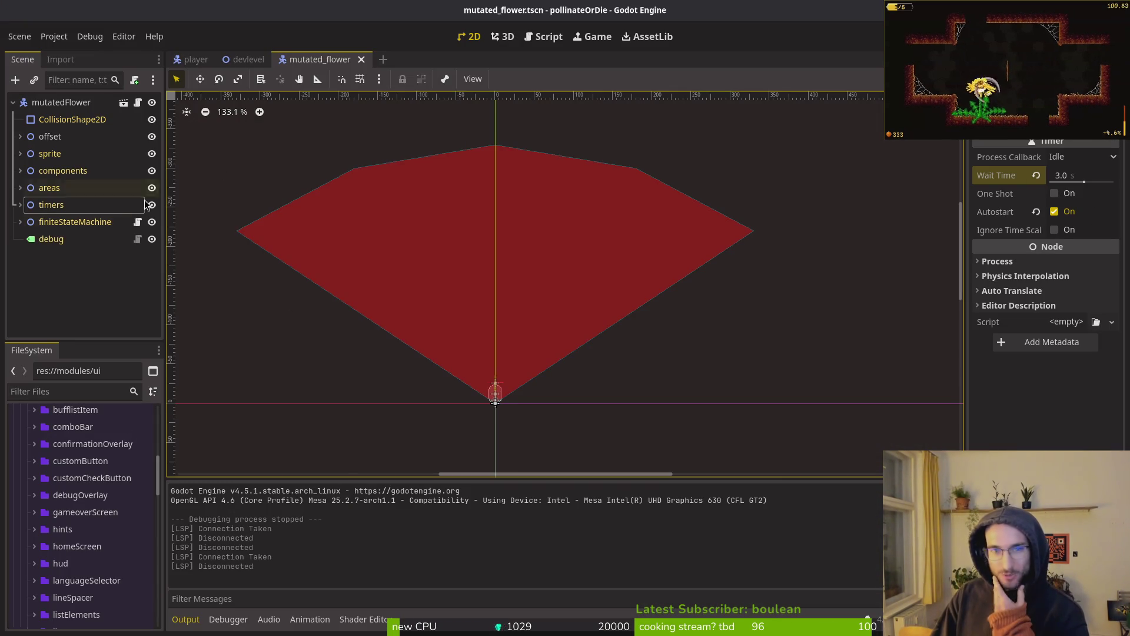
key("alt+Tab")
type("vi")
key("Return")
type("nvim")
key("Return")
type("mutfl")
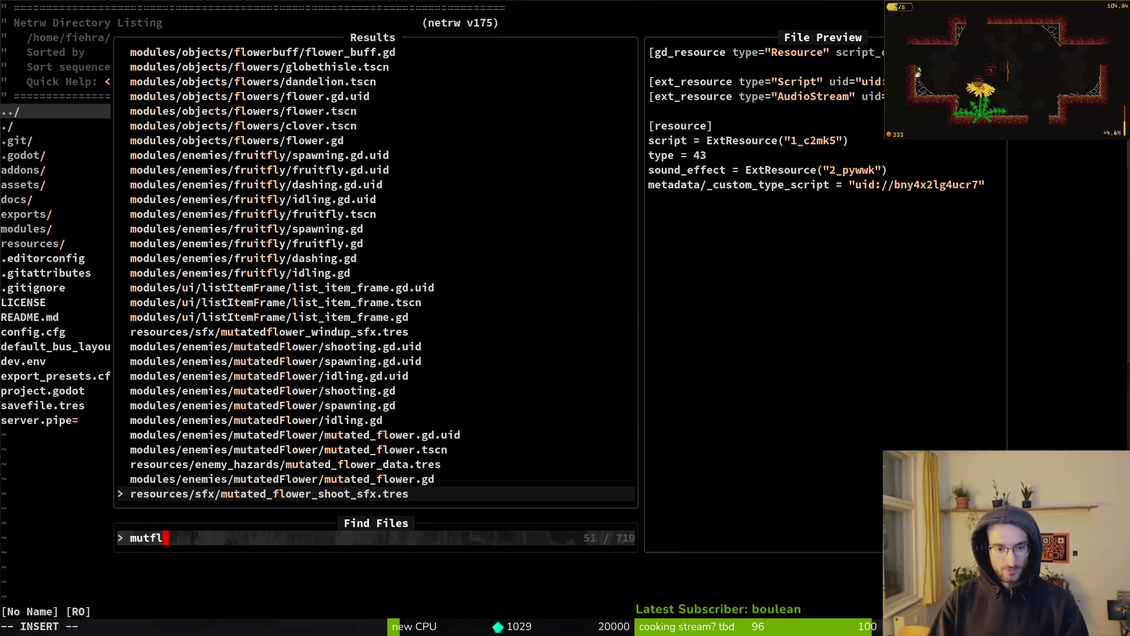
key("Return")
Step: Delete the three commented-out signal connections and the shoot_cd timer variable, then save
key("j")
key("j")
key("j")
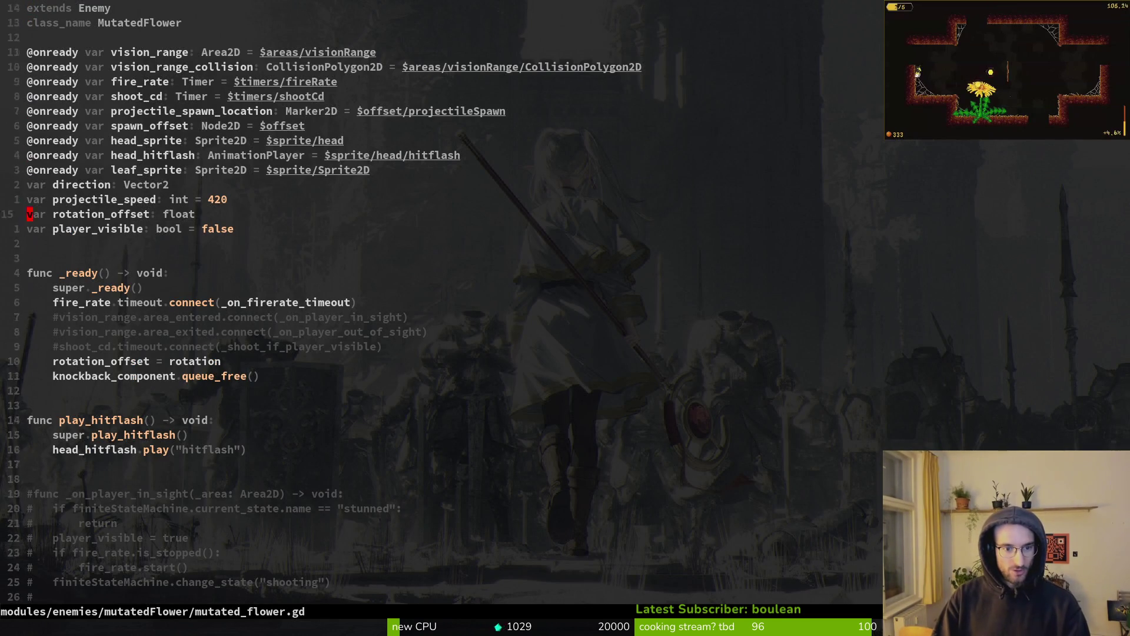
key("V")
key("j")
key("j")
key("d")
key("j")
key("k")
key("k")
key("k")
type("j")
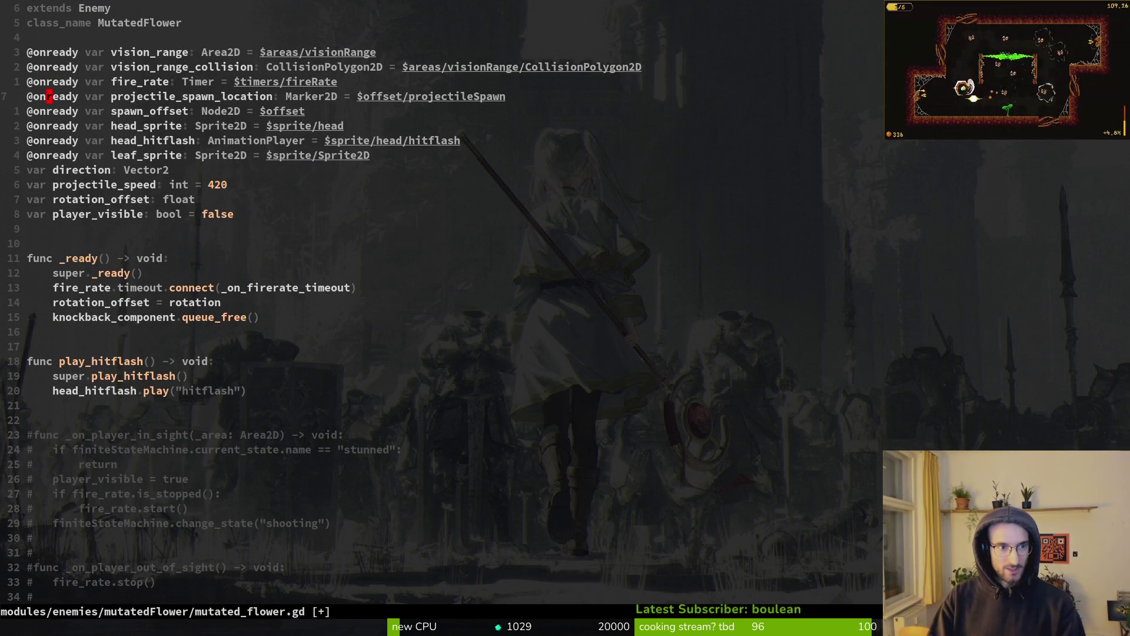
type(":w")
key("Return")
Step: In Godot, expand the timers node and select the shootCd Timer node
key("alt+Tab")
left_click(20, 204)
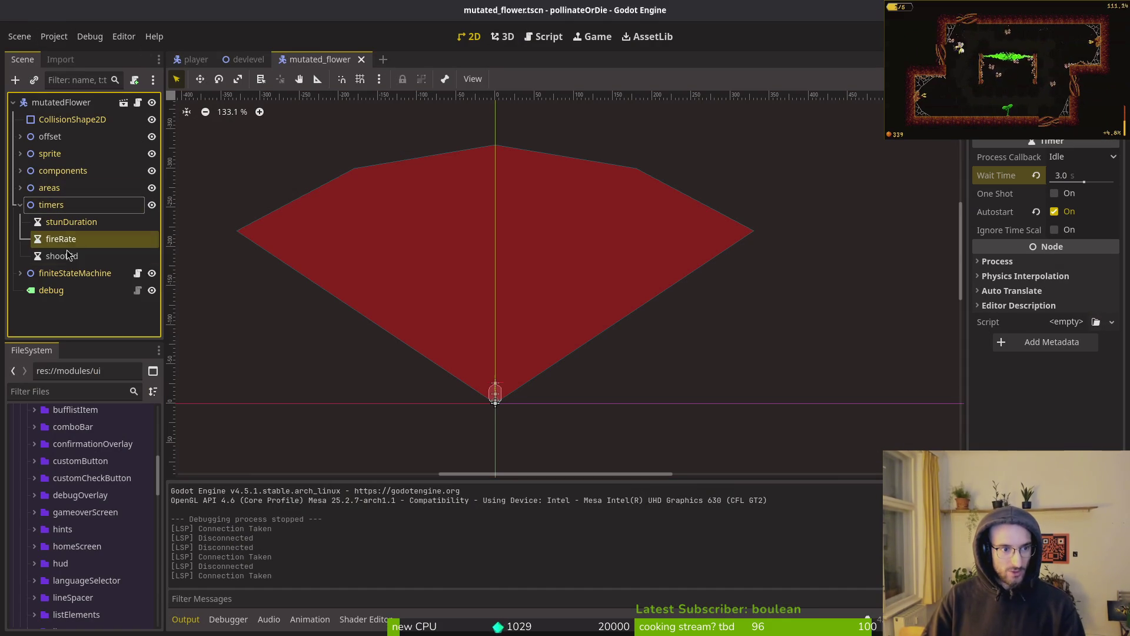
left_click(58, 259)
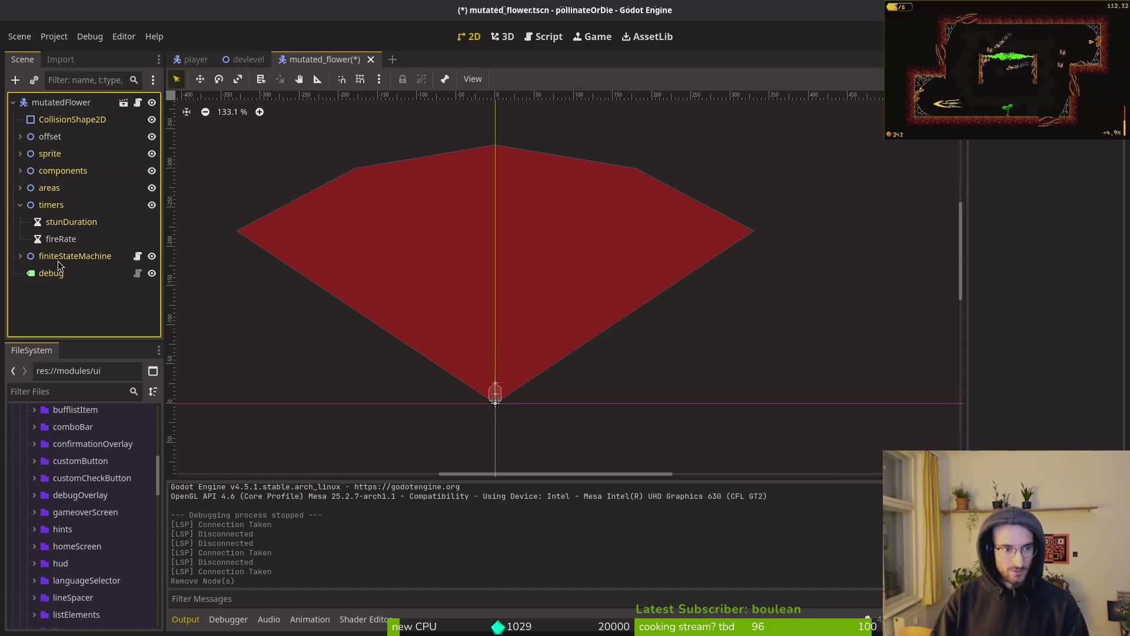
key("alt+Tab")
Step: Delete the unused player_visible variable declaration and save the script
key("8")
key("j")
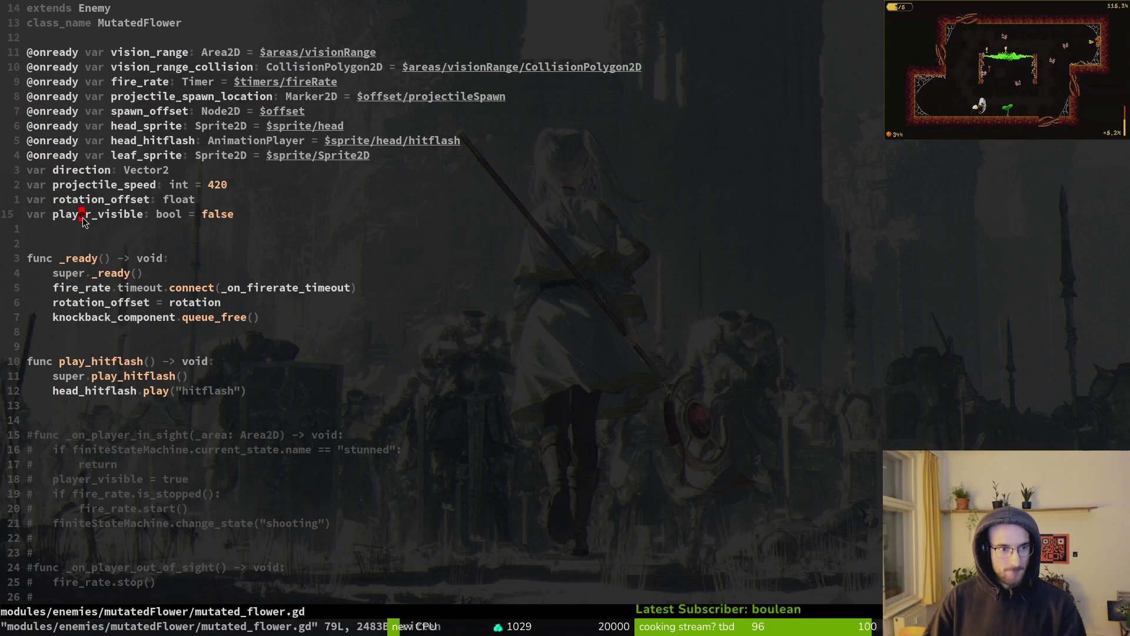
key("d")
key("d")
type(":w")
key("Return")
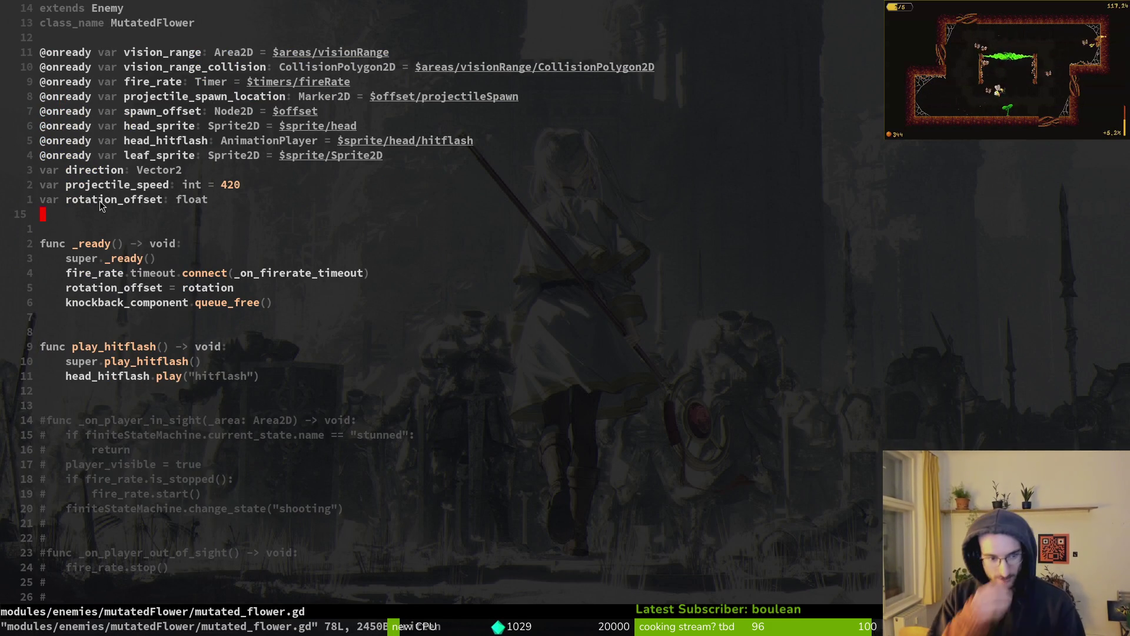
Step: Remove the commented-out _on_player_in_sight handlers and save
key("ctrl+d")
key("ctrl+d")
key("ctrl+d")
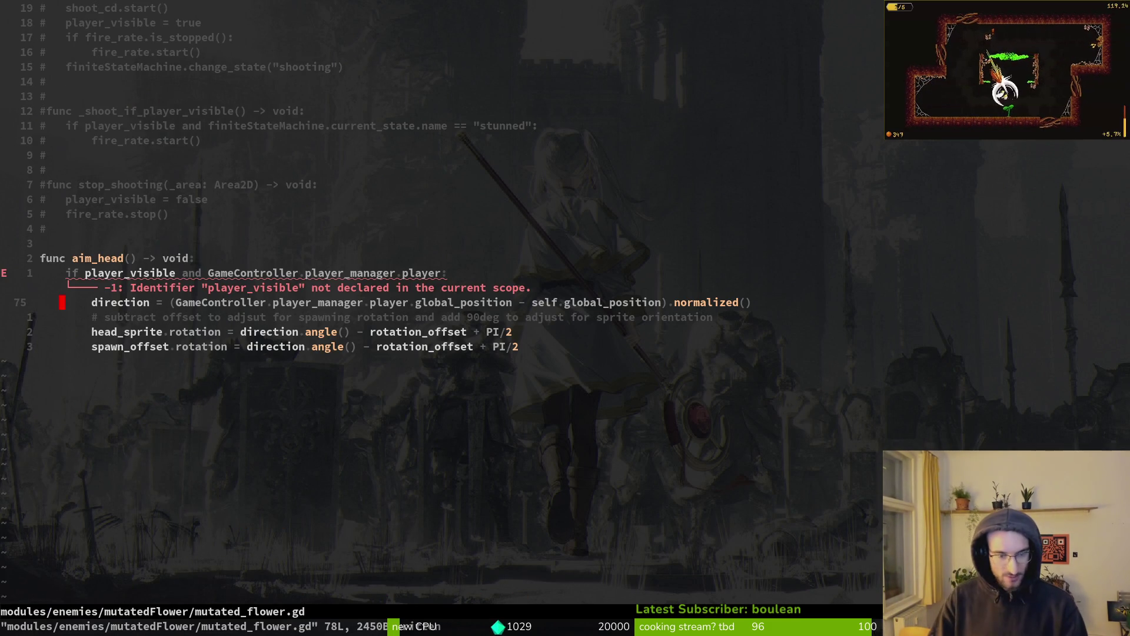
key("k")
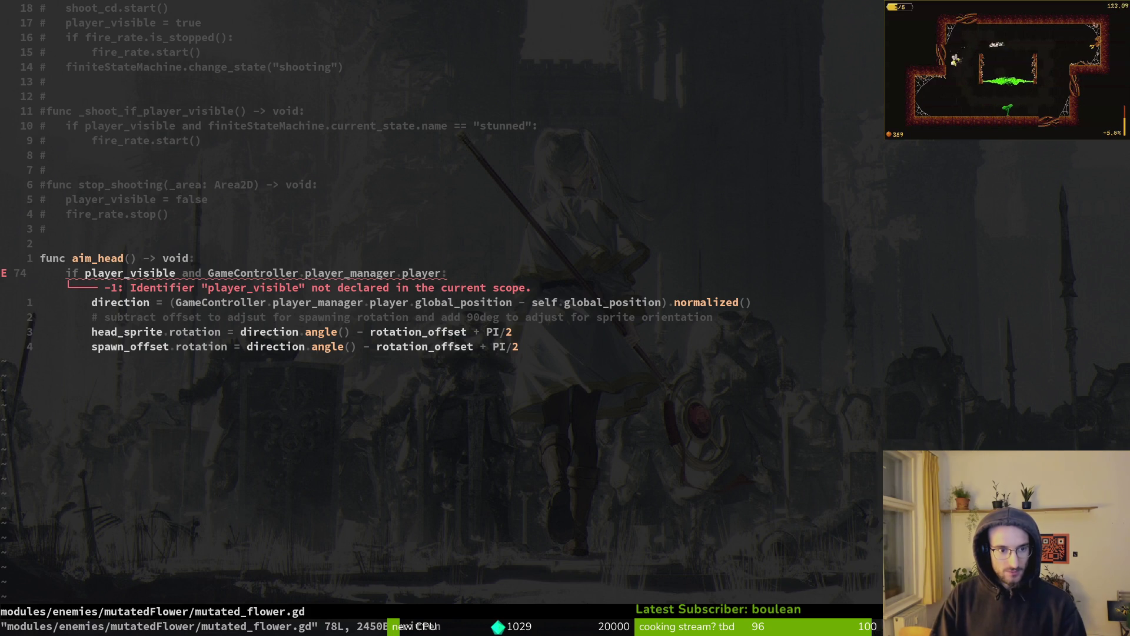
key("ctrl+u")
key("ctrl+u")
key("k")
key("k")
key("k")
key("k")
key("shift+v")
key("j")
key("j")
key("j")
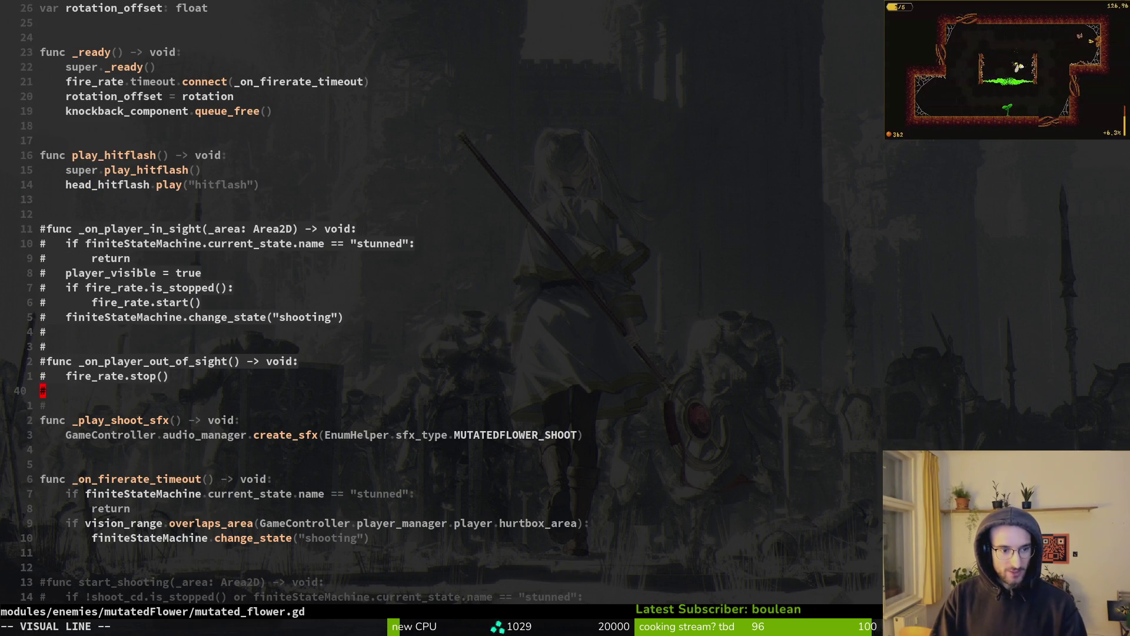
key("d")
key("d")
key("d")
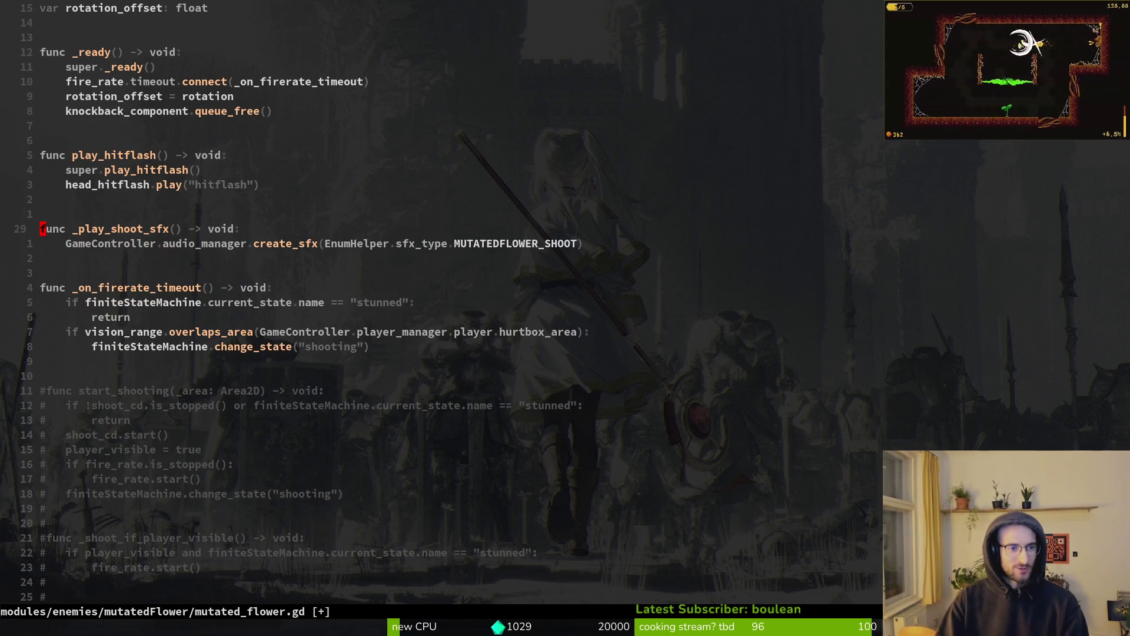
type(":w")
key("Return")
Step: Delete the commented-out start_shooting block and remaining commented functions, then save
key("1")
key("1")
key("j")
key("shift+v")
key("j")
key("j")
key("j")
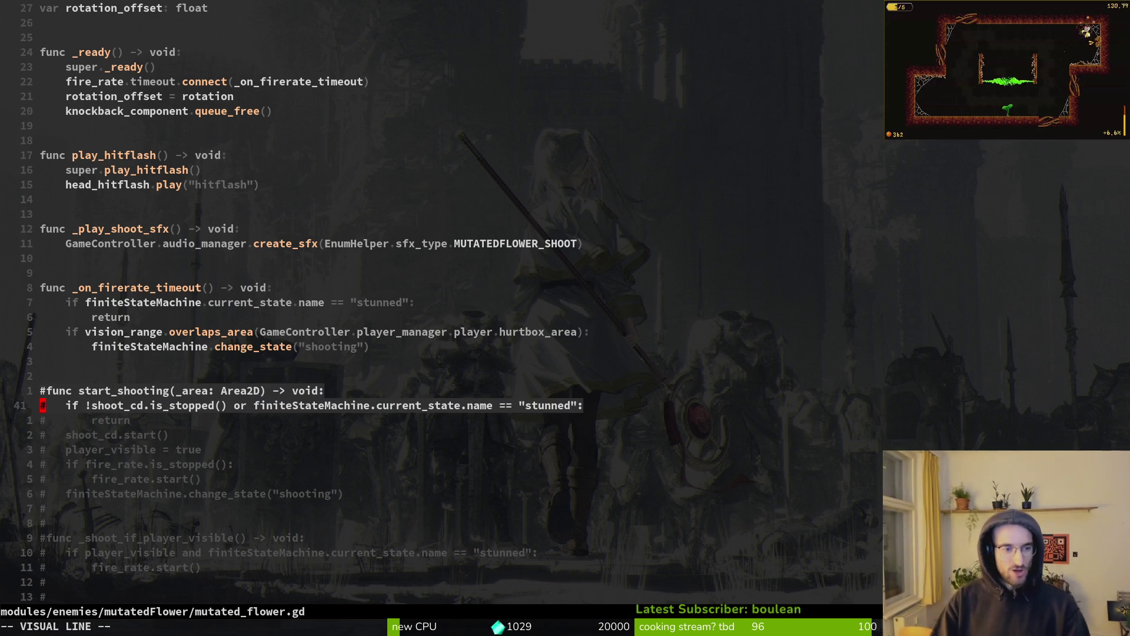
key("j")
key("j")
key("j")
type("d")
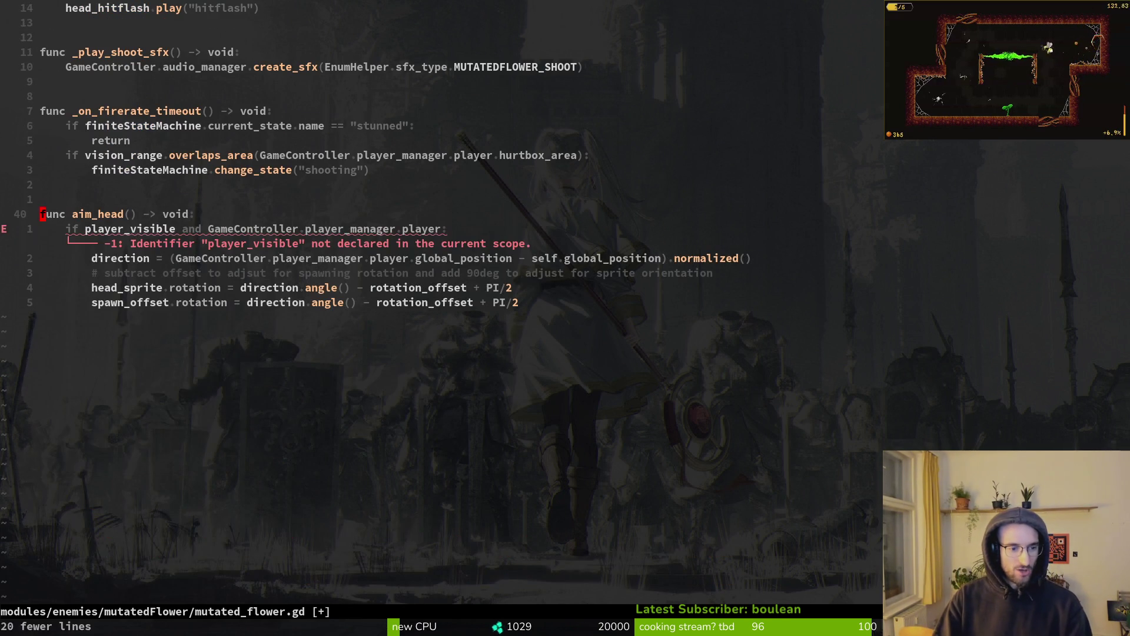
type(":w")
key("Return")
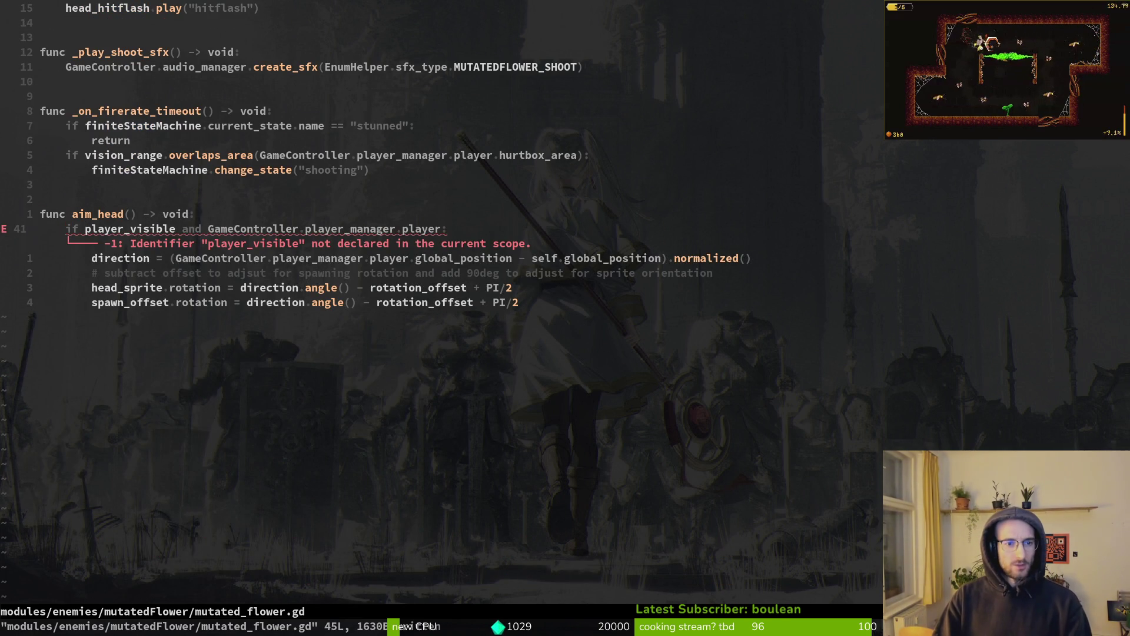
Step: Start a new _check_if_player_is... function declaration on a fresh line above aim_head
key("k")
key("k")
key("k")
key("o")
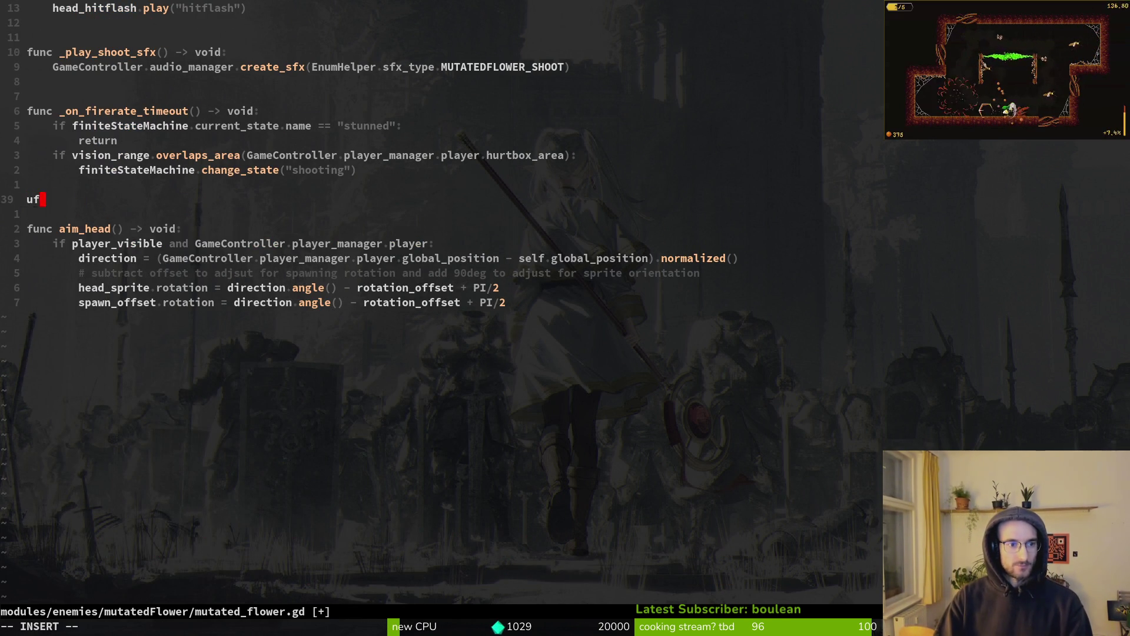
key("BackSpace")
key("BackSpace")
key("Return")
key("BackSpace")
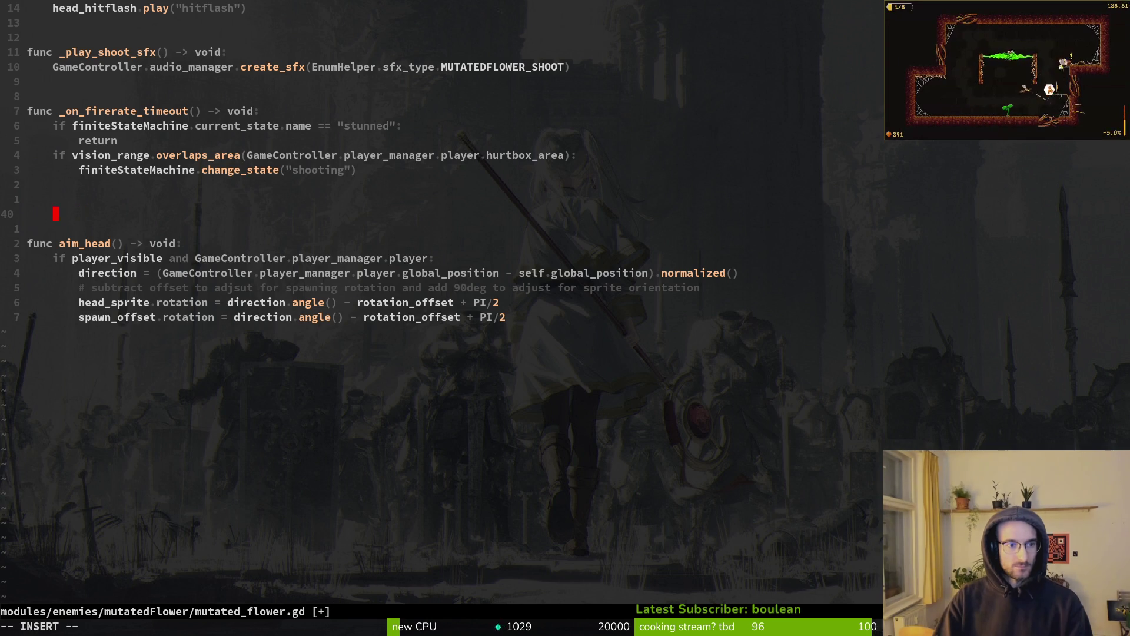
key("BackSpace")
type("func ")
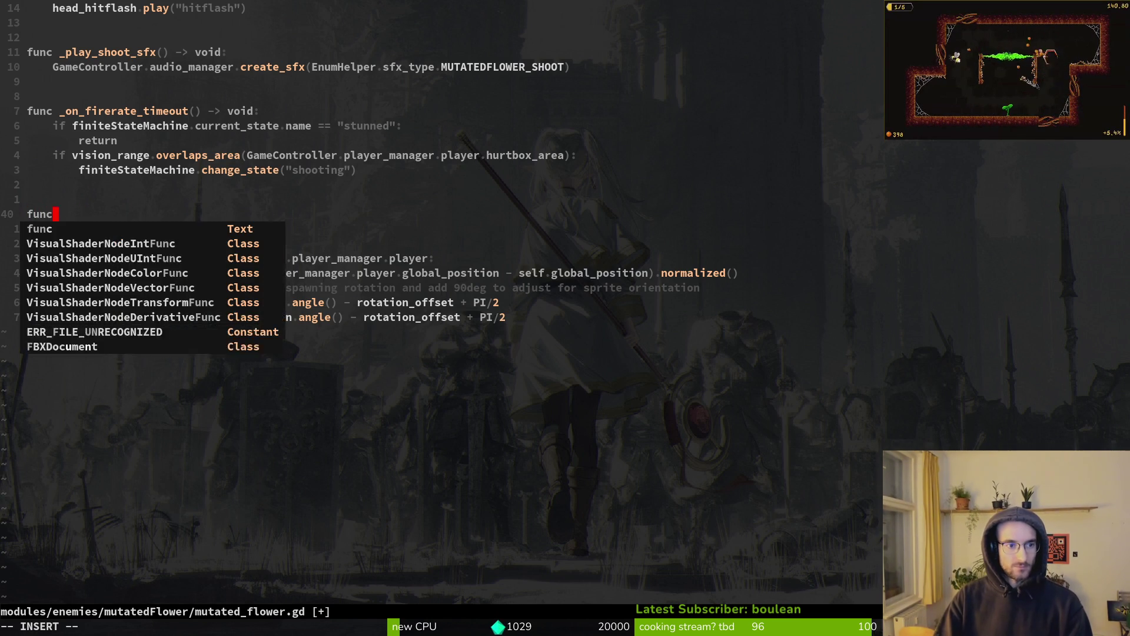
type("_check_if_o")
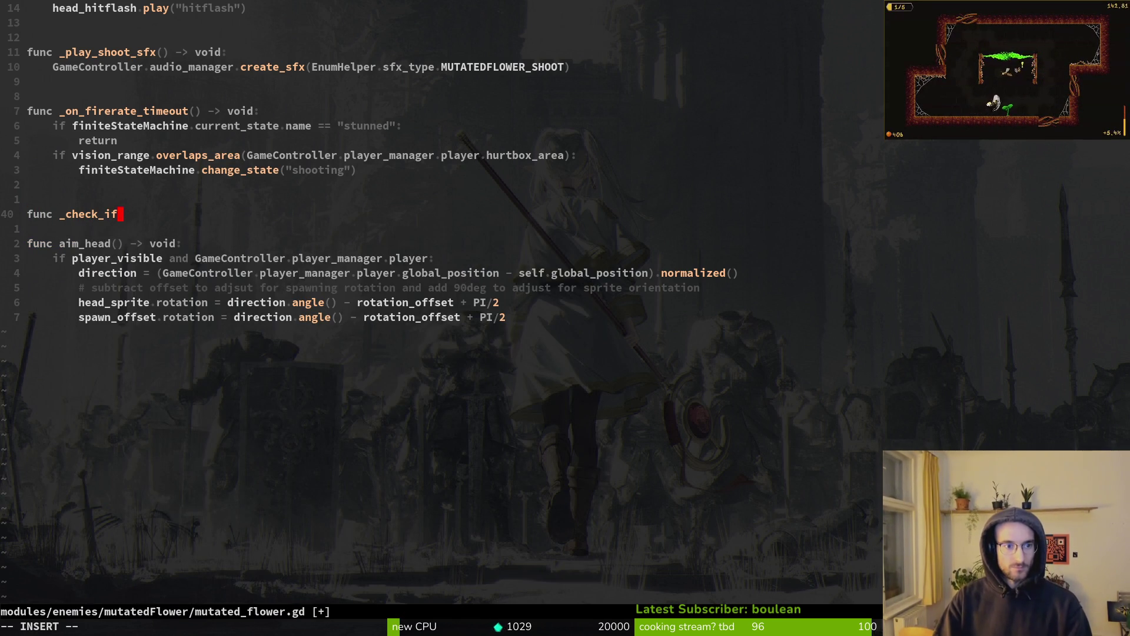
type("layer_is_visible")
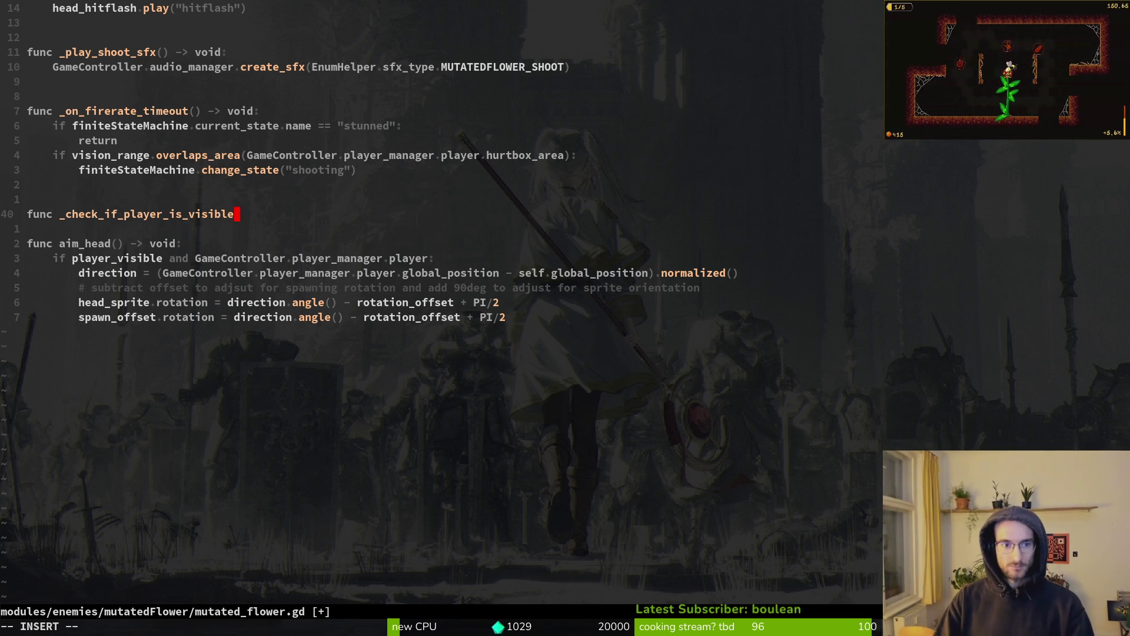
key("BackSpace")
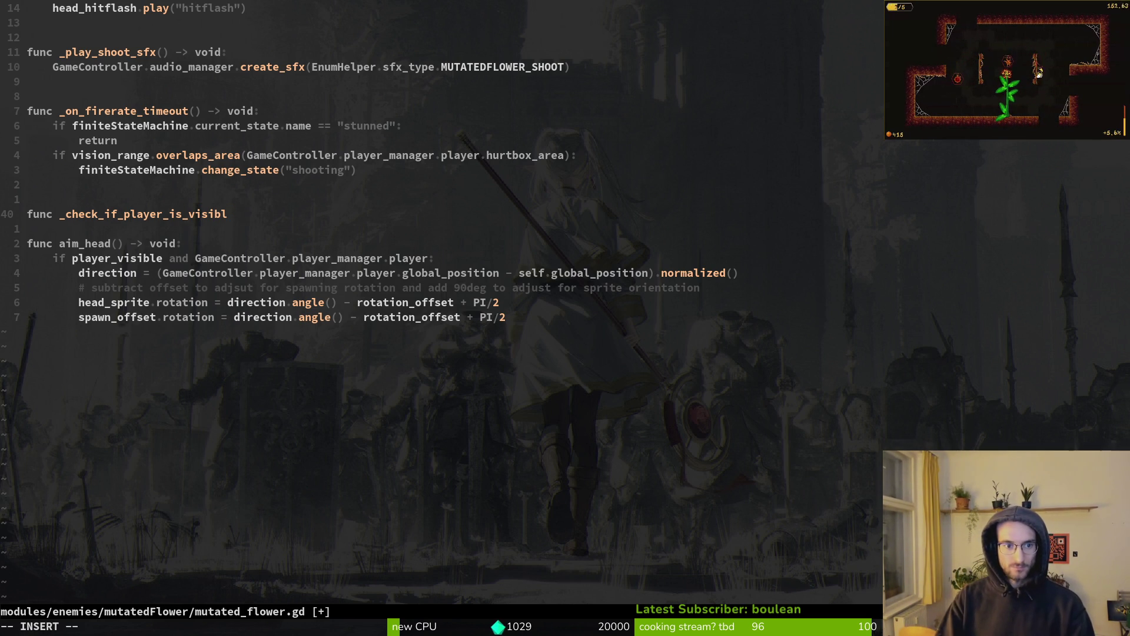
type("():")
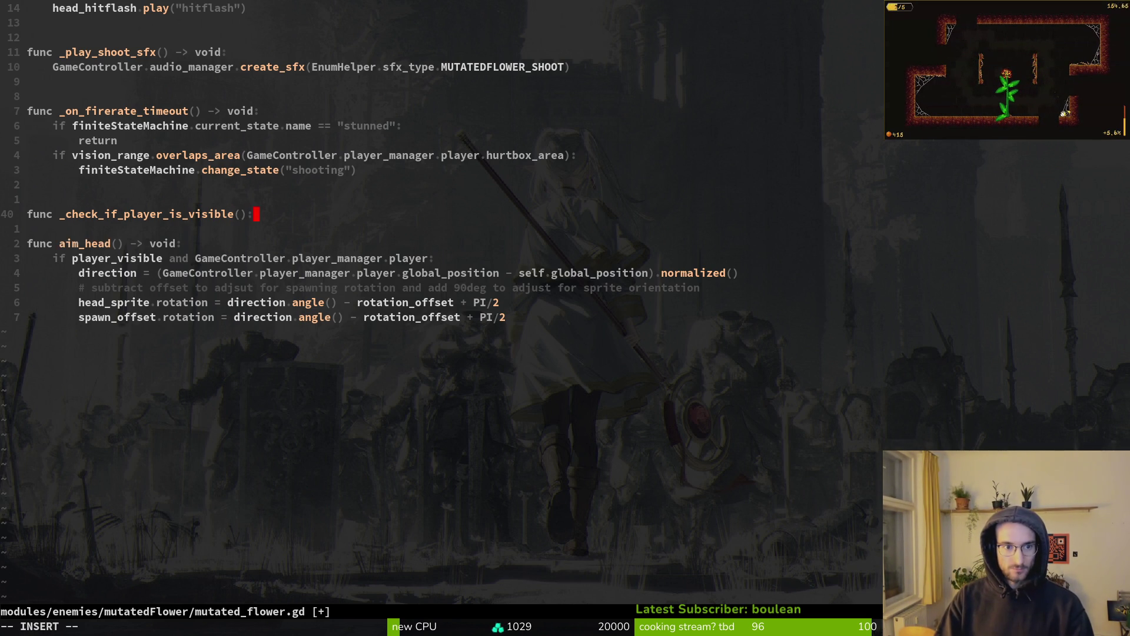
key("Escape")
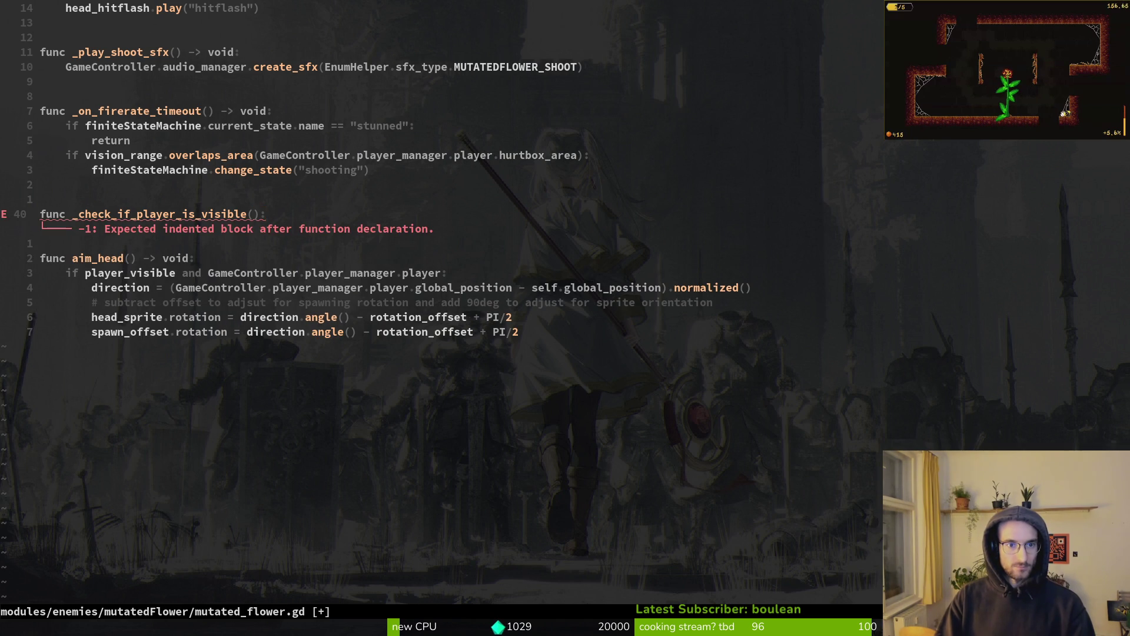
Step: Copy the vision_range overlap check into it and complete the signature as _check_if_player_is_visible() -> bool
key("k")
key("k")
key("k")
key("y")
key("y")
key("j")
key("j")
key("j")
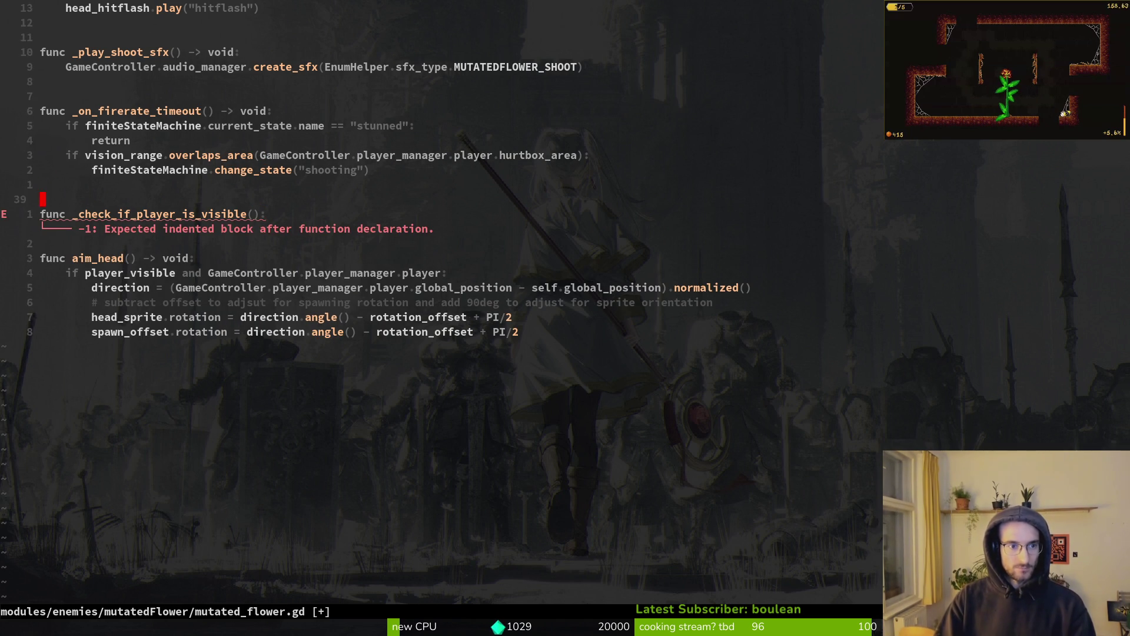
key("p")
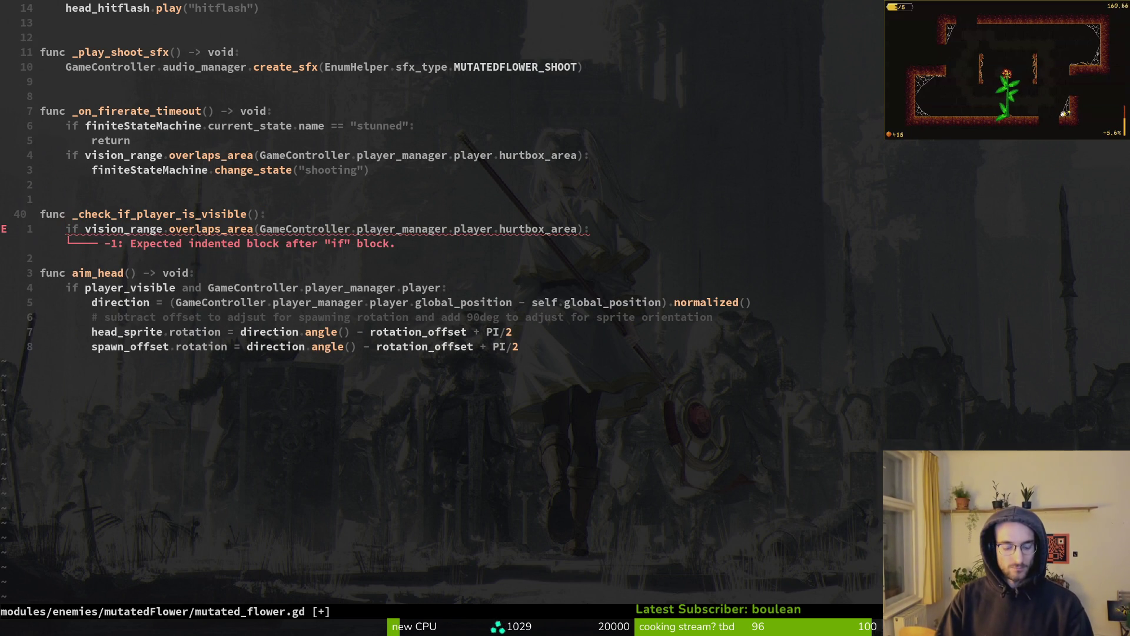
type("ible() -")
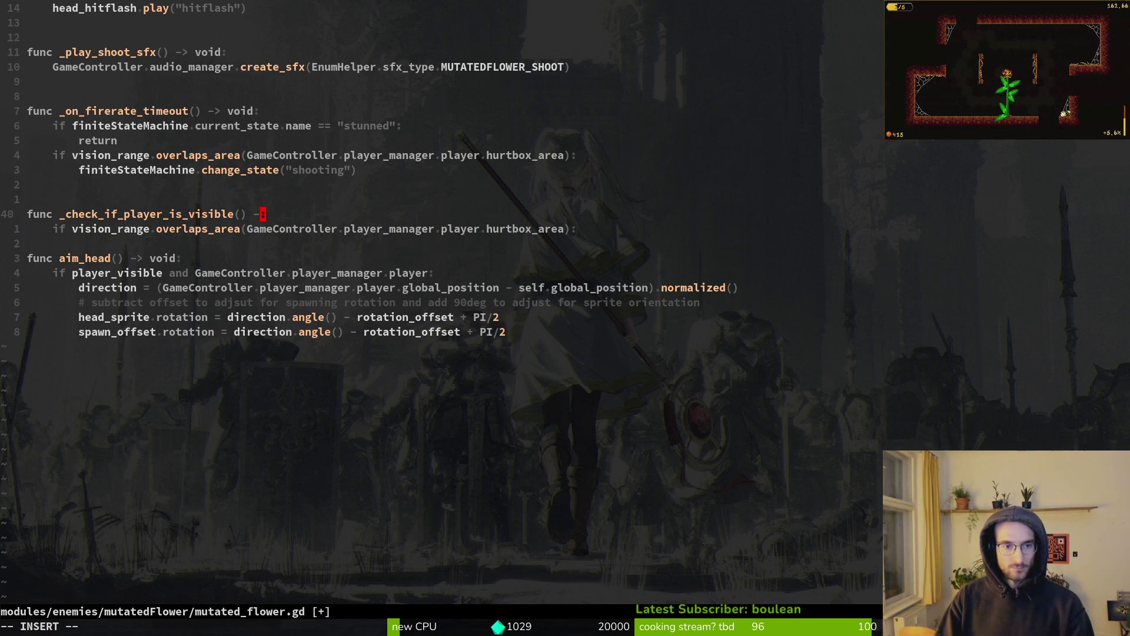
type("> bool")
key("Escape")
type(":w")
key("Return")
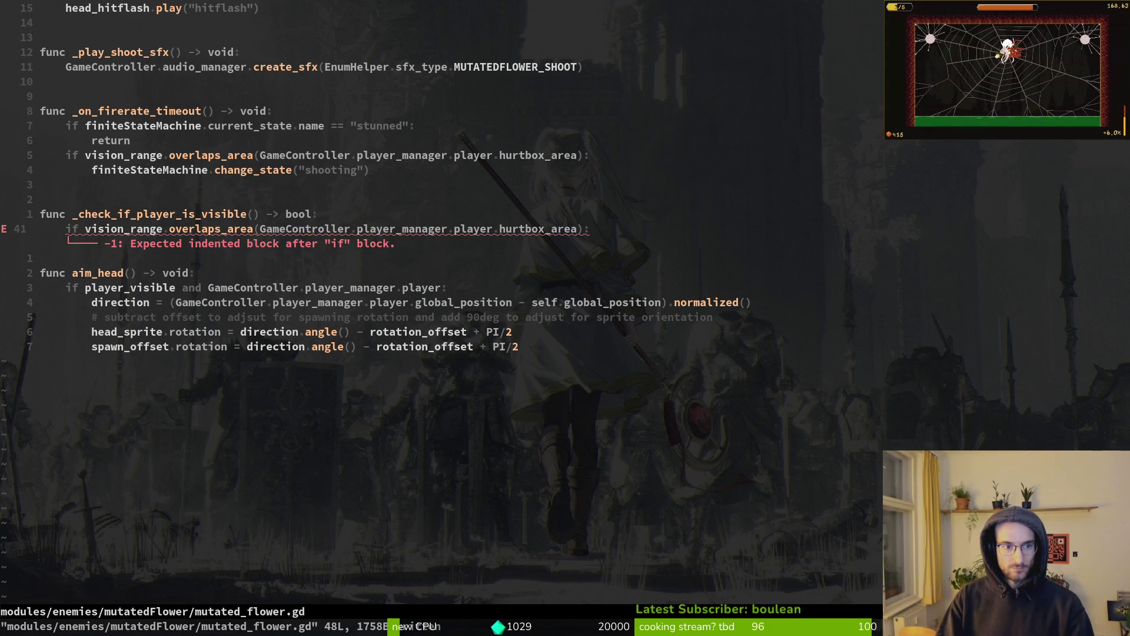
Step: Make the helper return true on overlap, else return false, and save
type("o")
type("return ")
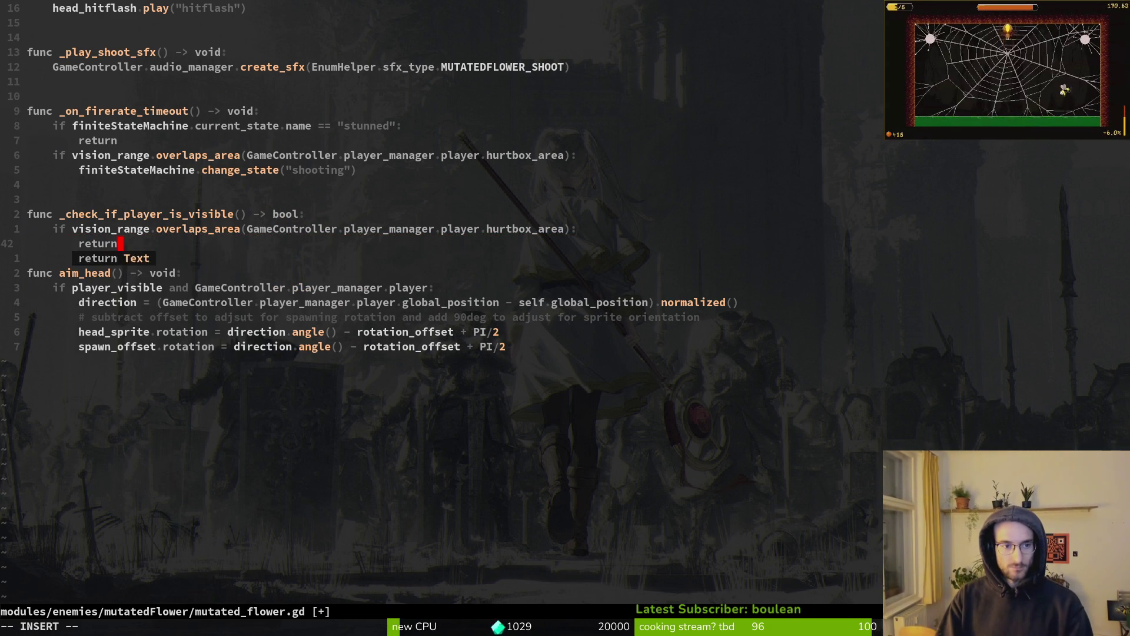
type("true")
key("Return")
key("BackSpace")
key("Tab")
type("else:")
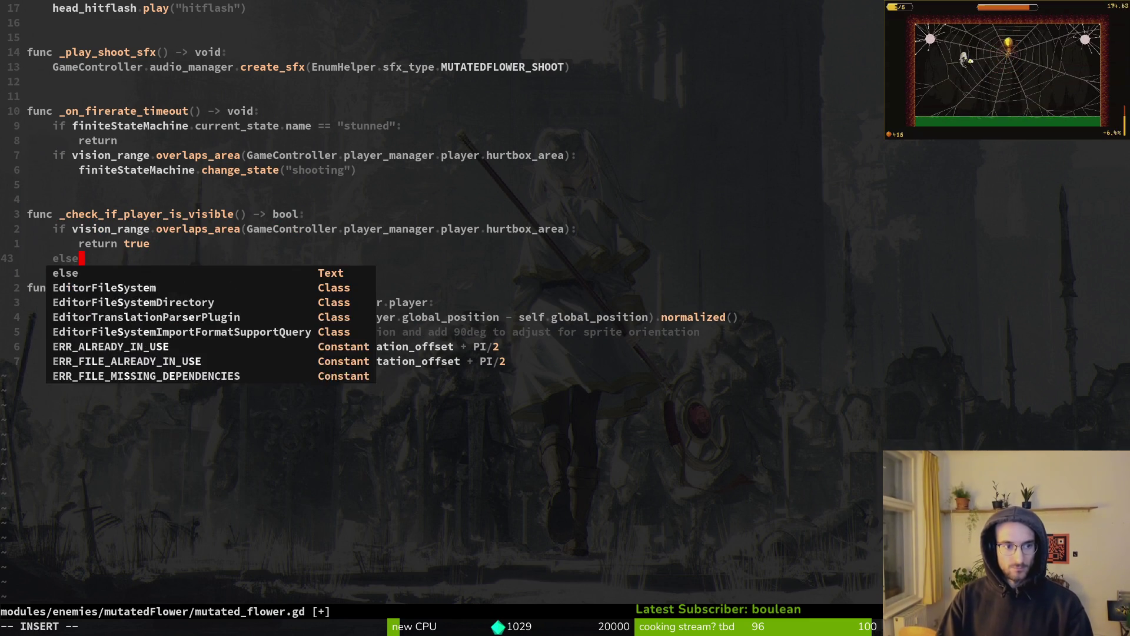
key("Return")
type("reutn")
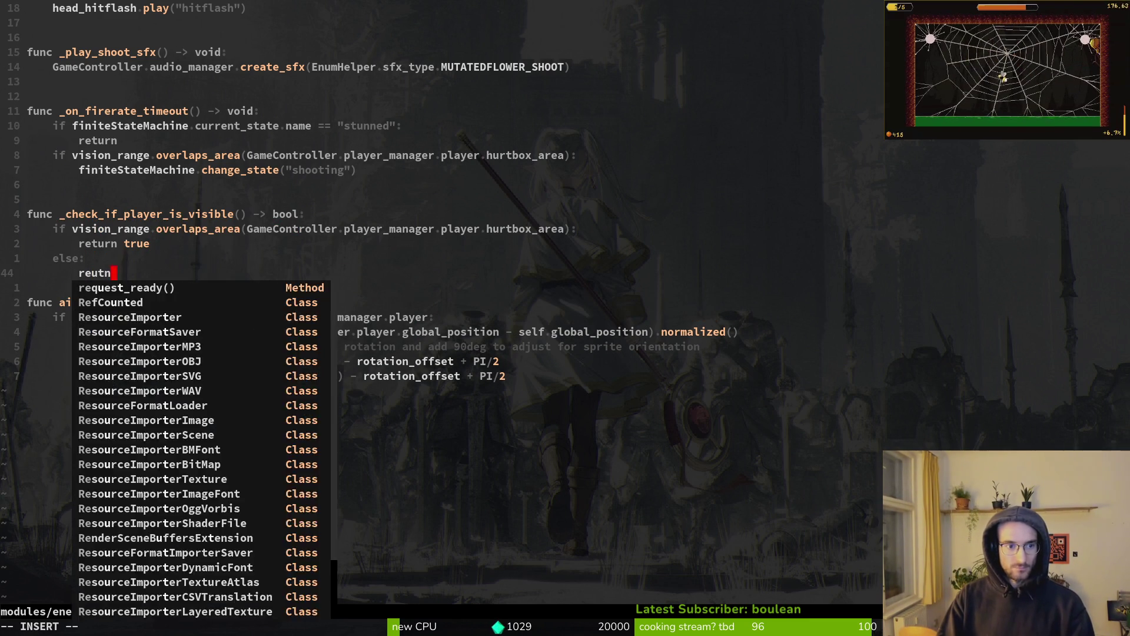
key("BackSpace")
key("BackSpace")
type("turn false")
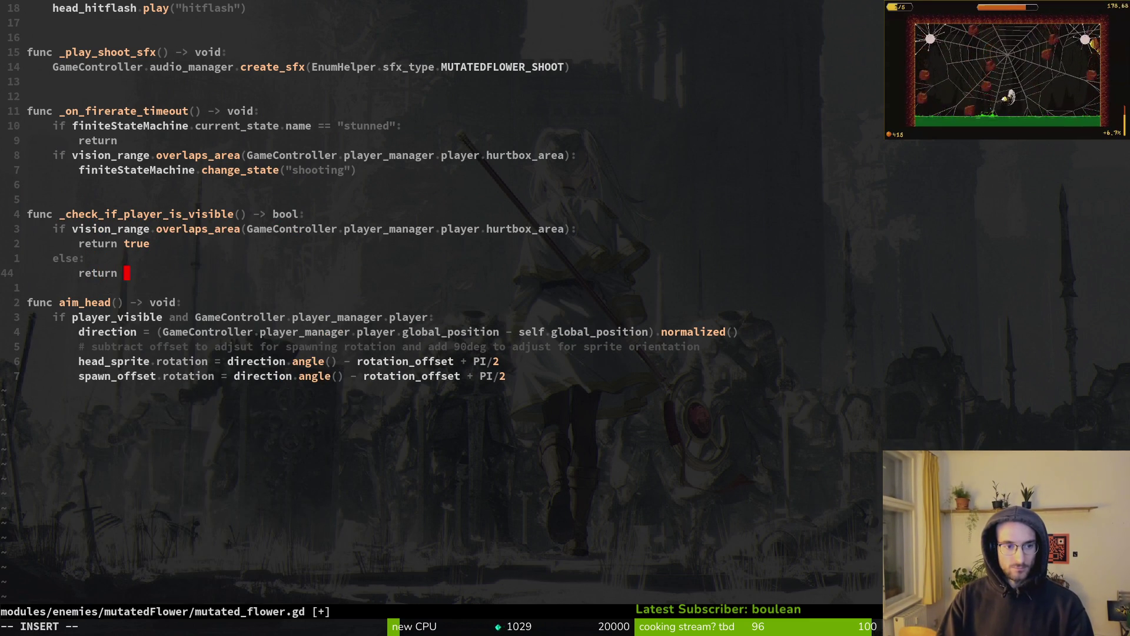
key("Return")
key("Escape")
type(":w")
key("Return")
Step: Replace aim_head's player_visible condition with 'if _check_if_player_is_visible():' and save
key("j")
key("j")
key("j")
key("d")
key("d")
type("Oif ")
type("che")
key("Tab")
key("Tab")
key("Tab")
key("Return")
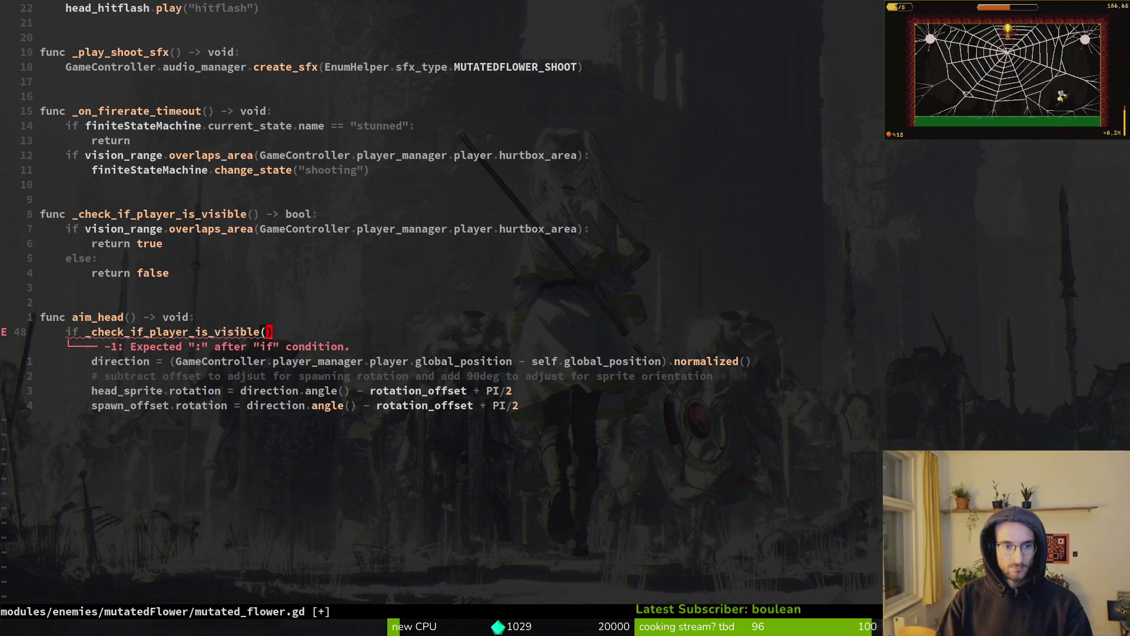
type(":w")
key("Return")
type("A:")
key("Escape")
type(":w")
key("Return")
Step: Paste the visibility helper check into the firerate timeout handler, undoing an unfinished 'and' condition
key("k")
key("k")
key("k")
type("9kk")
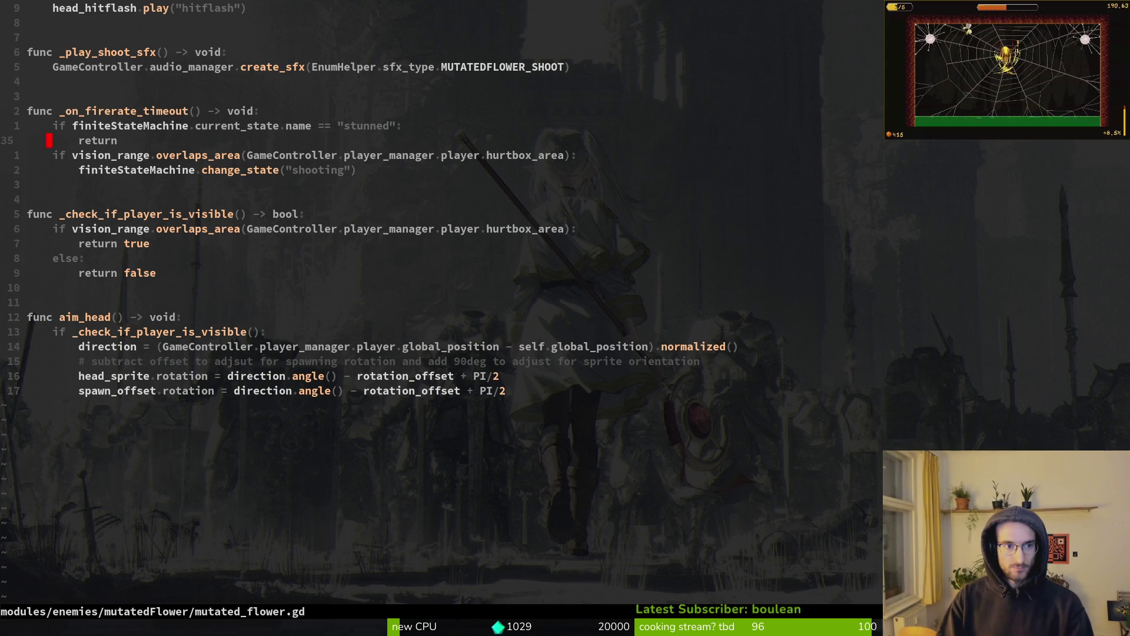
type("jVp:w")
key("Return")
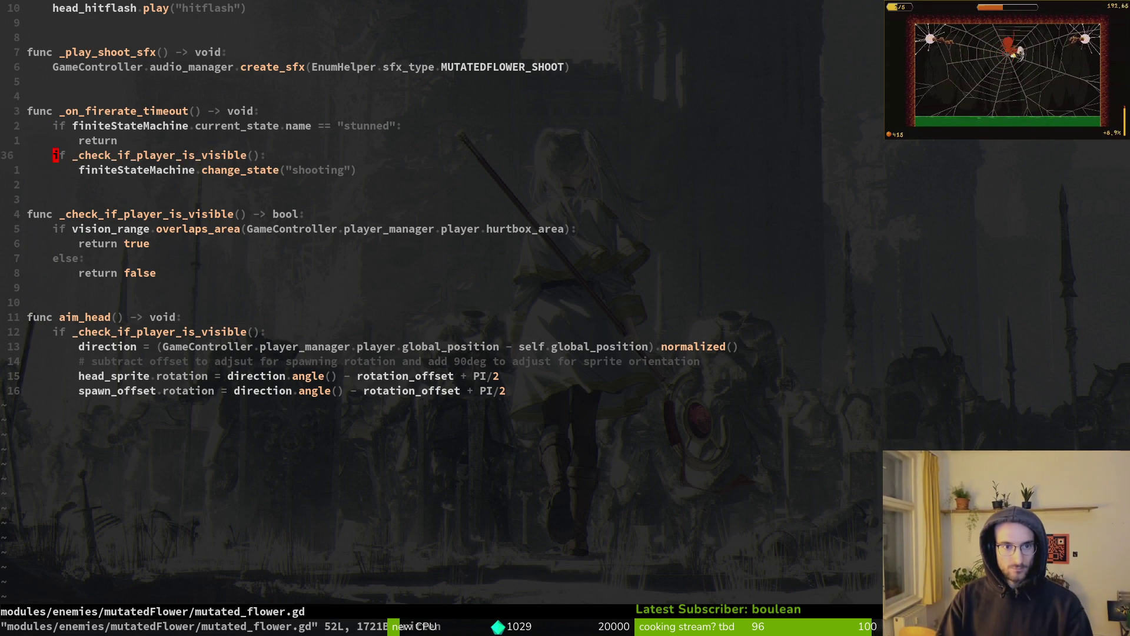
key("k")
key("k")
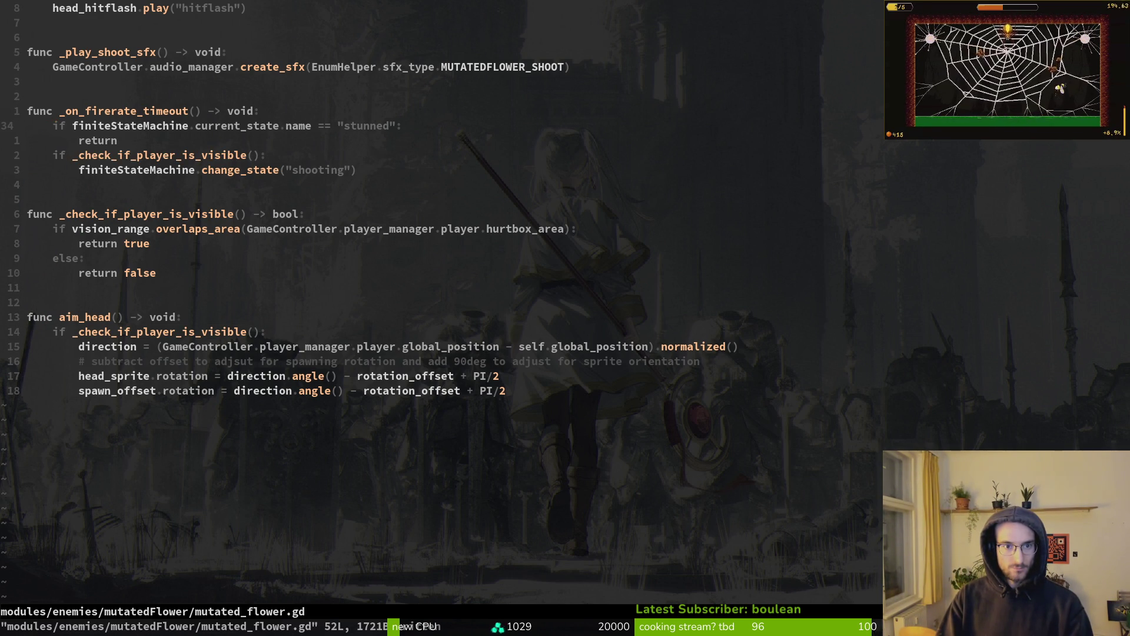
type("i an")
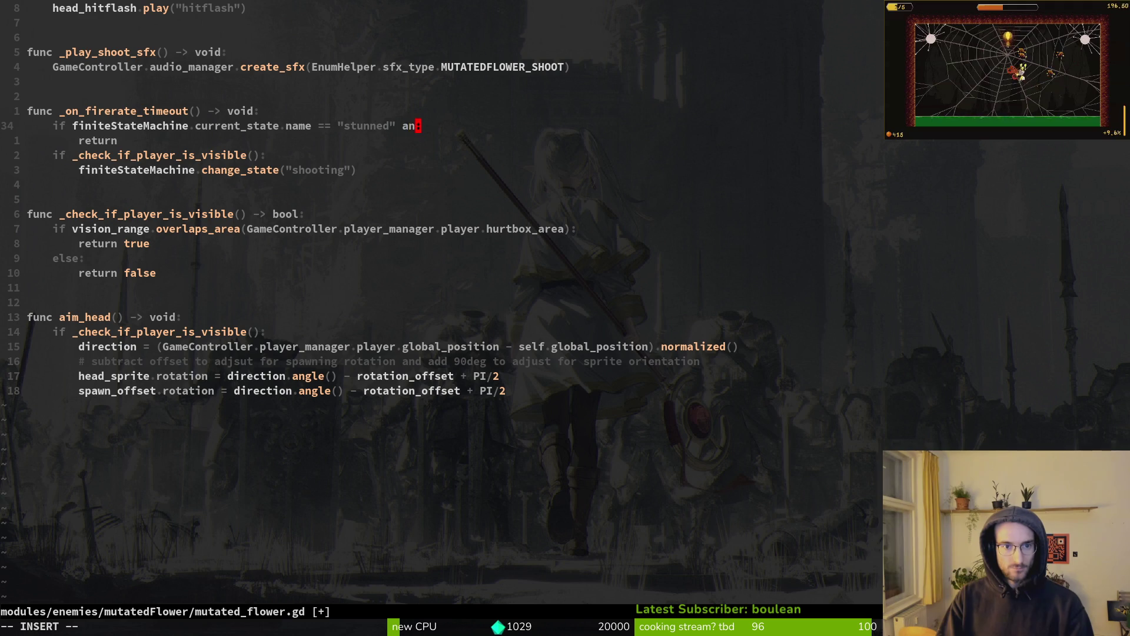
type("uu")
key("Escape")
type("u")
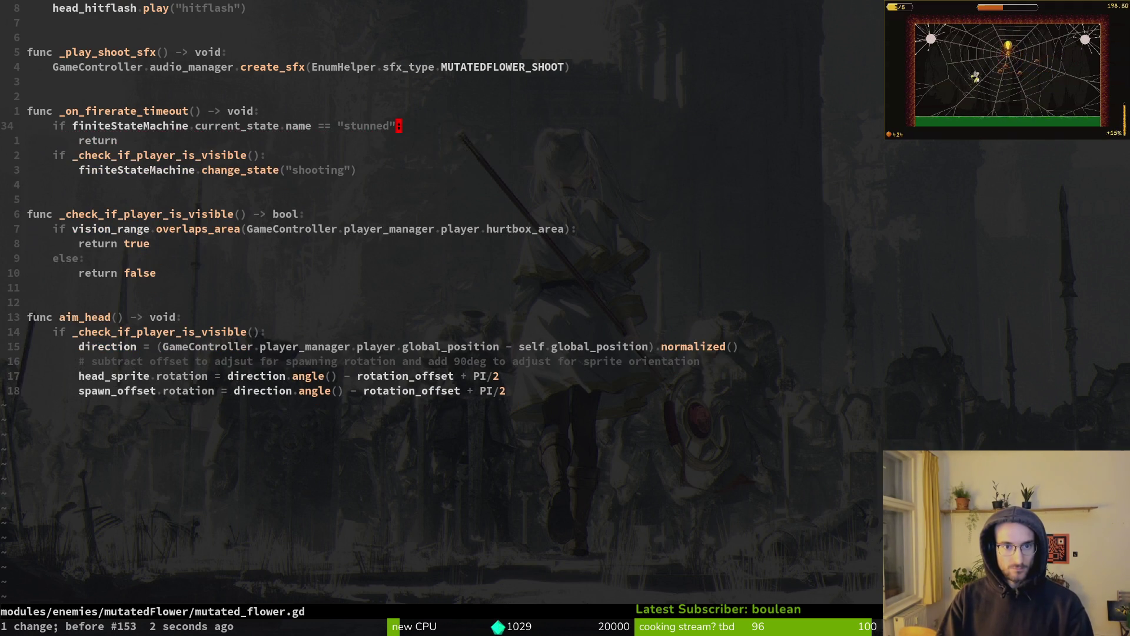
type(":w")
key("Return")
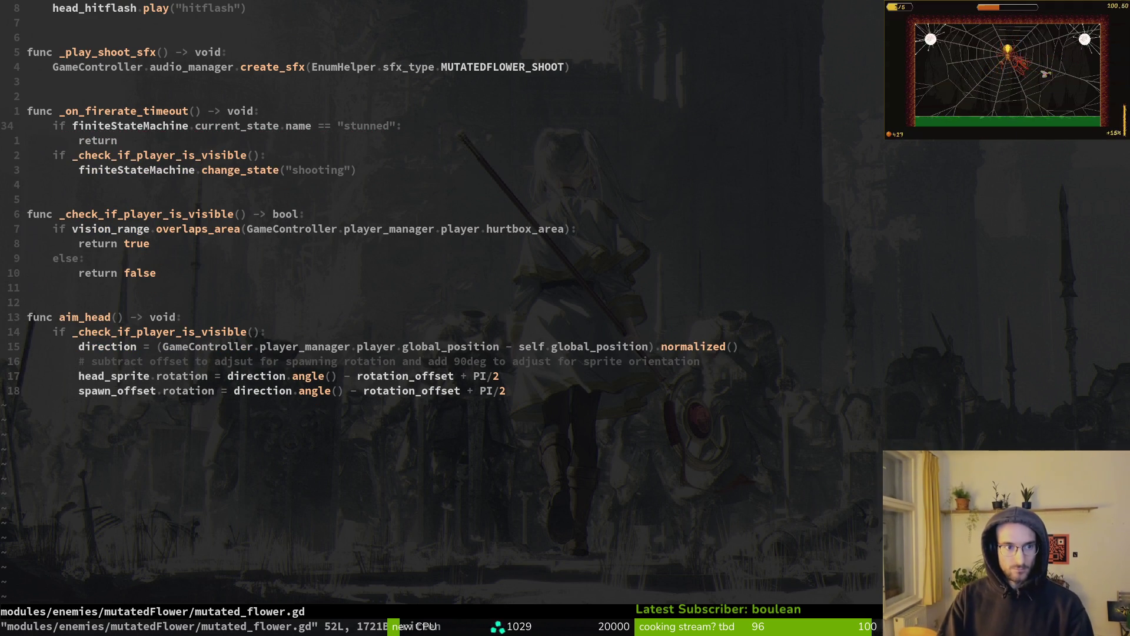
Step: Turn the timeout handler's visibility check into an elif branch and save
key("k")
key("k")
key("k")
key("j")
key("j")
key("j")
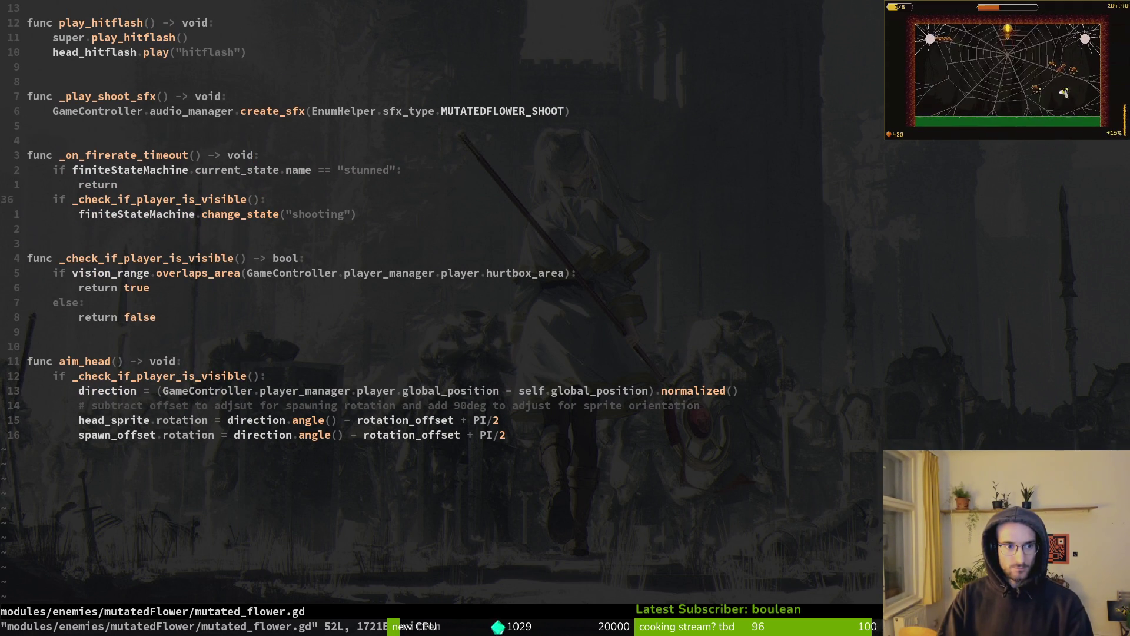
type("iel")
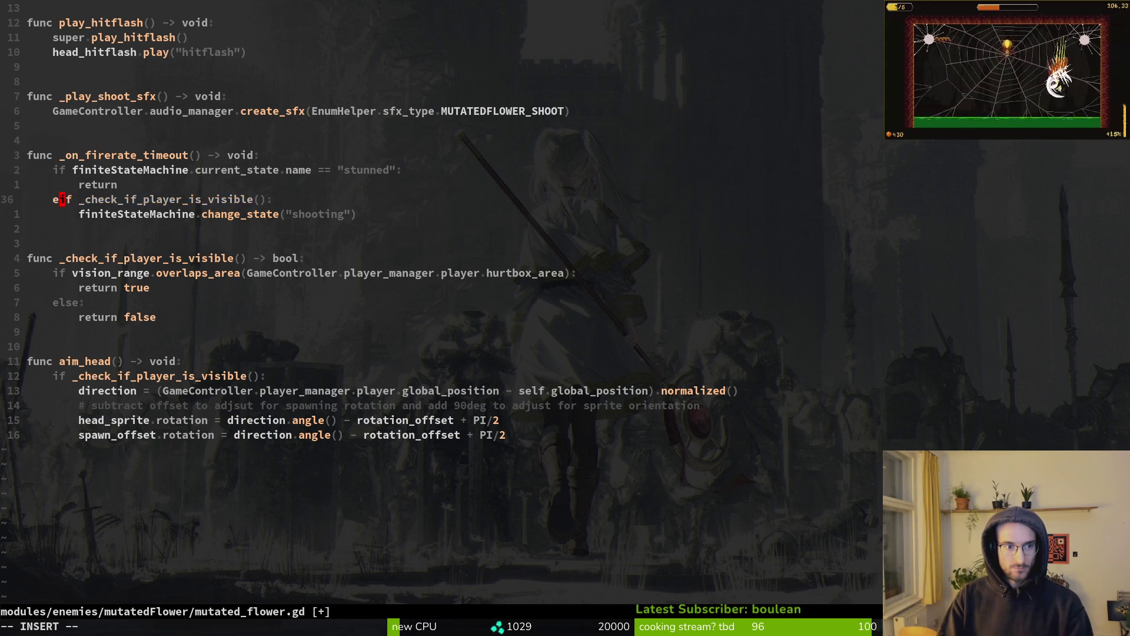
type(":w")
key("Return")
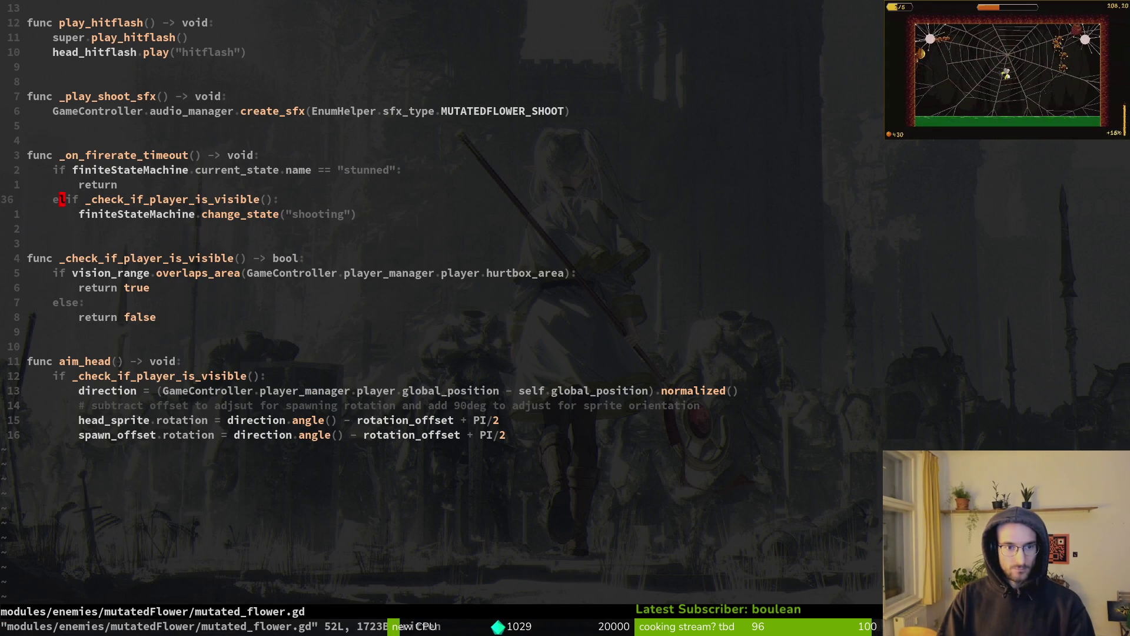
type("u:w")
key("Return")
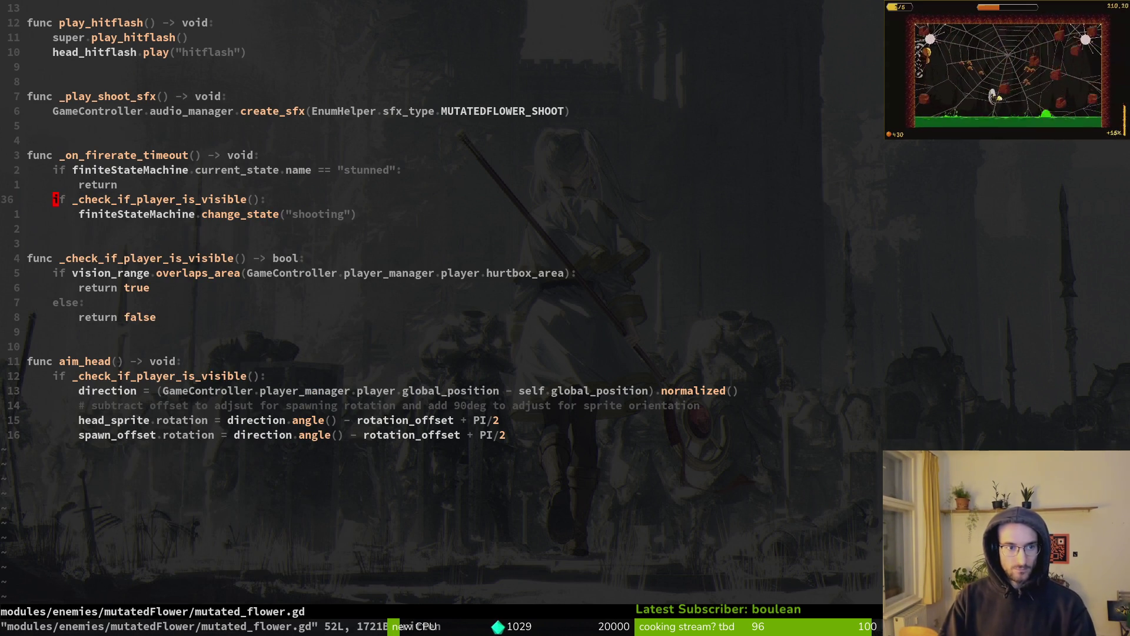
key("ctrl+r")
type(":w")
key("Return")
key("k")
key("k")
key("k")
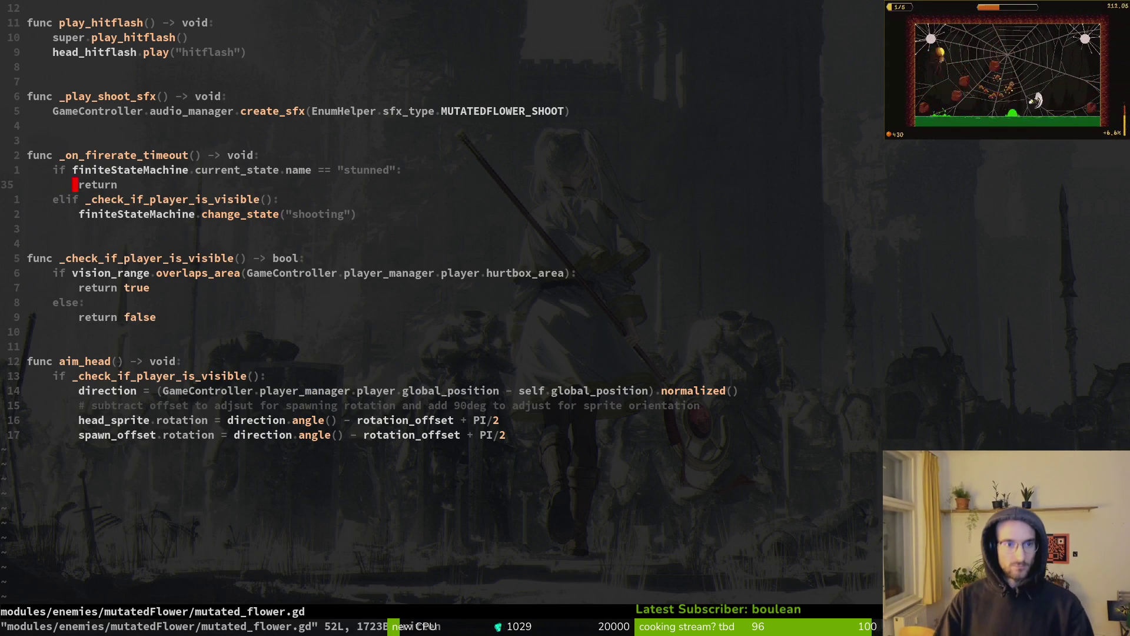
Step: Delete the vision_range_collision declaration and save mutated_flower.gd
key("k")
key("k")
key("k")
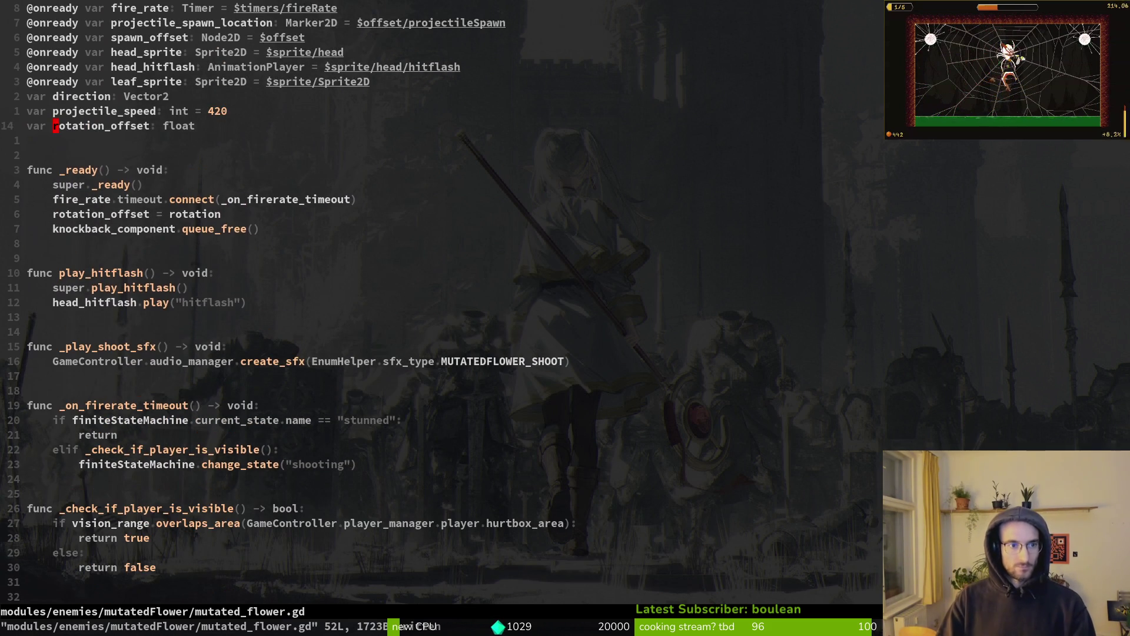
key("k")
key("k")
key("k")
key("j")
key("d")
key("d")
type(":w")
key("Return")
Step: Scroll through mutated_flower.gd from aim_head to _play_shoot_sfx to review the changes
key("2")
key("0")
key("j")
key("ctrl+d")
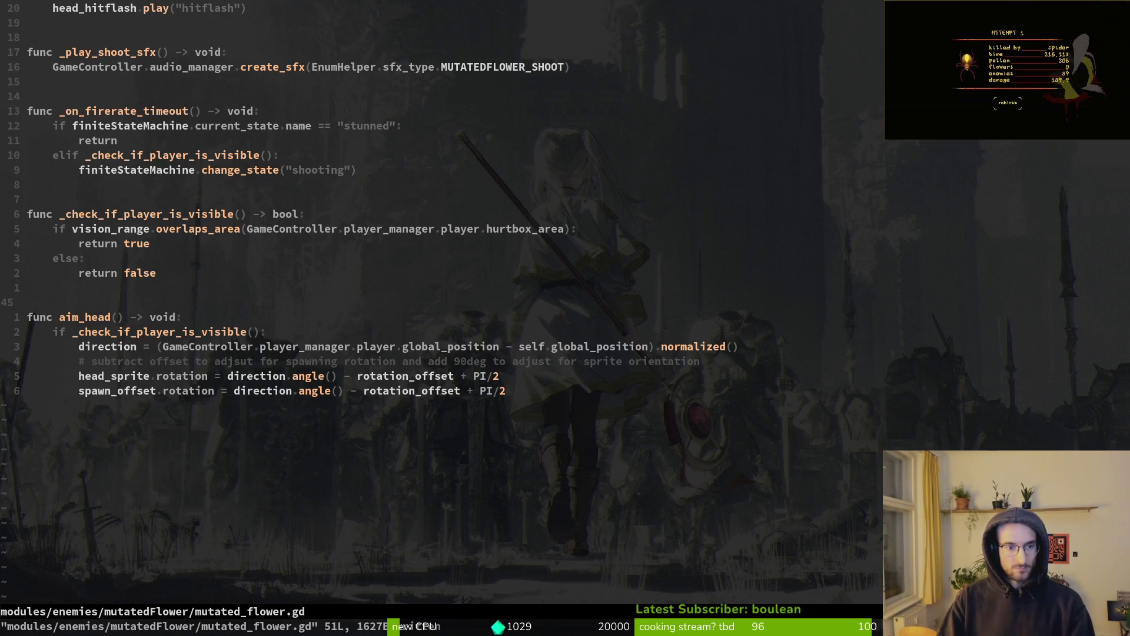
key("ctrl+u")
key("ctrl+u")
key("j")
key("j")
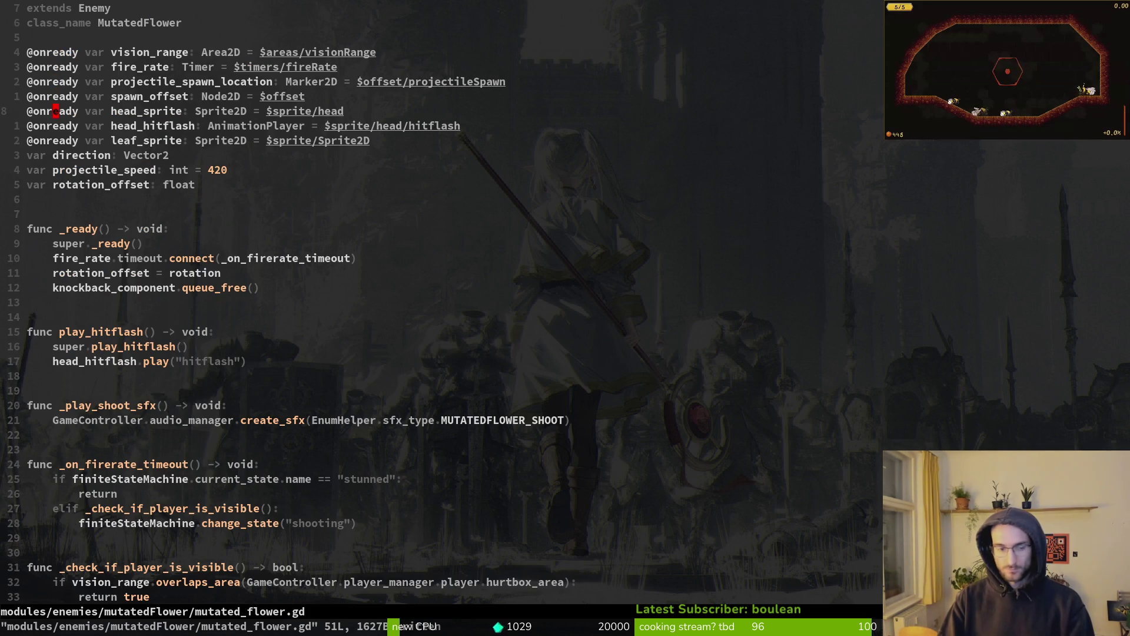
key("ctrl+d")
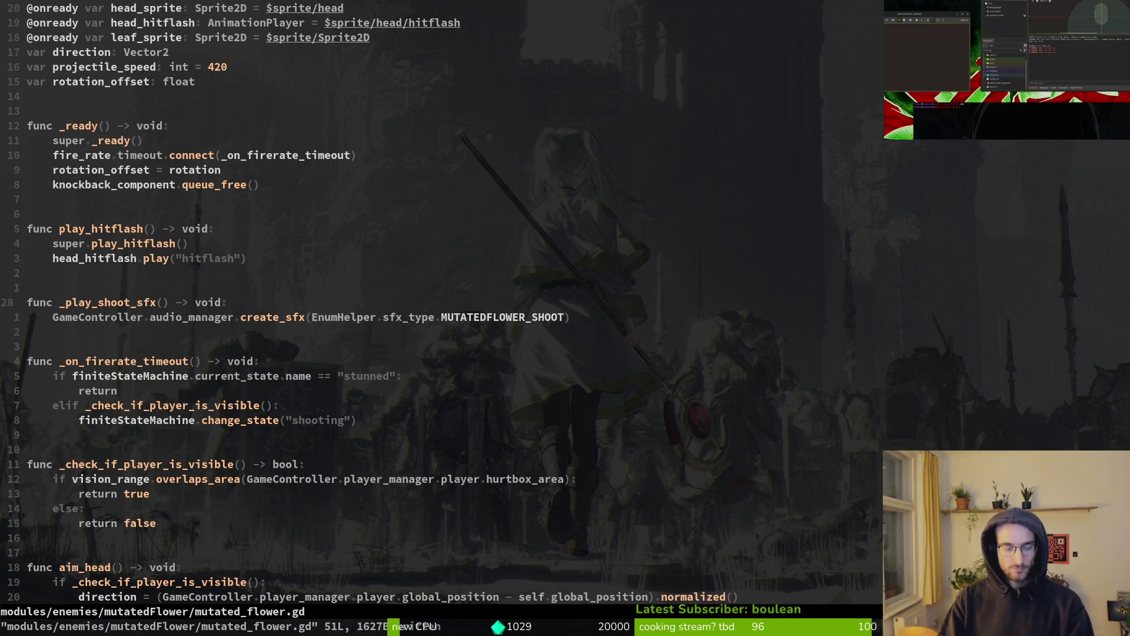
key("space")
key("f")
key("f")
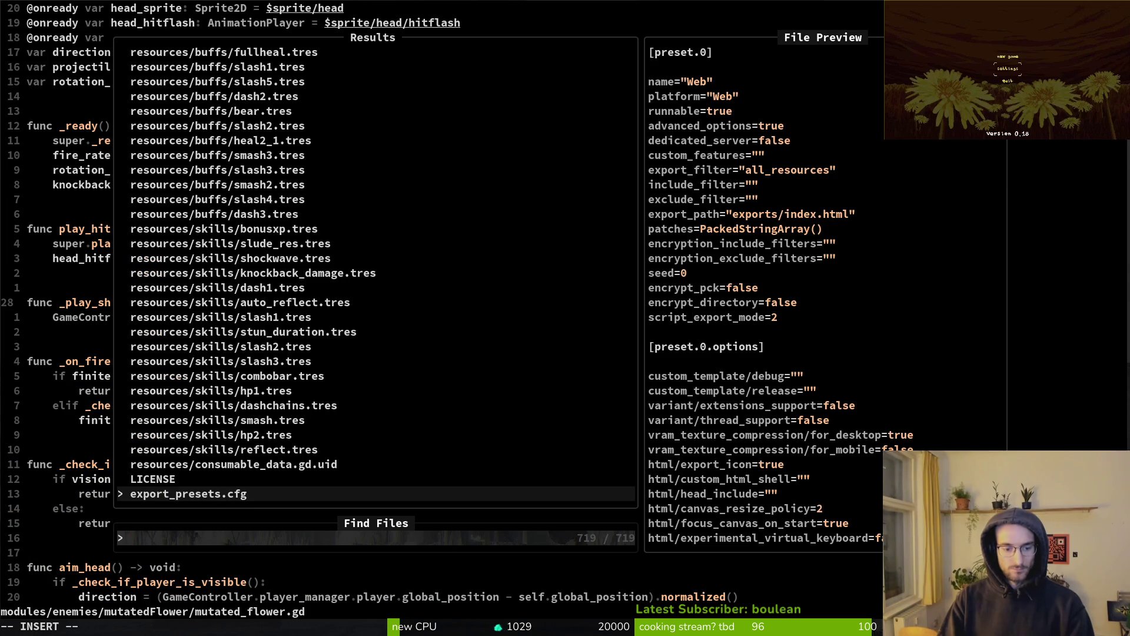
key("Escape")
key("minus")
key("Return")
key("minus")
key("j")
key("j")
key("j")
key("j")
key("Return")
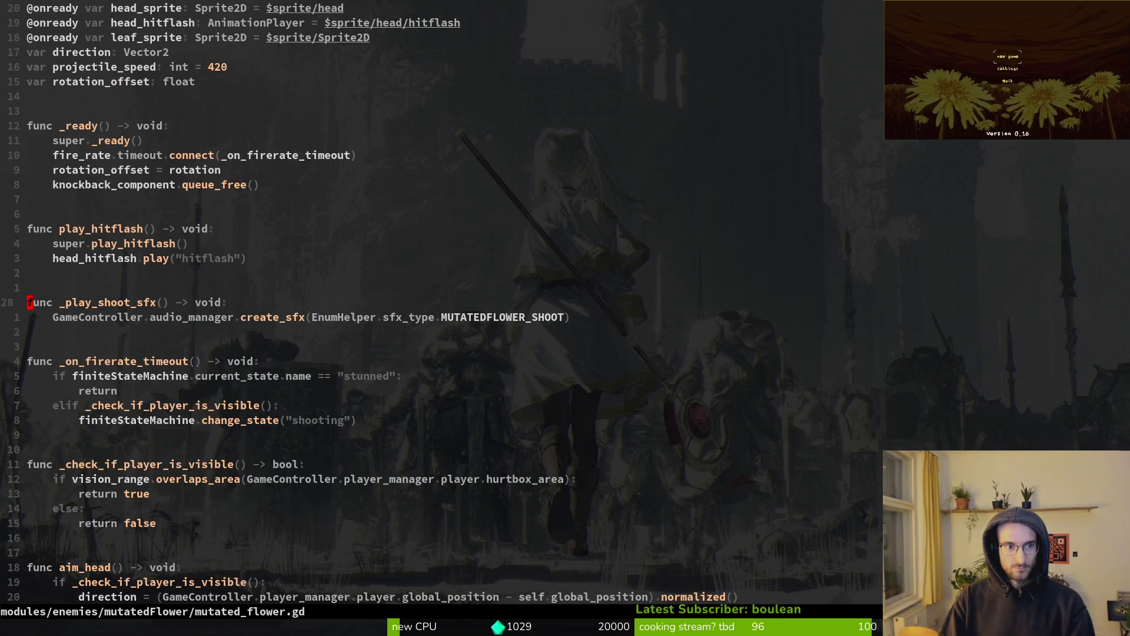
key("minus")
key("j")
key("j")
key("j")
key("Return")
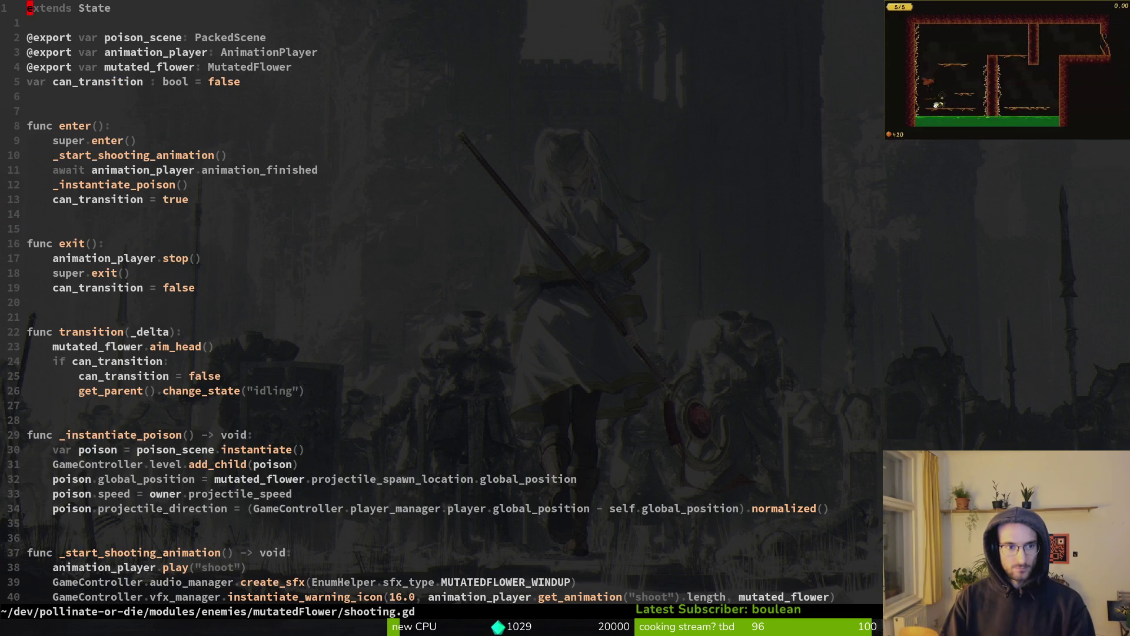
key("ctrl+d")
key("ctrl+d")
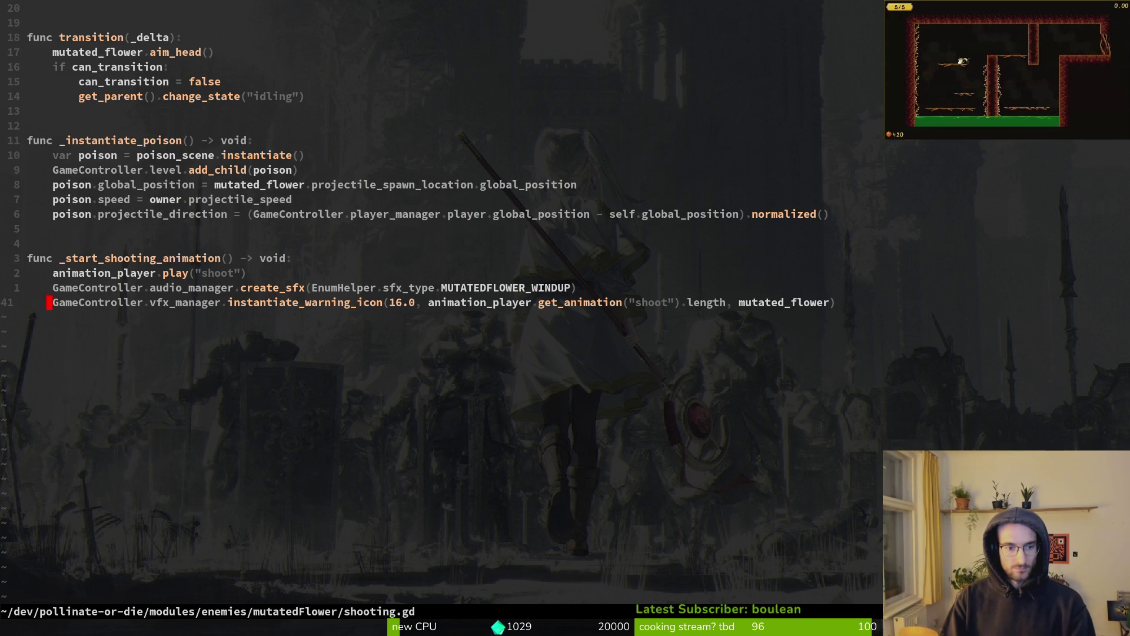
key("minus")
key("j")
key("j")
key("j")
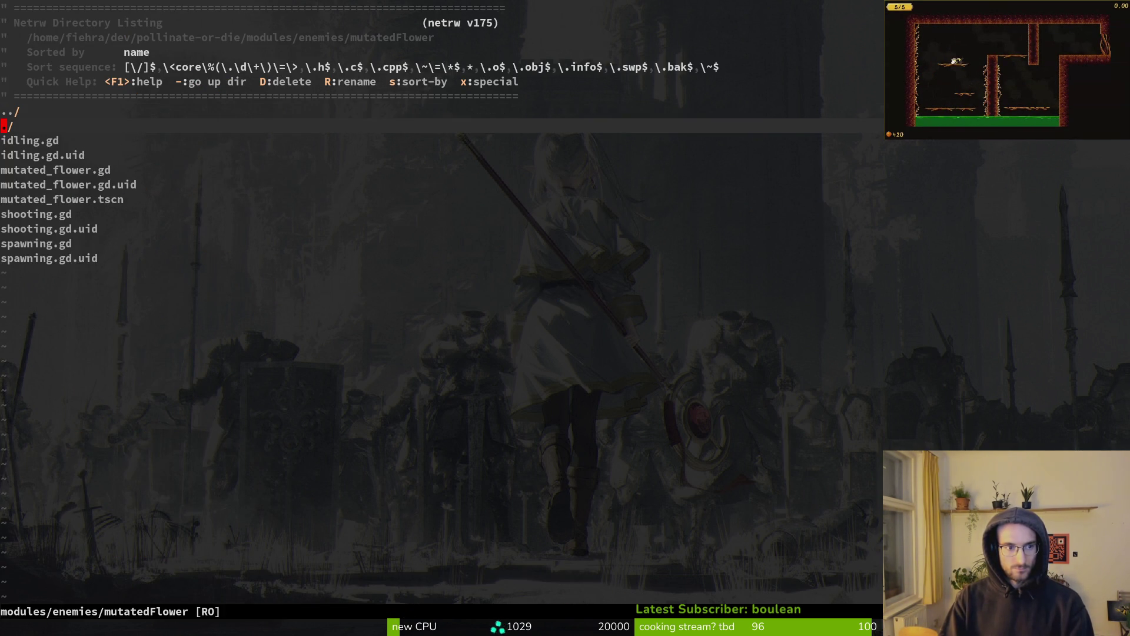
key("Return")
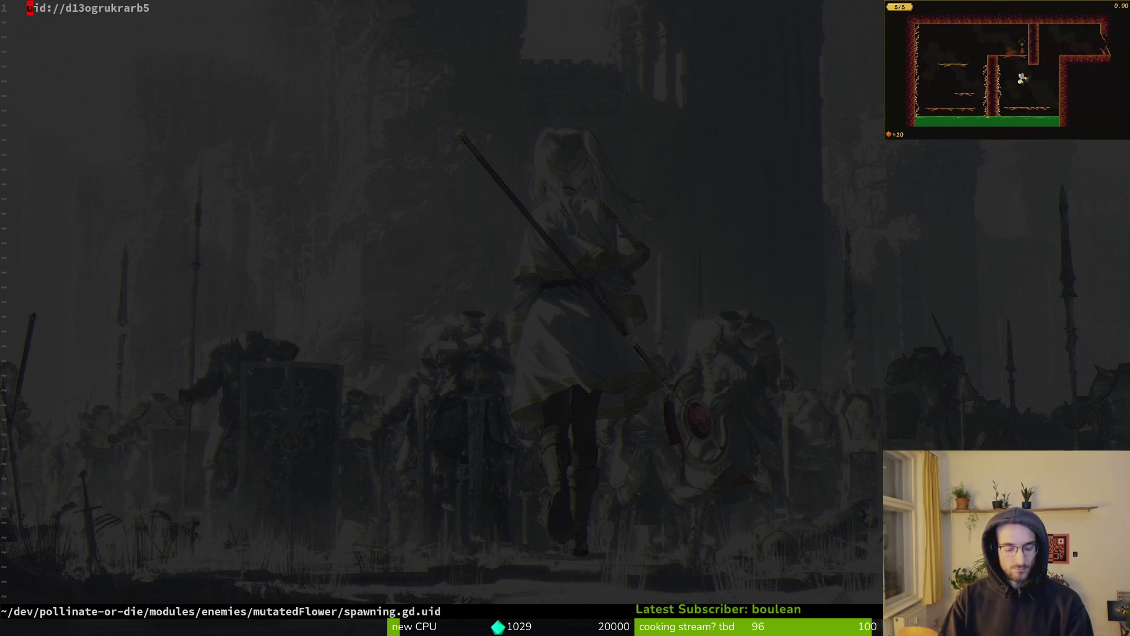
key("minus")
key("j")
key("j")
key("j")
key("Return")
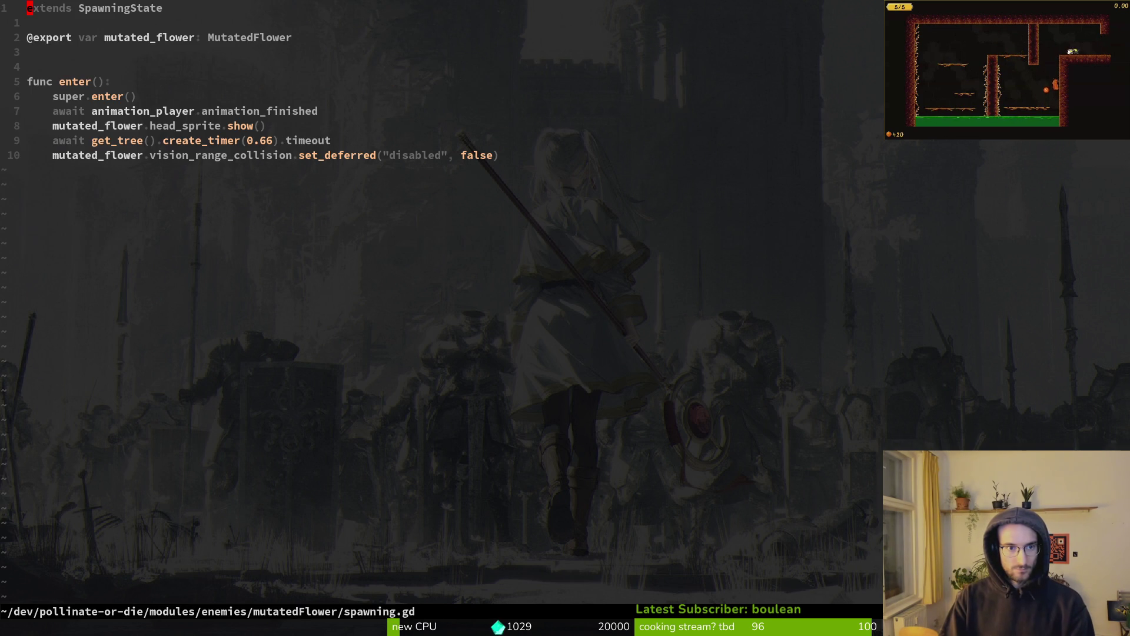
key("minus")
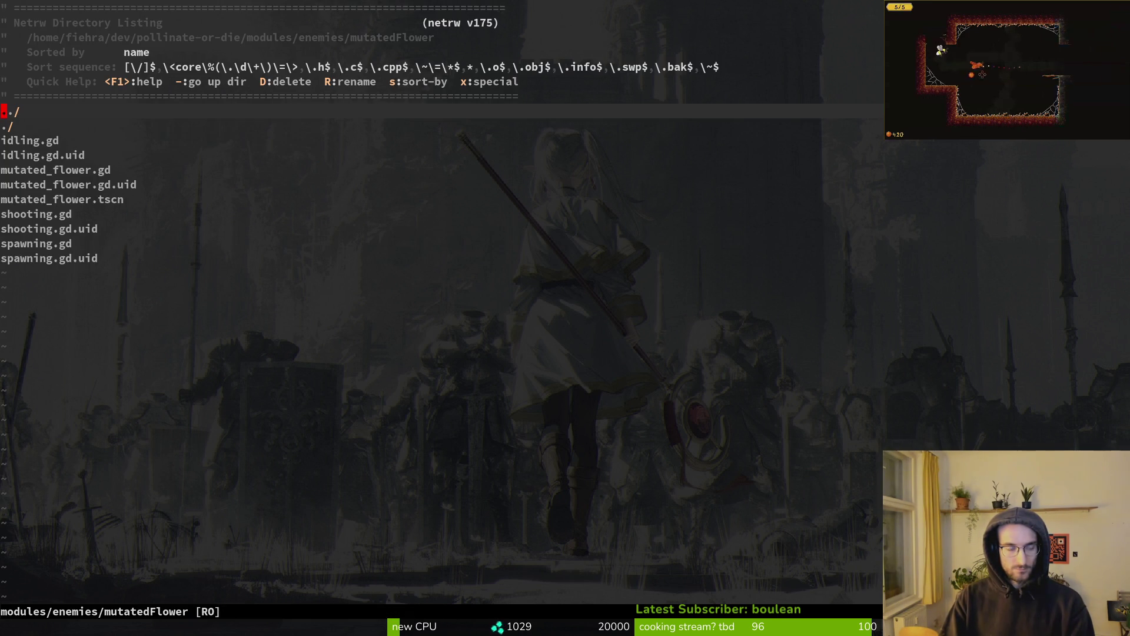
key("space")
key("f")
key("f")
type("mu")
key("Up")
key("Return")
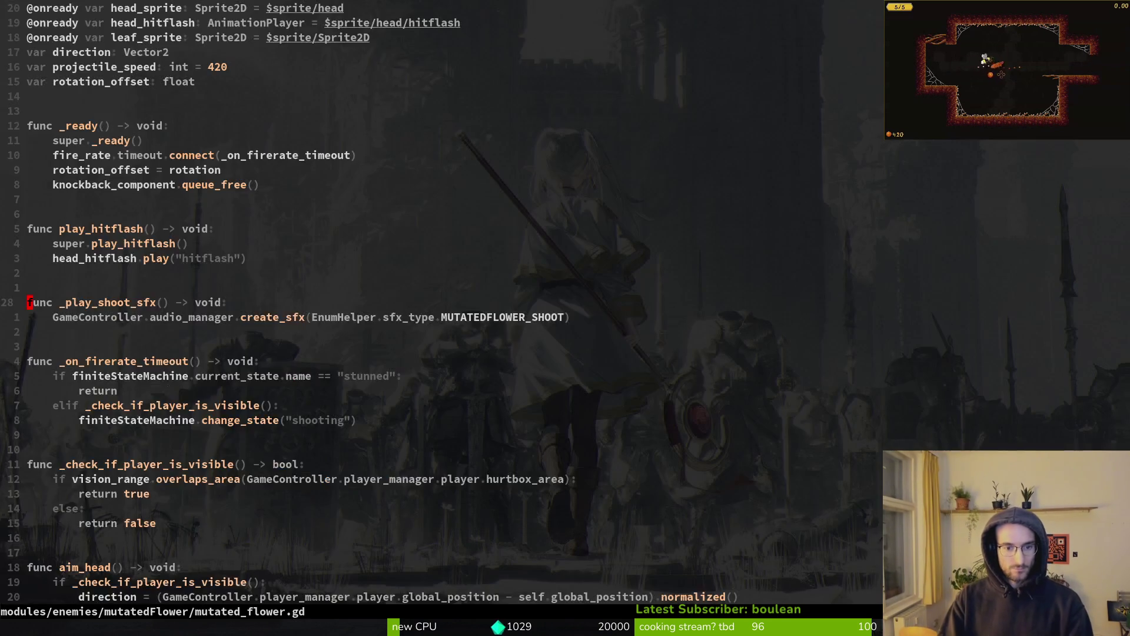
Step: Restore the vision_range_collision declaration in mutated_flower.gd and save the script
key("u")
key("k")
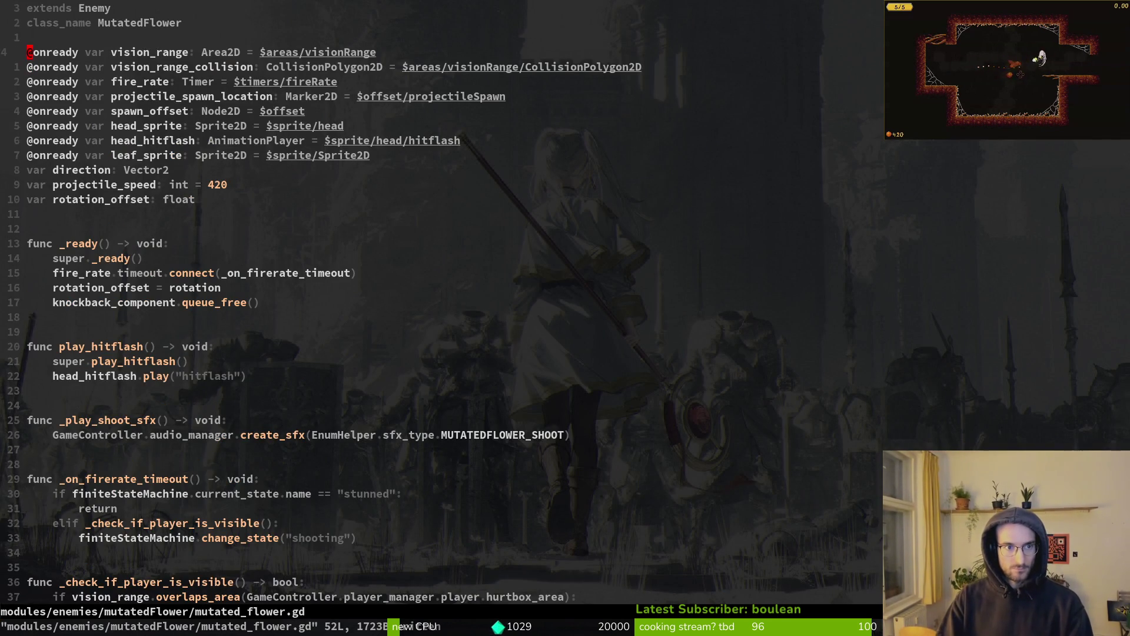
key("d")
key("d")
type(":w")
key("Return")
type("P:w")
key("Return")
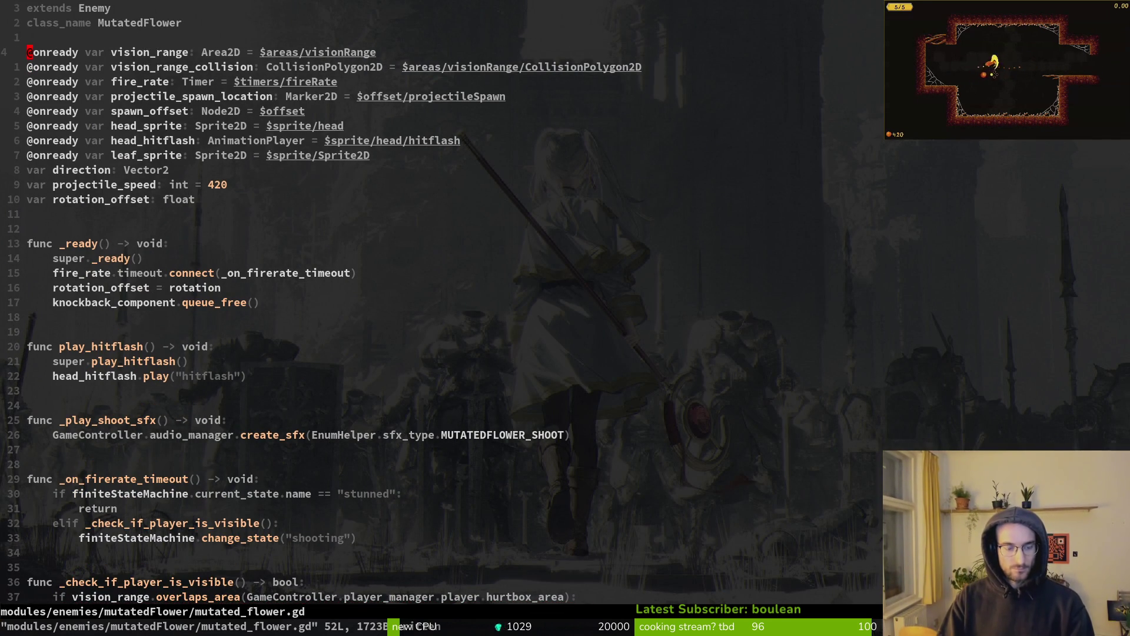
Step: Review mutated_flower.gd from the aim_head code through _play_shoot_sfx to the end
type("20j20j")
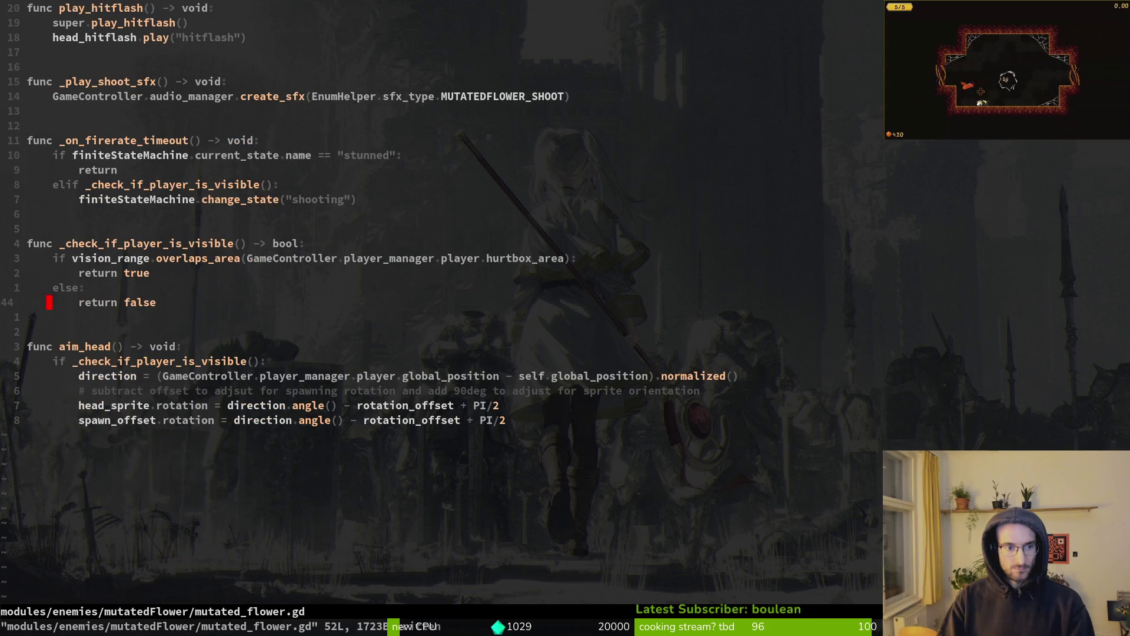
key("j")
key("j")
key("j")
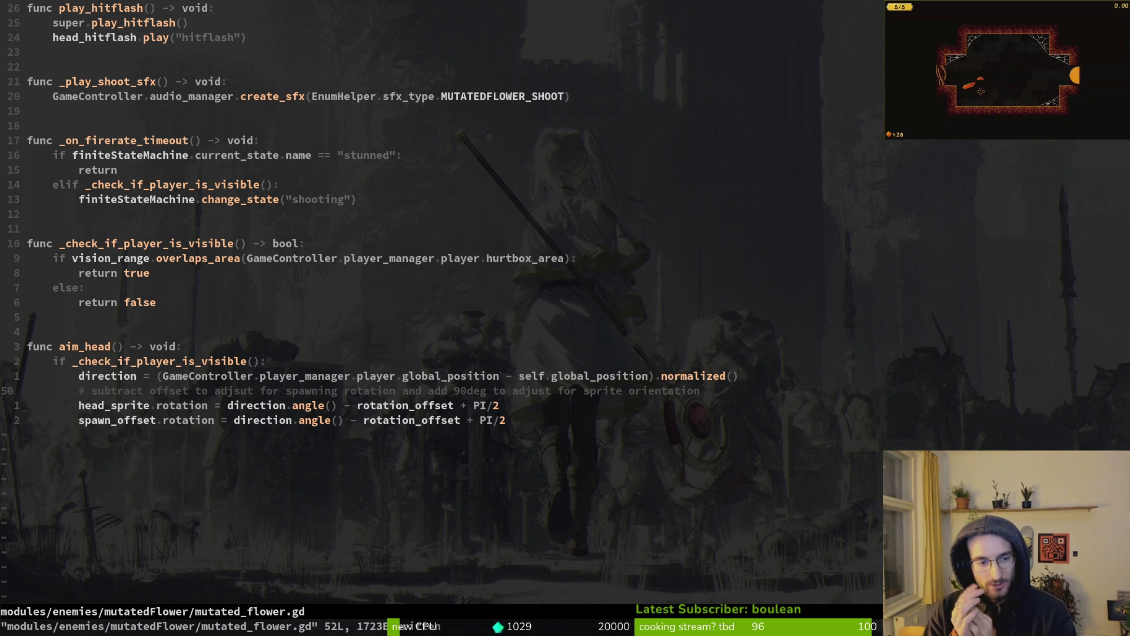
key("j")
key("j")
key("k")
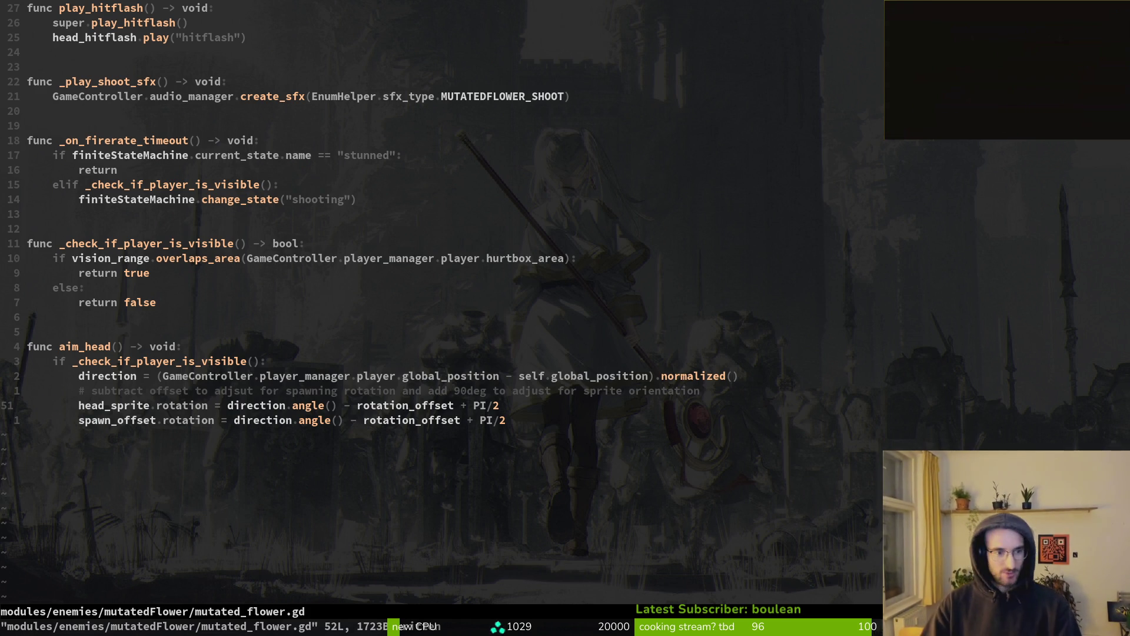
key("k")
key("1")
key("7")
key("k")
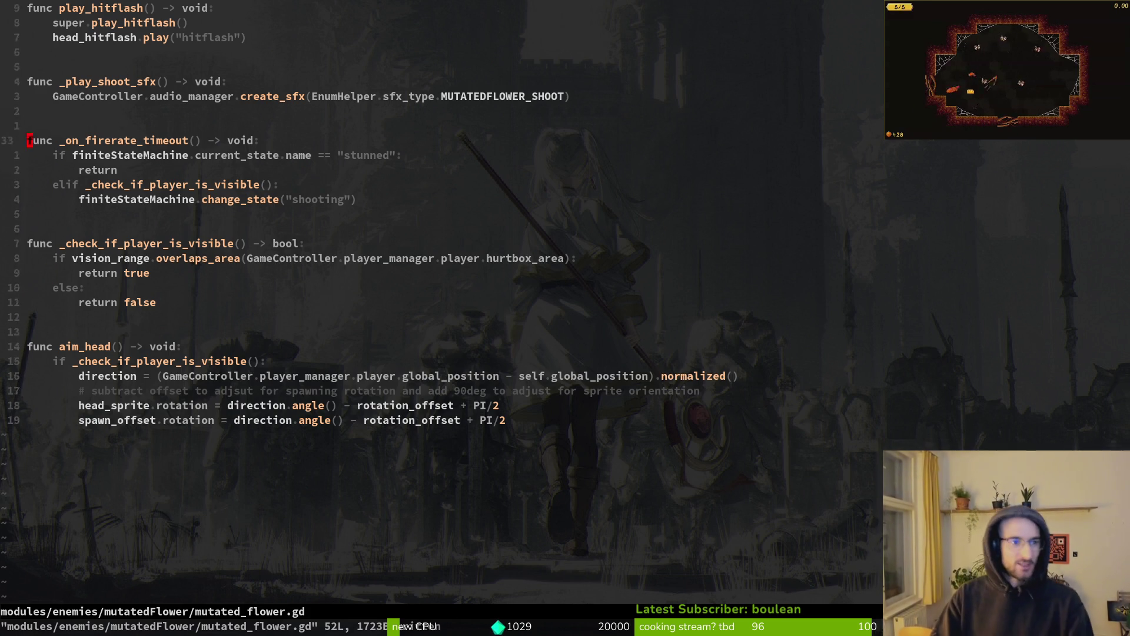
key("1")
key("4")
key("k")
key("5")
key("k")
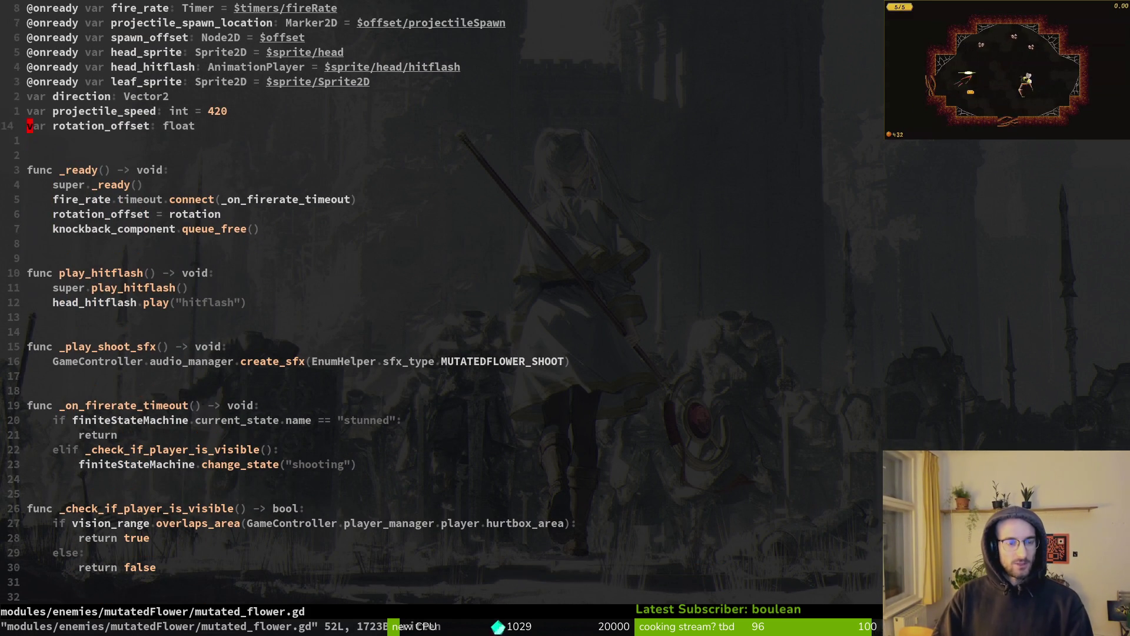
key("1")
key("5")
key("j")
key("G")
key("k")
key("k")
key("k")
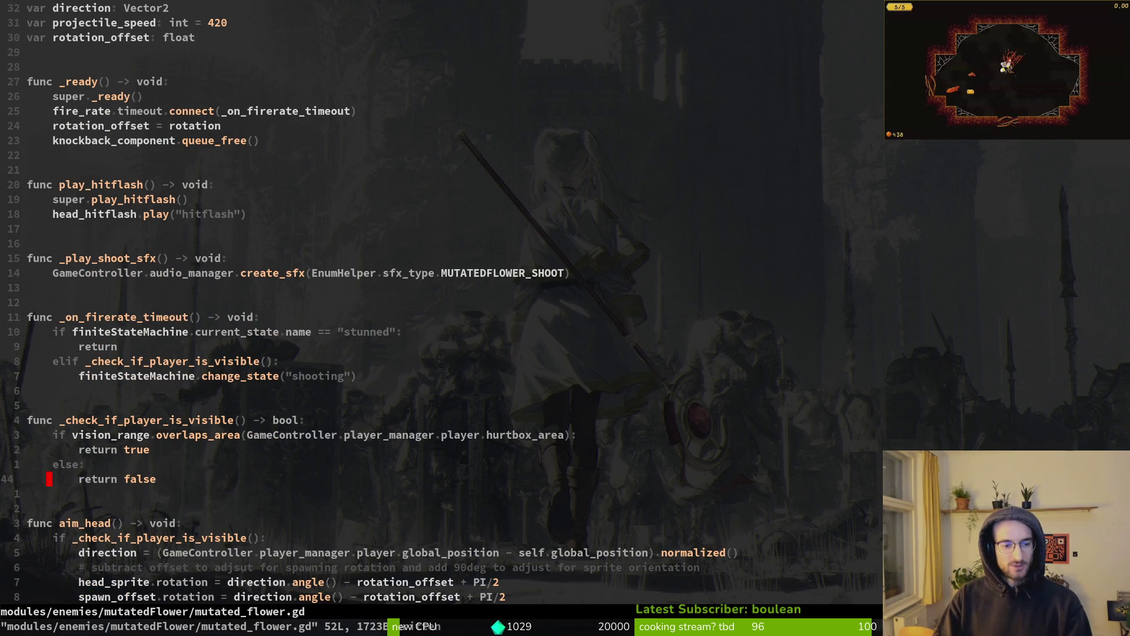
Step: Quit Neovim and show the changed files with tig status
type(":q")
key("Return")
type("tig status")
key("Return")
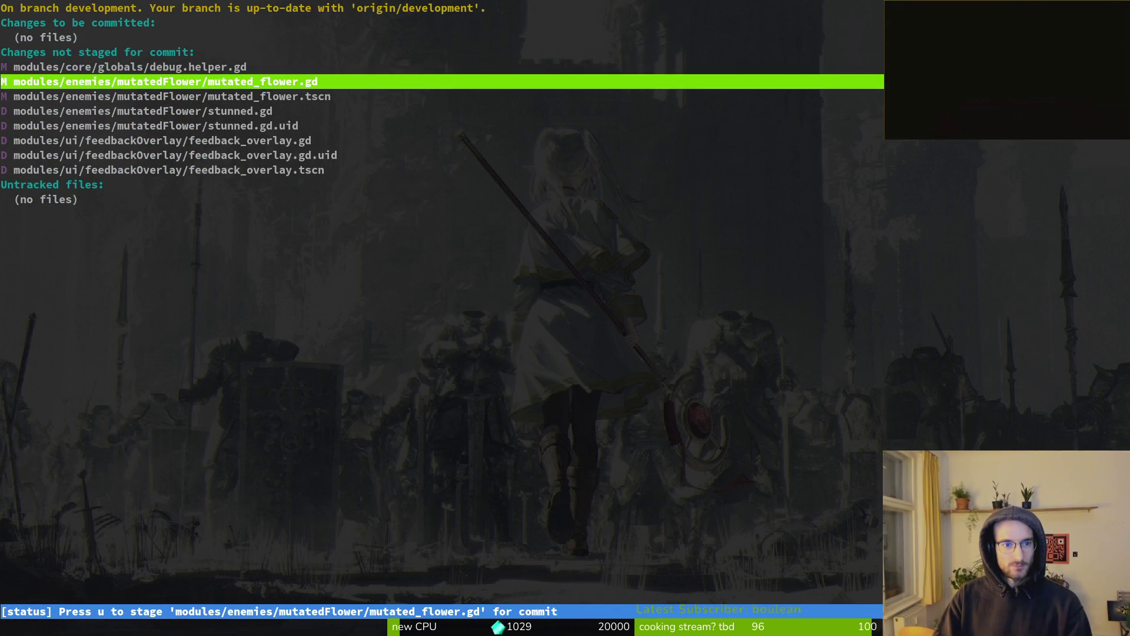
Step: Stage the mutatedFlower files and commit them as 'fixed mutant flower stunned and shooting behavior'
key("u")
key("u")
key("u")
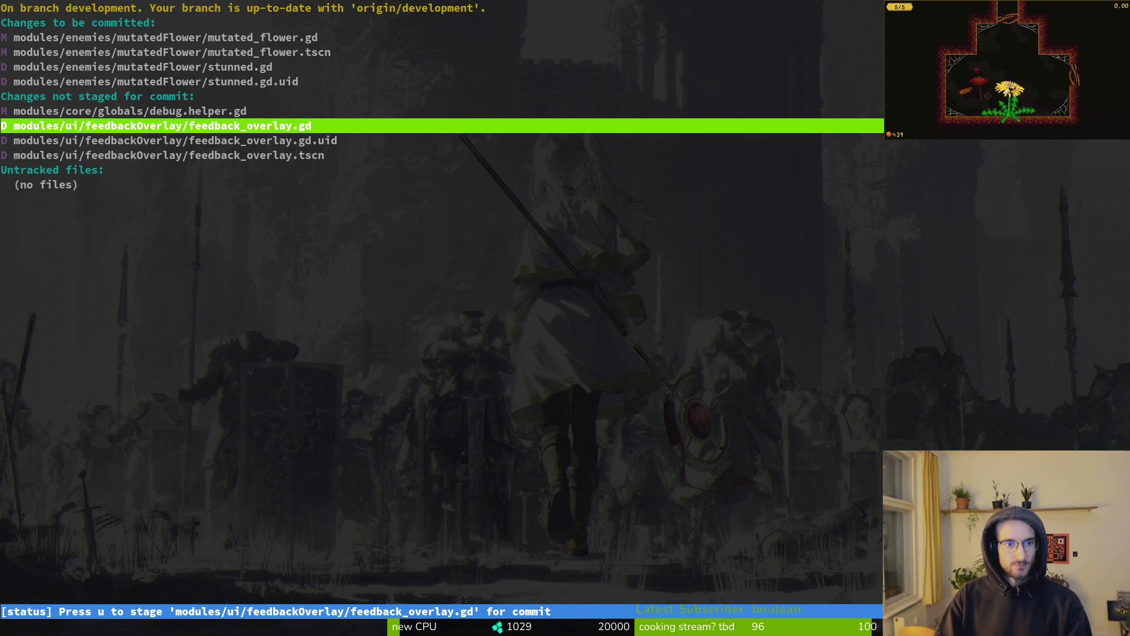
type("qgit commit -m \"fi")
type("xed fowe")
key("BackSpace")
key("BackSpace")
key("BackSpace")
type("utant flower stunne")
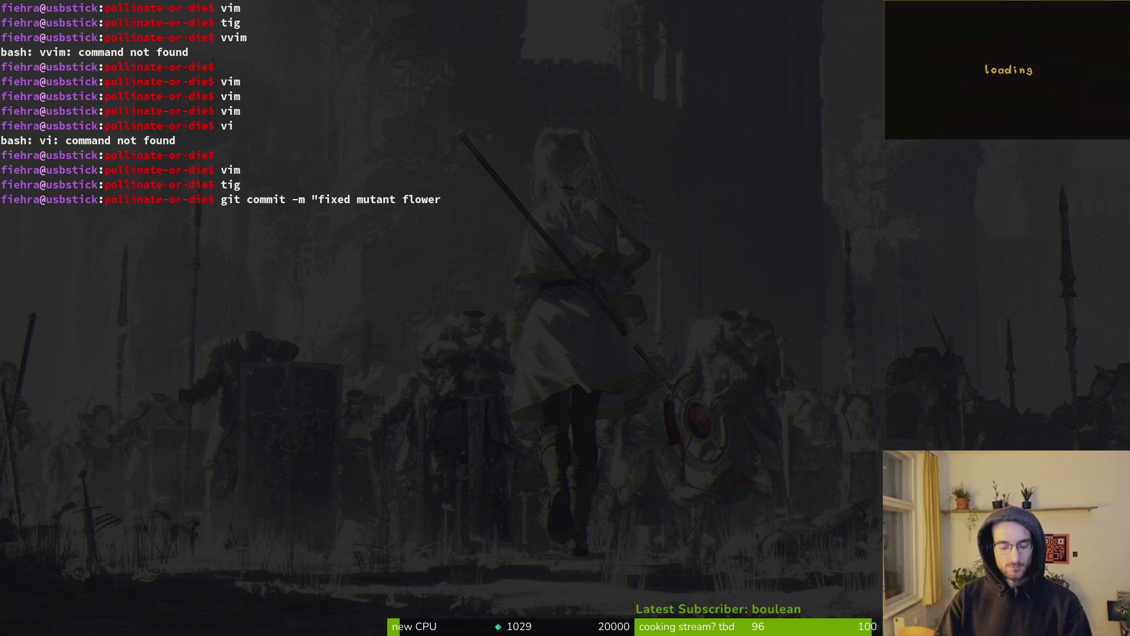
type("d and sh")
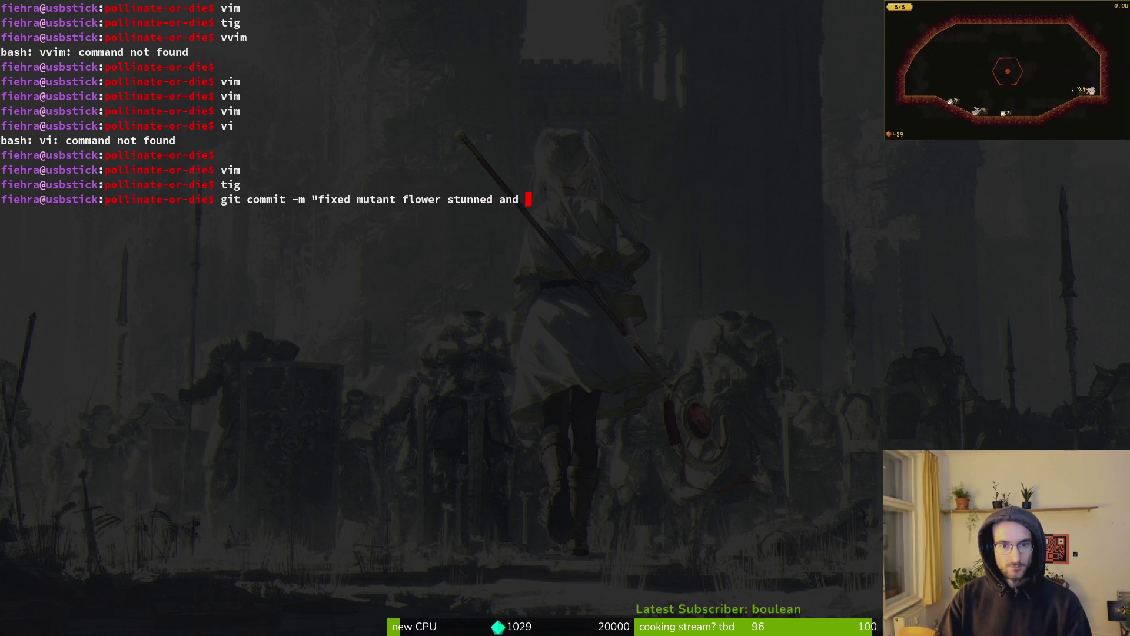
type("ooting behavo")
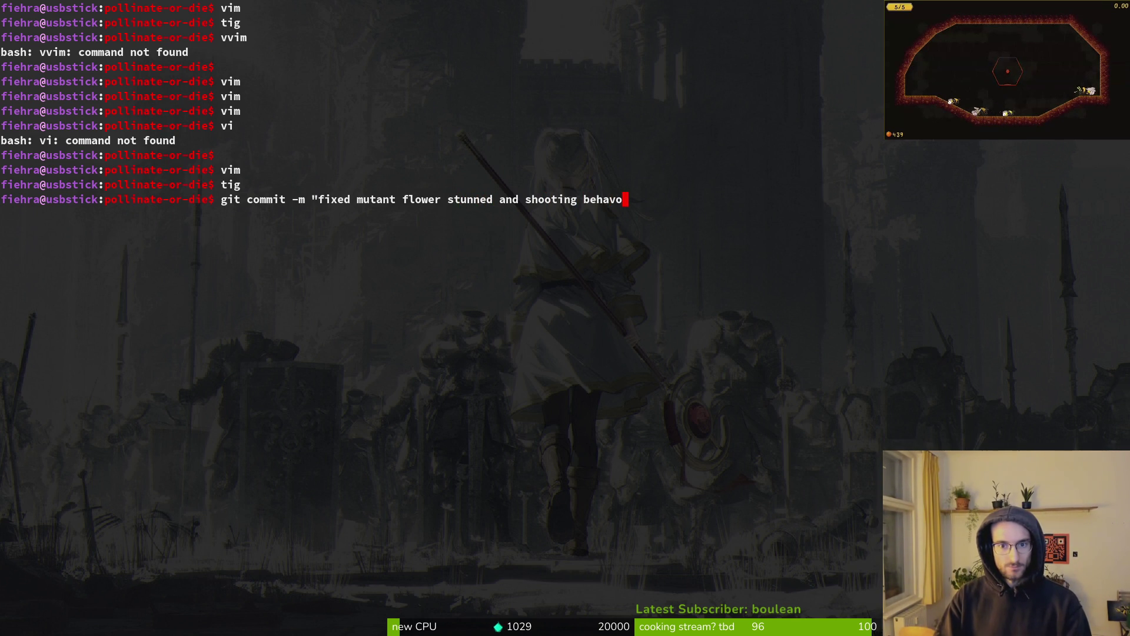
key("BackSpace")
key("BackSpace")
key("BackSpace")
type("ior\"")
key("Return")
Step: Push the commit to development and clear the terminal
type("git push")
key("Return")
type("cleda")
key("BackSpace")
key("BackSpace")
key("BackSpace")
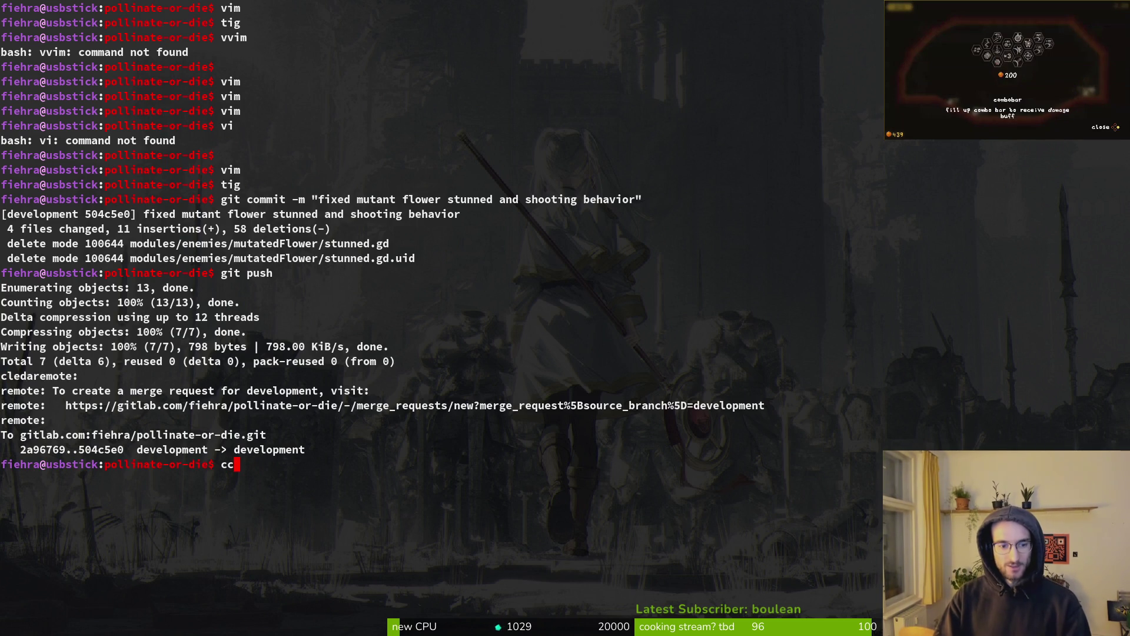
key("Return")
key("alt+Tab")
key("alt+Tab")
key("alt+Tab")
key("alt+Tab")
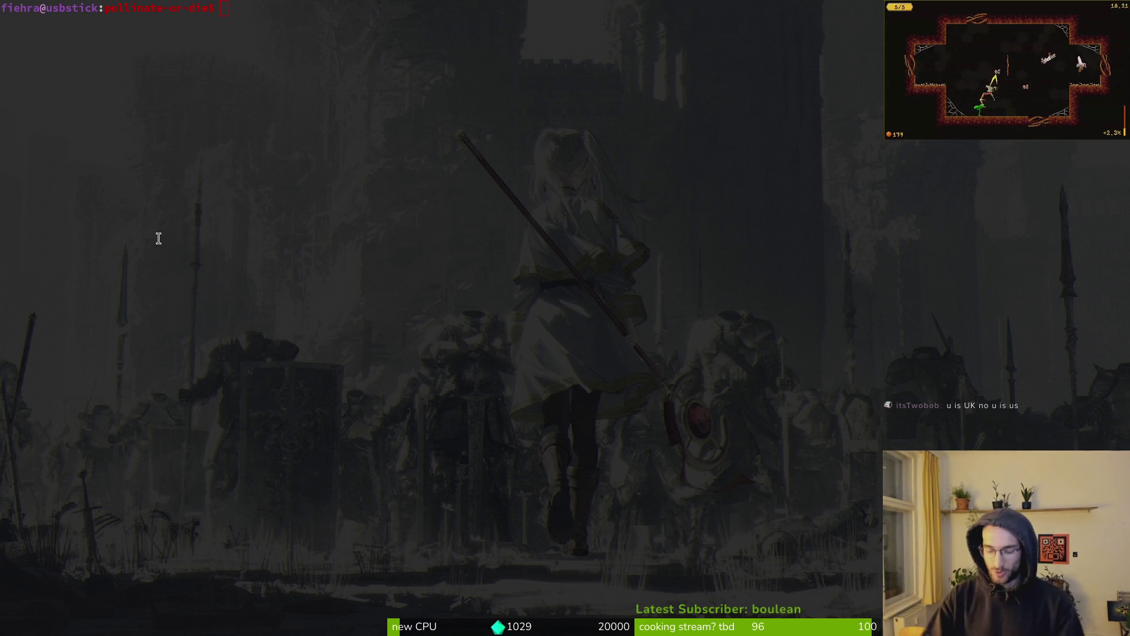
Step: Stage the three deleted feedbackOverlay files in tig
type("tig")
key("Return")
key("s")
key("Down")
key("Down")
key("Down")
key("u")
key("u")
Step: Commit the removal with a message beginning 'removed feedback overlay we have link to docs now', then clear
type("qgit commit -m r")
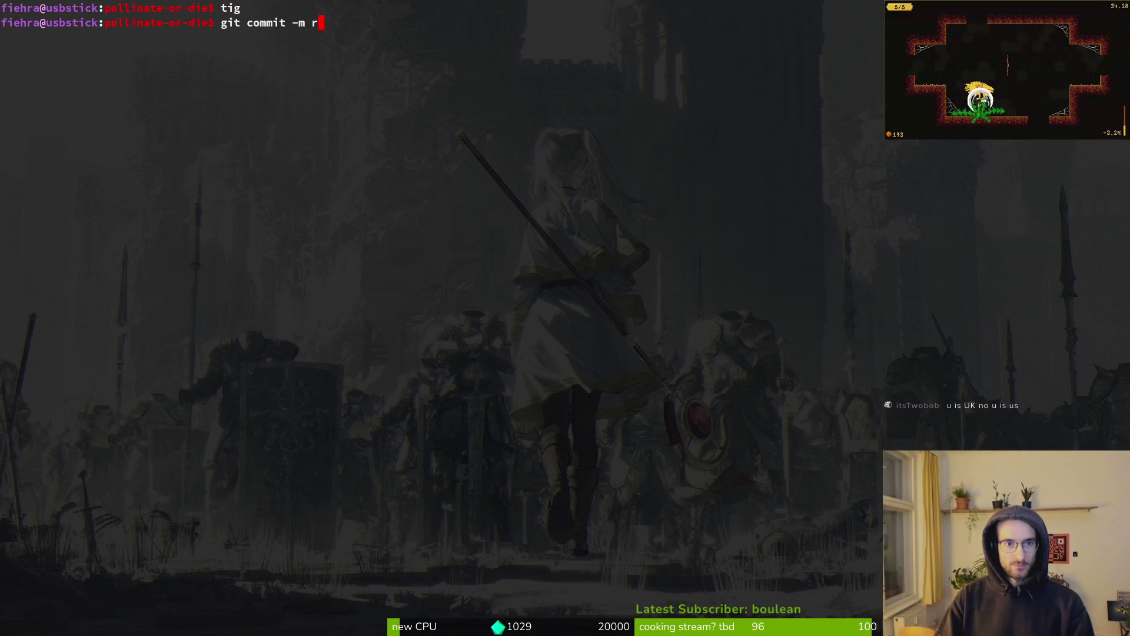
key("BackSpace")
type("\"removed feedback ovelray")
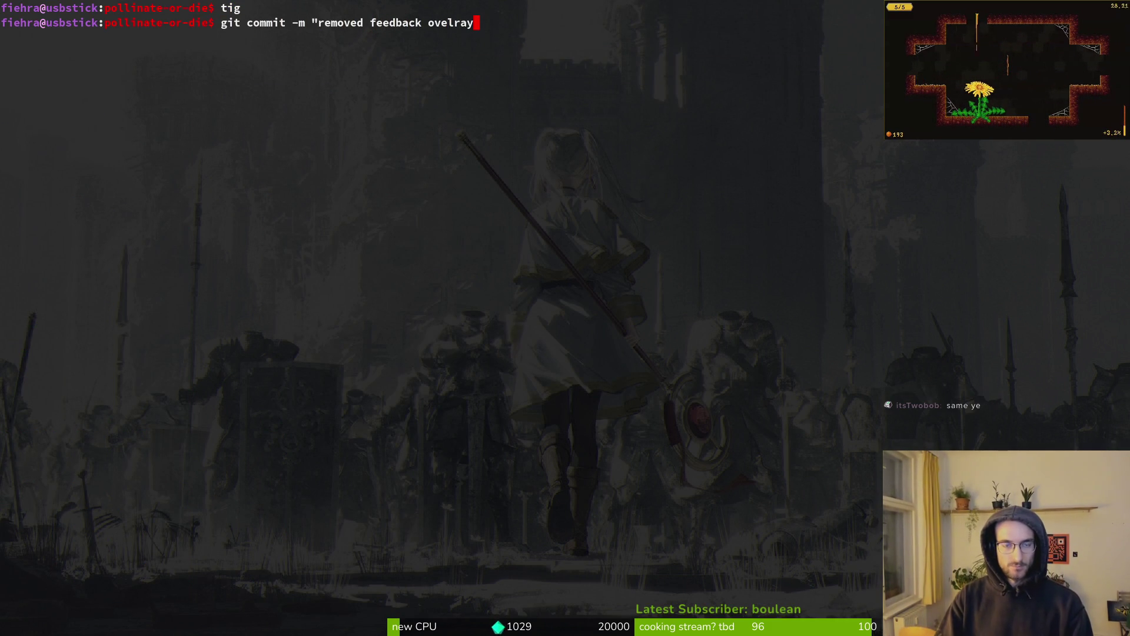
key("BackSpace")
key("BackSpace")
key("BackSpace")
type("rlay we have link to docs now")
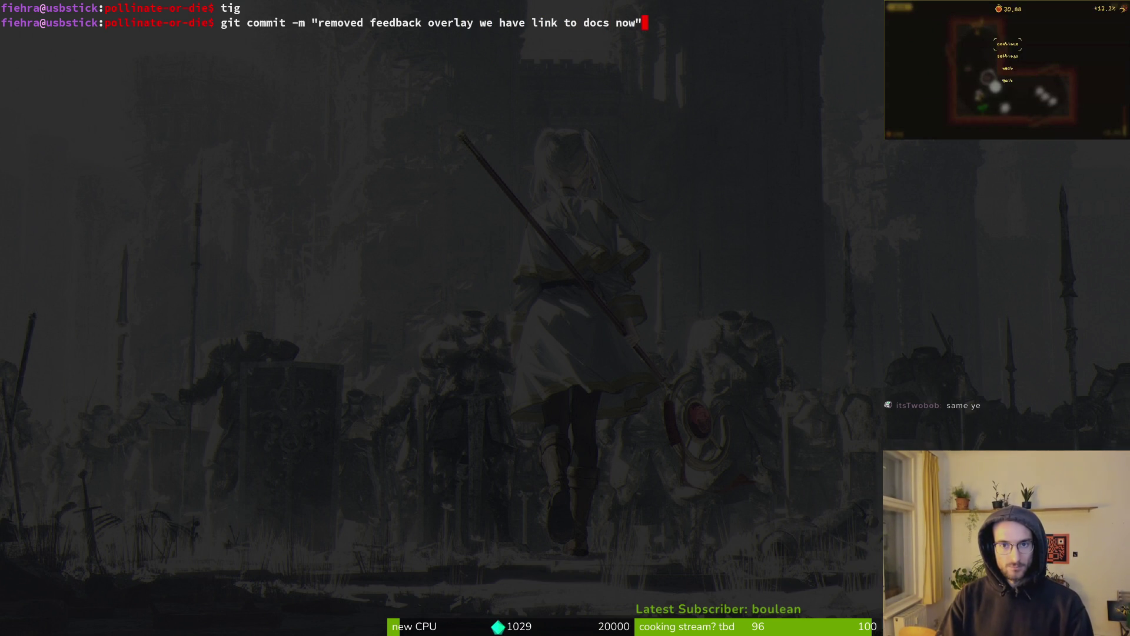
key("Return")
type("git push")
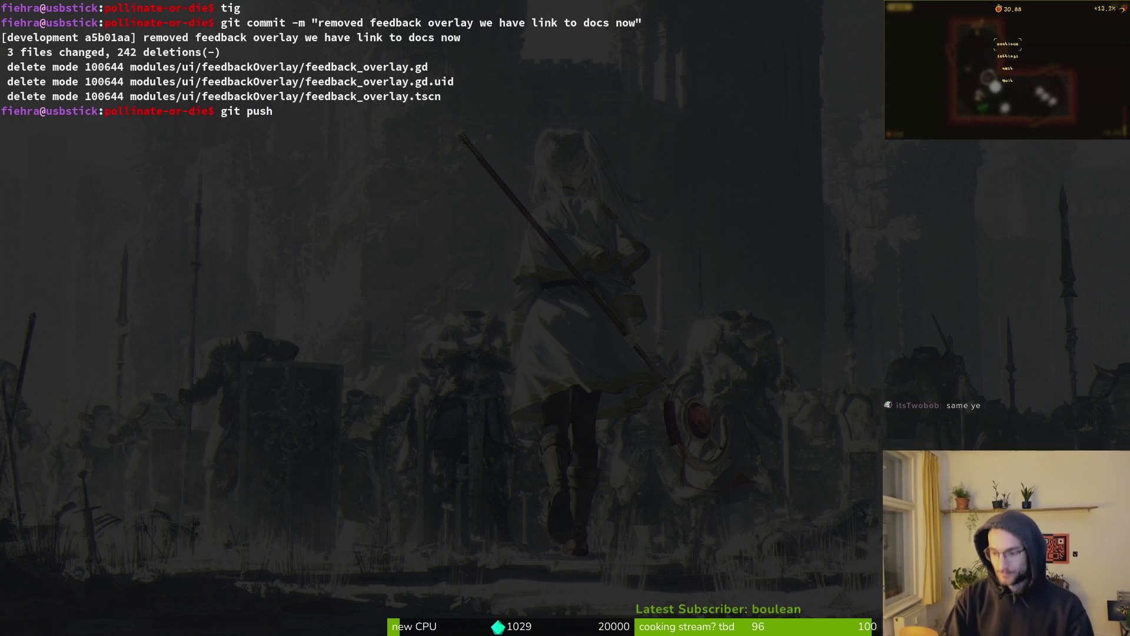
type("clear")
key("Return")
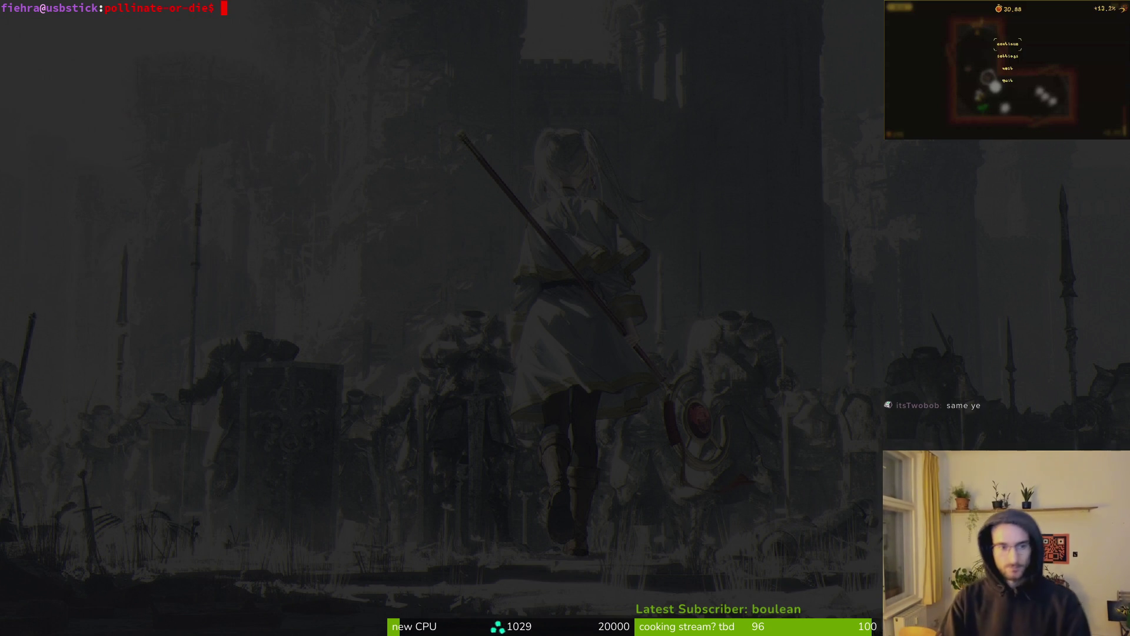
key("Return")
Step: Open wasp.gd, then find and open the fly enemy's fly.gd
type("wasp")
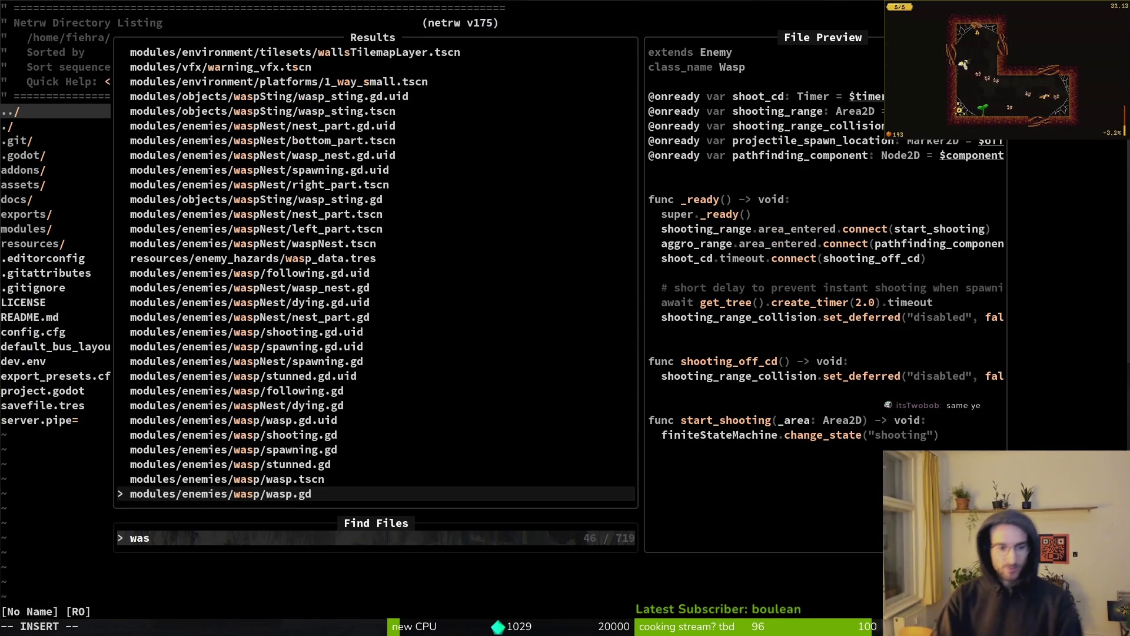
key("Return")
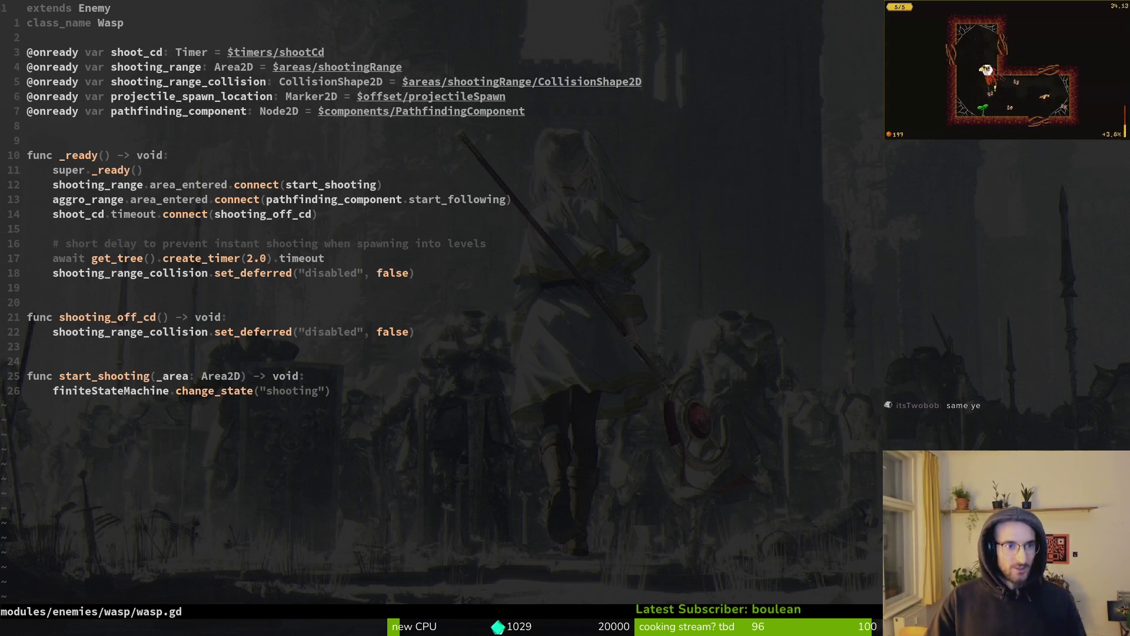
key("space")
key("f")
key("f")
type("muytflwoer")
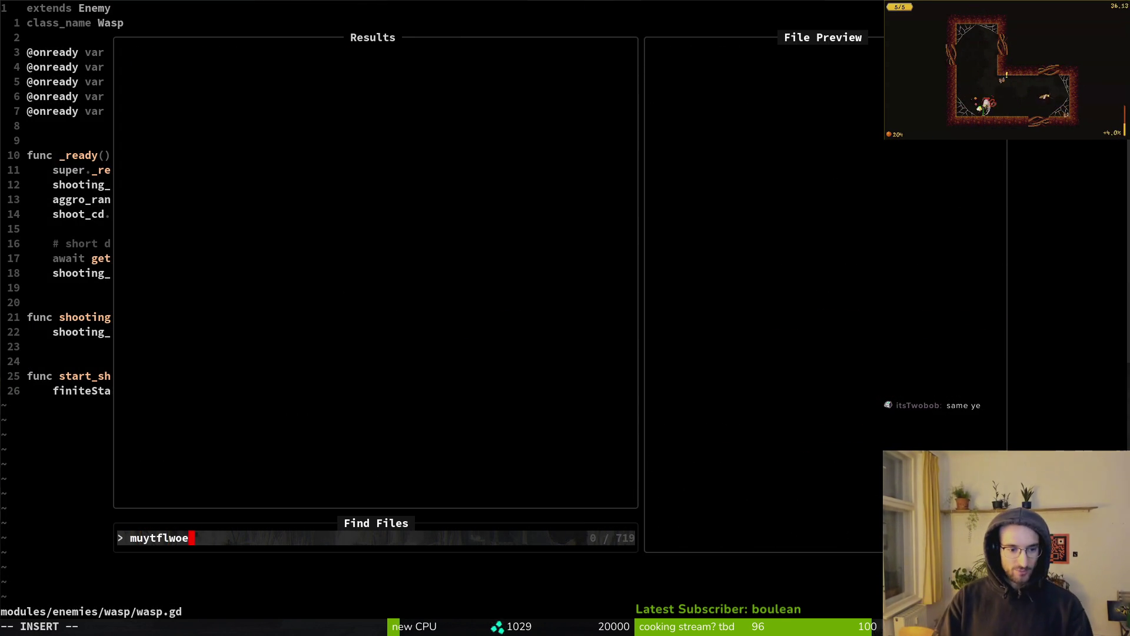
key("BackSpace")
key("BackSpace")
key("BackSpace")
type("tf")
key("BackSpace")
type("l")
key("BackSpace")
key("BackSpace")
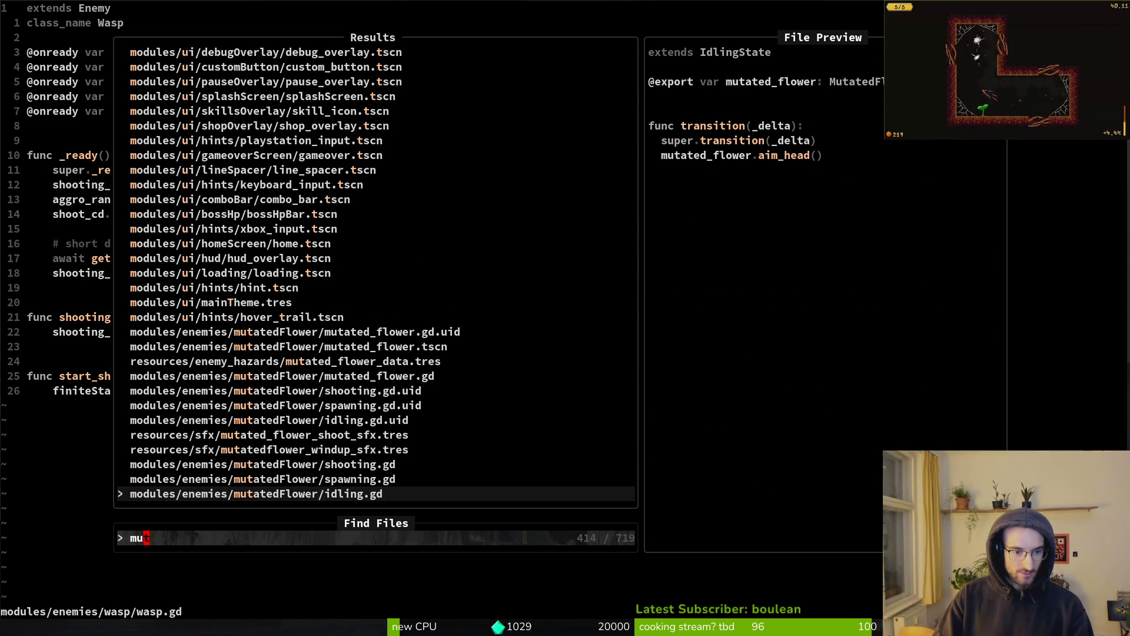
key("BackSpace")
key("BackSpace")
type("fly")
key("Return")
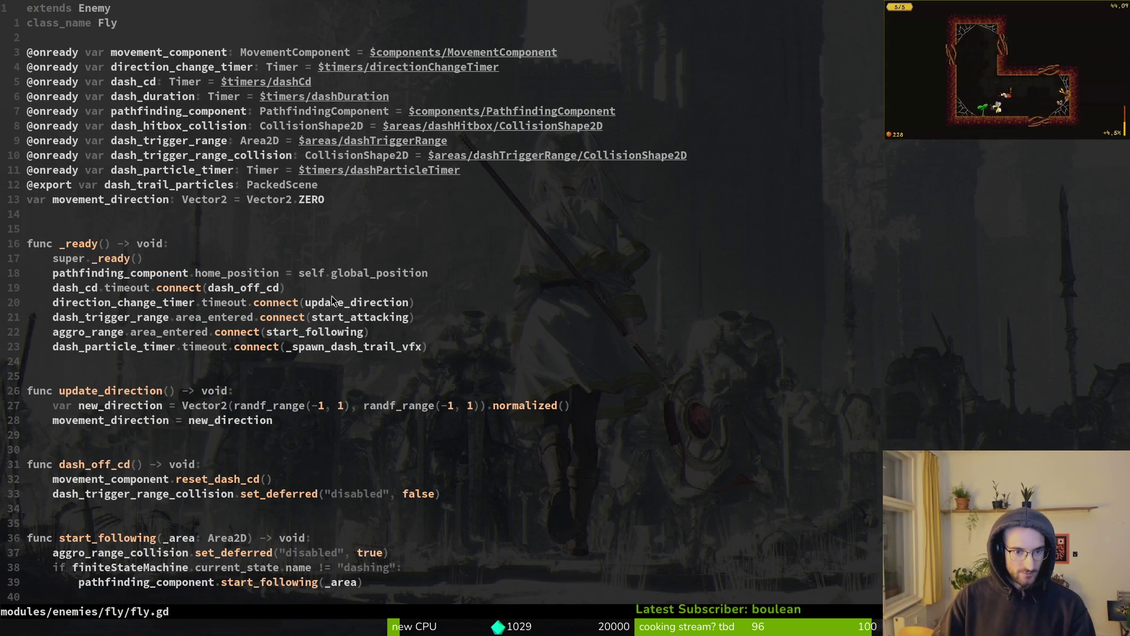
Step: Compare fly.gd, then return to wasp.gd and select its await delay line
scroll(92, 294, "down", 3)
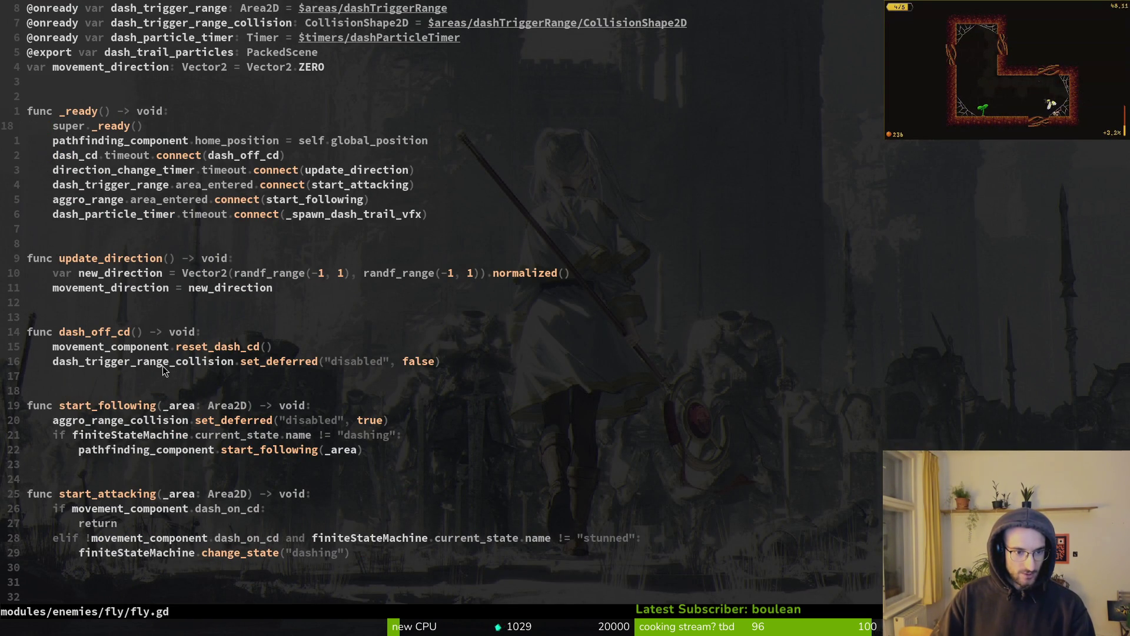
left_click(195, 465)
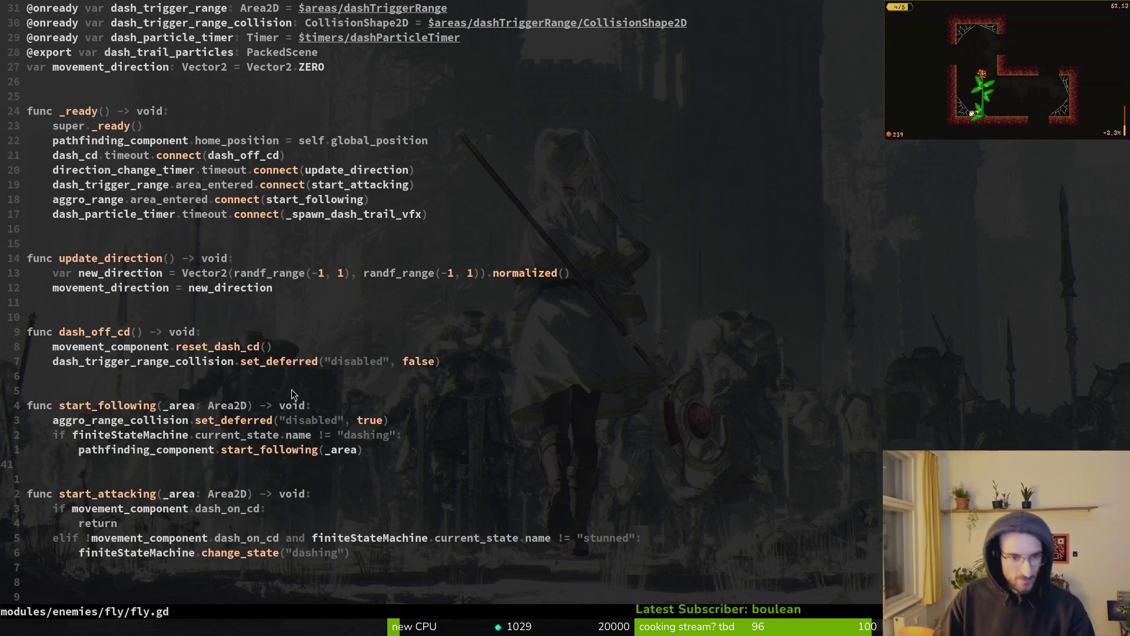
key("ctrl+6")
key("j")
key("j")
key("j")
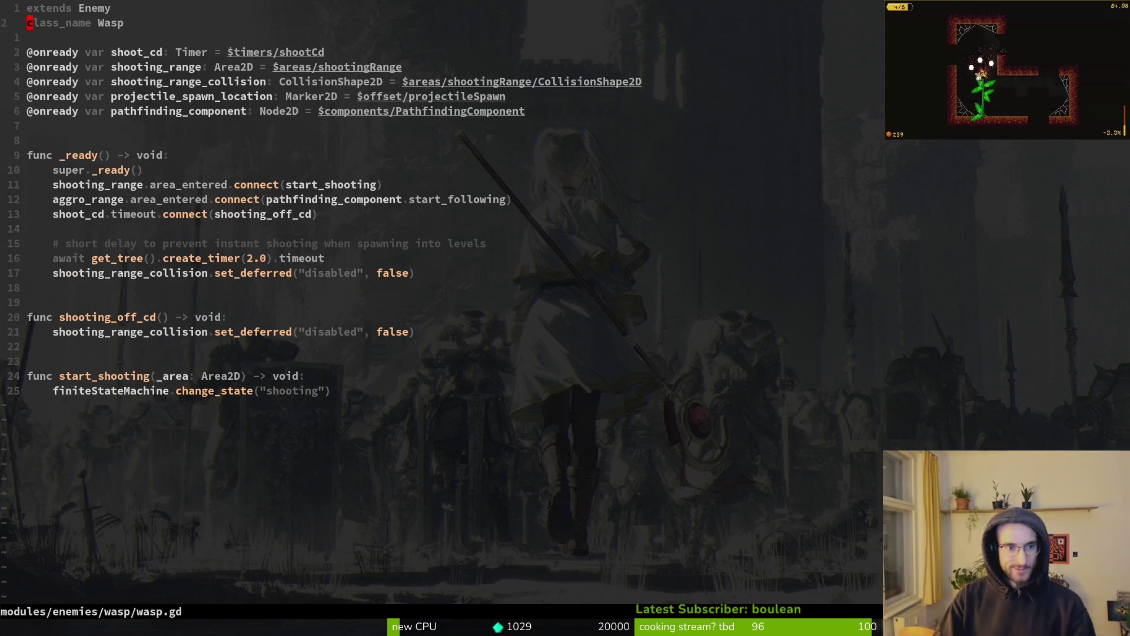
key("k")
key("k")
key("k")
key("shift+v")
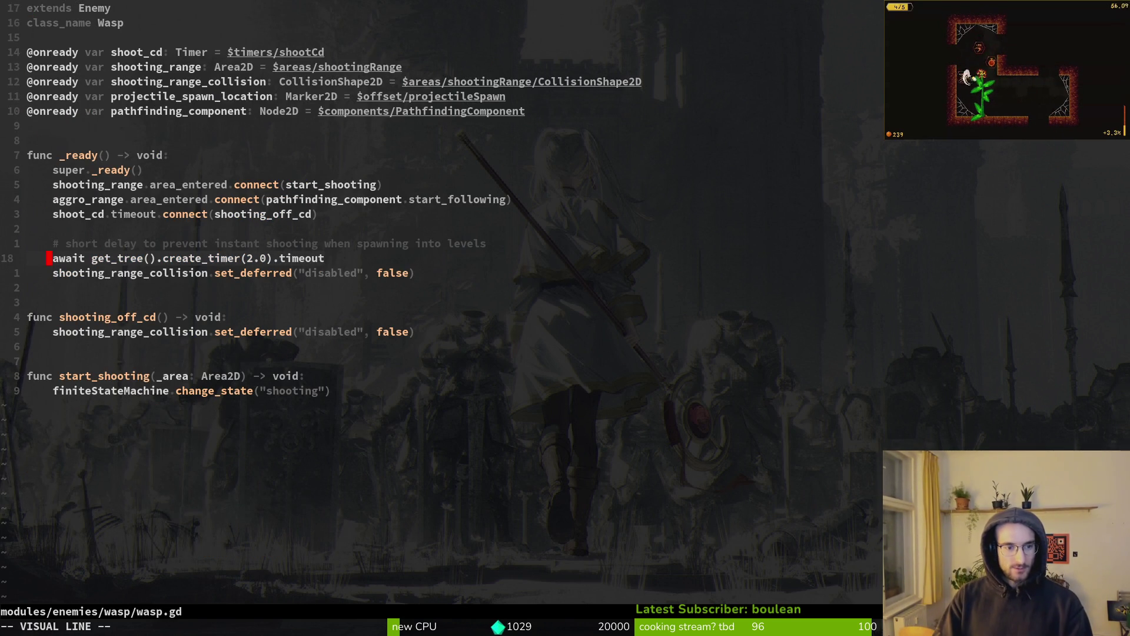
key("y")
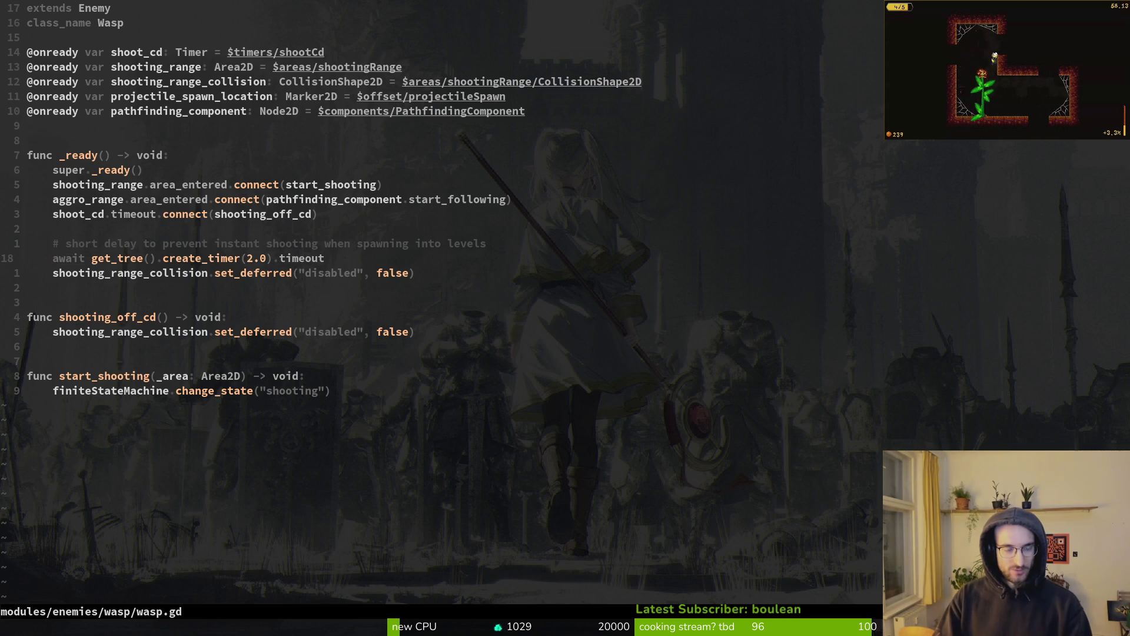
key("space")
Step: Open the wasp's spawning.gd in a vertical split beside wasp.gd
key("f")
key("f")
type("wasspw")
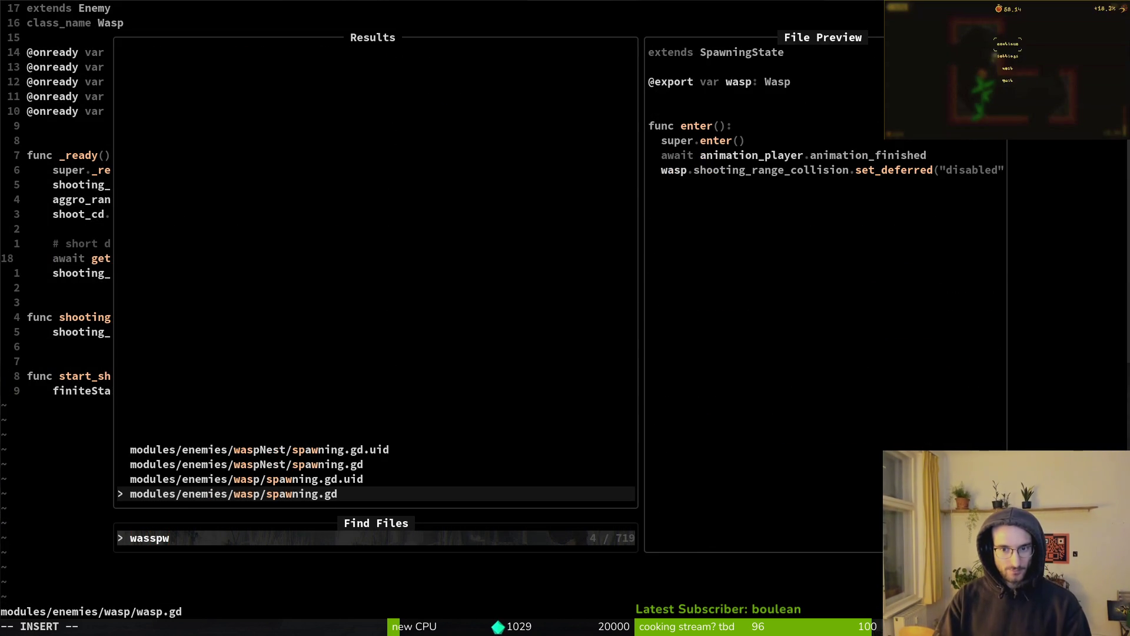
key("ctrl+v")
key("ctrl+w")
key("l")
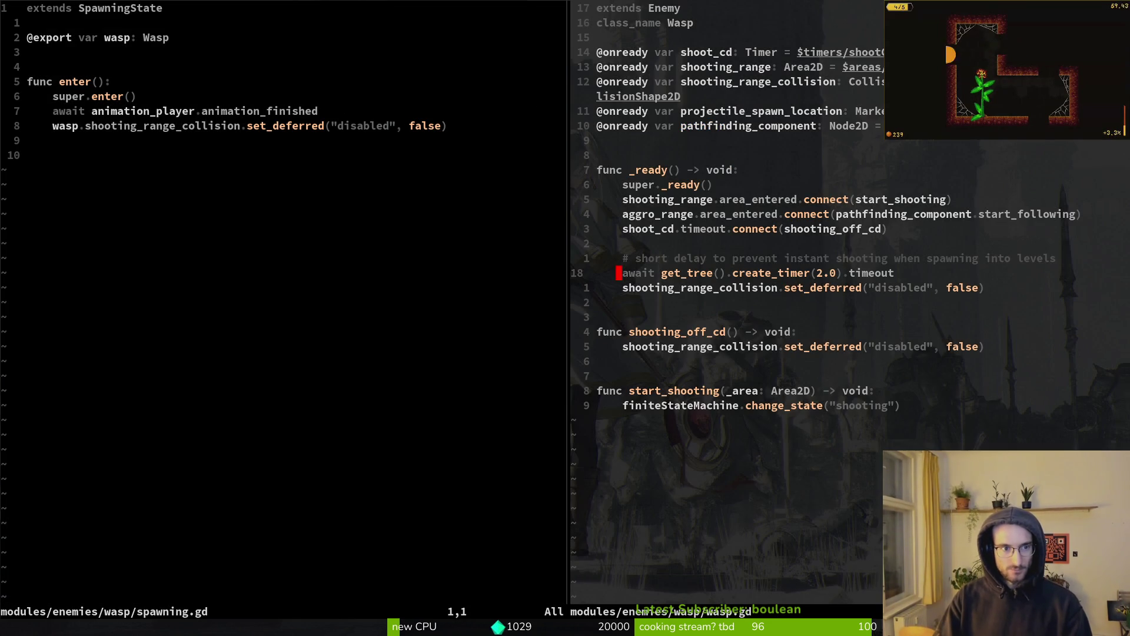
Step: Delete the comment, two-second await and collision re-enable from wasp.gd's _ready, then save
key("shift+v")
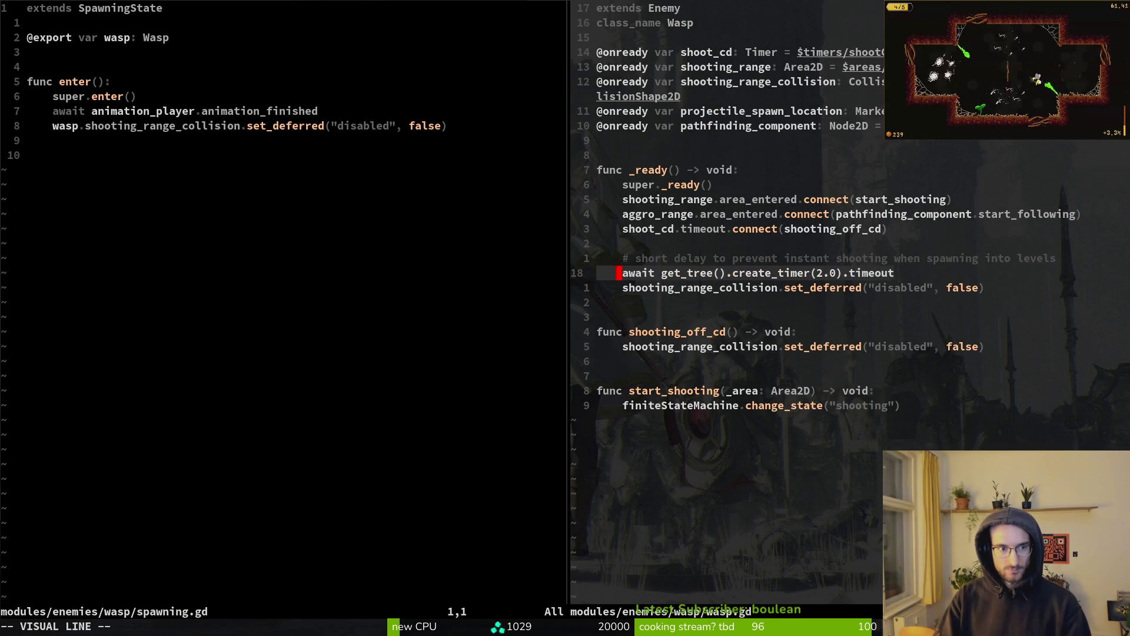
key("k")
key("o")
key("j")
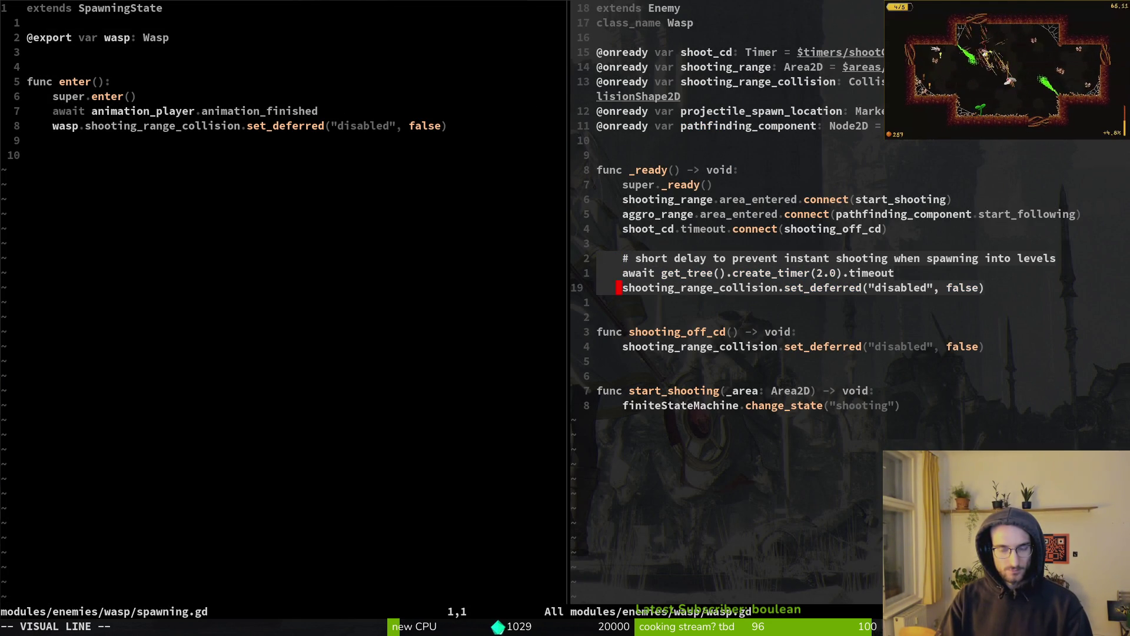
key("d")
key("d")
key("d")
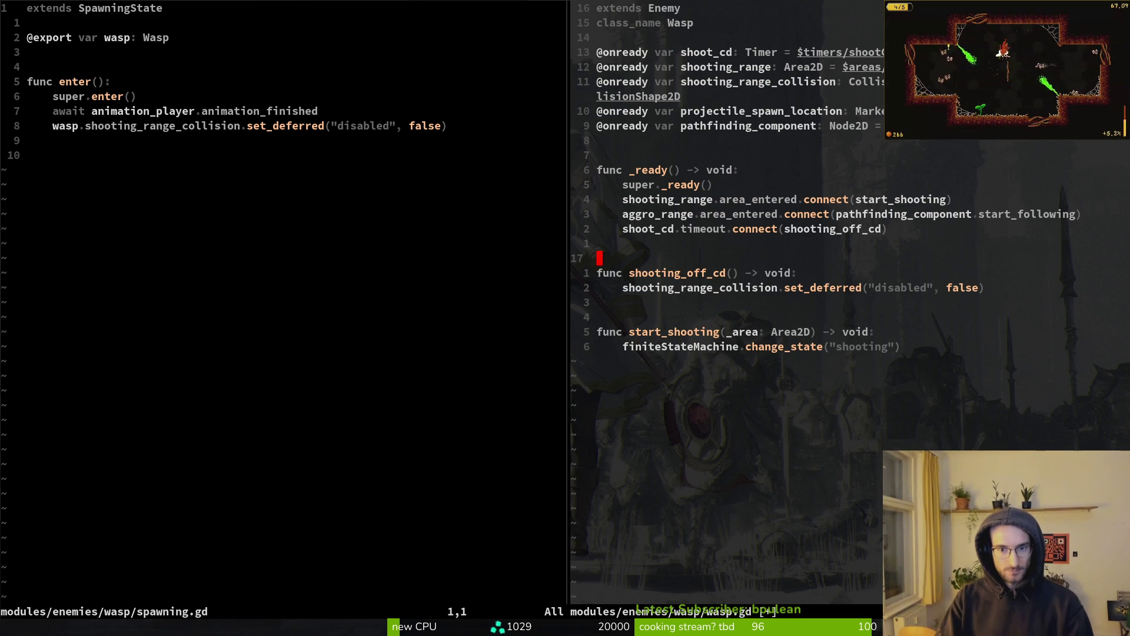
type(":w")
key("Return")
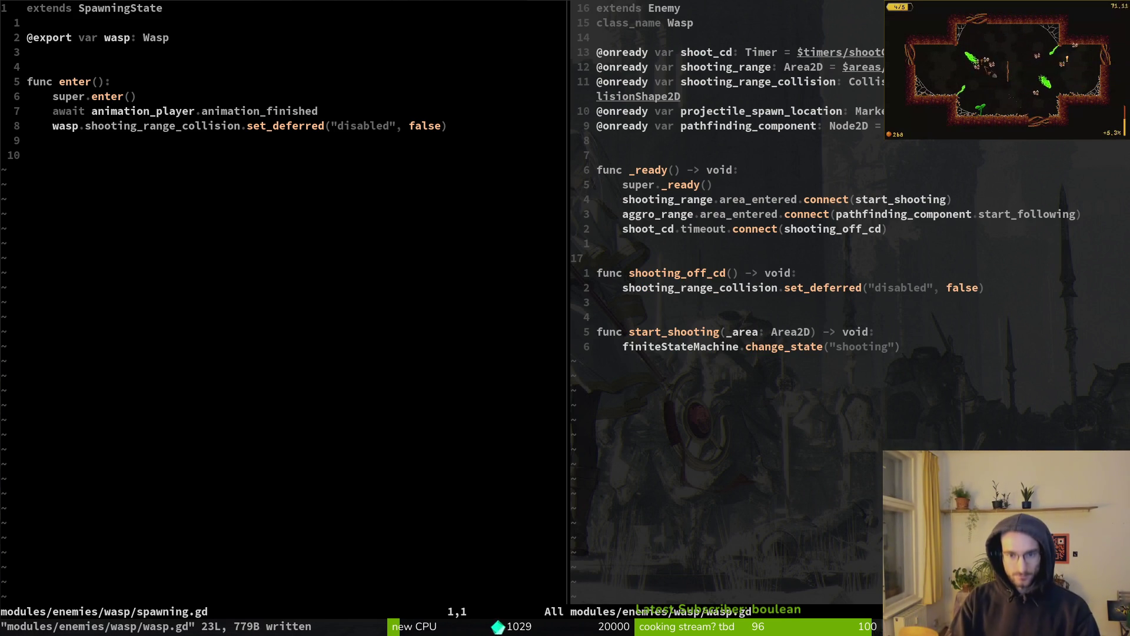
key("ctrl+w")
key("h")
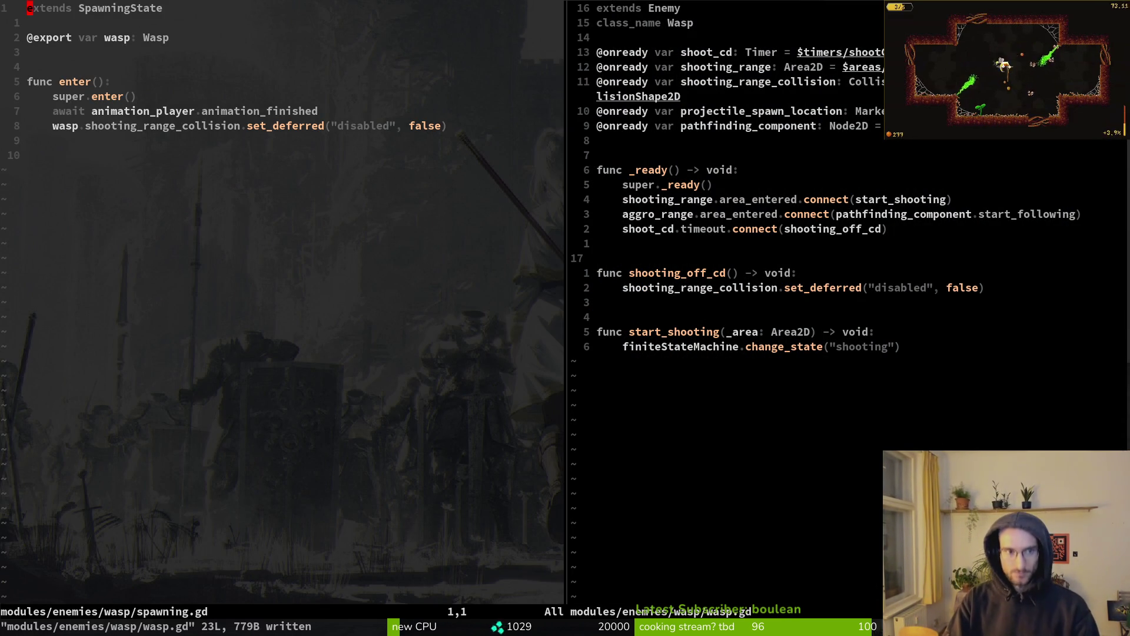
key("alt+Tab")
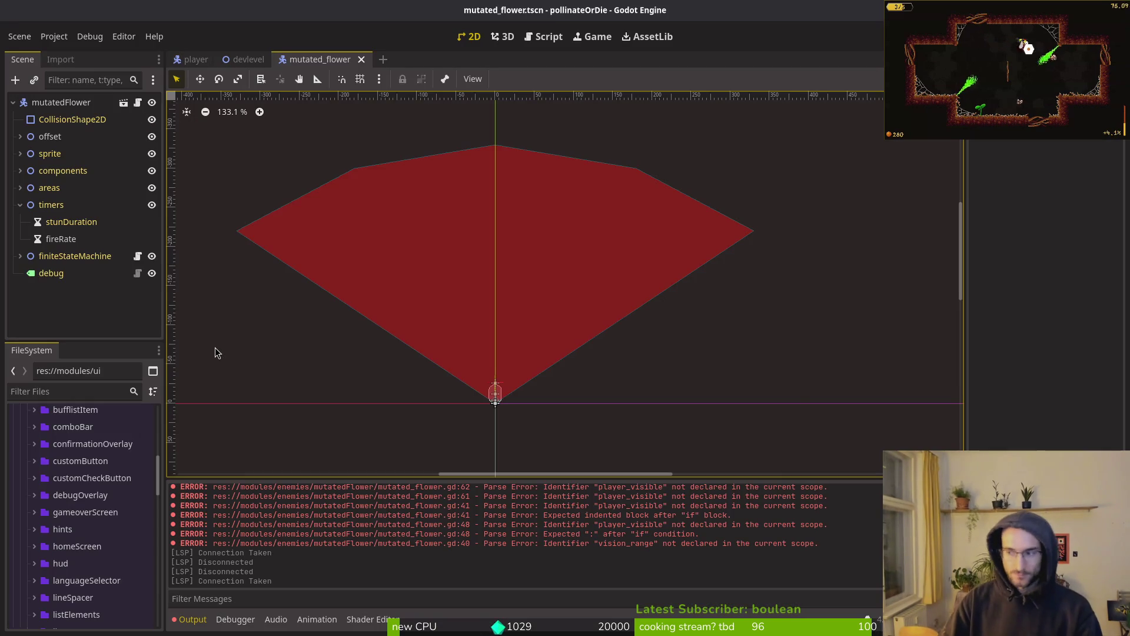
Step: Open the wasp scene and rename its shootCd timer to firerate
key("ctrl+shift+o")
type("wasp")
key("Return")
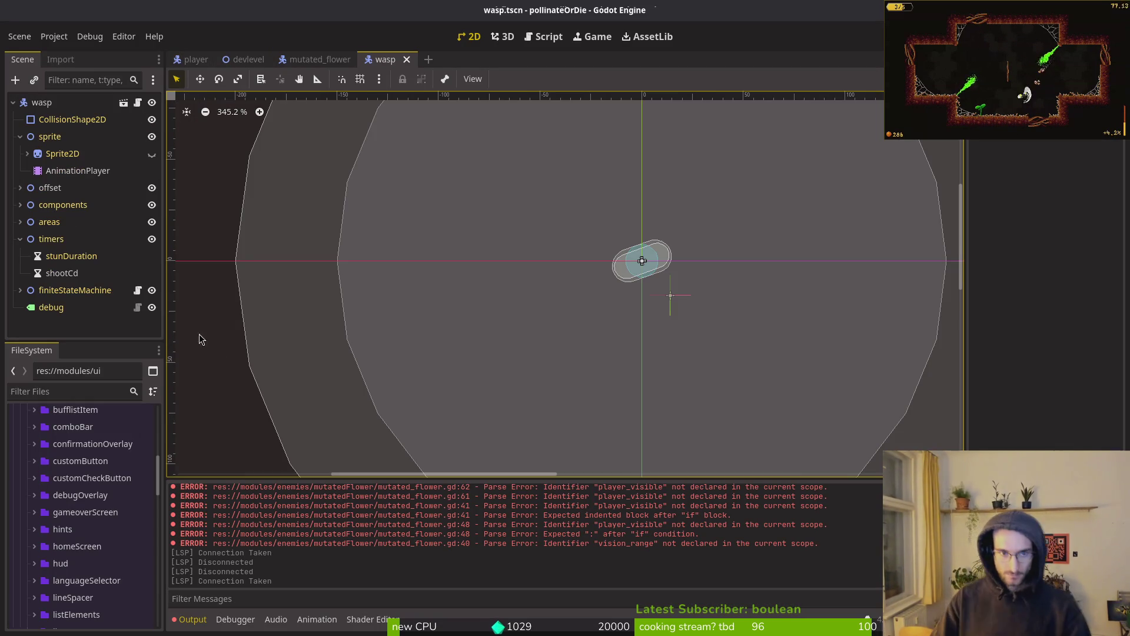
scroll(668, 216, "down", 5)
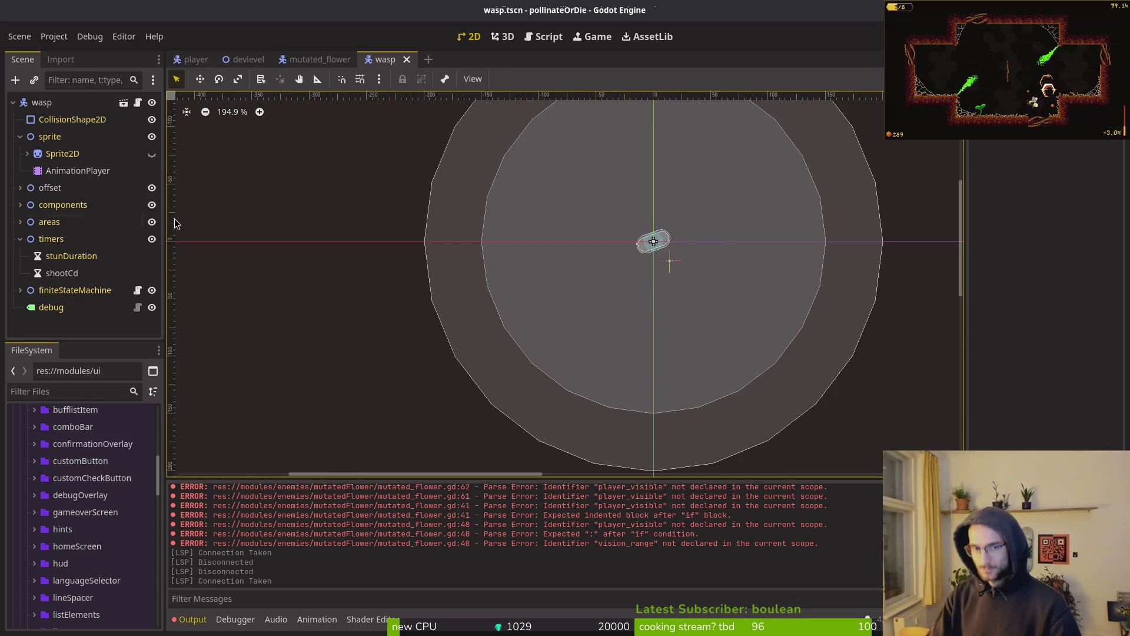
left_click(20, 239)
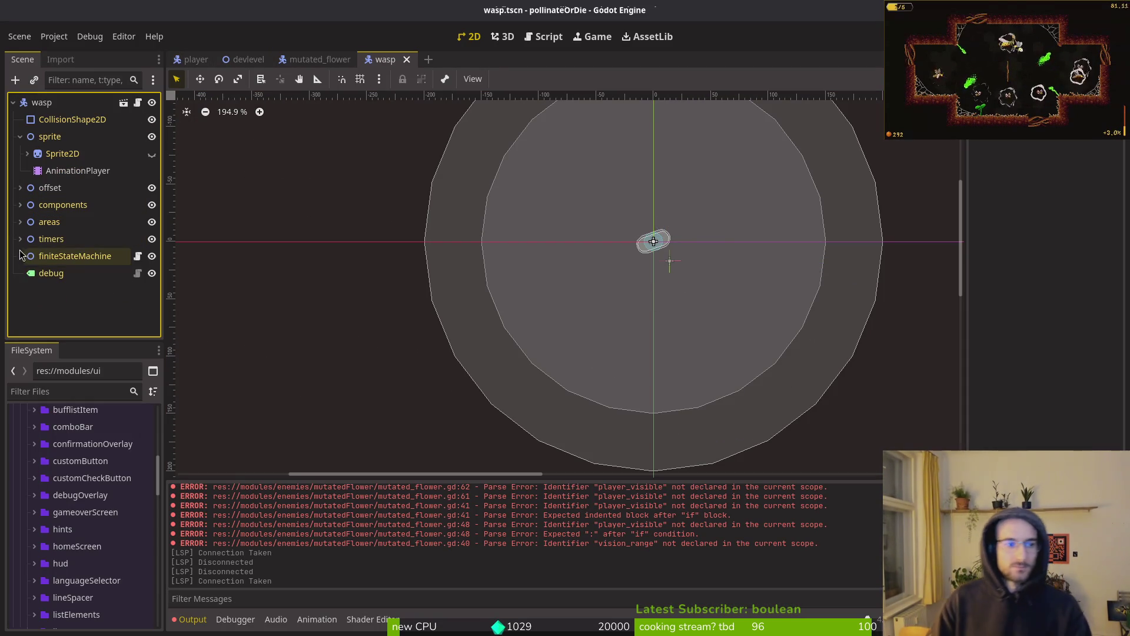
left_click(20, 239)
left_click(62, 256)
left_click(61, 273, "shift")
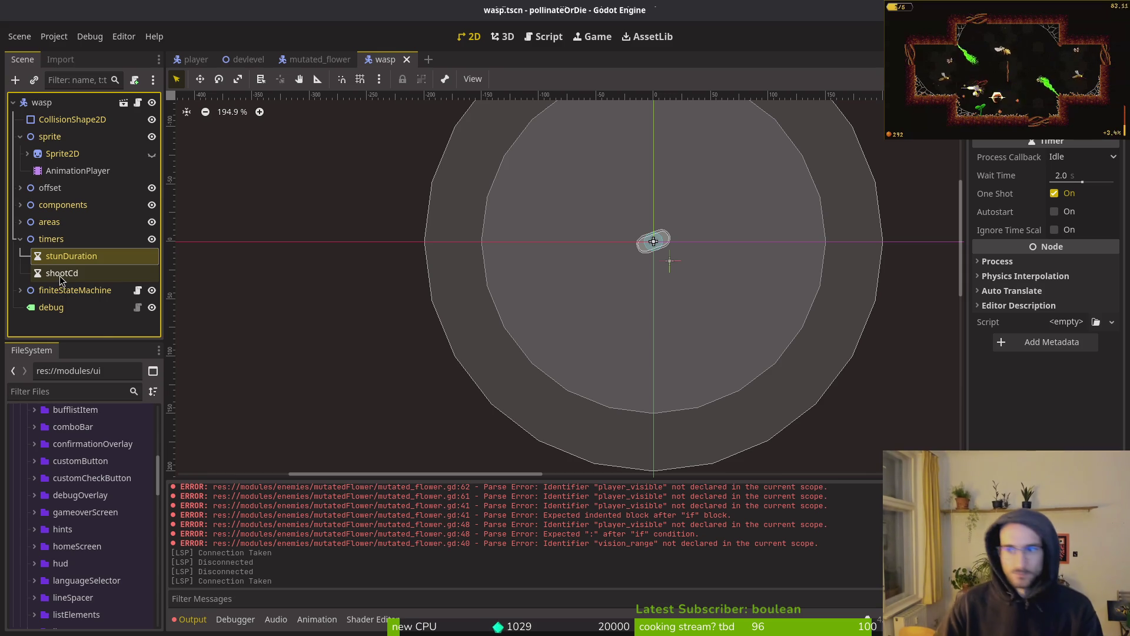
left_click(61, 274)
double_click(58, 274)
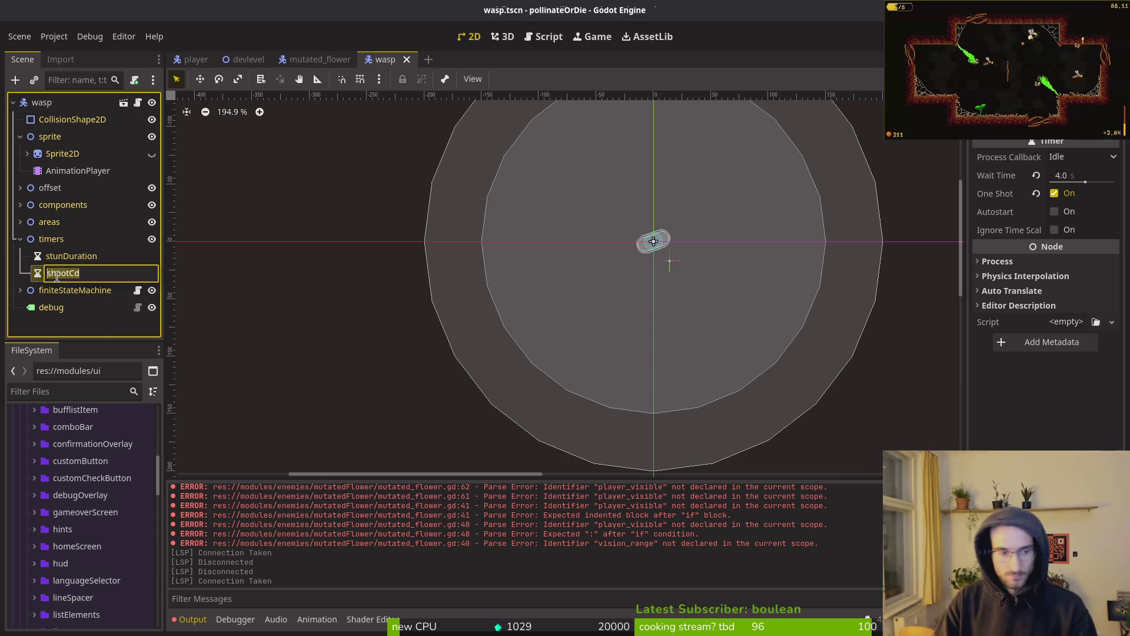
type("firerate")
key("Return")
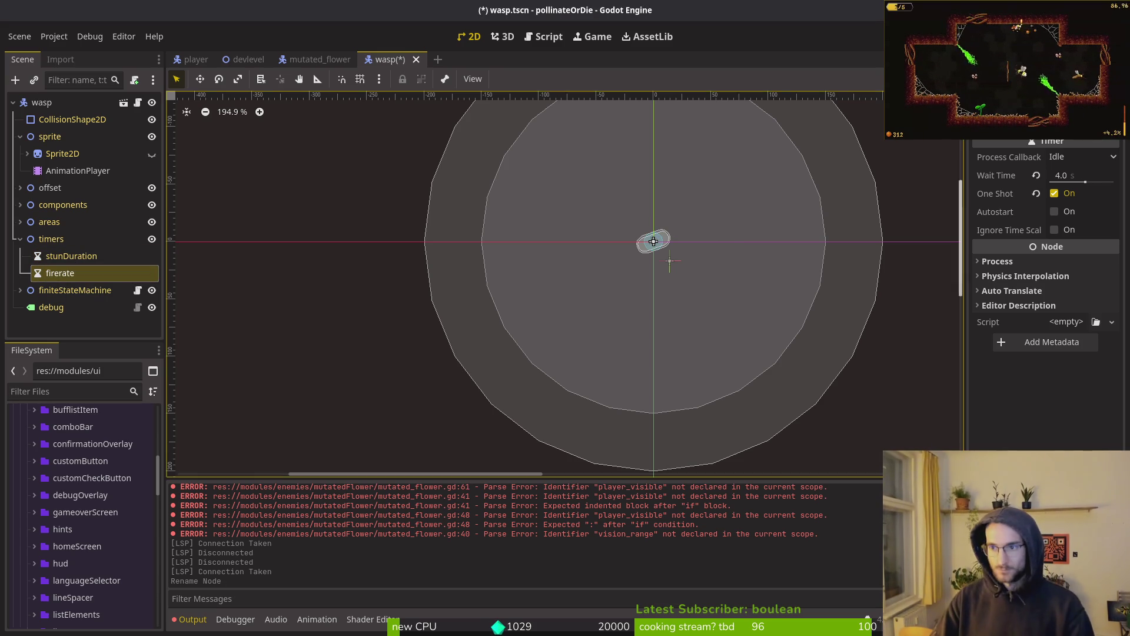
Step: Set the firerate timer's Wait Time to 3.5 seconds and save the scene
left_click(1074, 176)
type("3")
key("Return")
key("ctrl+s")
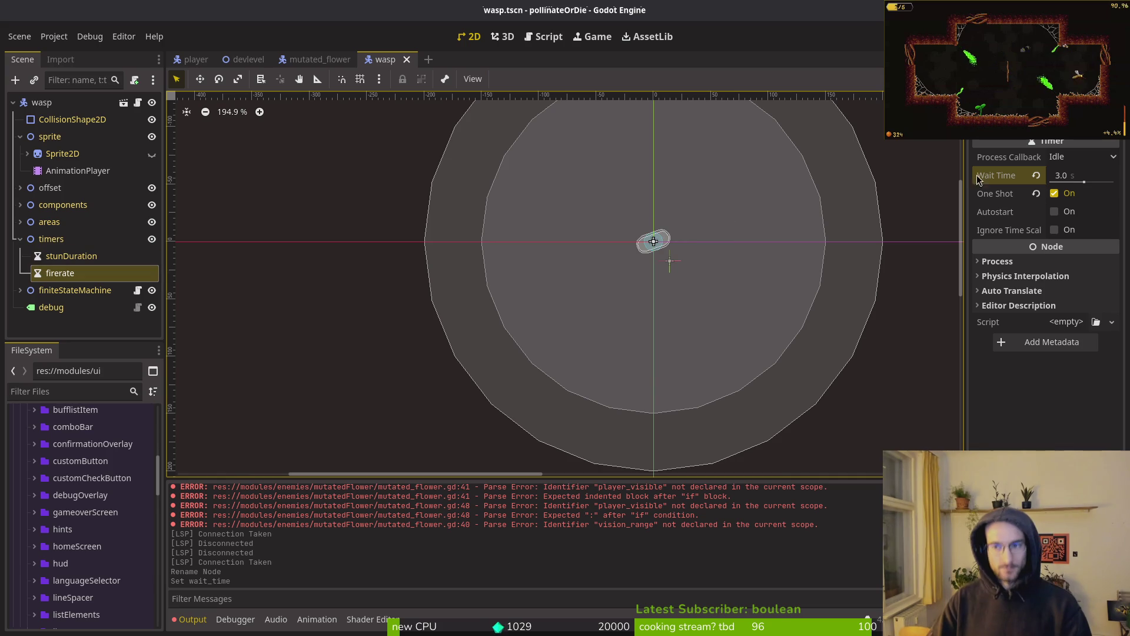
key("Up")
key("Up")
key("Up")
key("Down")
key("Left")
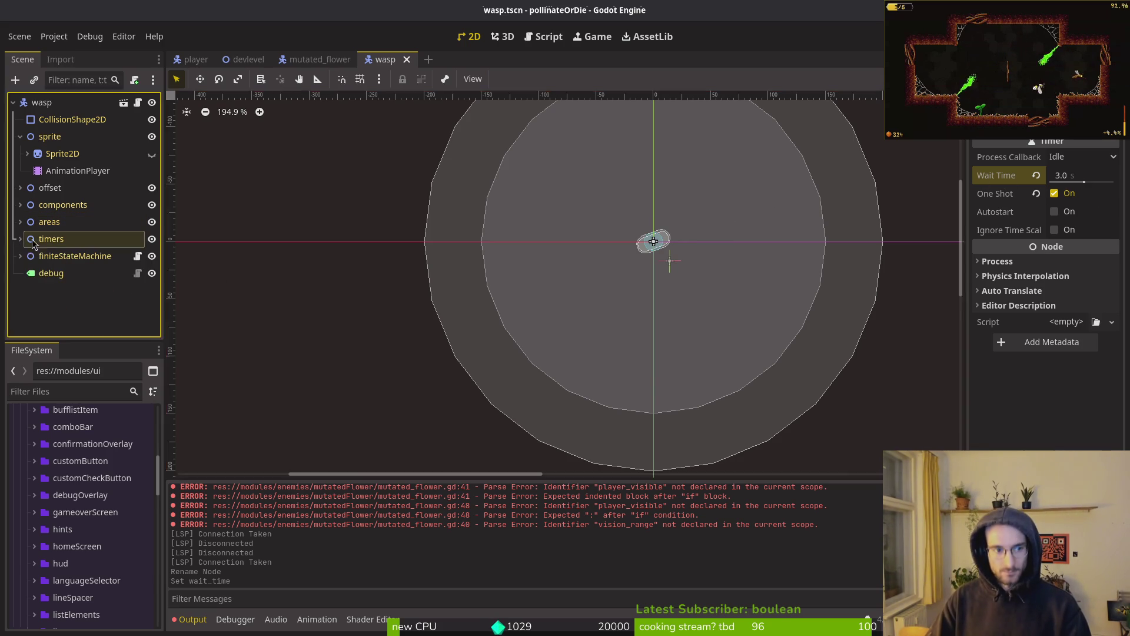
key("Up")
key("Down")
key("Right")
key("Down")
key("Down")
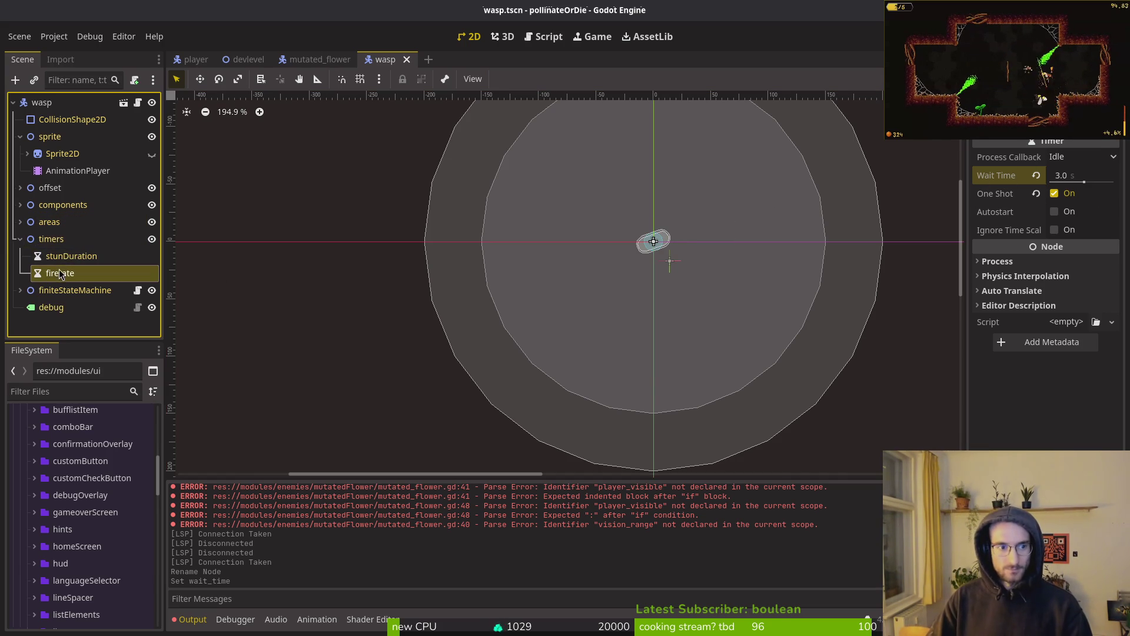
left_click(1054, 177)
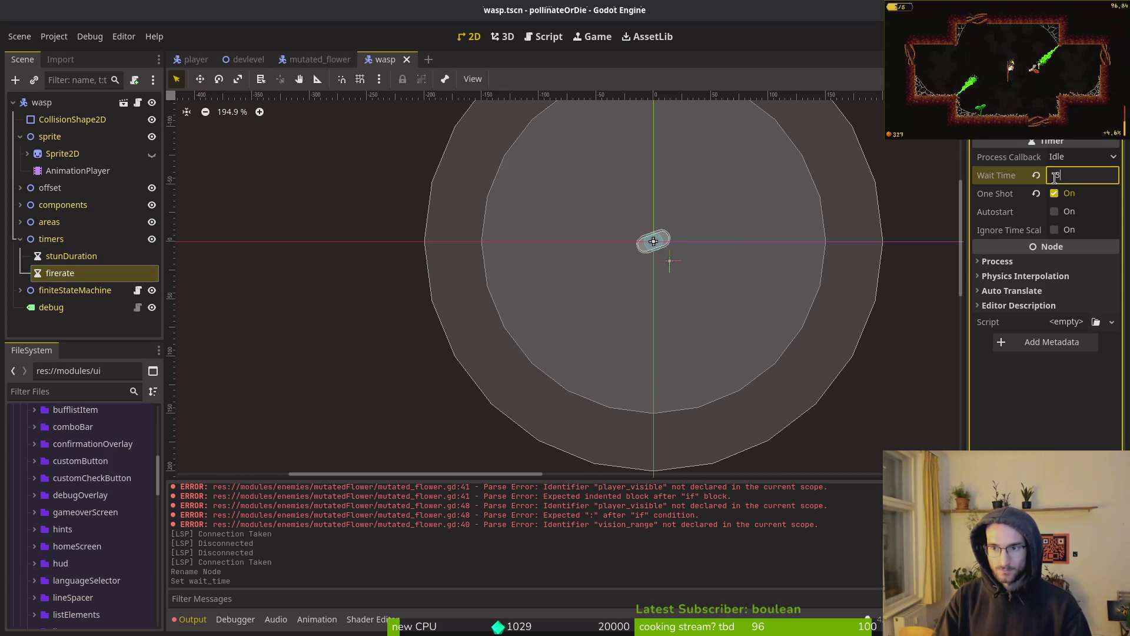
type("5")
key("Return")
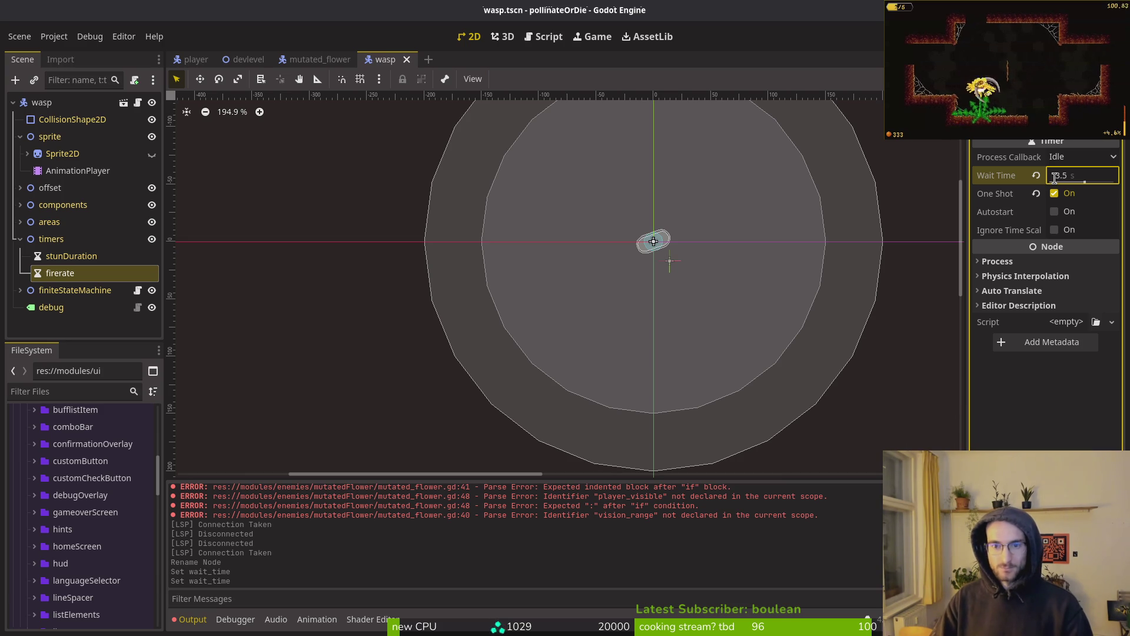
Step: Turn off One Shot and enable Autostart, matching mutated_flower's fireRate timer
left_click(991, 193)
left_click(1062, 196)
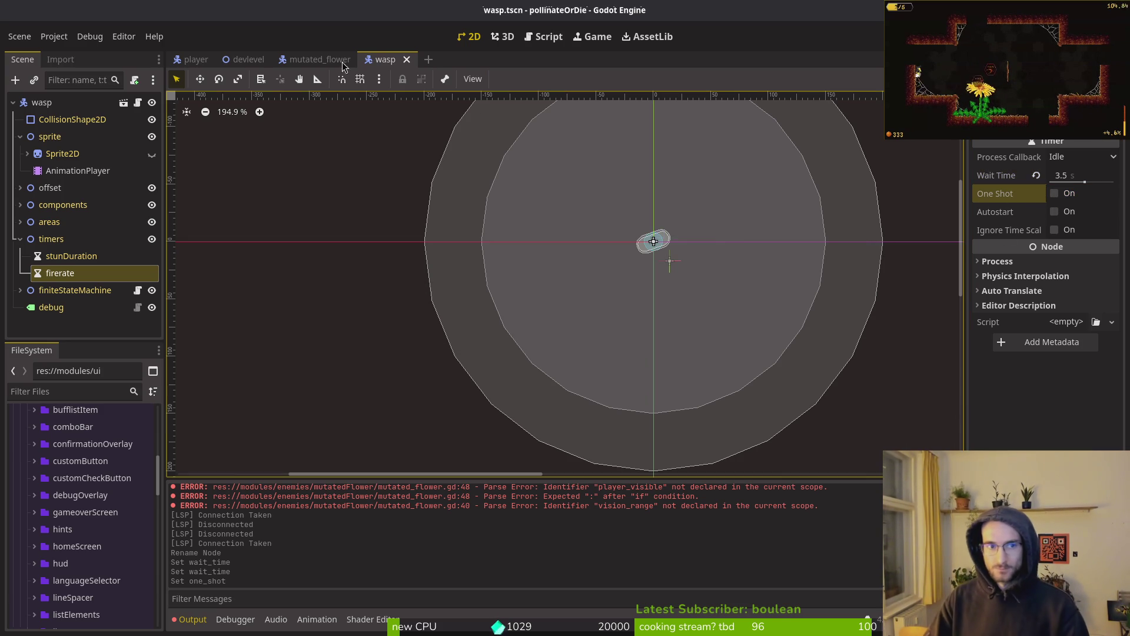
left_click(320, 60)
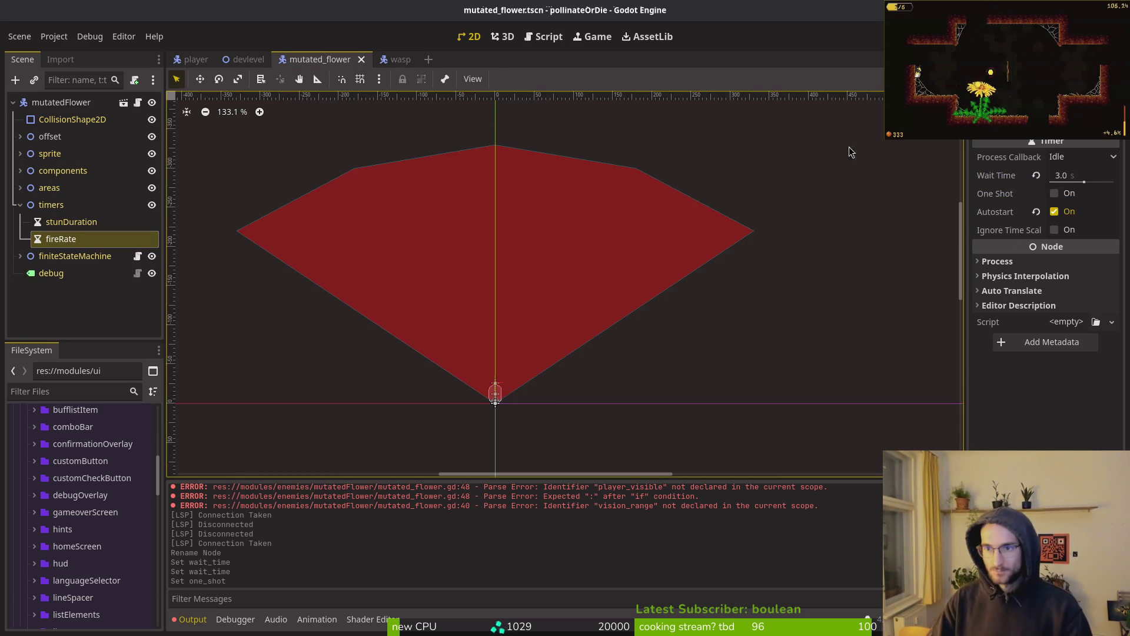
left_click(385, 60)
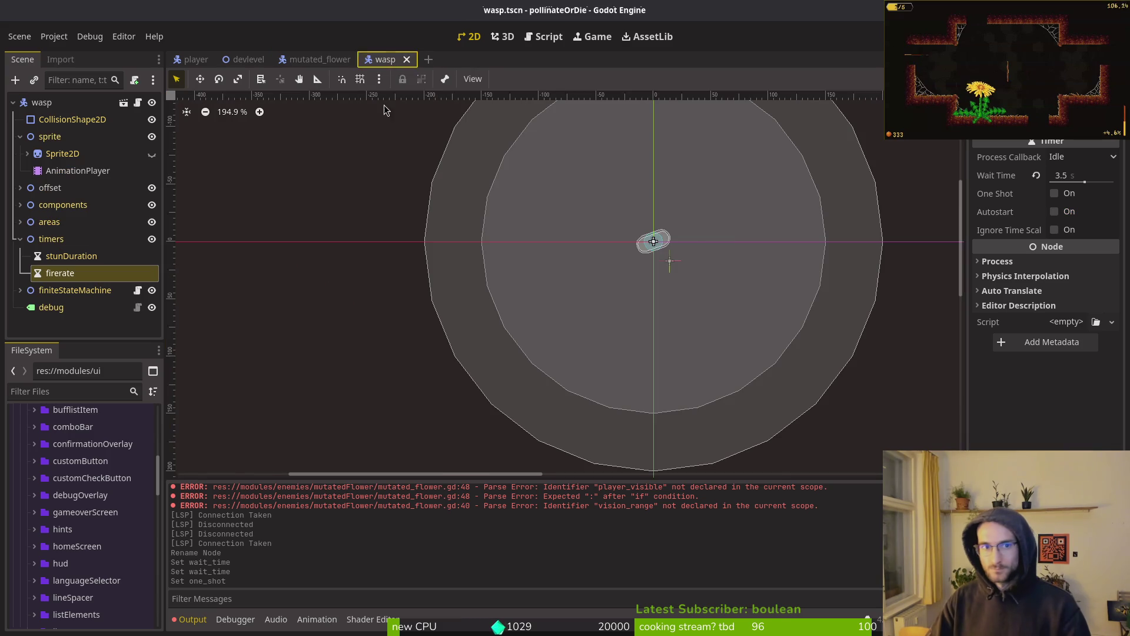
left_click(1053, 212)
left_click(20, 238)
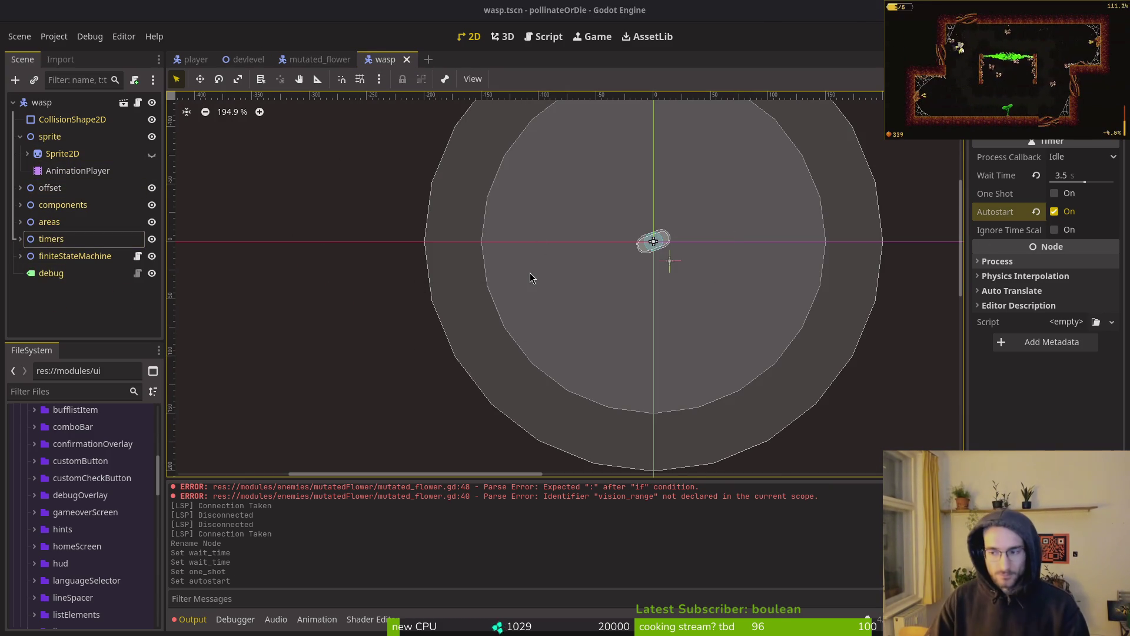
key("alt+Tab")
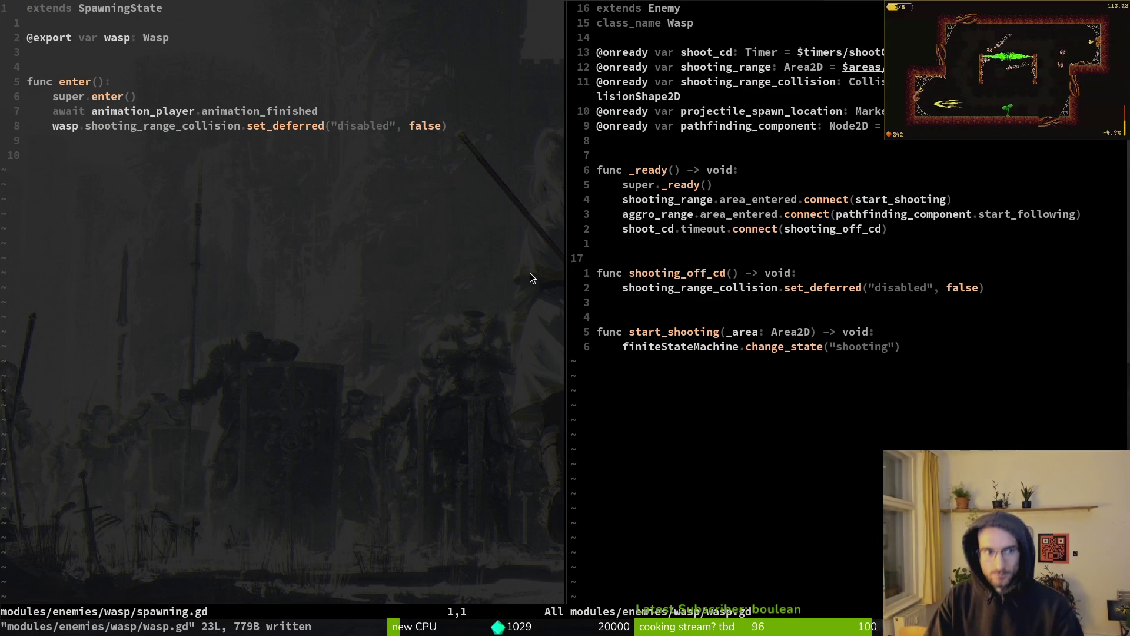
Step: Add a blank line in the wasp's spawning.gd and consult the mutated flower's spawning.gd
key("o")
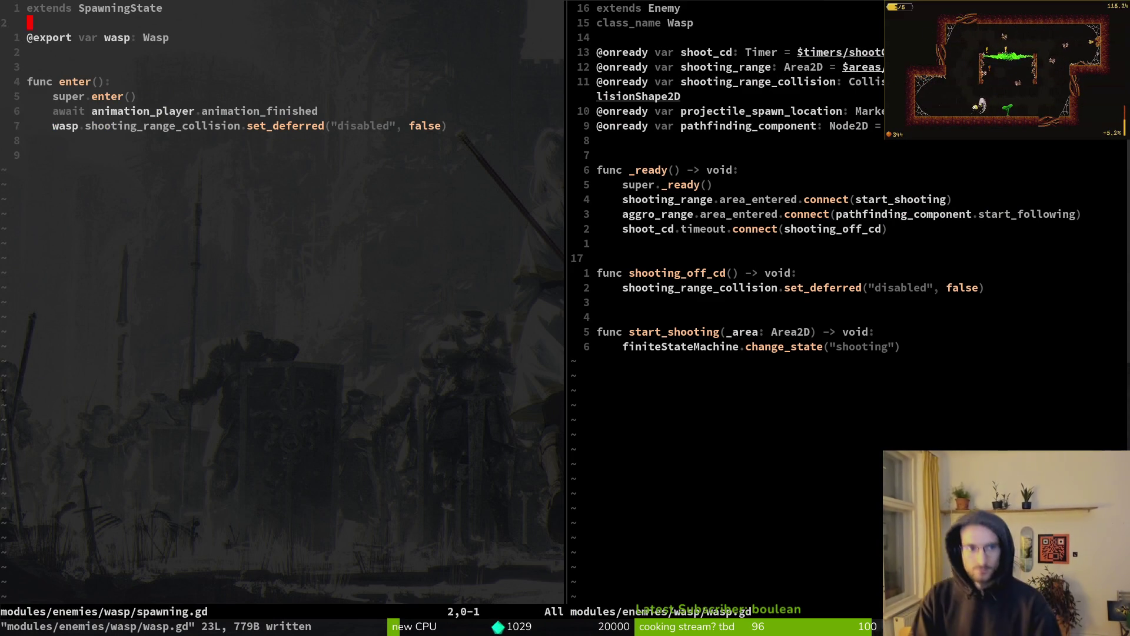
key("j")
key("j")
key("j")
key("space")
key("f")
key("f")
type("mu")
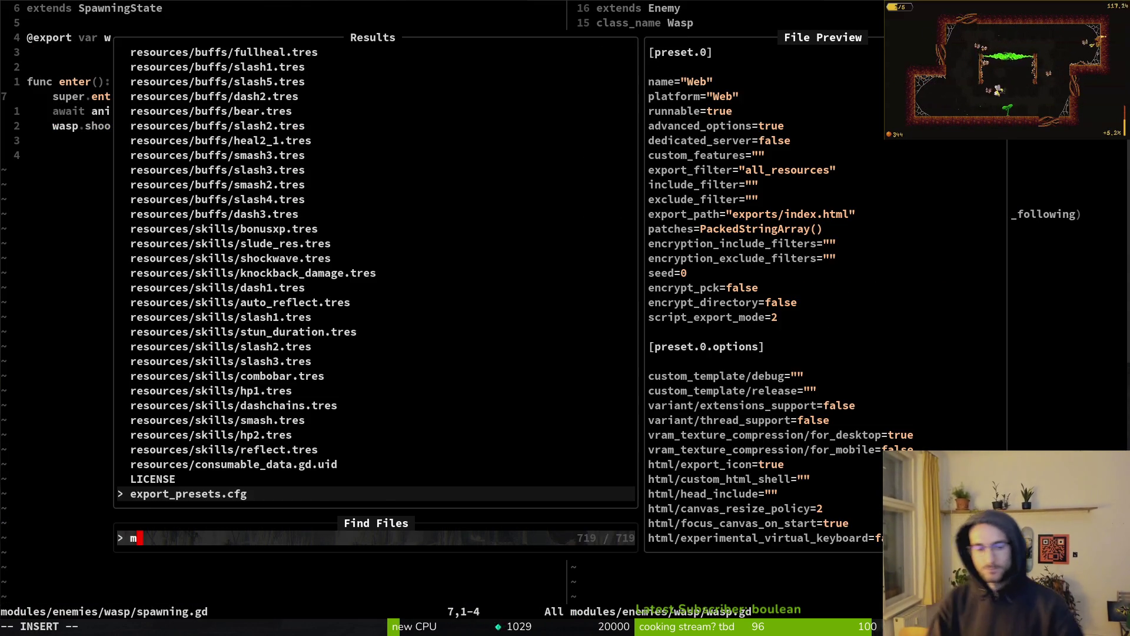
type("spaw")
key("Return")
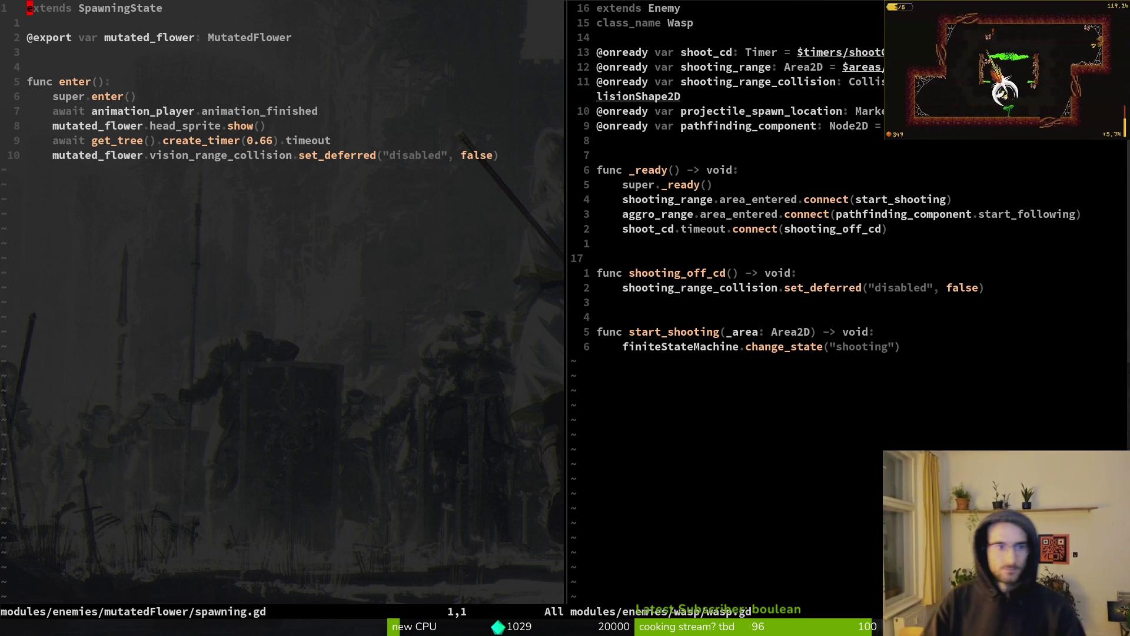
Step: Add a commented 0.66 s timer await before enabling the shooting range, and save
type("stant shooting")
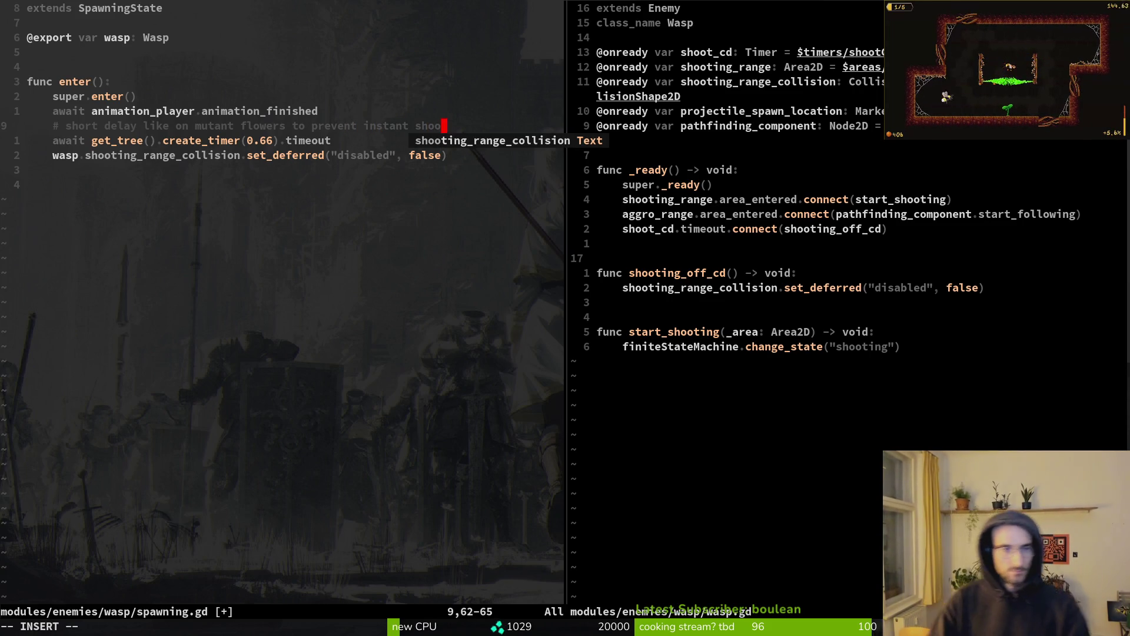
key("Escape")
type(":w")
key("Return")
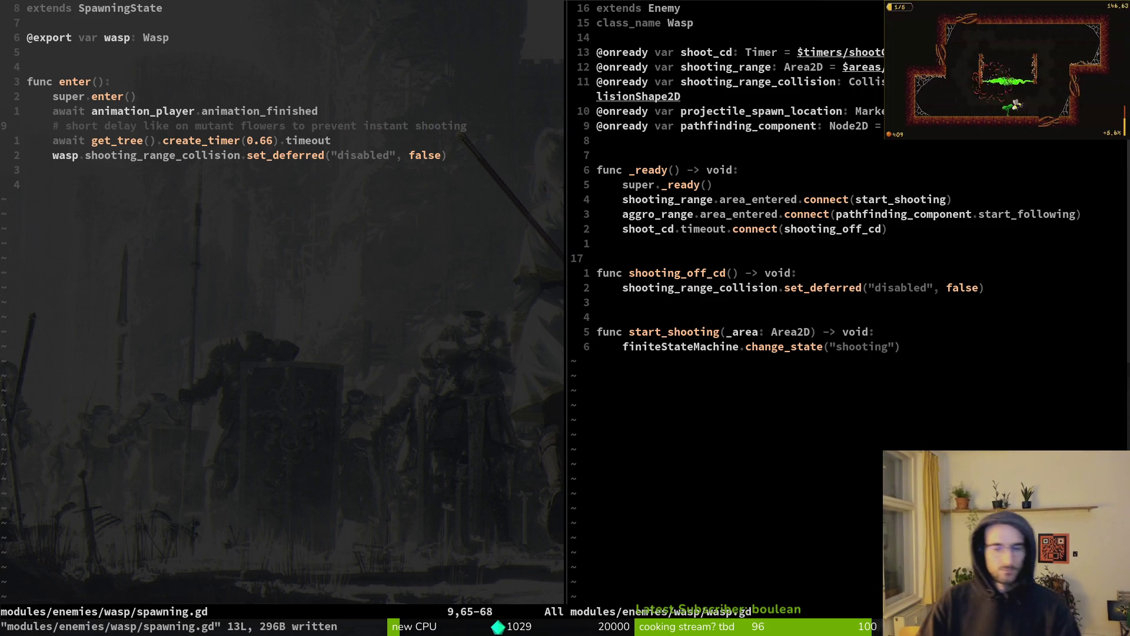
key("ctrl+6")
key("ctrl+6")
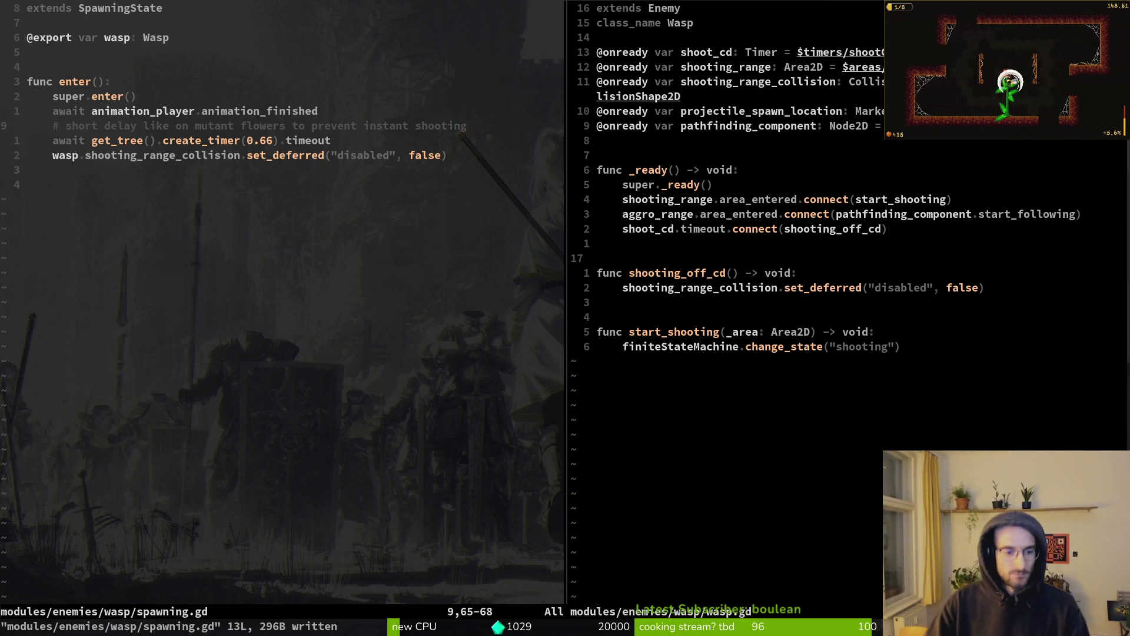
Step: Open the wasp's shooting.gd through the file finder
key("ctrl+p")
type("shooting")
key("Return")
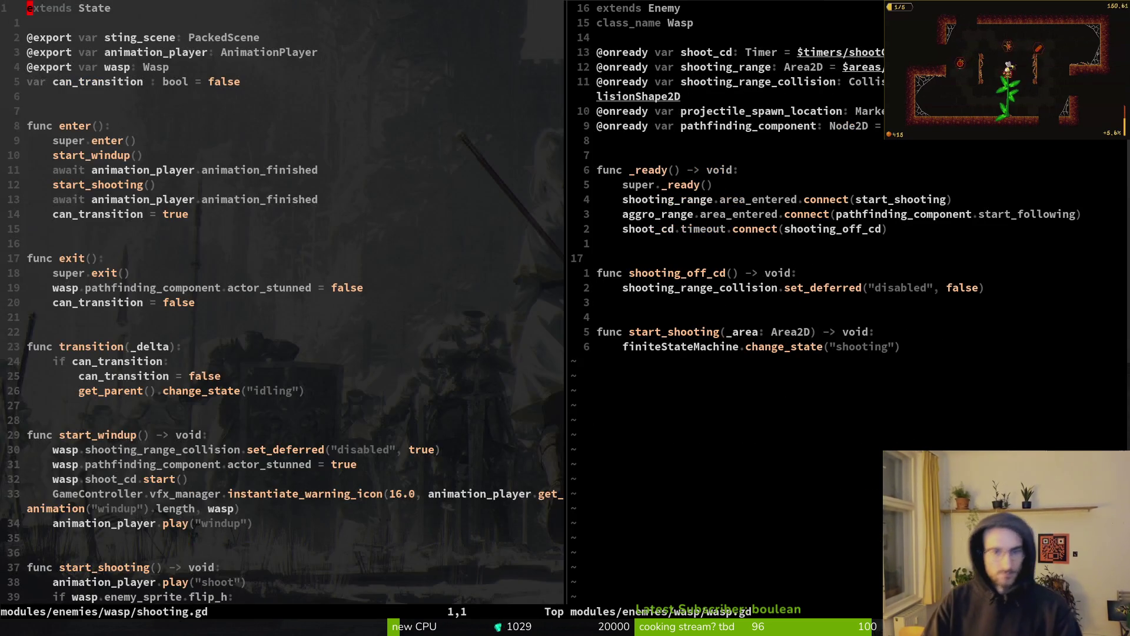
Step: Open mutatedFlower/shooting.gd in the right split beside the wasp shooting script
key("ctrl+l")
key("ctrl+h")
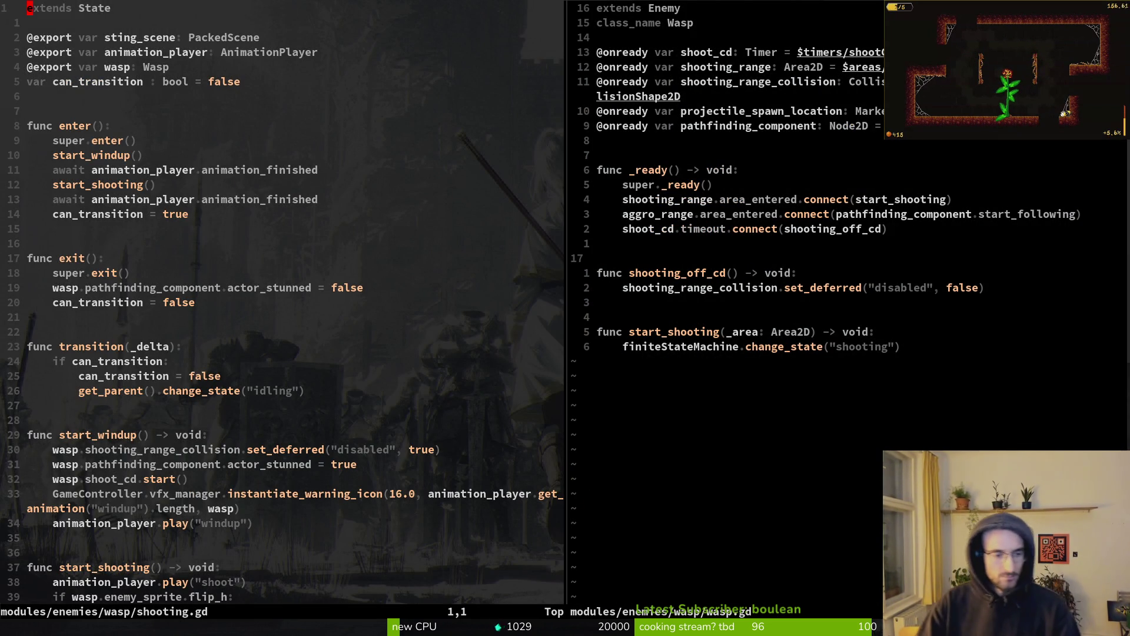
key("ctrl+l")
key("ctrl+p")
type("flosho")
key("Return")
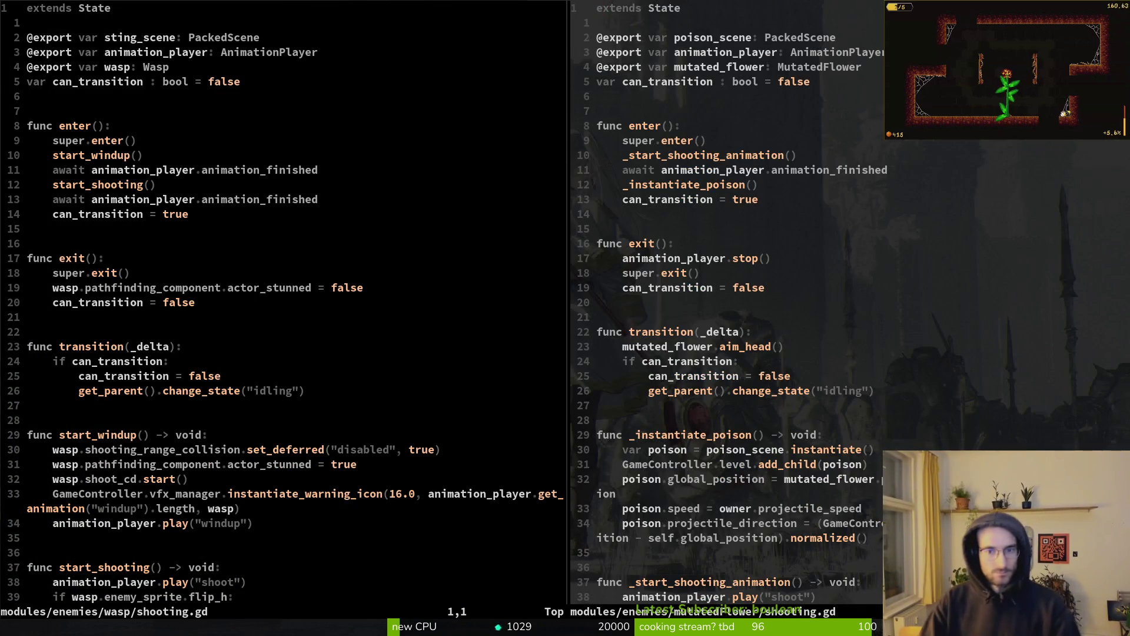
key("ctrl+h")
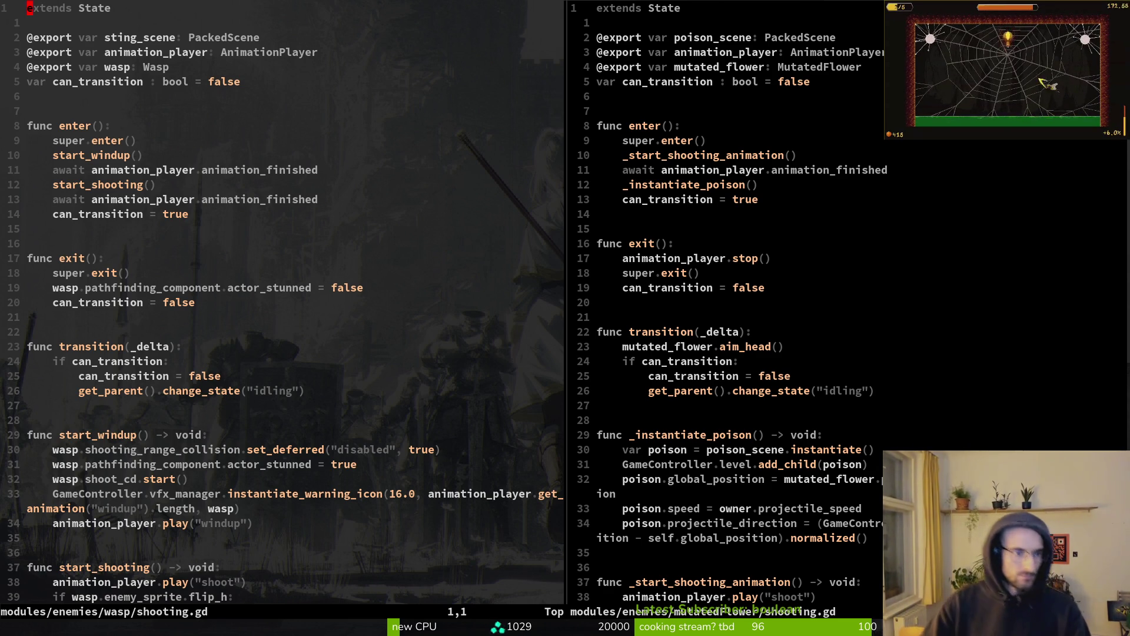
Step: Delete start_windup's set_deferred("disabled", true) line from the wasp shooting script and save
key("j")
key("j")
key("j")
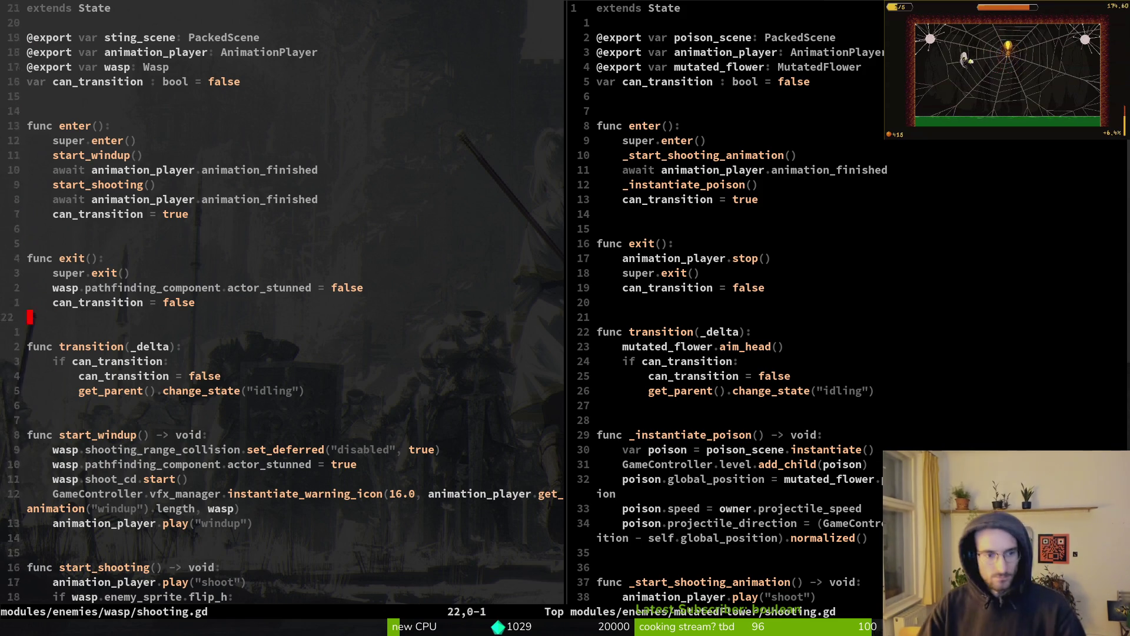
key("j")
key("j")
key("j")
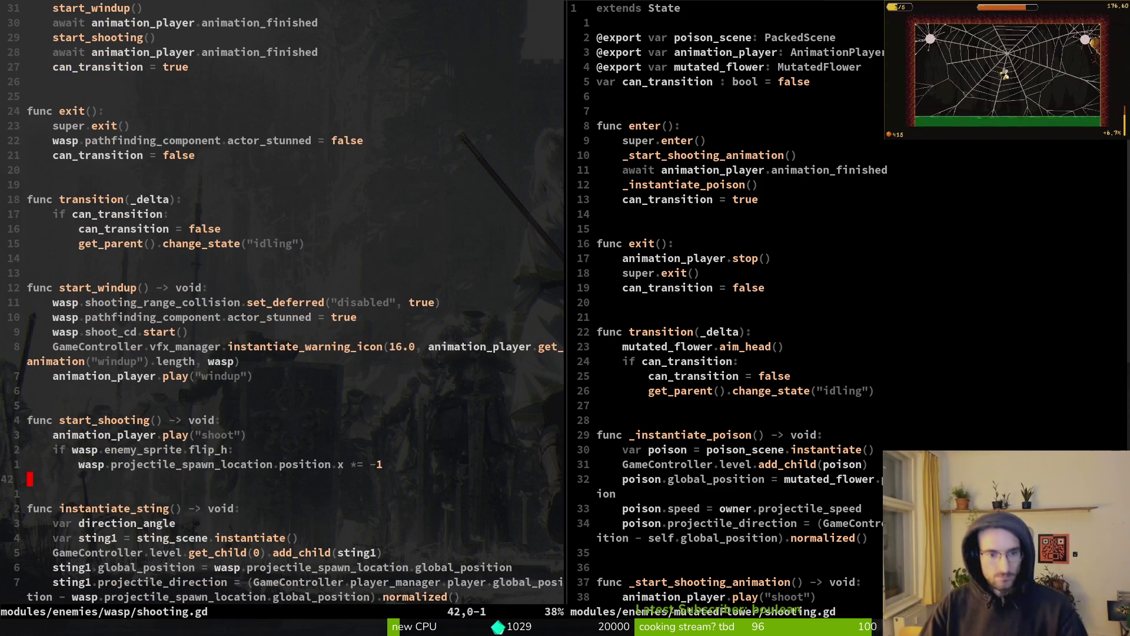
key("braceleft")
key("braceleft")
key("j")
key("j")
key("d")
key("d")
type(":w")
key("Return")
key("j")
key("j")
key("j")
Step: Review the sting projectiles, then bring the flower's spawning.gd back into view
key("j")
key("j")
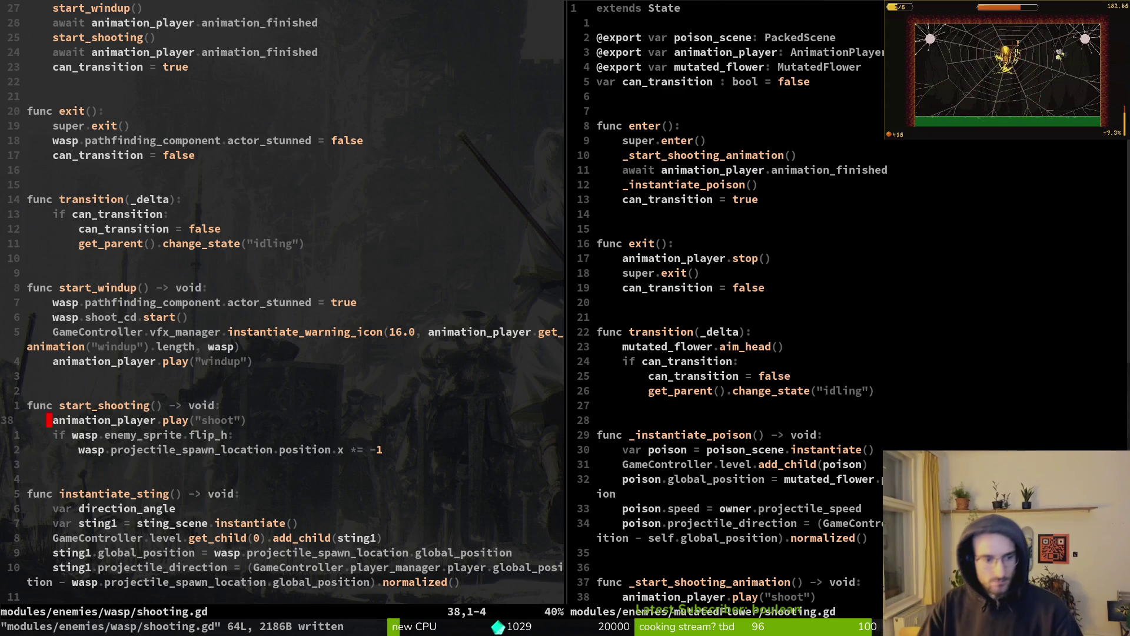
key("braceright")
key("braceright")
key("j")
key("j")
key("j")
key("j")
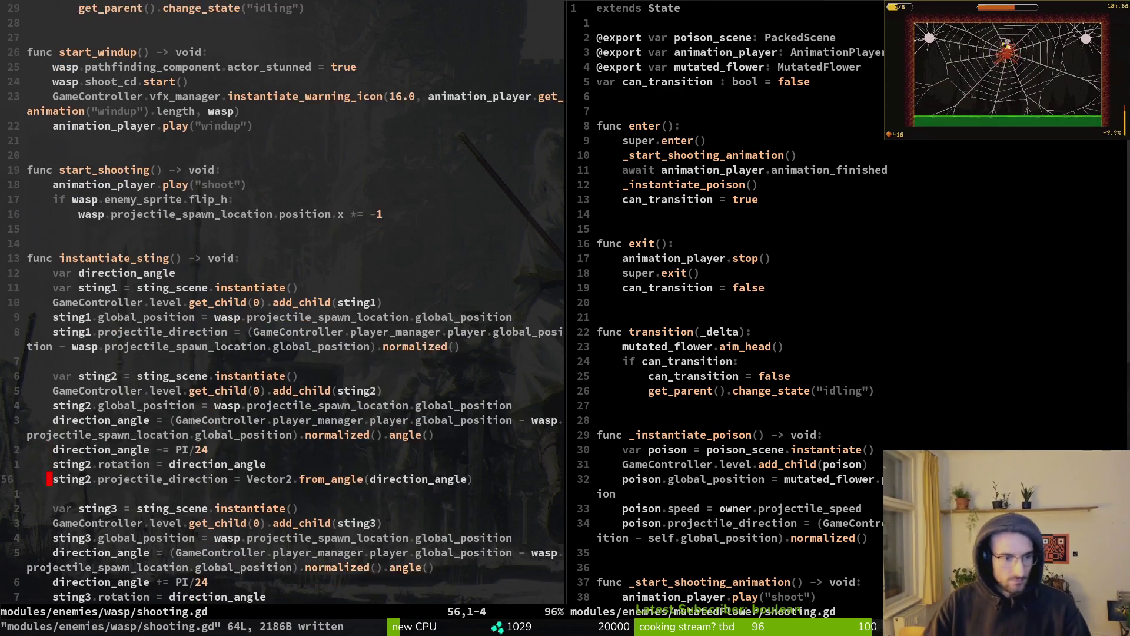
key("j")
key("j")
key("j")
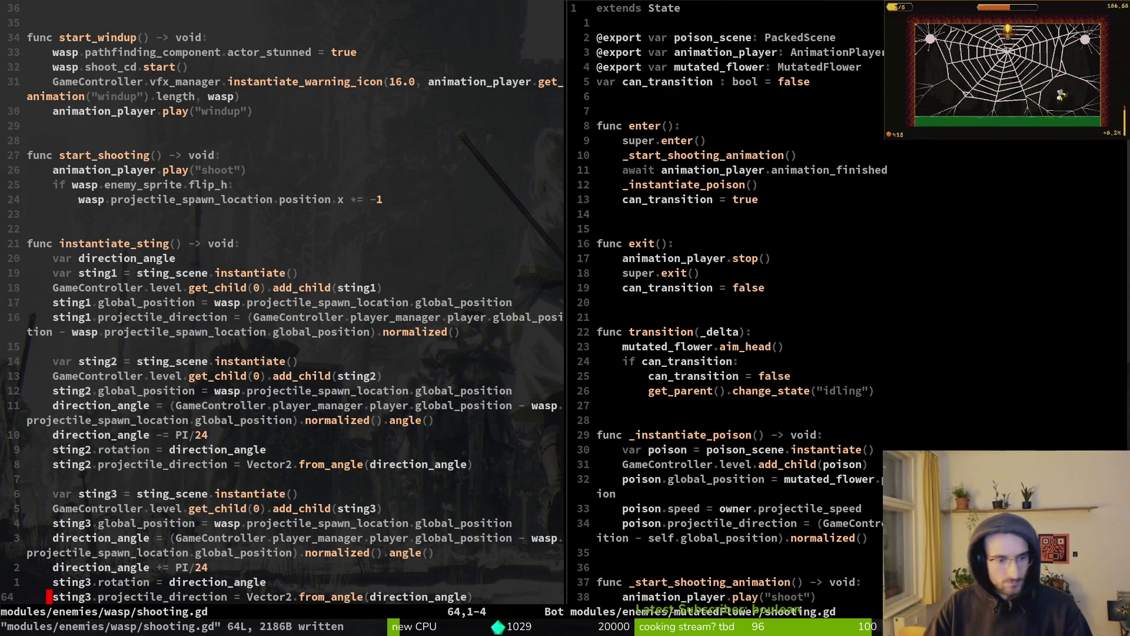
key("ctrl+6")
key("ctrl+w")
Step: Open wasp.gd on the left and mutated_flower.gd on the right
key("l")
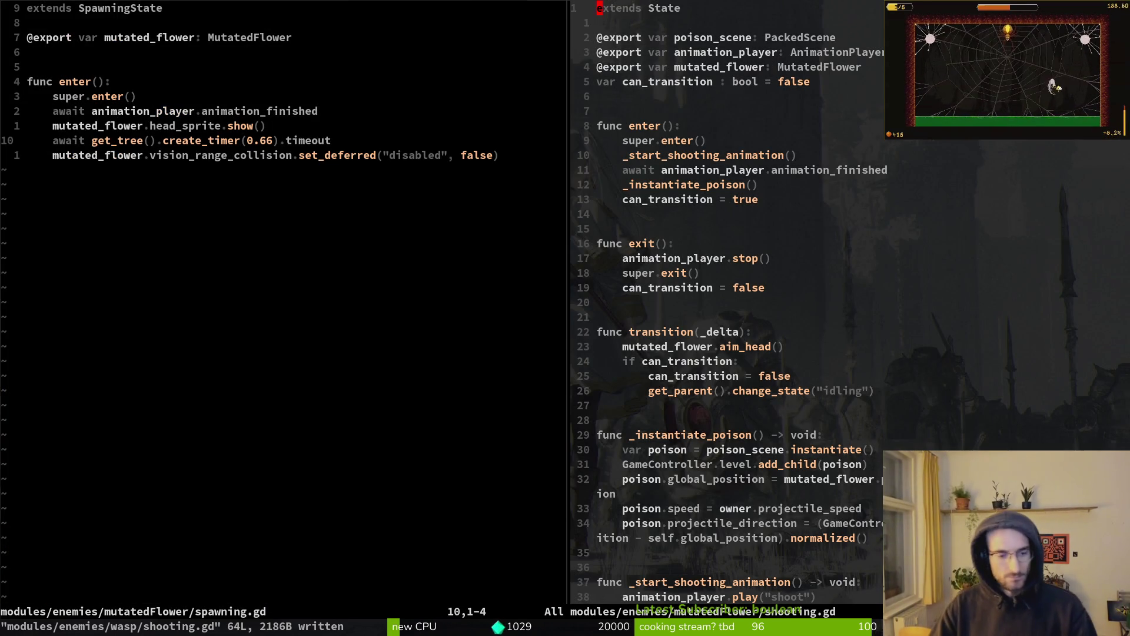
key("ctrl+w")
key("h")
key("ctrl+p")
type("wasp")
key("Return")
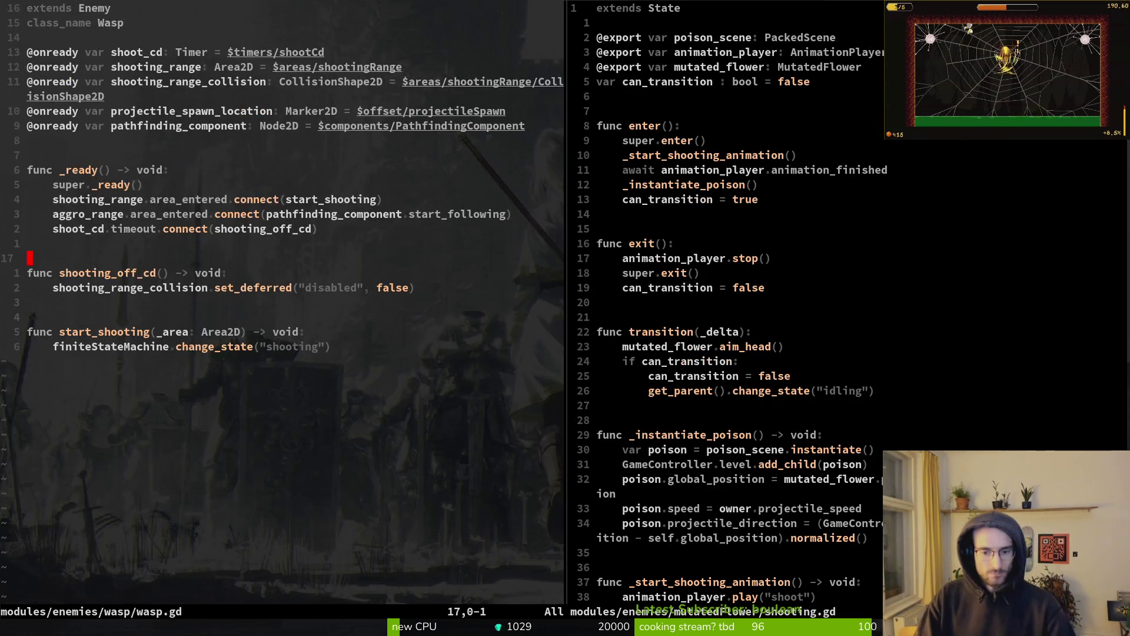
key("ctrl+p")
type("muflower")
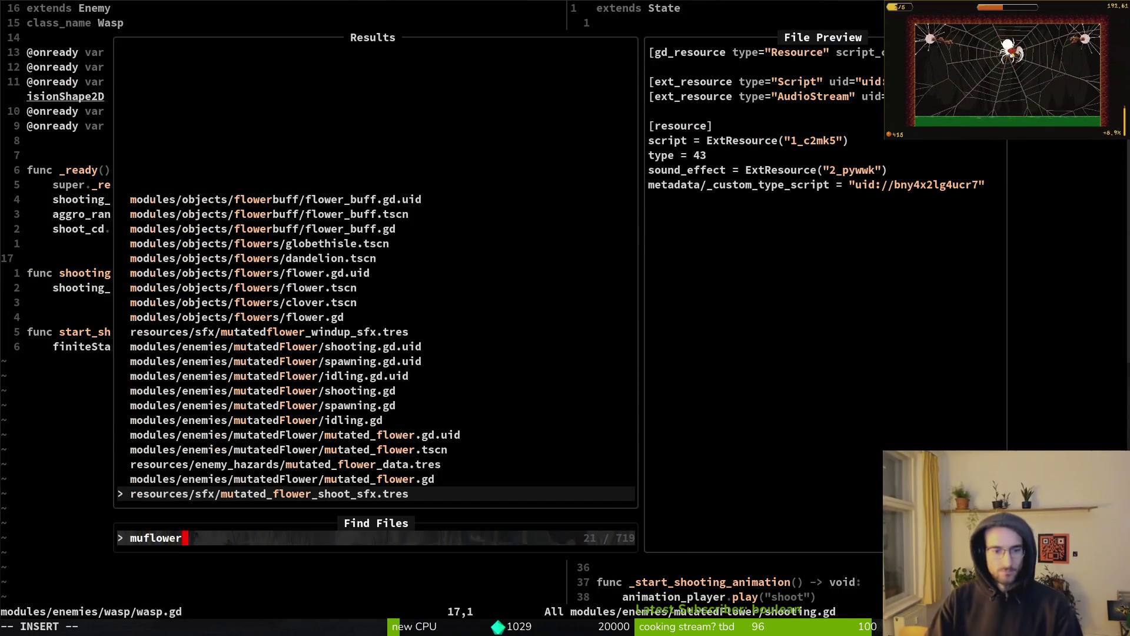
key("Up")
key("Return")
key("ctrl+w")
key("h")
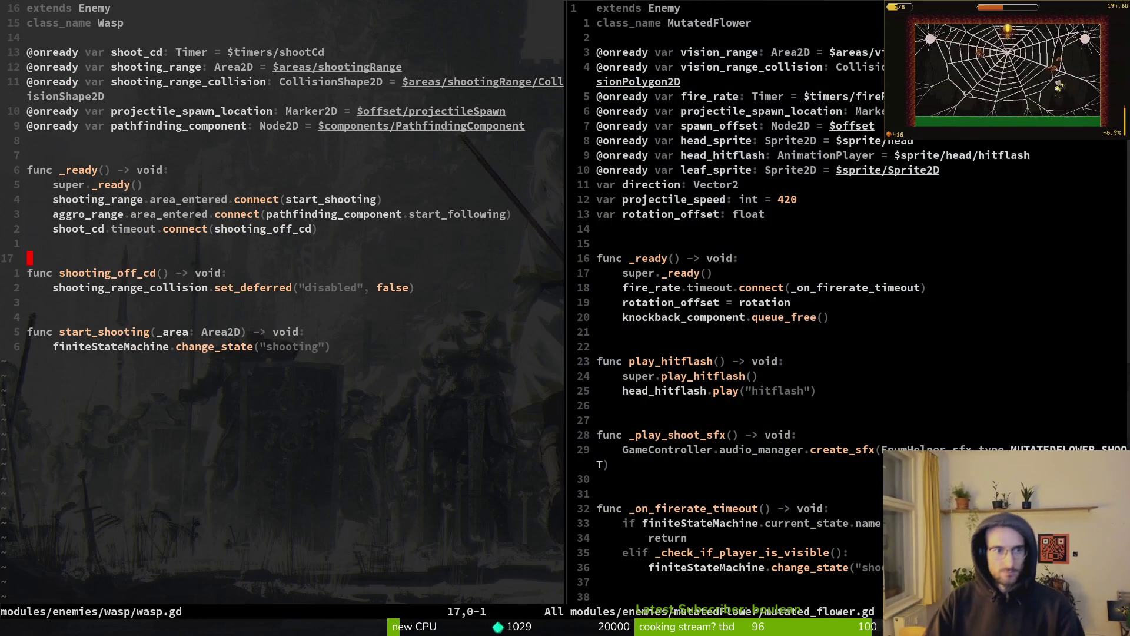
Step: Replace wasp.gd's shoot_cd declaration with MutatedFlower's fire_rate timer declaration and save
key("braceleft")
key("braceleft")
key("j")
key("W")
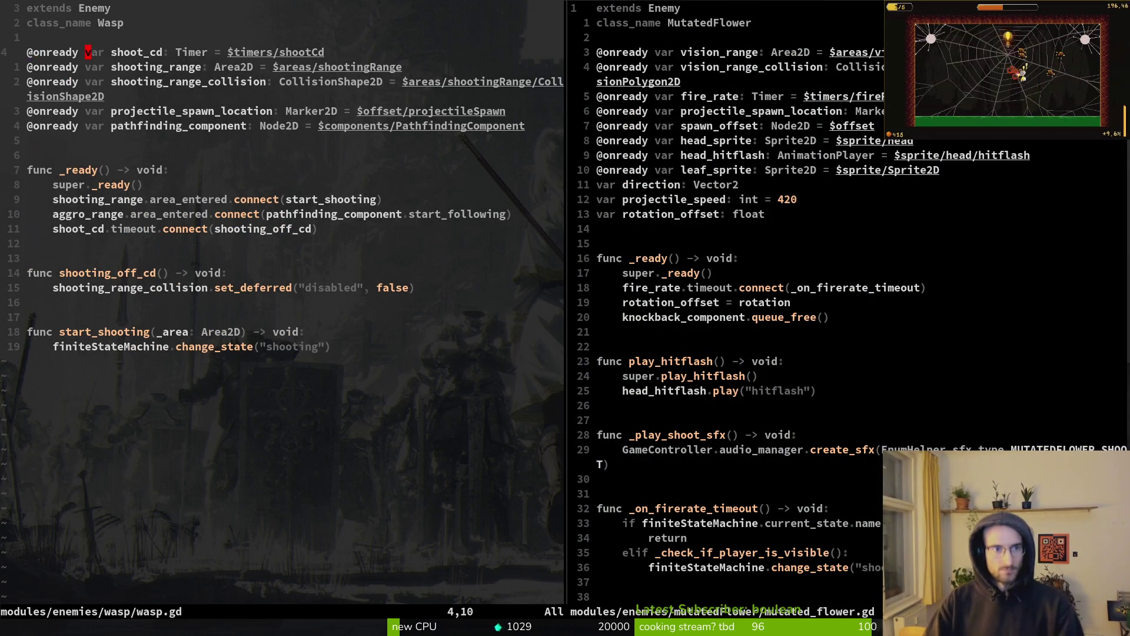
key("ctrl+w")
key("l")
key("j")
key("j")
key("j")
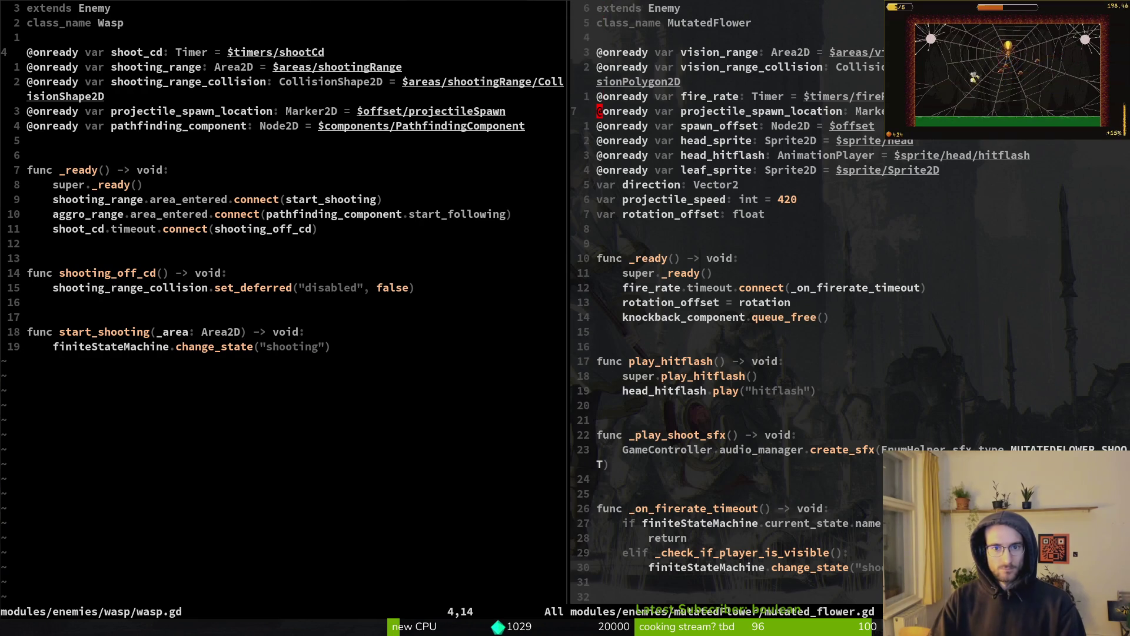
key("y")
key("y")
key("ctrl+w")
key("h")
key("d")
key("d")
type("P:w")
key("Return")
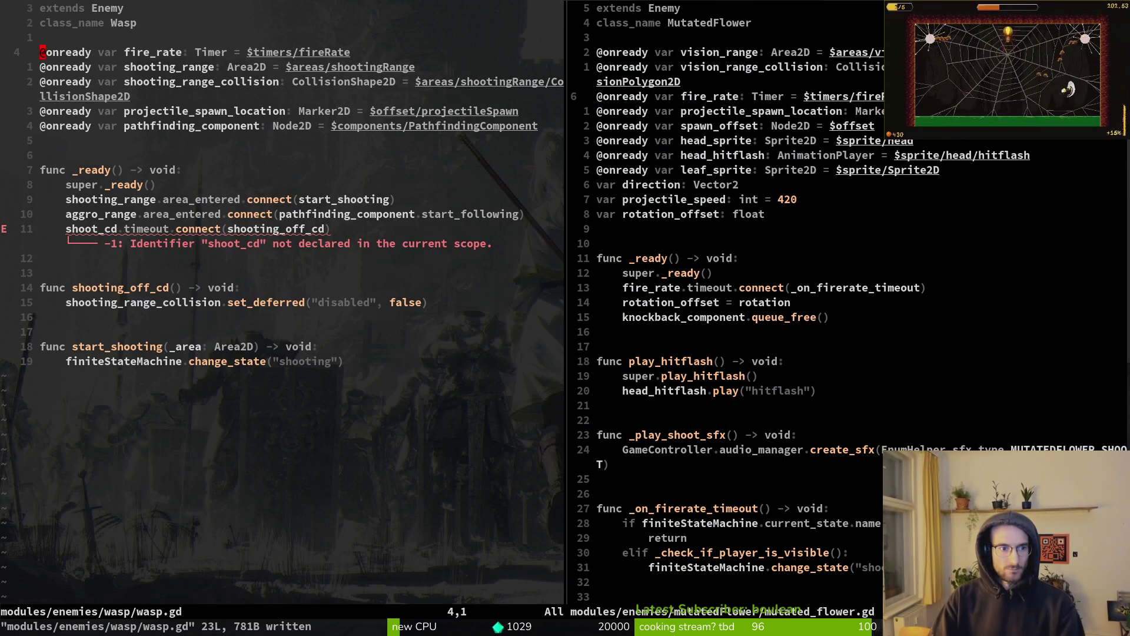
Step: Copy the fire_rate timeout connection into the Wasp _ready function
key("ctrl+w")
key("l")
key("j")
key("j")
key("j")
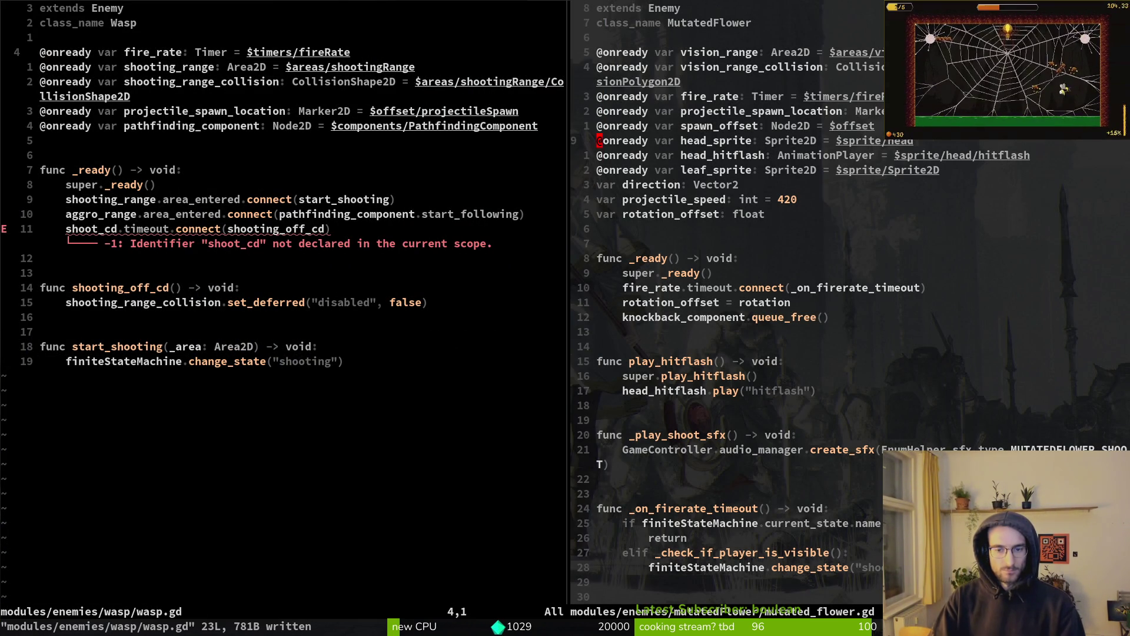
key("j")
key("j")
key("j")
key("ctrl+w")
key("h")
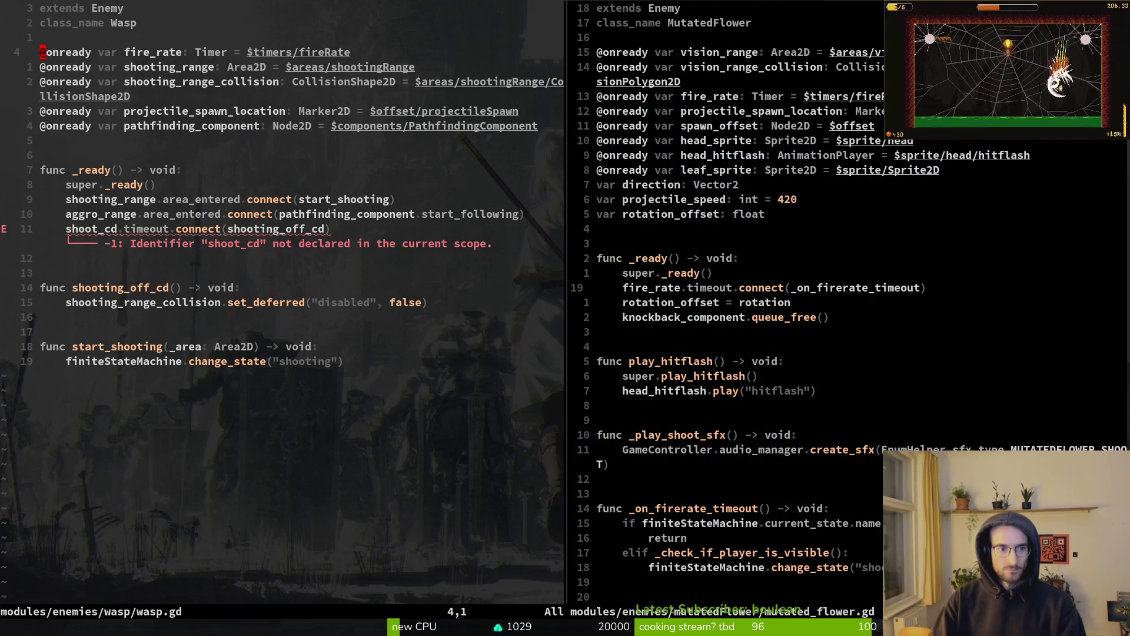
key("j")
key("j")
key("j")
key("P")
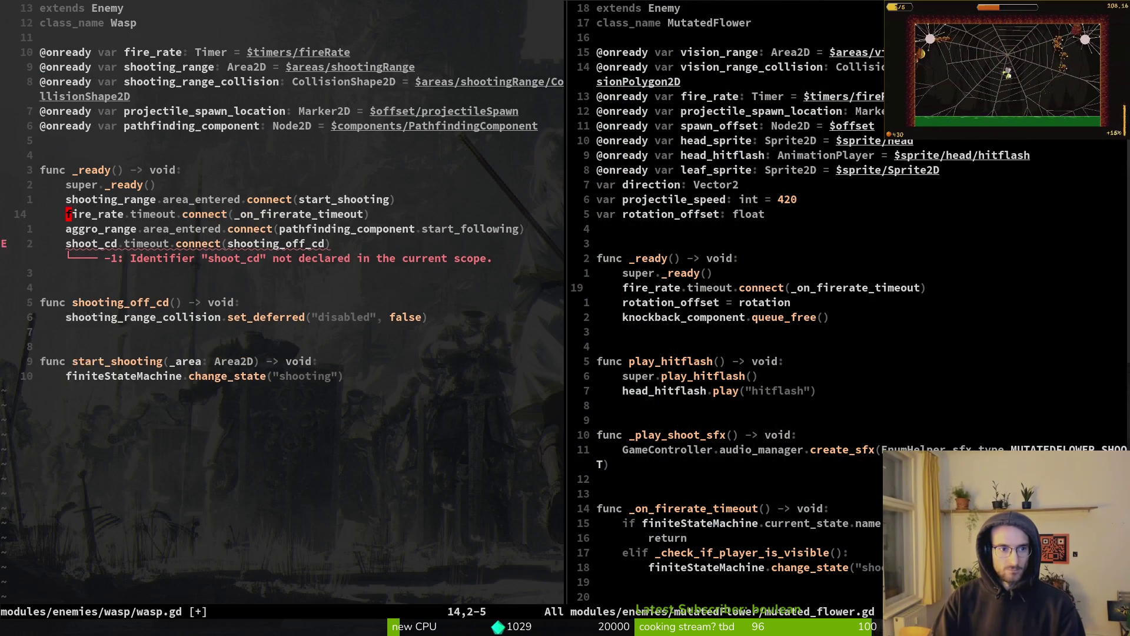
key("d")
key("d")
key("k")
key("P")
Step: Delete the shooting_range and shoot_cd connect lines and save wasp.gd
key("j")
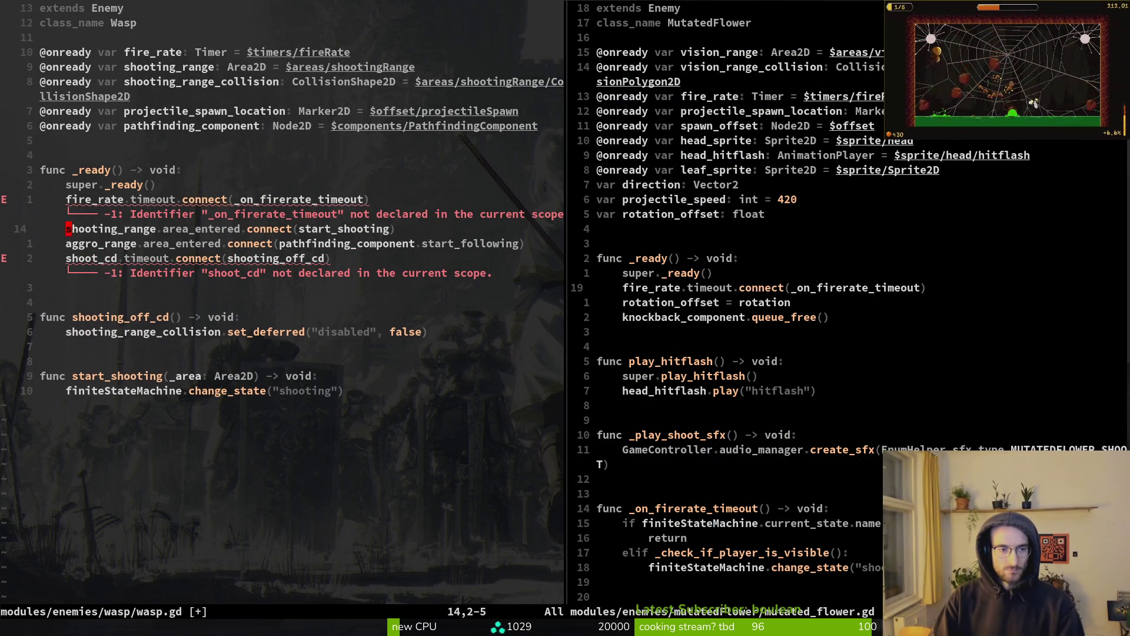
key("d")
key("d")
key("j")
key("d")
key("d")
type(":w")
key("Return")
key("k")
key("k")
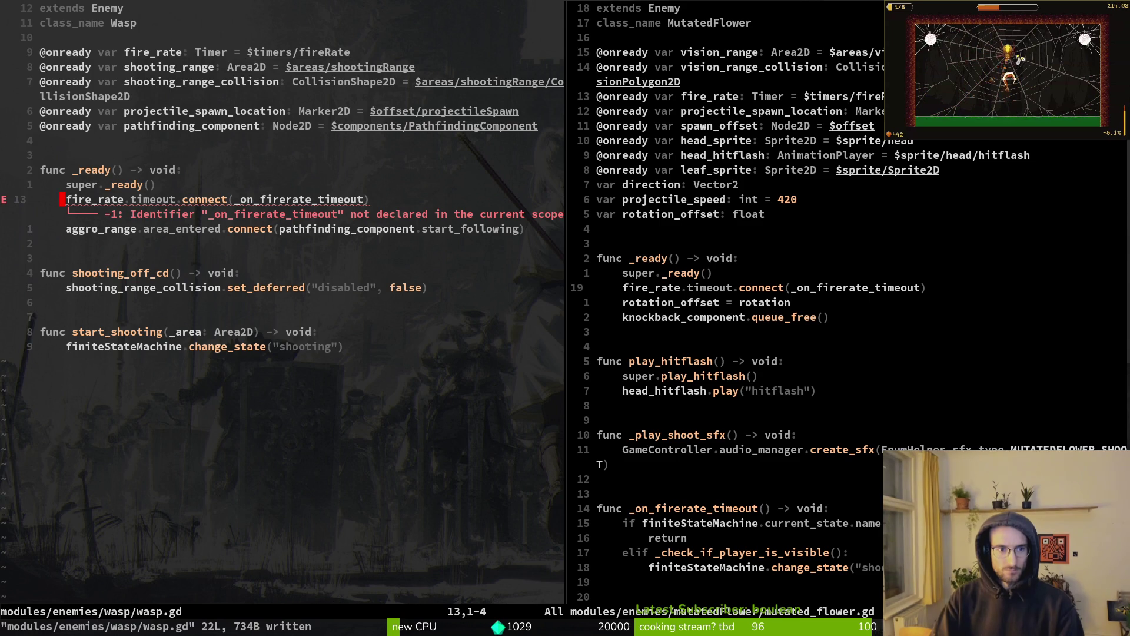
Step: Copy the _on_firerate_timeout function from mutated_flower.gd
key("ctrl+w")
key("l")
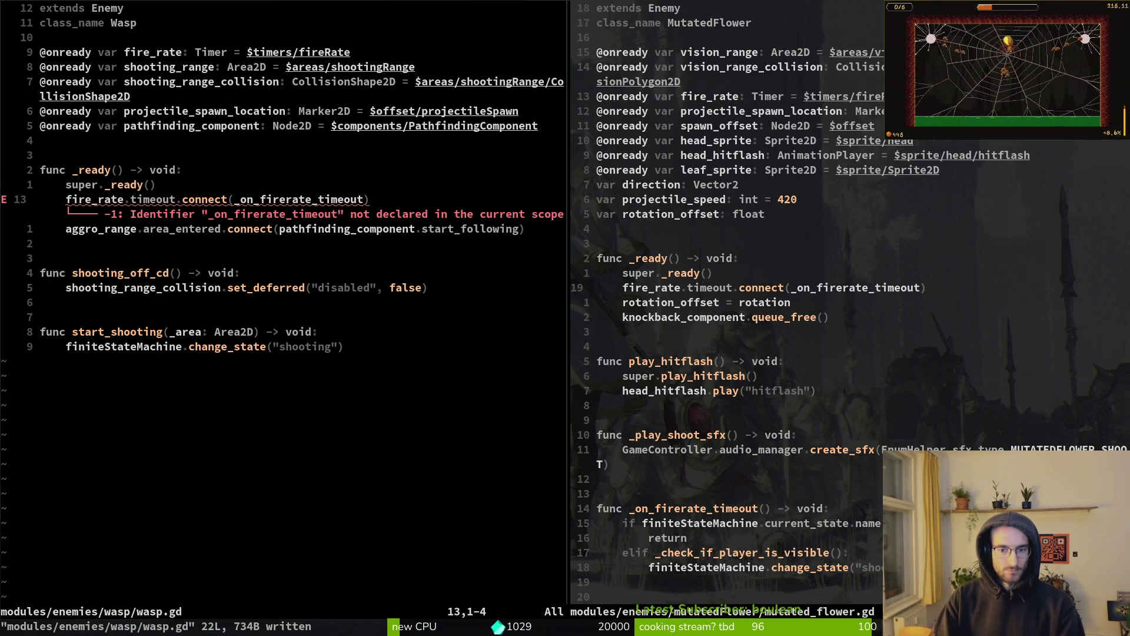
key("1")
key("4")
key("j")
key("shift+v")
key("5")
key("j")
key("y")
key("ctrl+w")
Step: Paste _on_firerate_timeout below shooting_off_cd with a blank line above, and save
key("h")
key("j")
key("5")
key("j")
key("p")
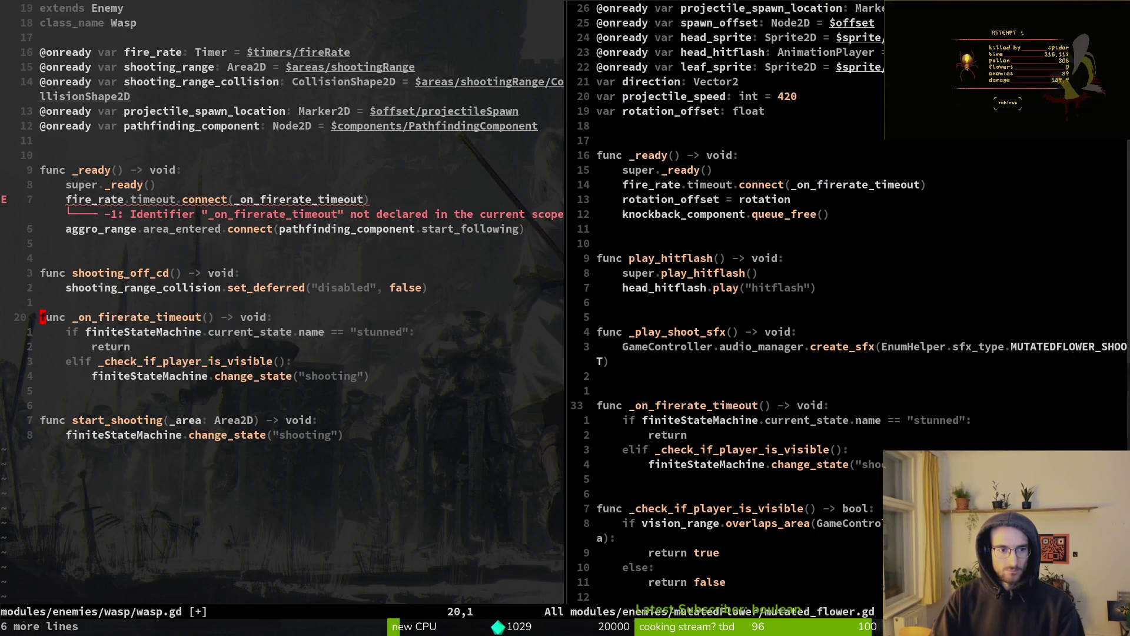
key("shift+o")
key("Escape")
type(":w")
key("Return")
Step: Copy the _check_if_player_is_visible function from the MutatedFlower script
key("4")
key("j")
key("ctrl+w")
key("l")
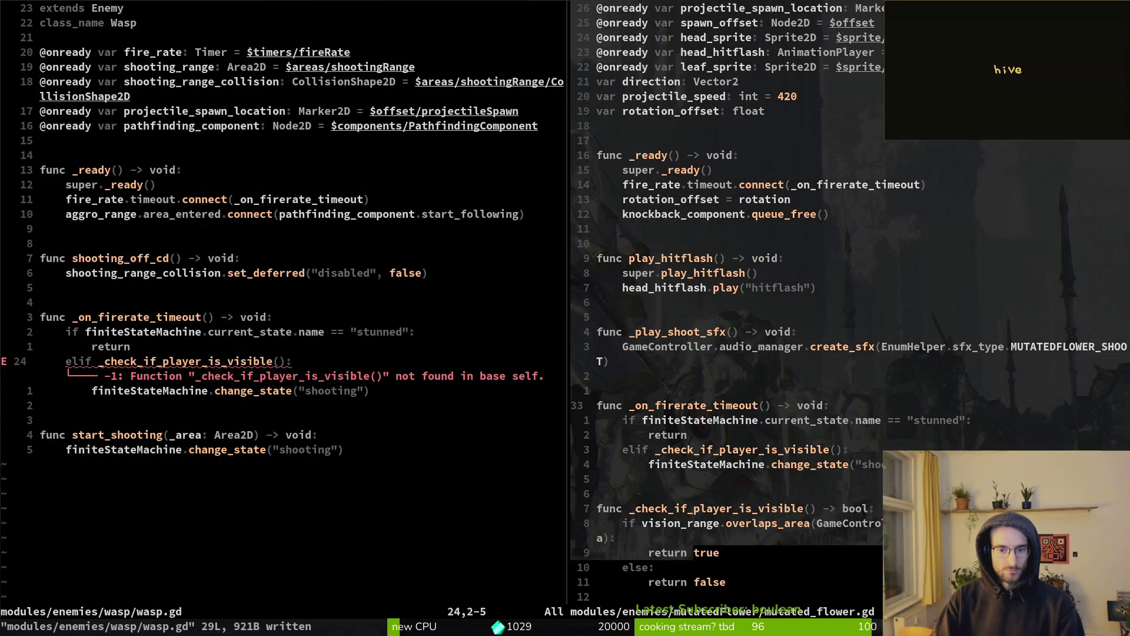
key("ctrl+d")
key("k")
key("k")
key("k")
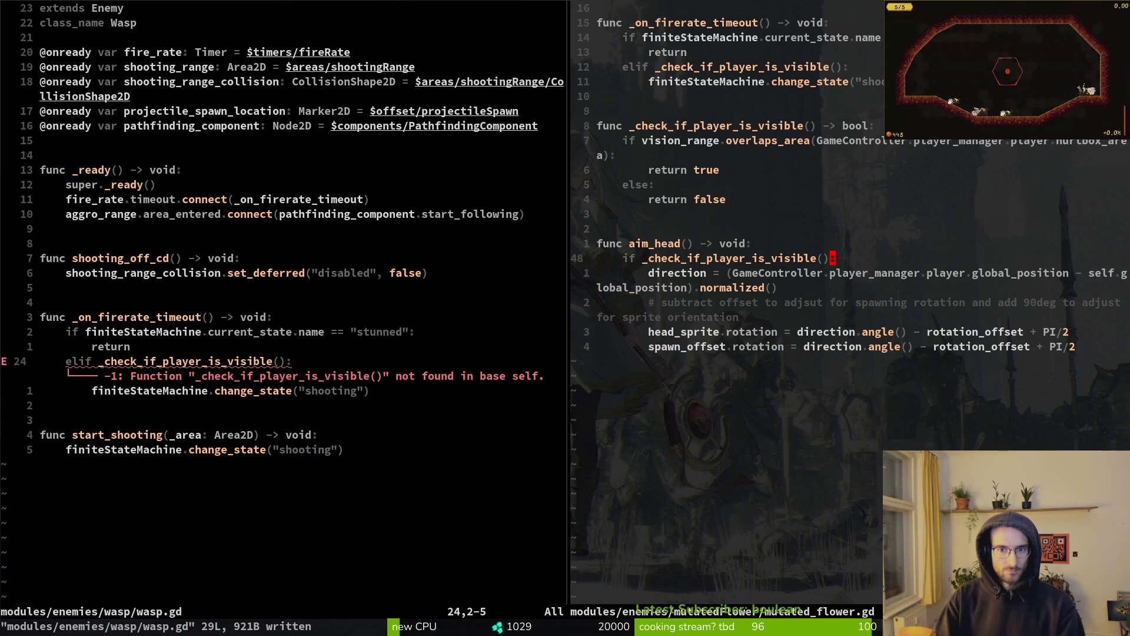
key("{")
key("shift+v")
key("braceright")
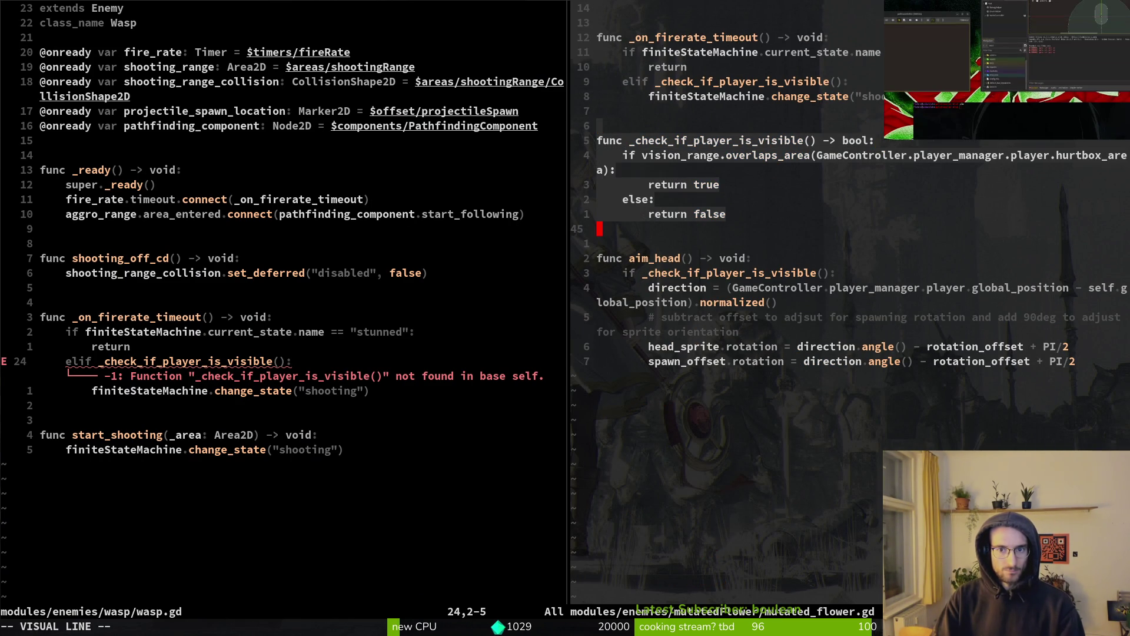
key("y")
Step: Paste _check_if_player_is_visible below _on_firerate_timeout in wasp.gd, tidy blank lines, and save
key("ctrl+w")
key("h")
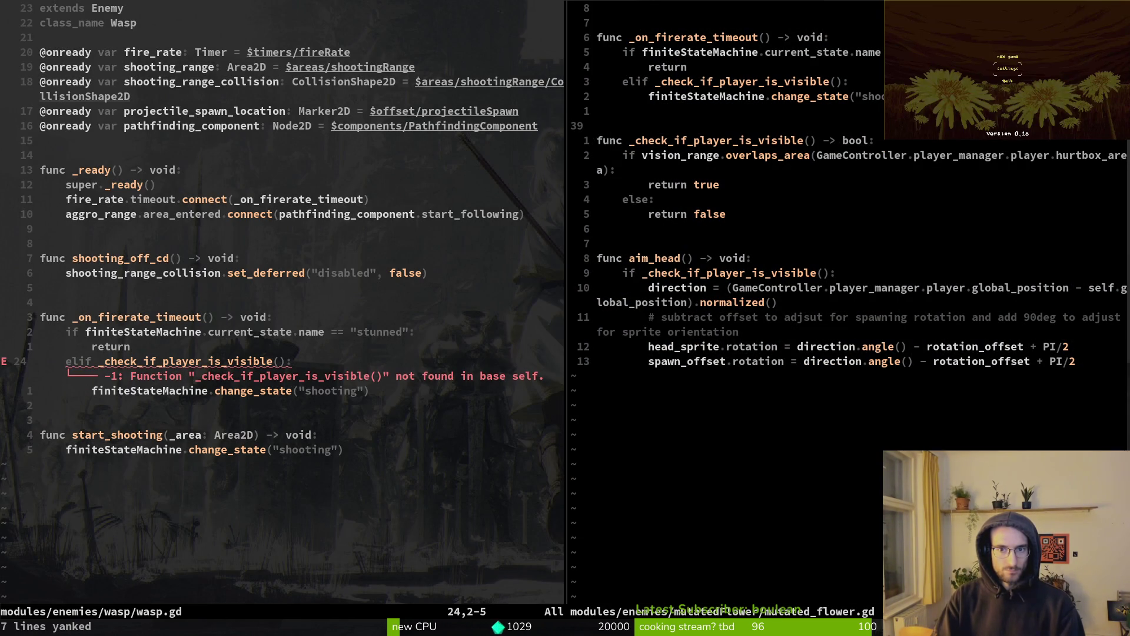
key("j")
key("j")
key("j")
key("p")
key("shift+o")
key("Escape")
key("d")
key("d")
key("d")
type(":w jw")
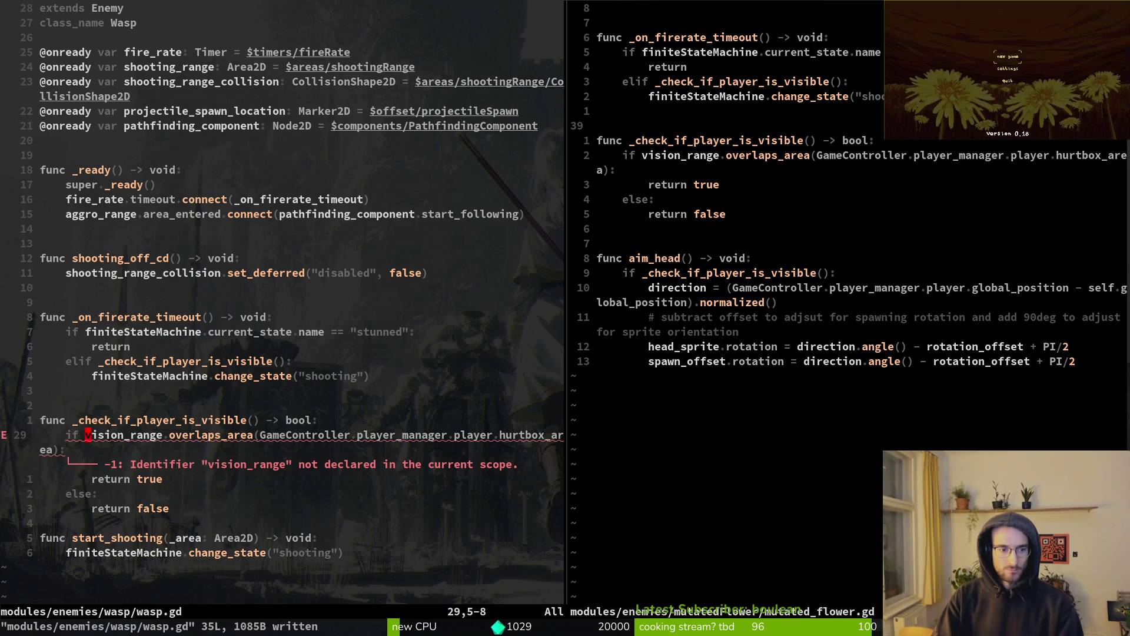
type("wcf")
Step: Change vision_range to shooting_range in the visibility check, spacing before start_shooting, and save
key("period")
type("shooting_range")
key("Escape")
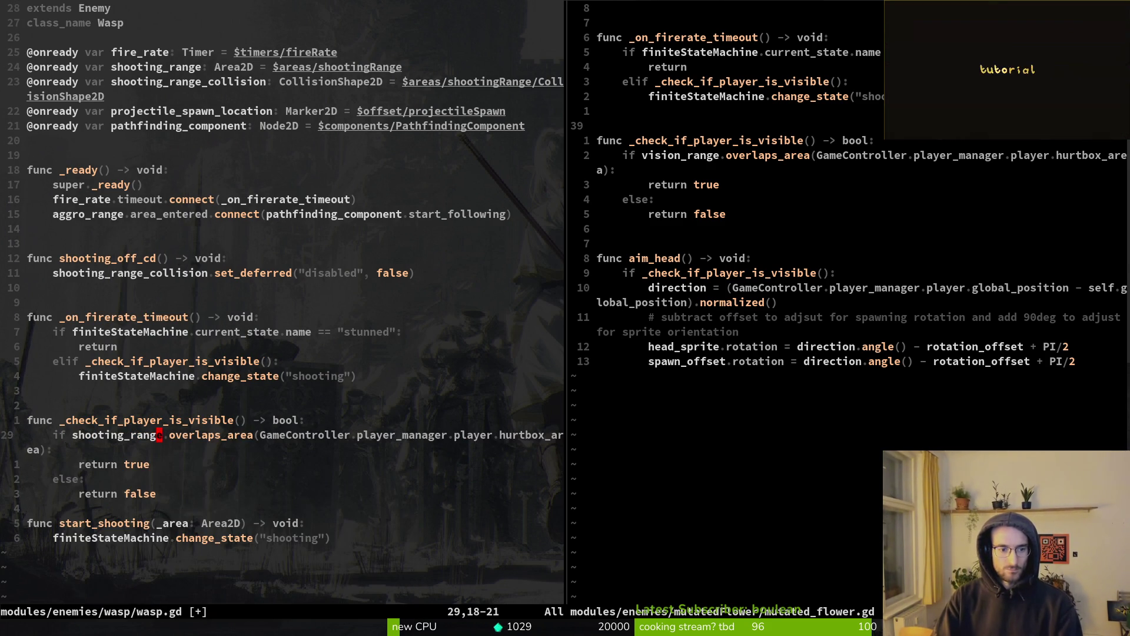
type(":w j")
key("j")
key("j")
key("j")
key("o")
key("Escape")
type(":w")
key("j")
key("j")
key("^")
Step: Delete the start_shooting function with d2k and save wasp.gd
key("super+l")
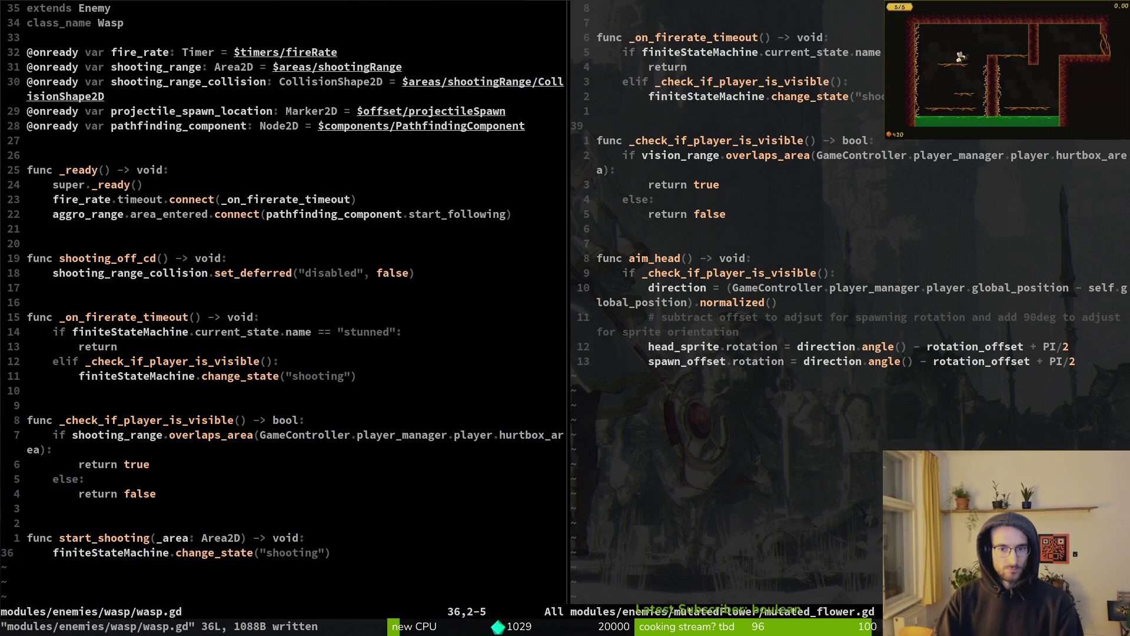
key("ctrl+o")
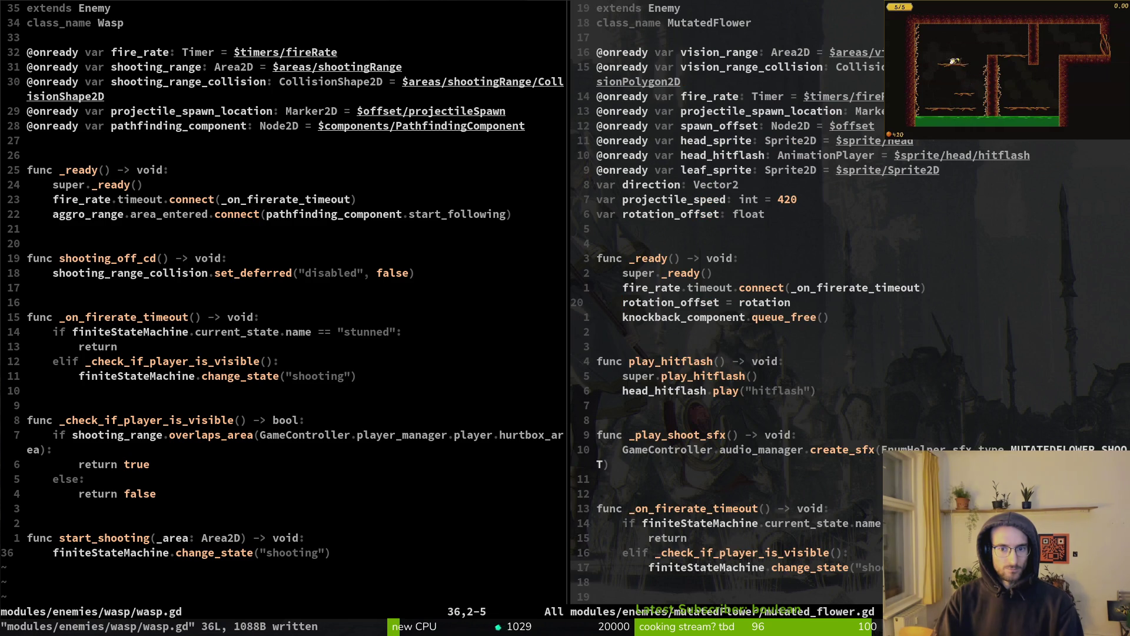
key("super+h")
type("d2k:w 14kk")
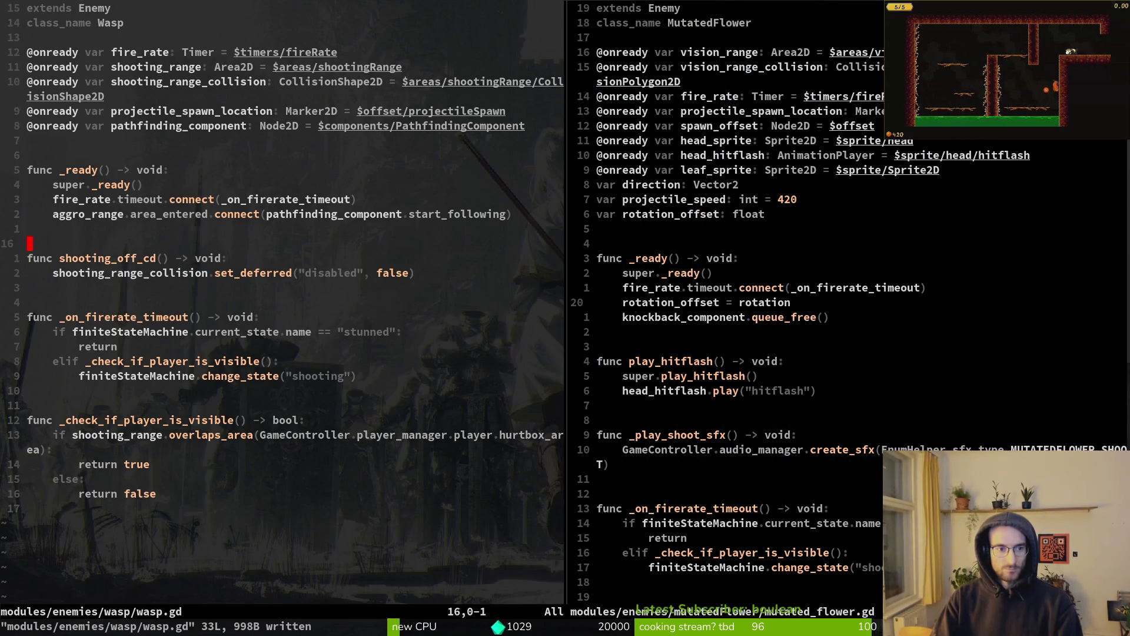
Step: Delete the shooting_off_cd function from the Wasp script and save
key("shift+v")
key("k")
key("k")
type("d")
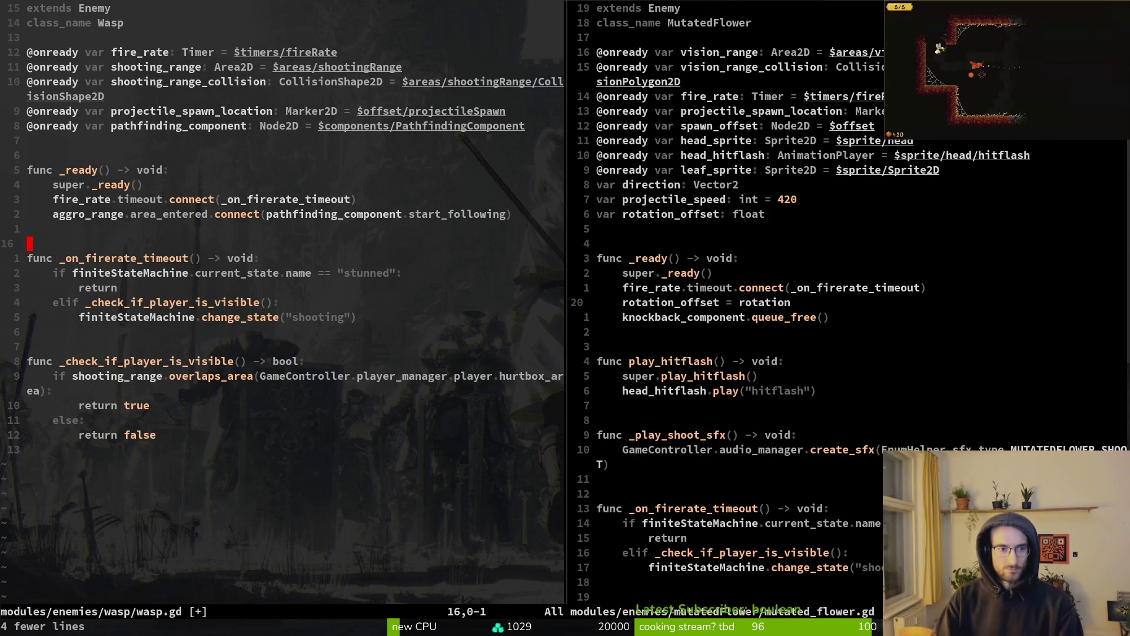
type(":w 7k3k3jk")
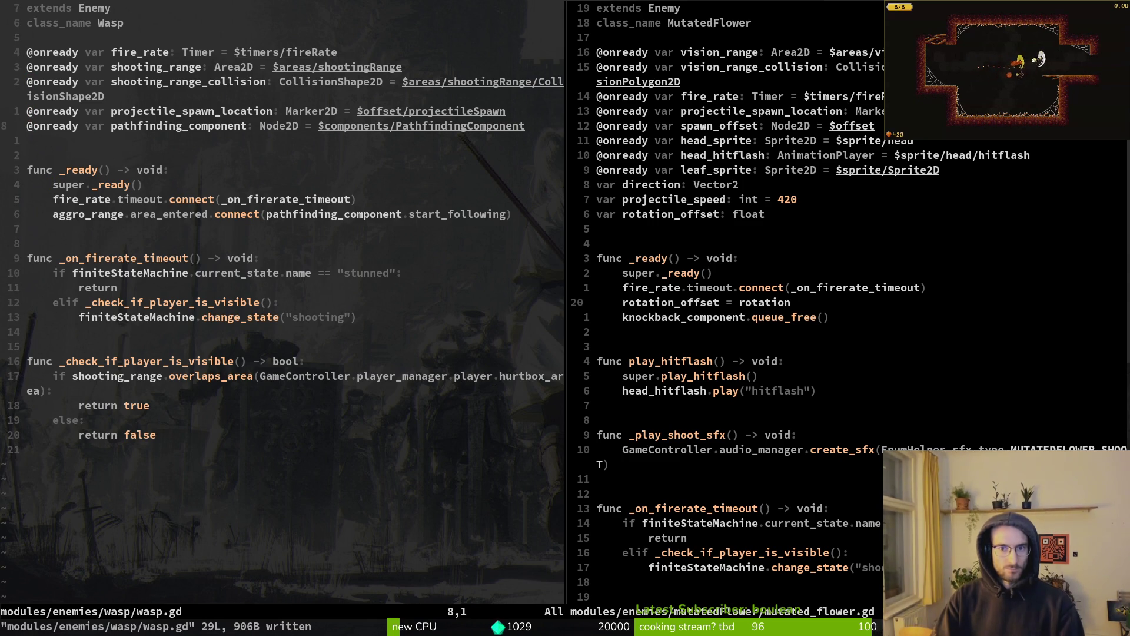
Step: Search for occurrences of 'direction' in the MutatedFlower script
key("ctrl+w")
key("l")
key("k")
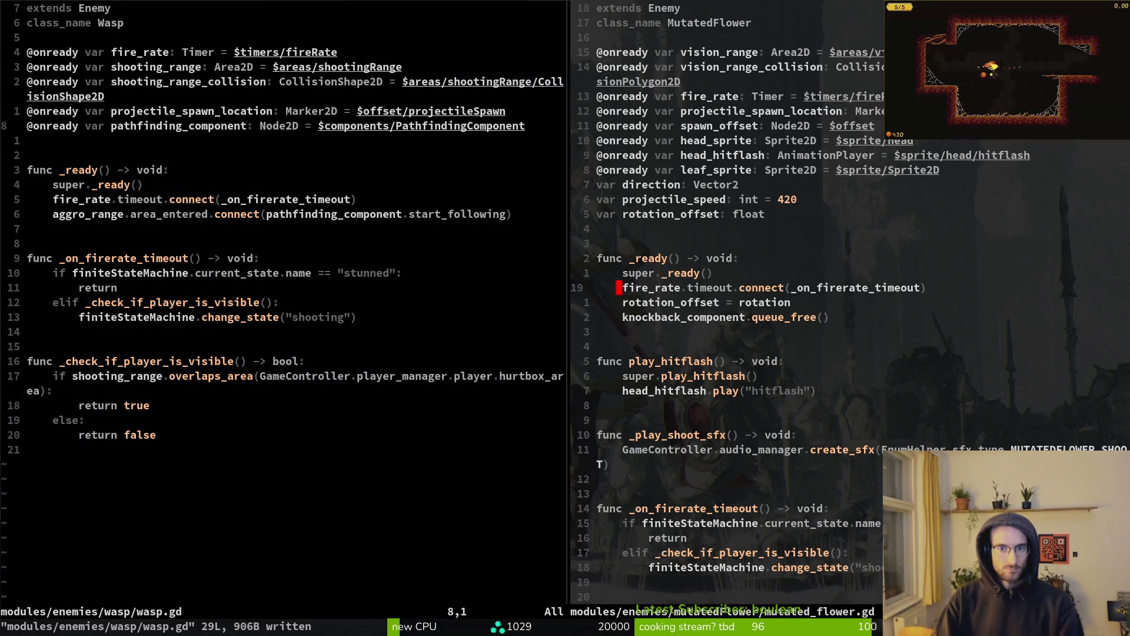
key("7")
key("k")
key("space")
key("f")
key("w")
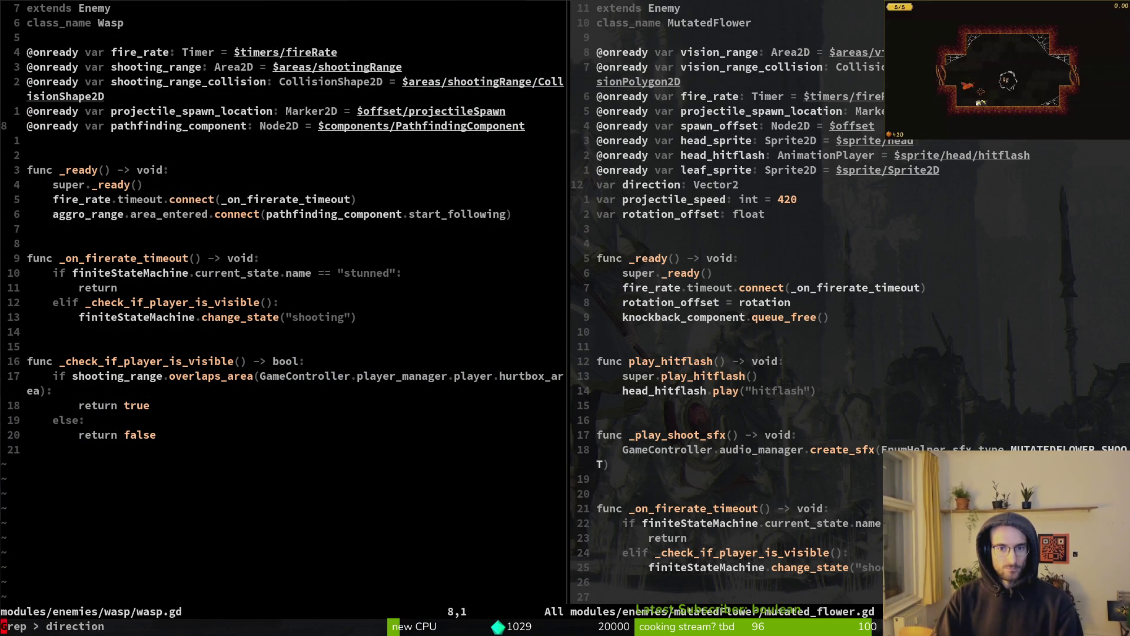
key("Escape")
type("/direction")
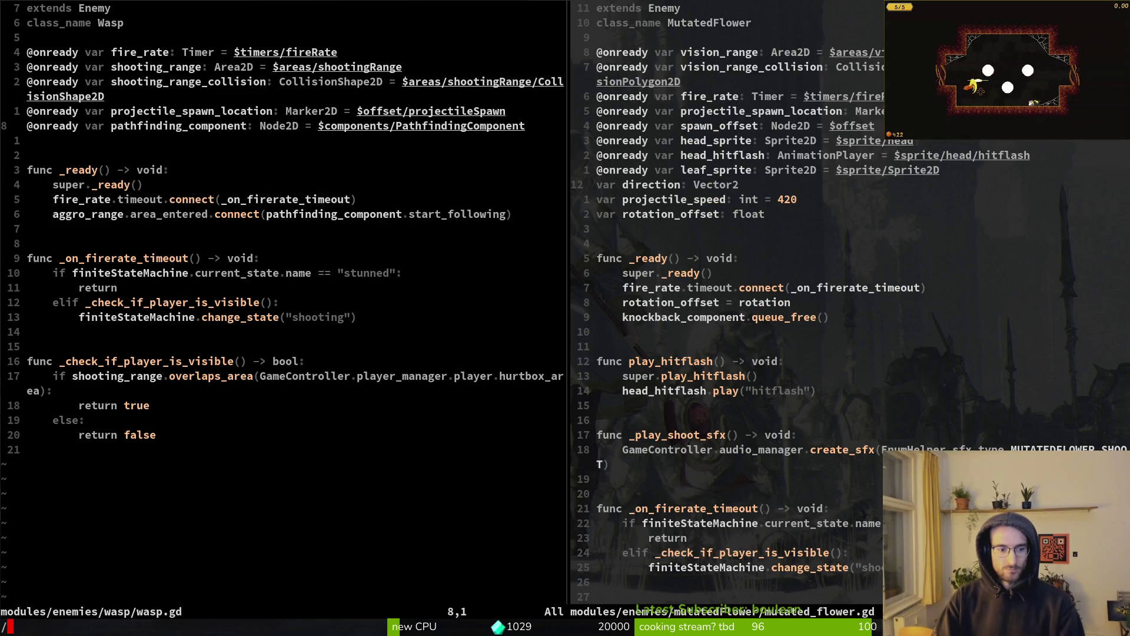
key("Return")
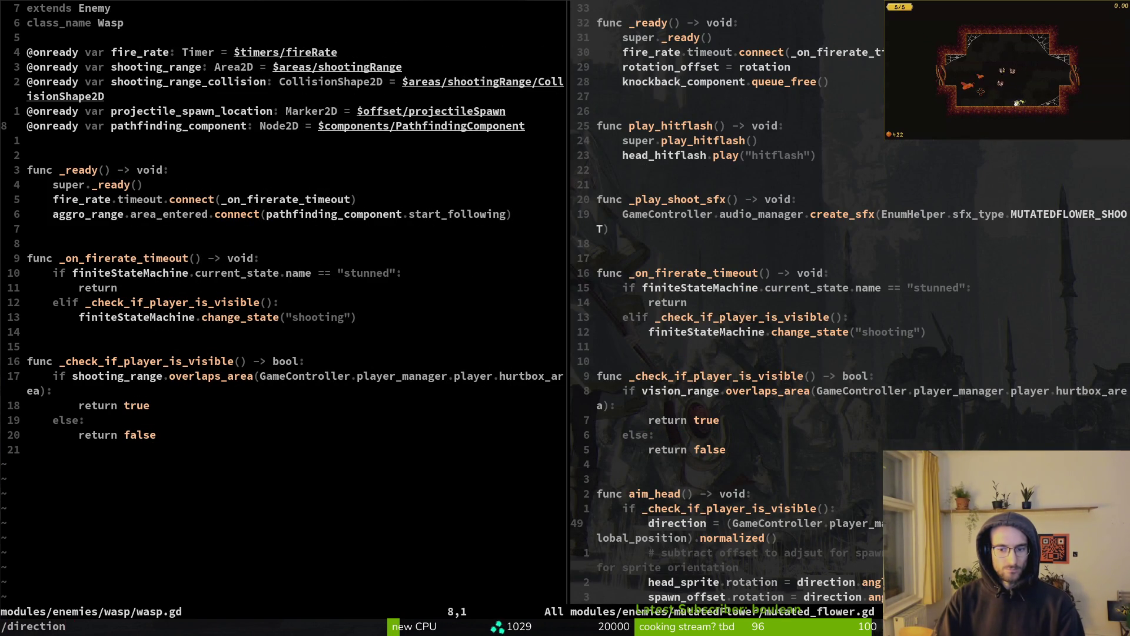
Step: Return to the top of MutatedFlower and move to the head_sprite declaration
key("g")
key("g")
key("j")
key("7")
key("j")
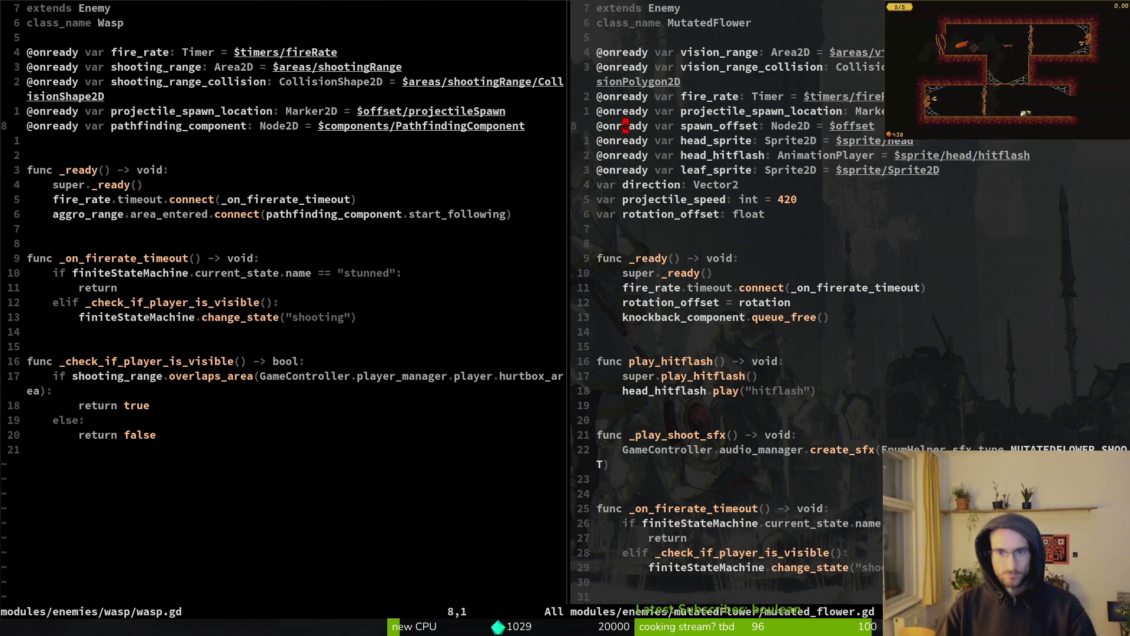
Step: Save and close mutated_flower.gd and wasp.gd with :wq, exiting Neovim
type(":wq")
key("Return")
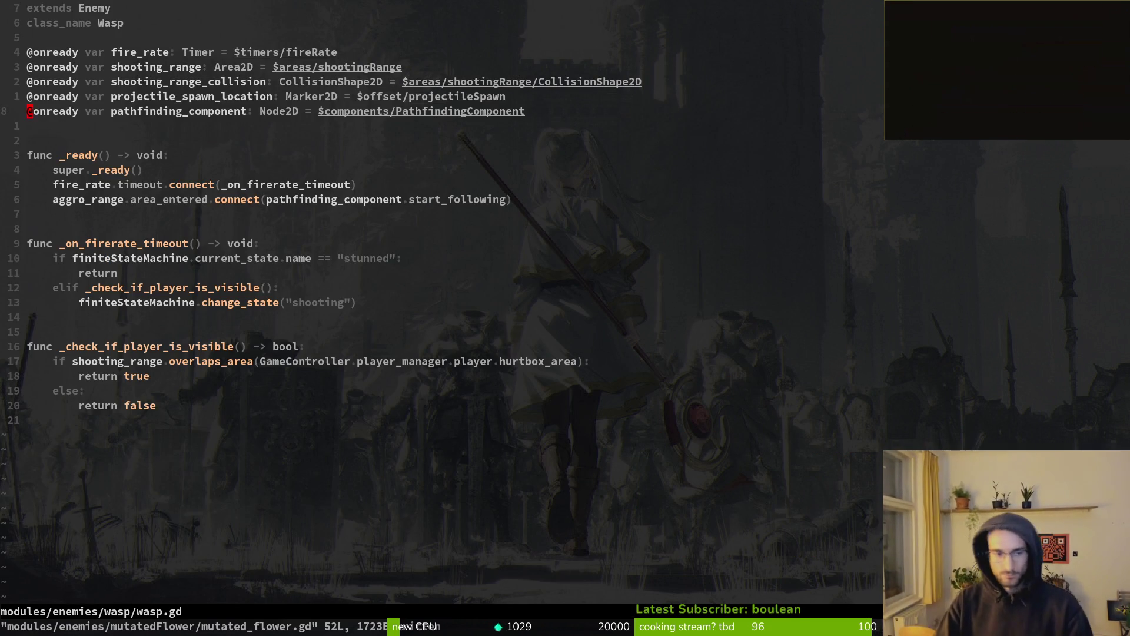
type(":wq")
key("Return")
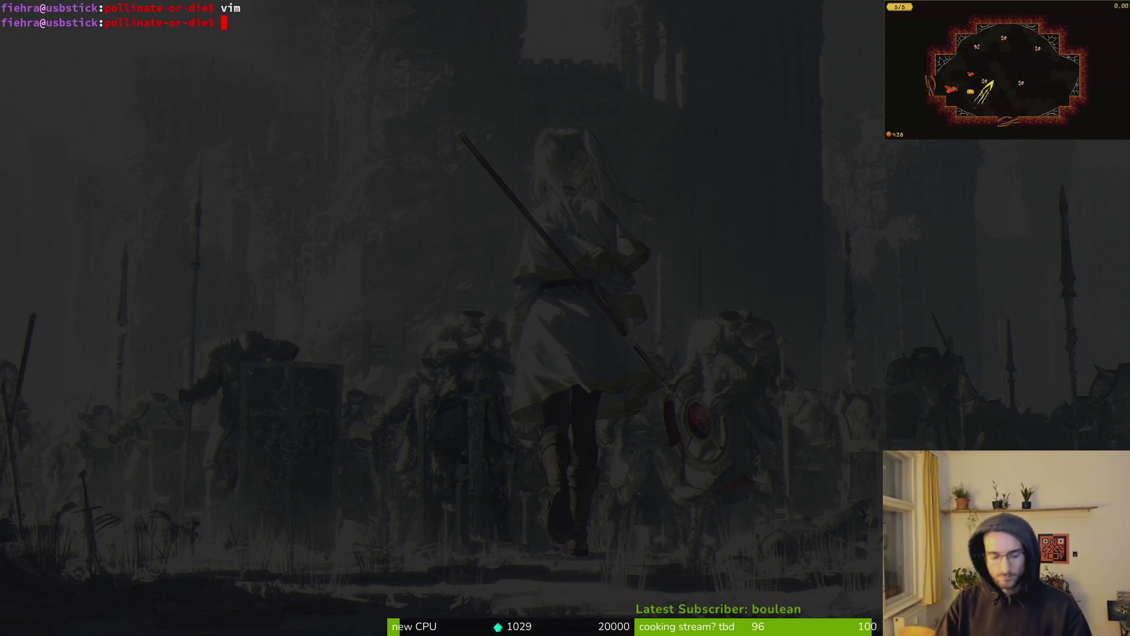
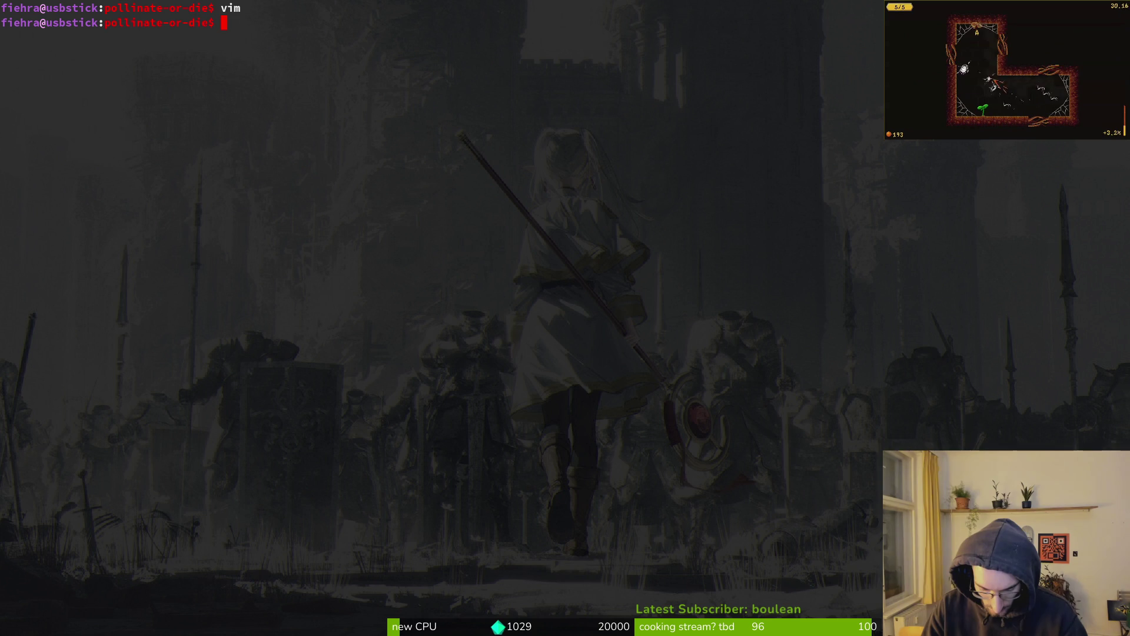
Step: Launch tig from a cleared terminal and stage shooting.gd and spawning.gd, then quit
key("Escape")
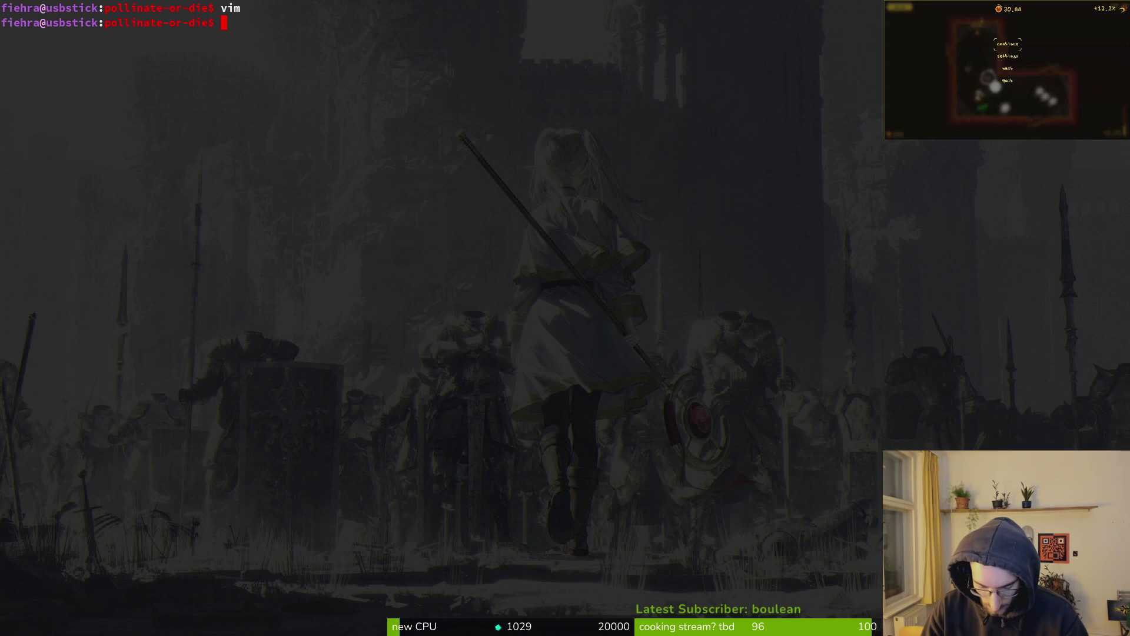
key("Return")
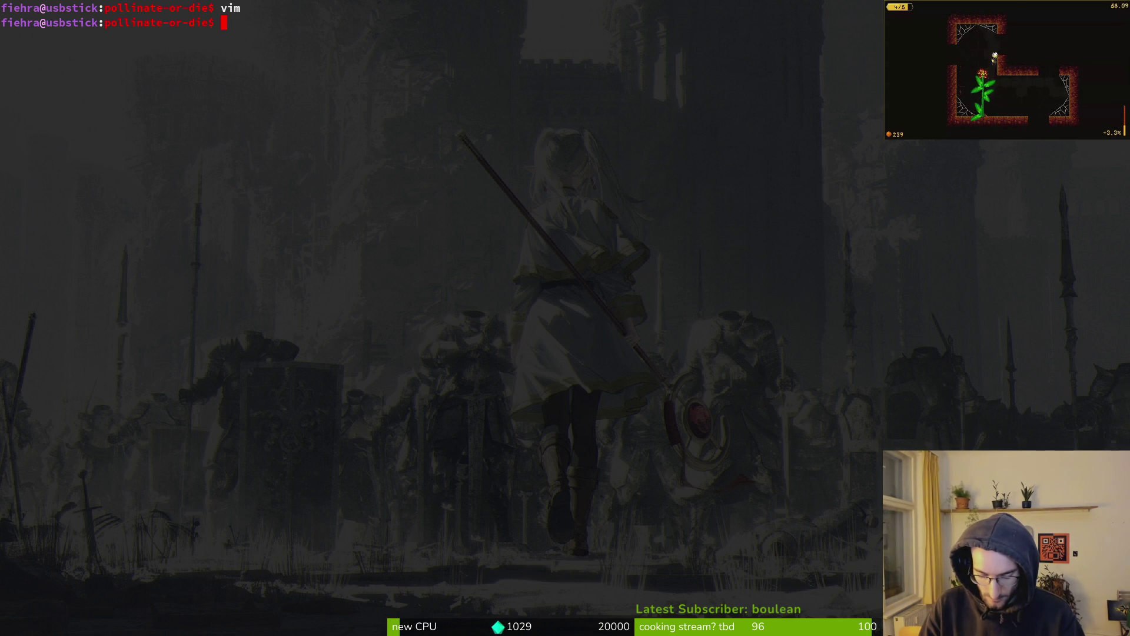
key("Escape")
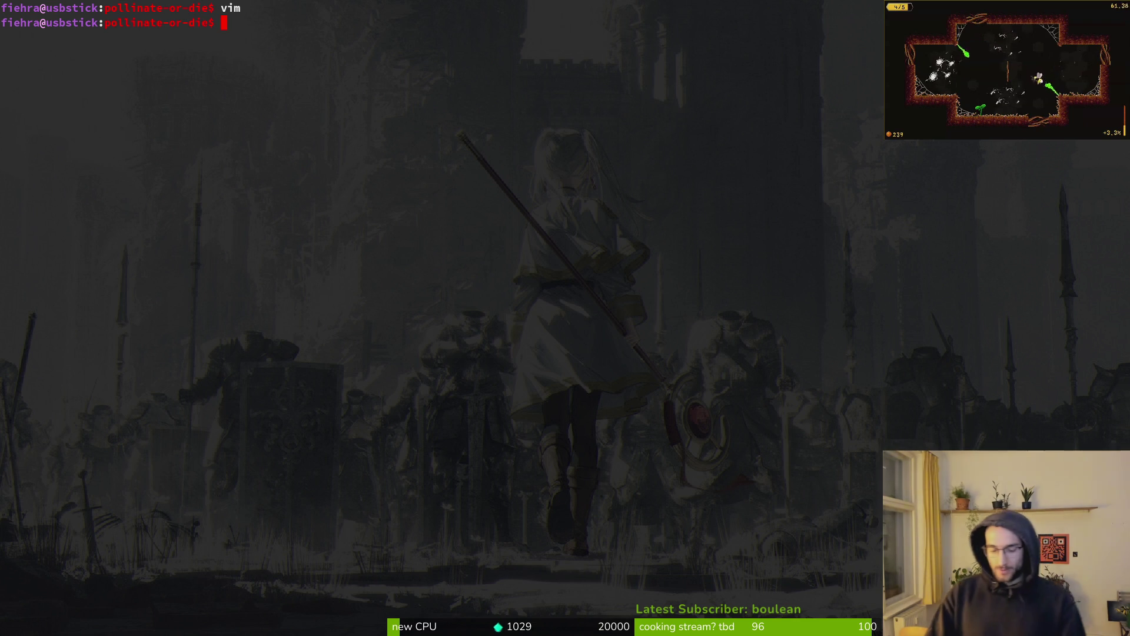
key("Return")
type("tig")
key("Return")
key("Down")
key("Down")
key("Down")
key("Return")
key("Up")
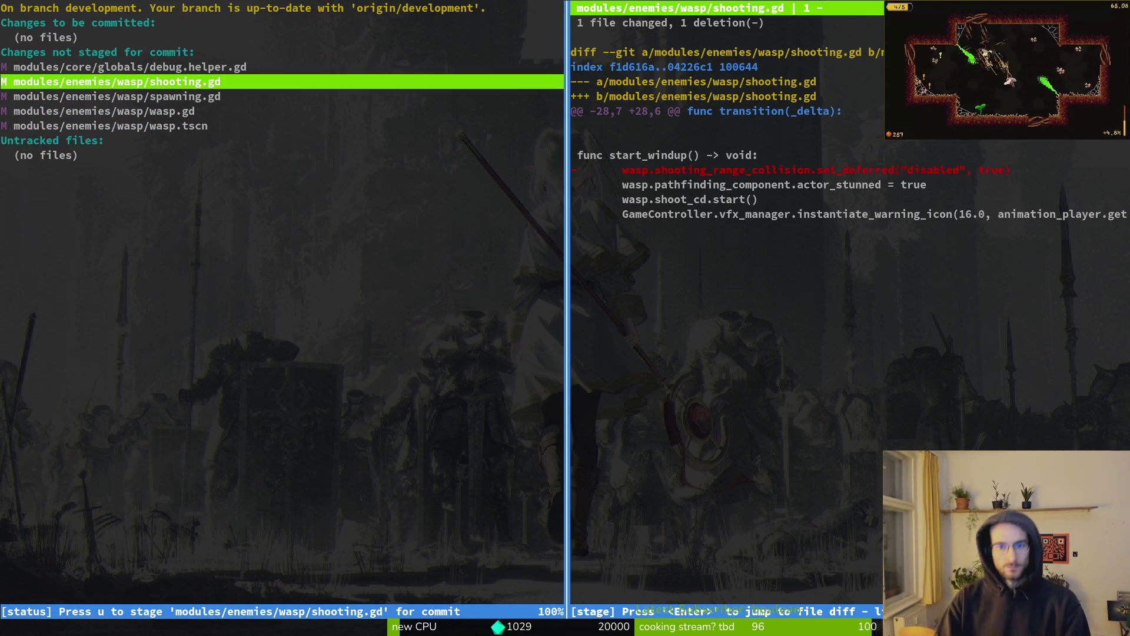
key("u")
key("u")
key("q")
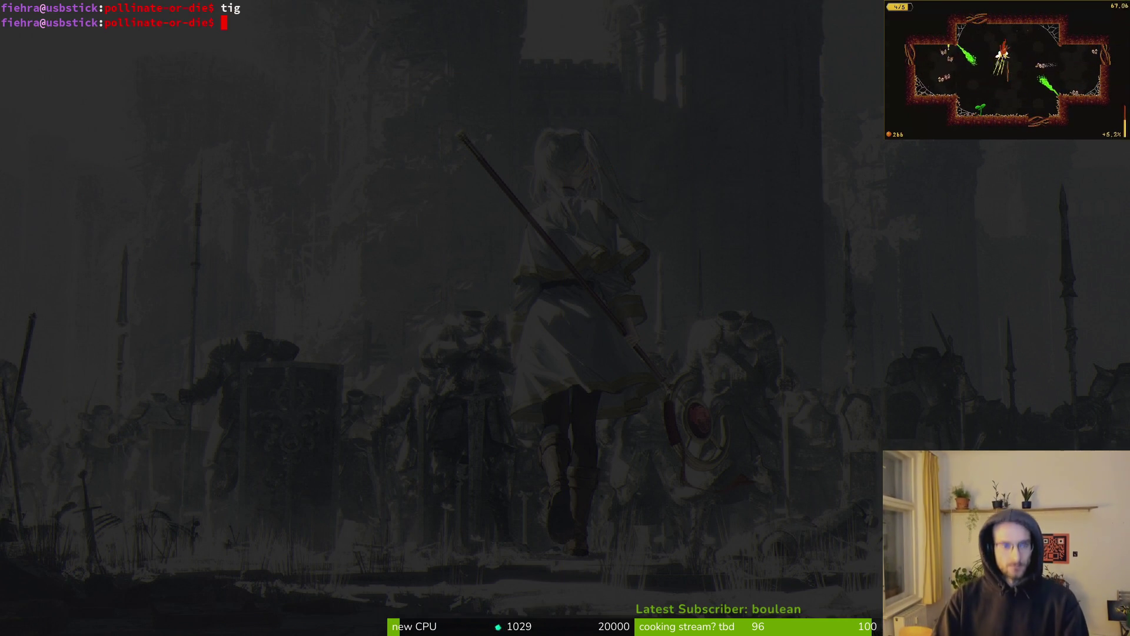
Step: Back in Godot, briefly run the game and stop it
key("alt+Tab")
key("F5")
key("F8")
Step: Open devlevel.tscn through the quick file search ('devl')
key("ctrl+shift+o")
type("devl")
key("Return")
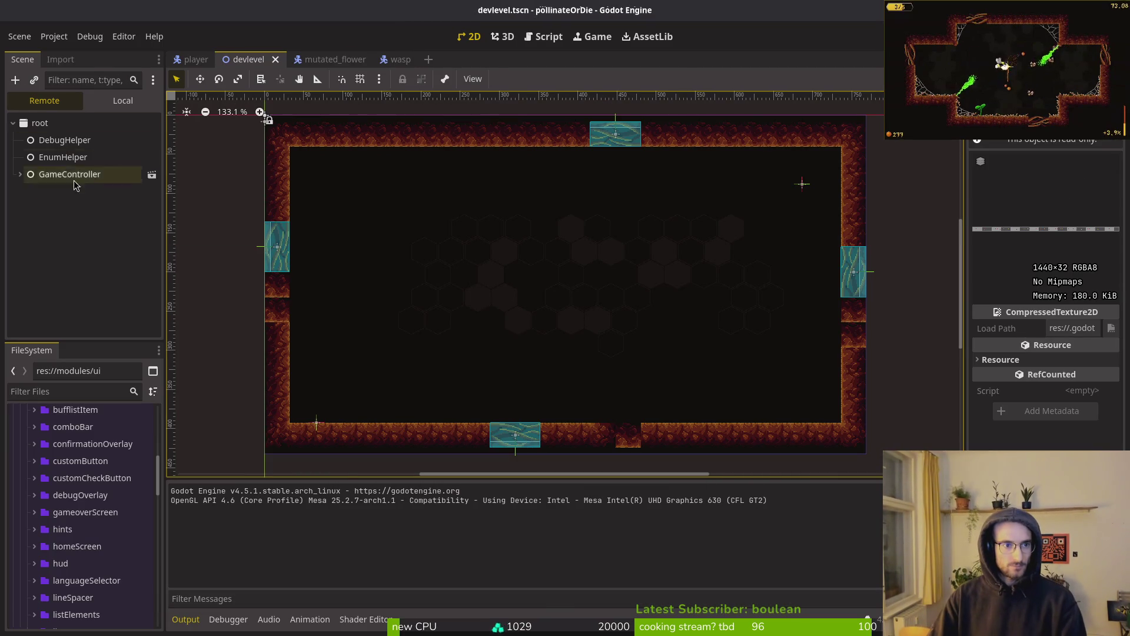
Step: Set wave1's enemySpawnMarker to spawn a Wasp, move it to the level centre, and save
left_click(20, 174)
left_click(113, 102)
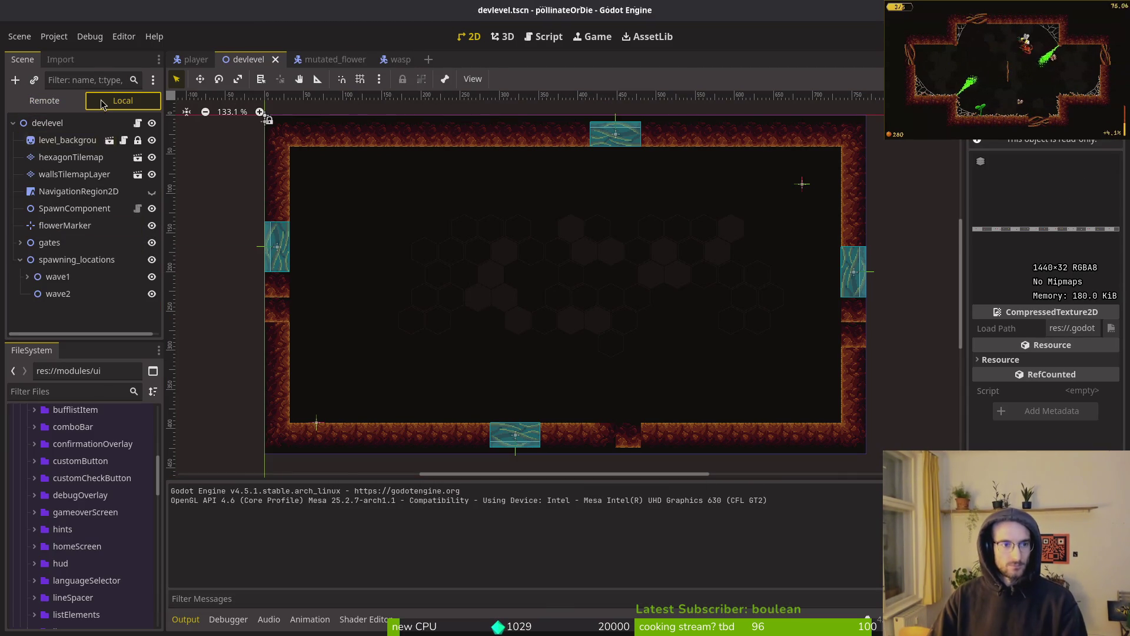
left_click(27, 279)
left_click(82, 293)
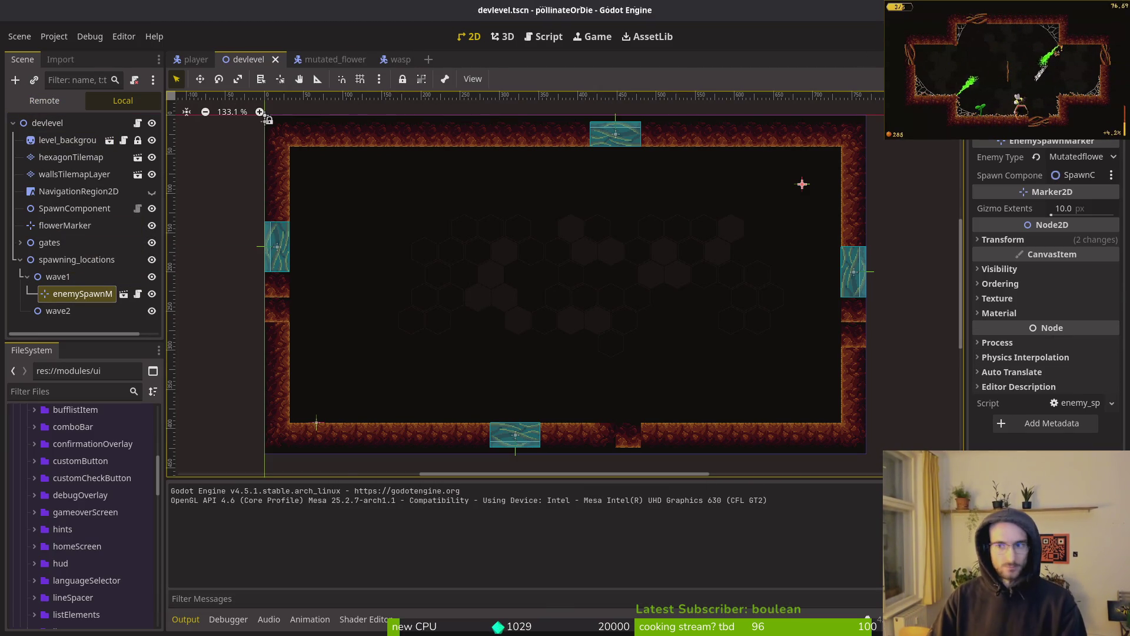
left_click(1082, 156)
left_click(1078, 242)
mouse_move(806, 190)
left_mouse_down()
mouse_move(717, 279)
mouse_move(577, 299)
left_mouse_up()
key("ctrl+s")
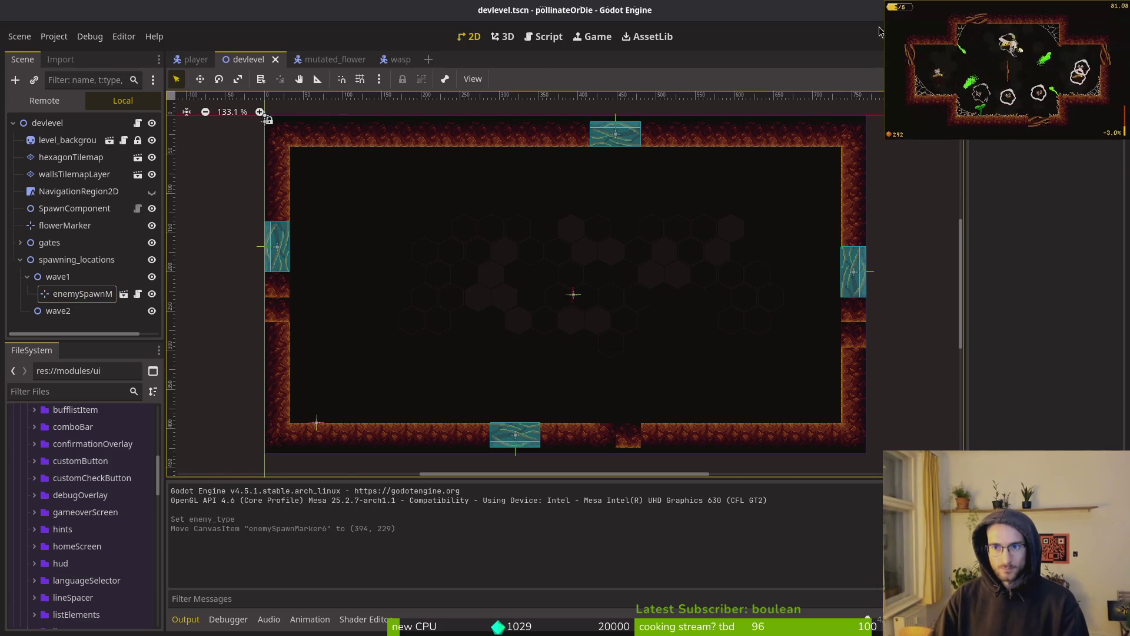
Step: Run the game and steer the bee into the level to test the wasp
key("F5")
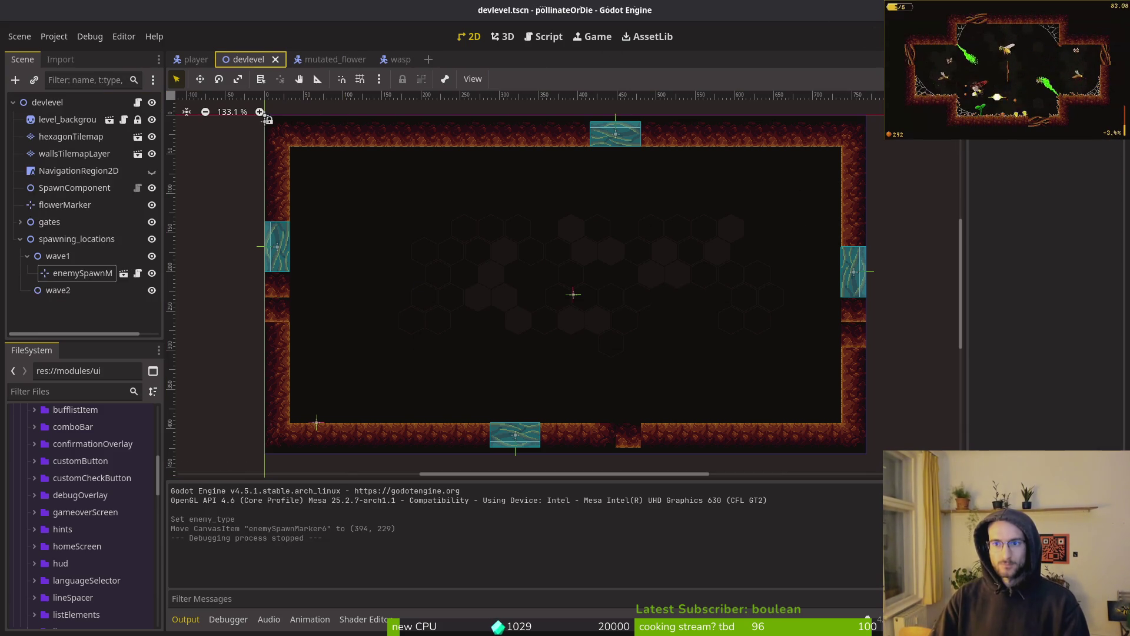
key("Return")
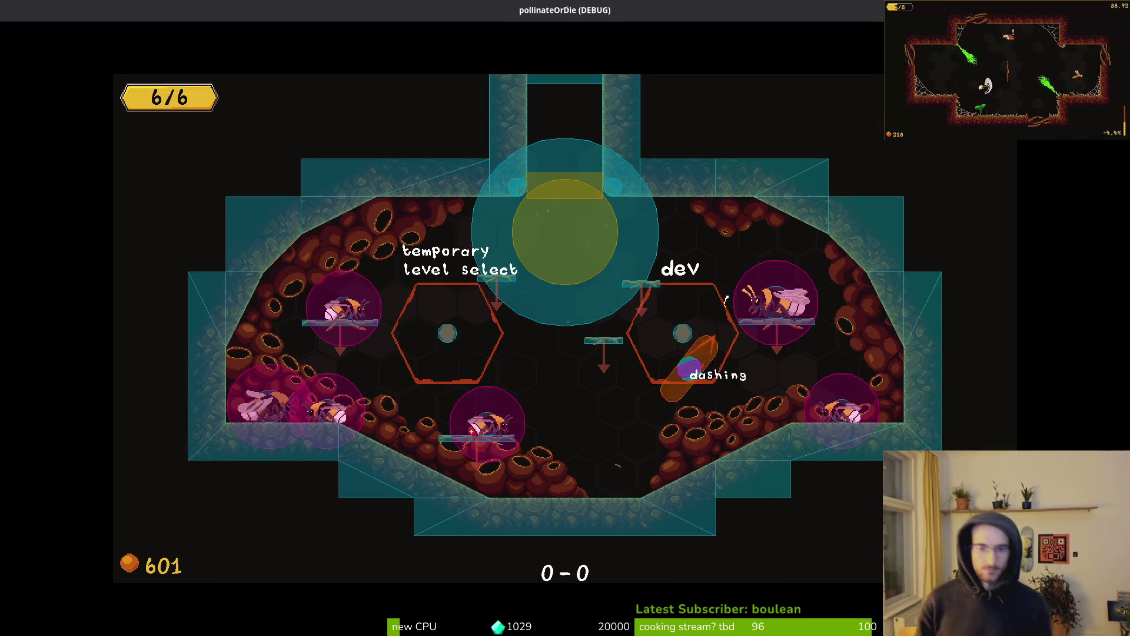
key("Down")
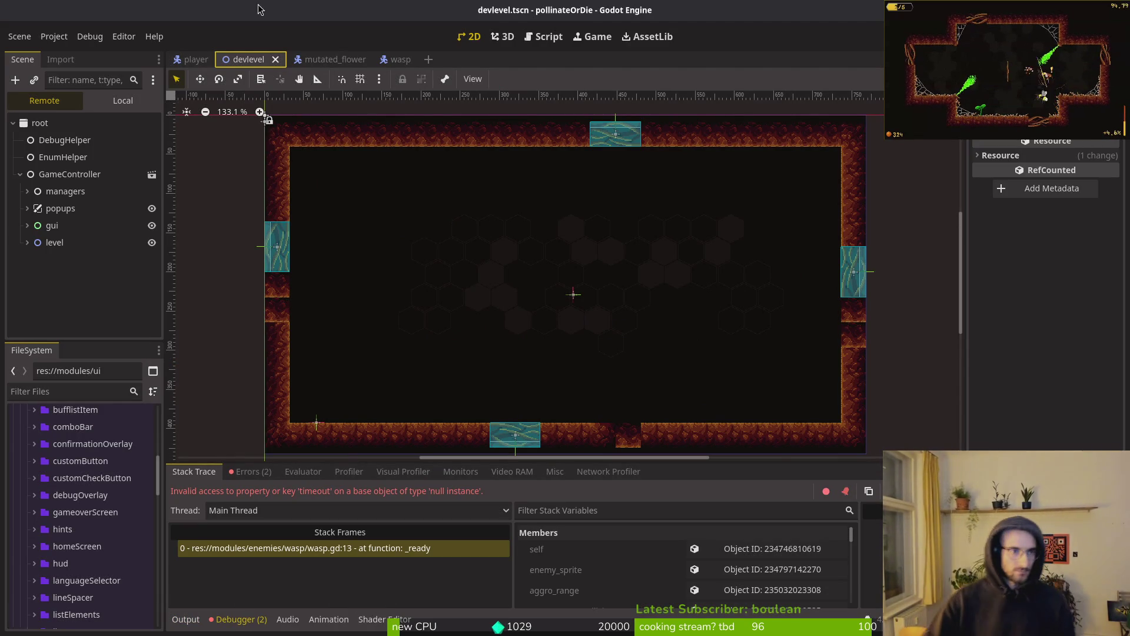
Step: In the wasp scene, inspect the following, shooting, stunned and spawning states of finiteStateMachine
left_click(400, 59)
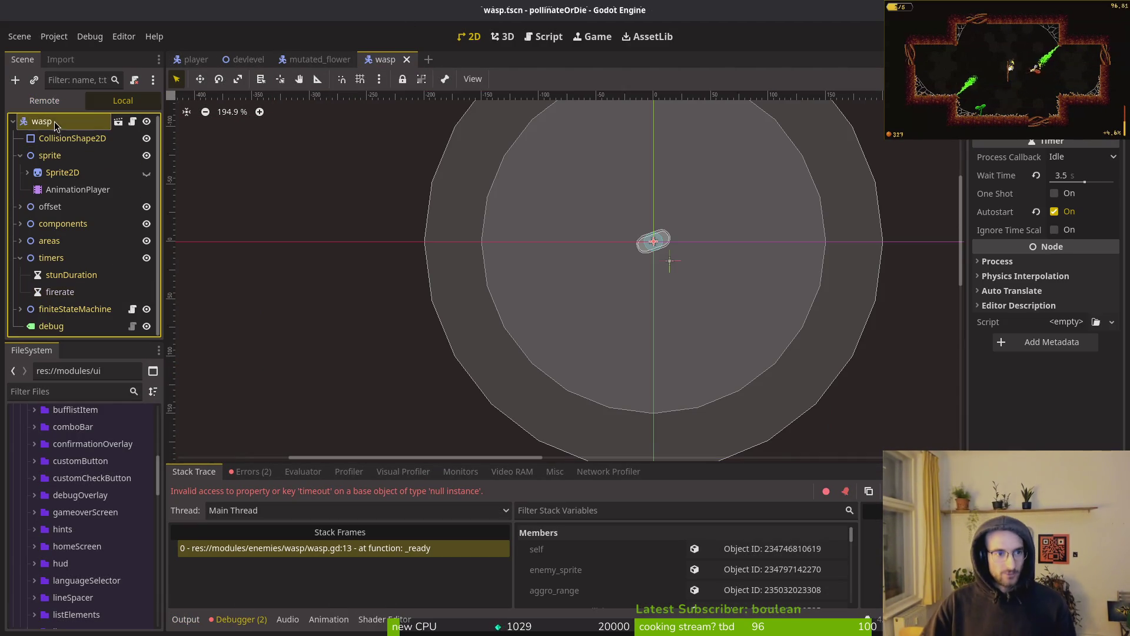
left_click(19, 309)
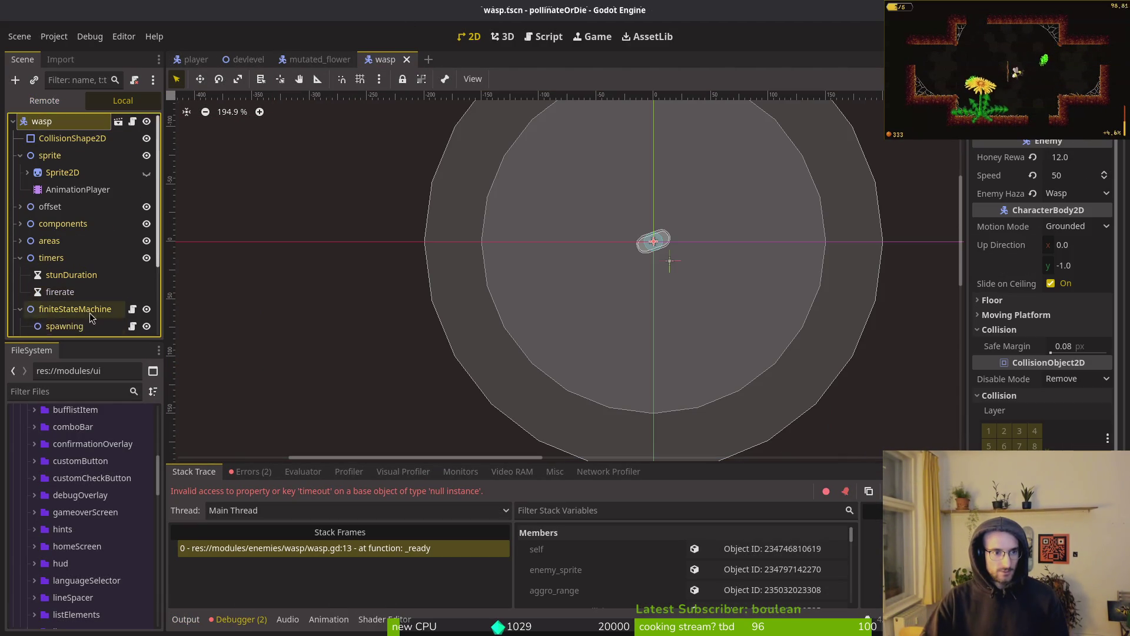
scroll(89, 313, "down", 3)
left_click(66, 319)
scroll(66, 294, "down", 1)
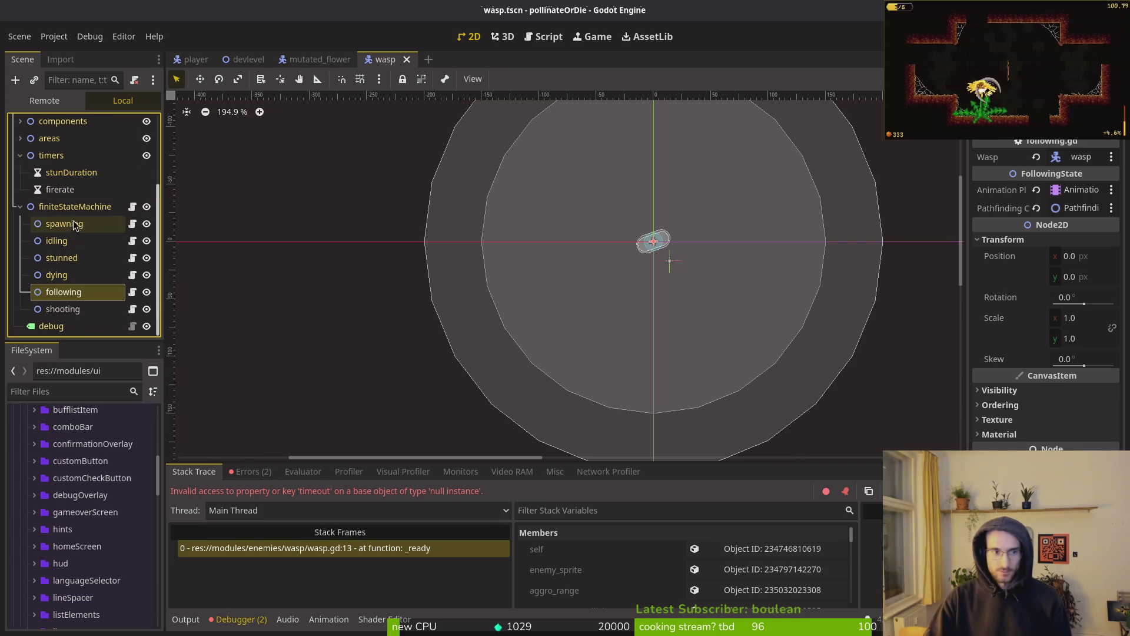
left_click(63, 308)
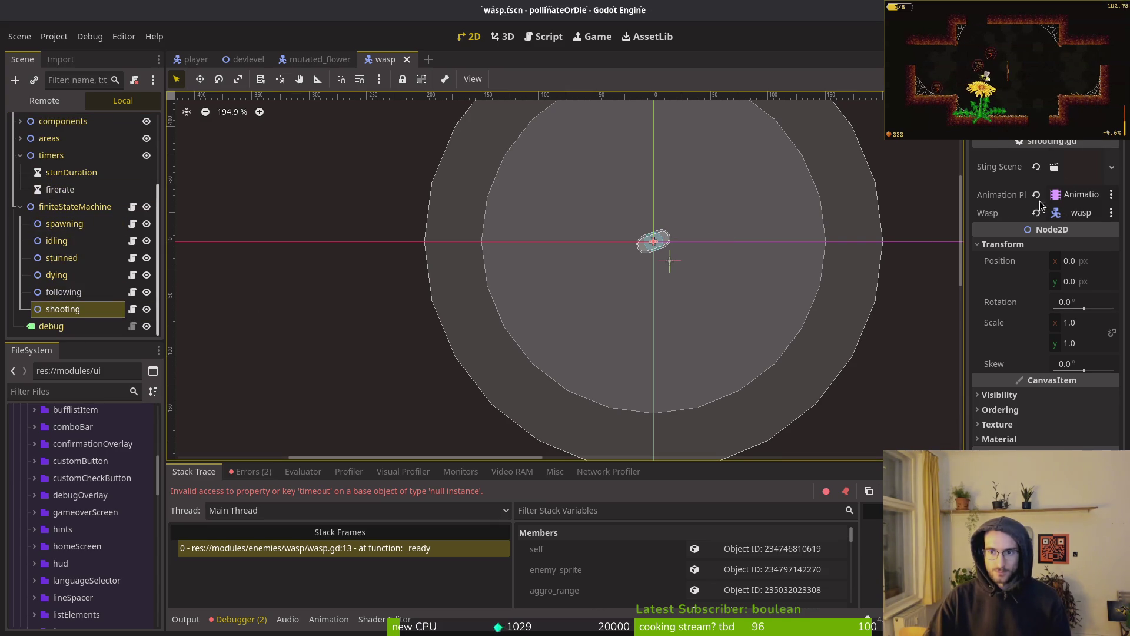
left_click(53, 275)
left_click(62, 257)
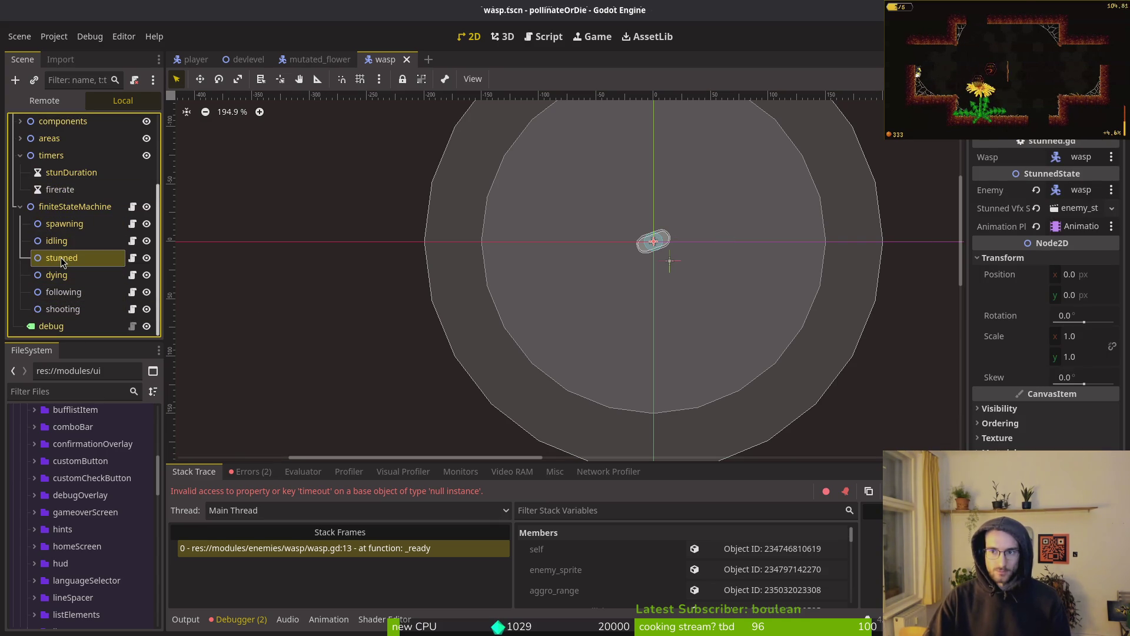
left_click(64, 224)
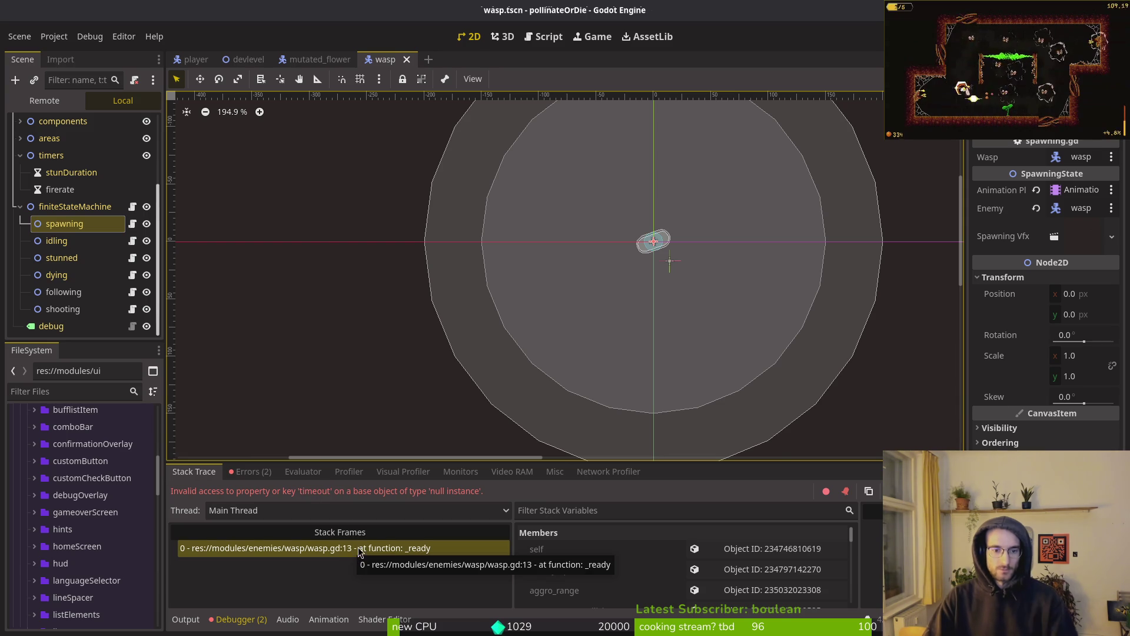
key("alt+Tab")
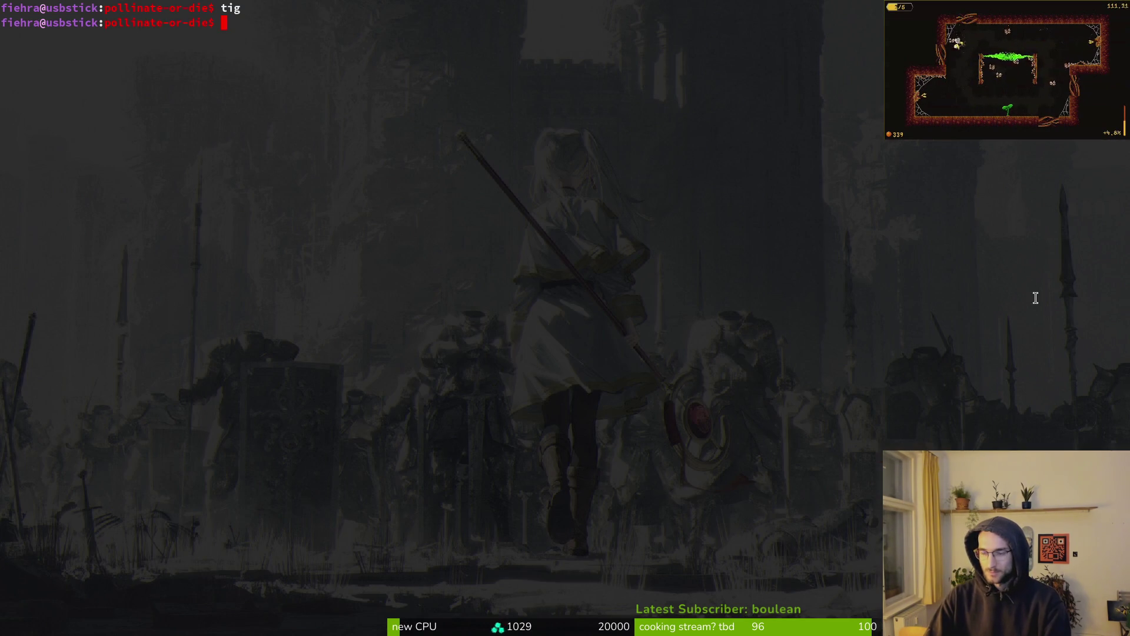
Step: Open wasp.gd in Vim to check its $timers/fireRate timer path
type("vim .")
key("Return")
key("ctrl+p")
type("wasp")
key("Return")
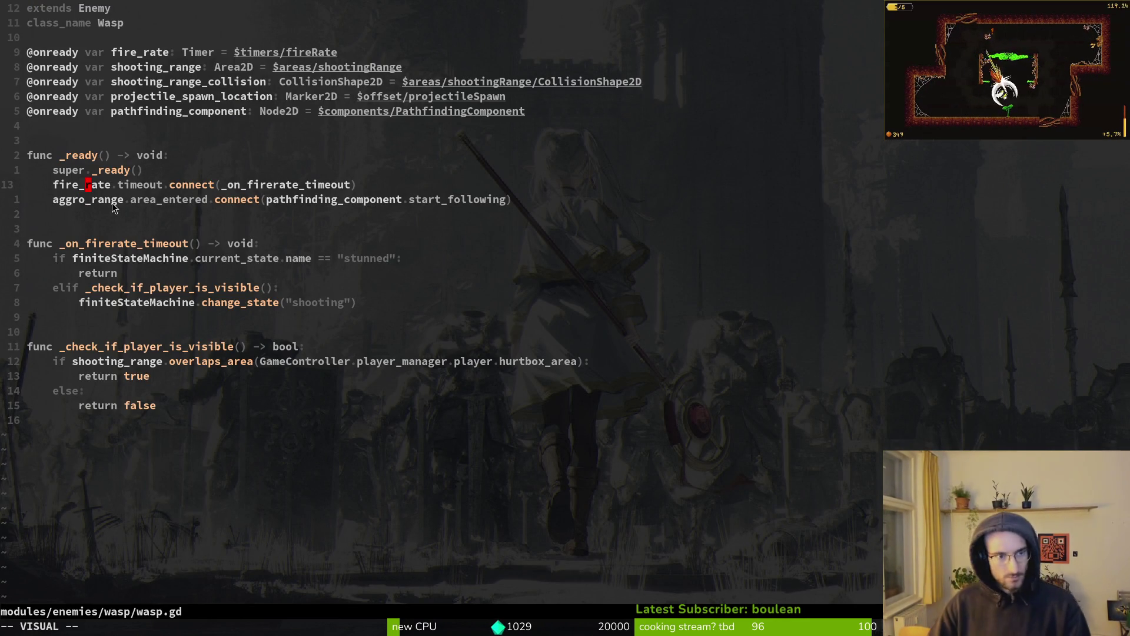
Step: Rename the wasp's firerate timer node to fireRate in the Godot scene tree
key("alt+Tab")
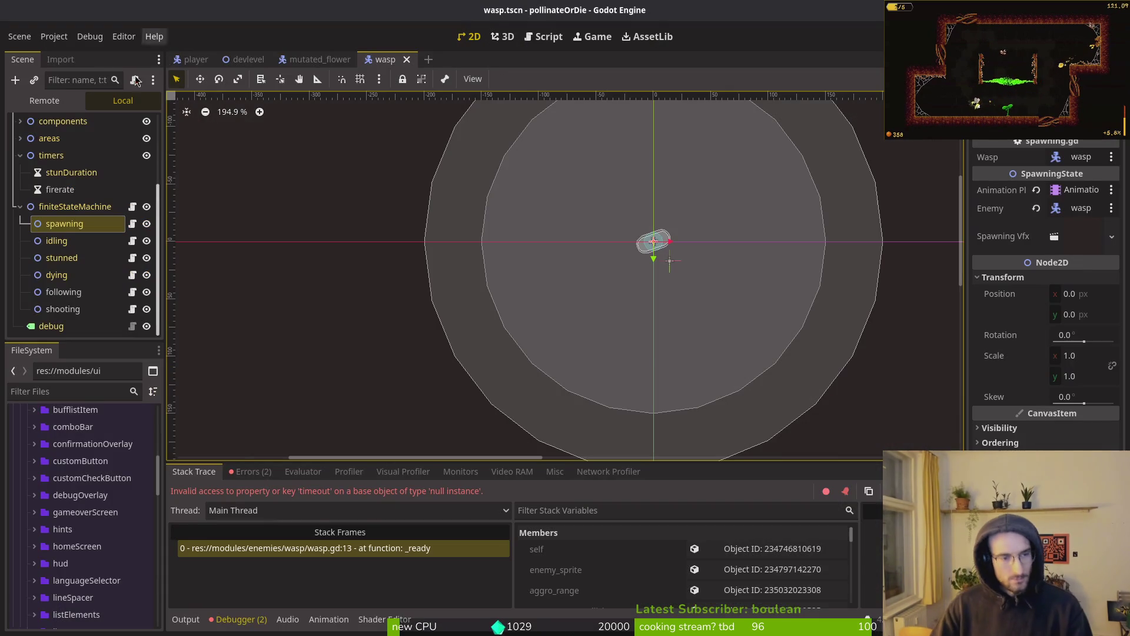
left_click(66, 189)
key("alt+Tab")
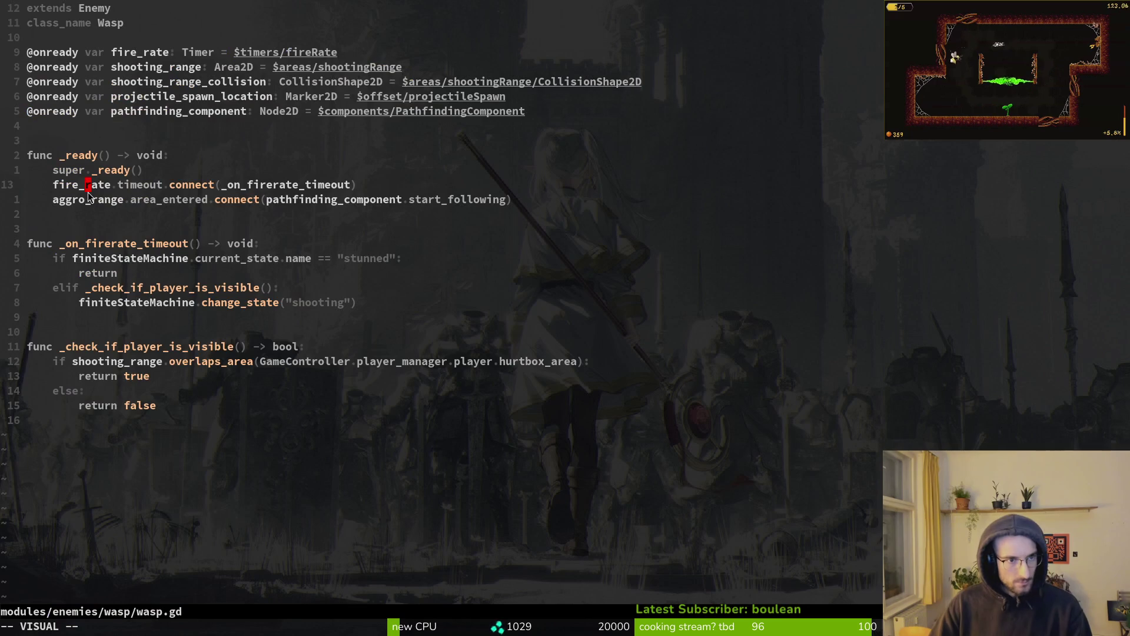
key("alt+Tab")
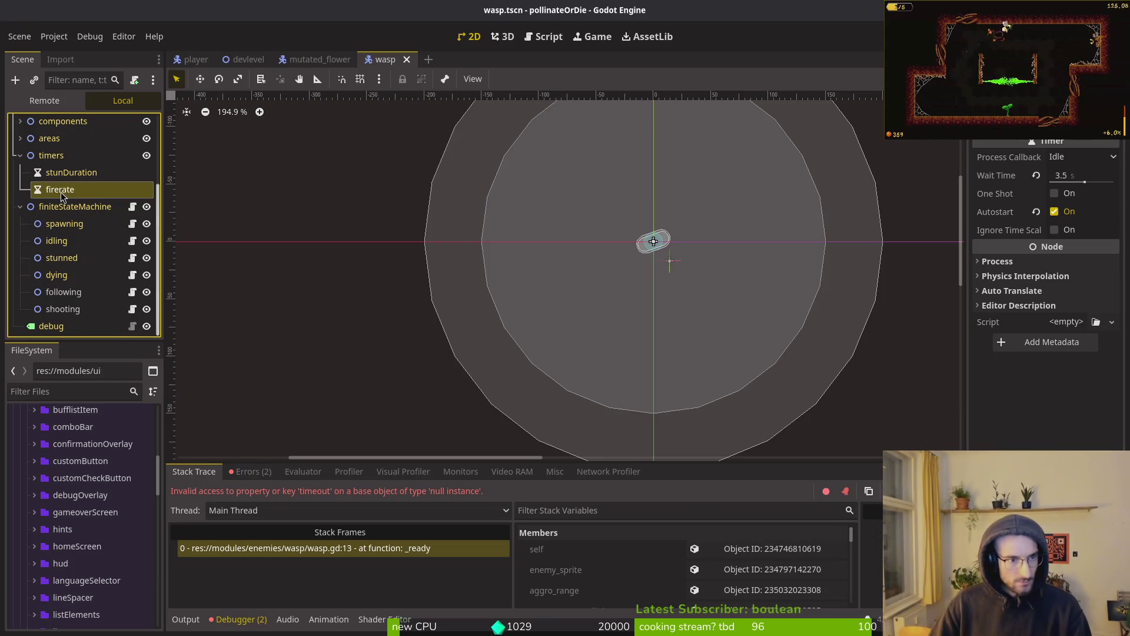
double_click(62, 192)
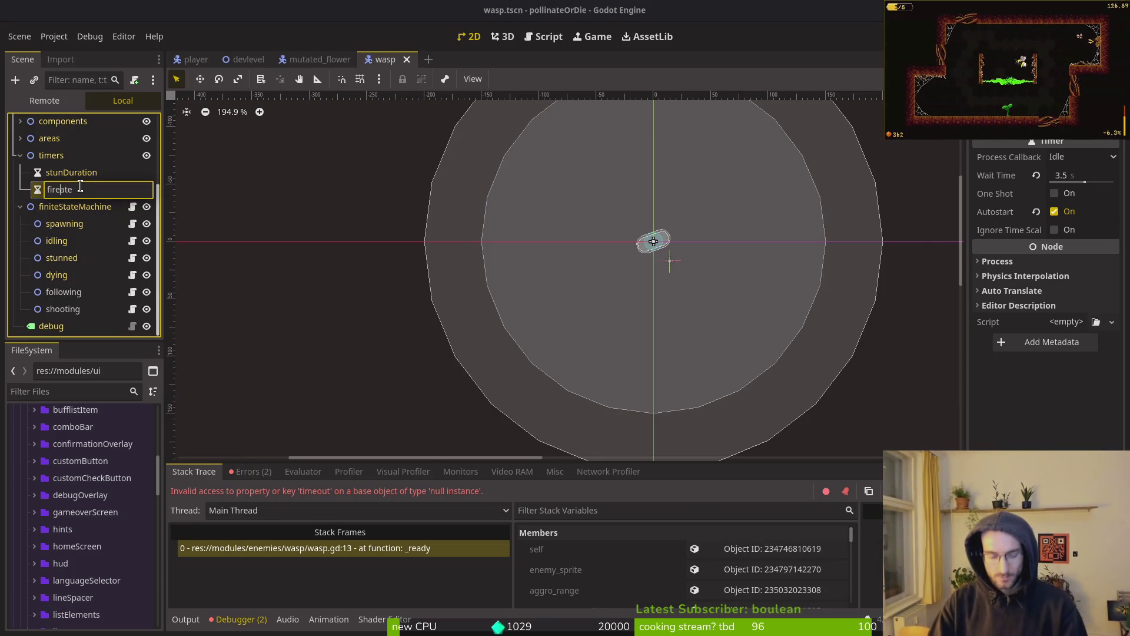
type("eR")
key("Return")
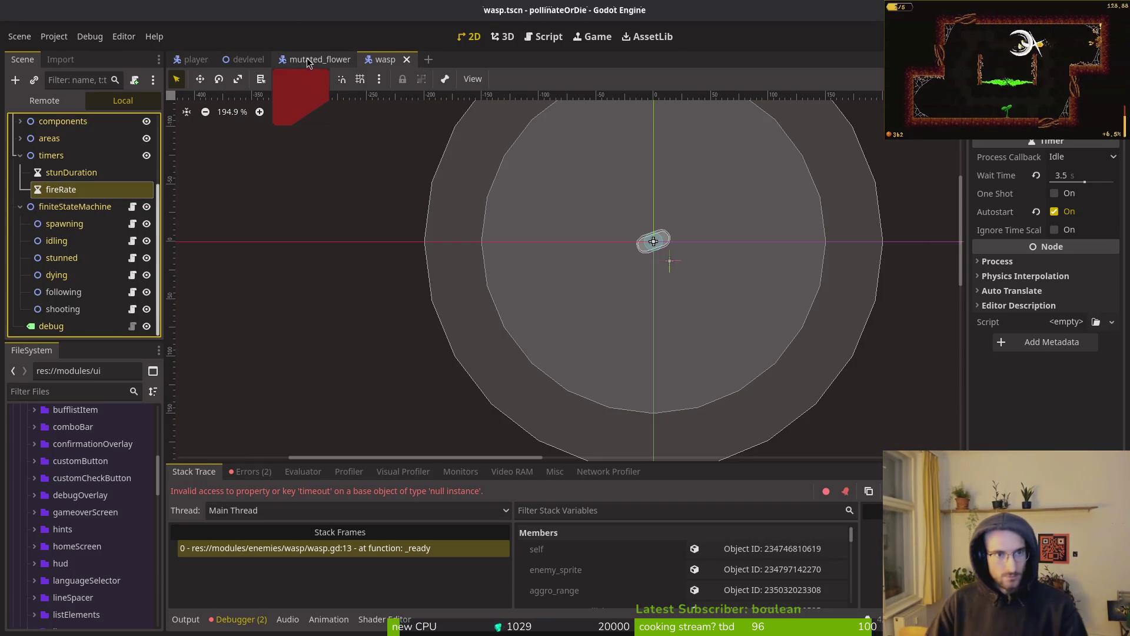
left_click(308, 63)
left_click(391, 62)
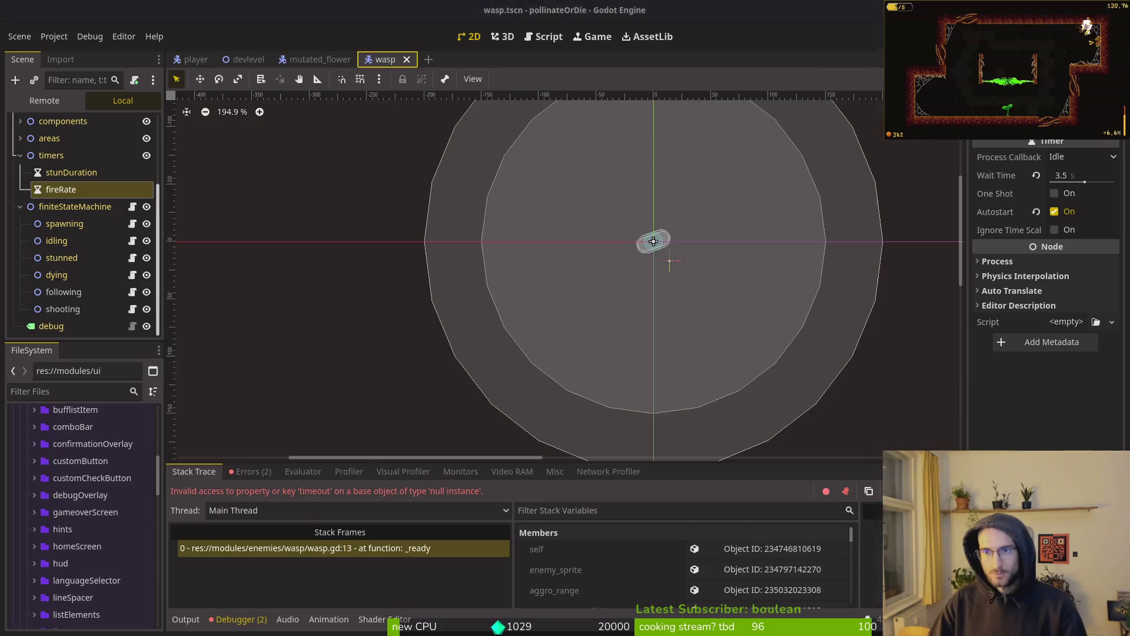
Step: Run the game and move the bee toward the spawning wasp until the shoot_cd error appears
key("F5")
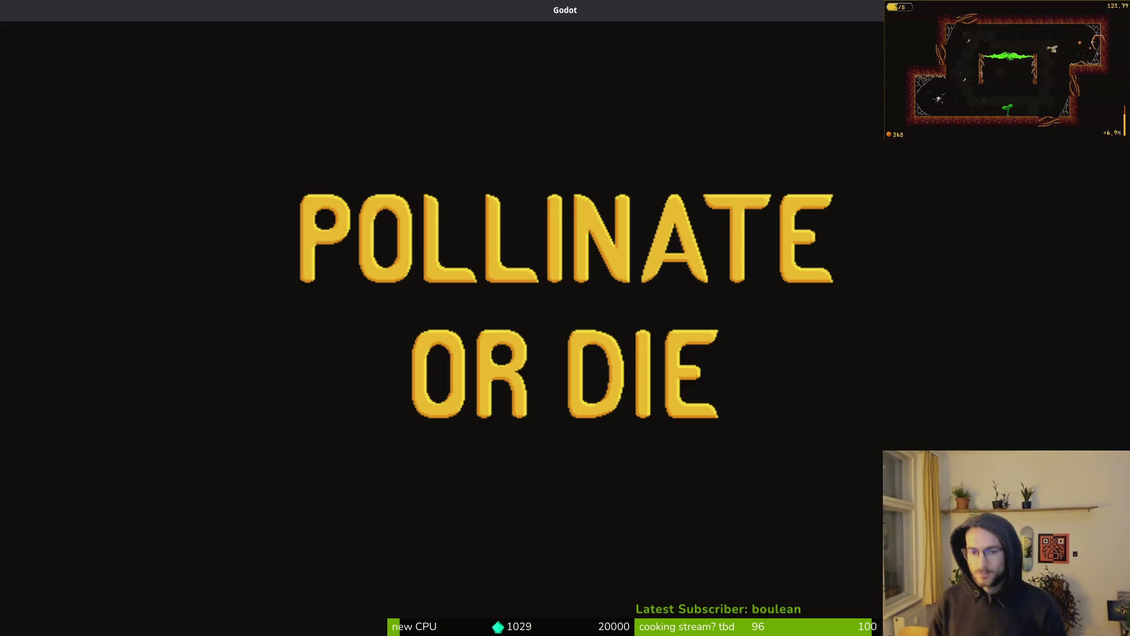
key("Return")
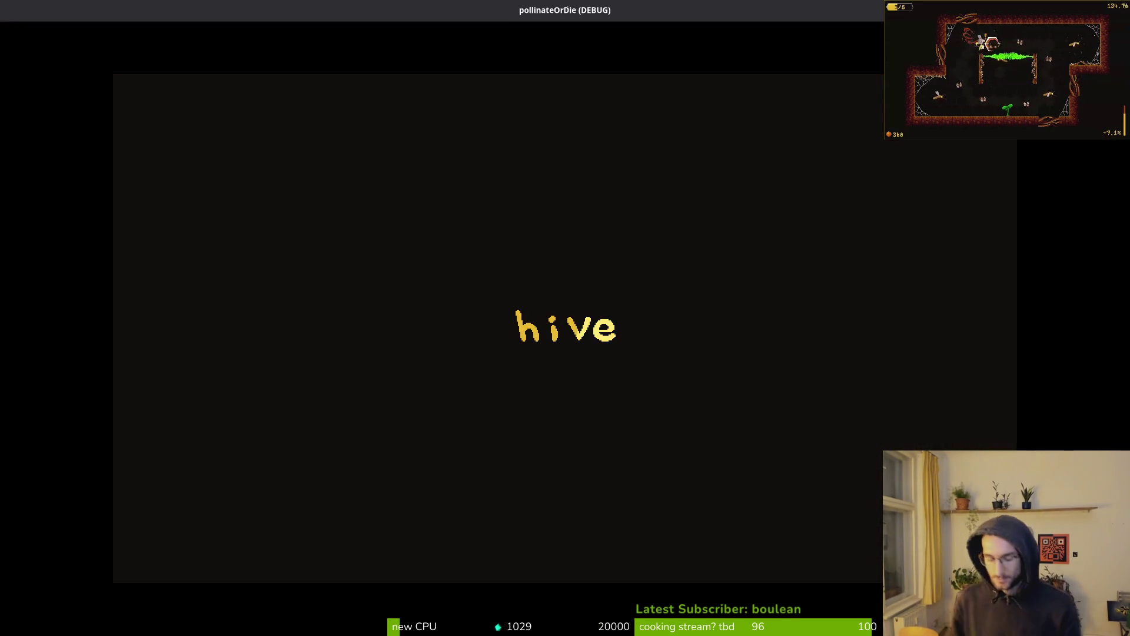
key("space")
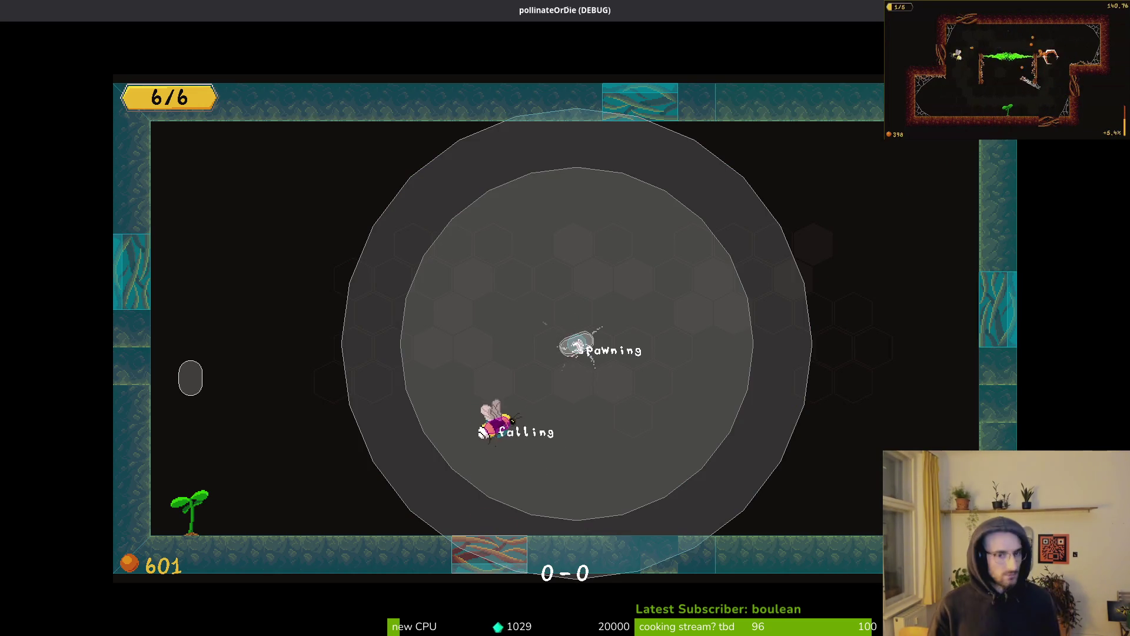
key("Left")
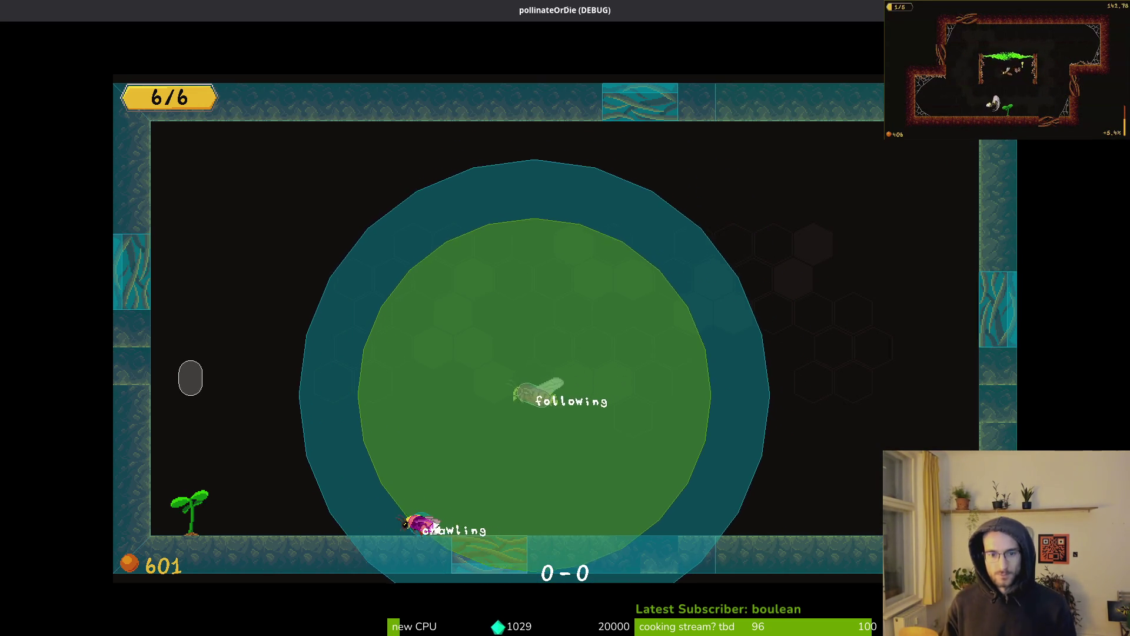
key("space")
key("shift")
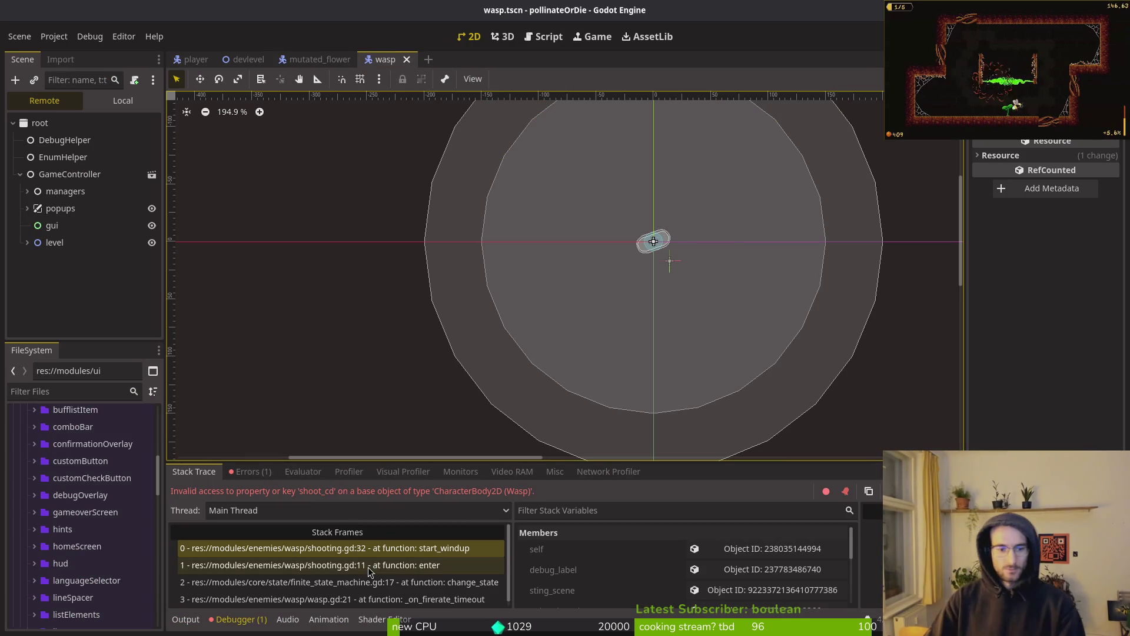
Step: Open the wasp's shooting.gd in Vim with the 'shootin' file search
key("alt+Tab")
key("alt+Tab")
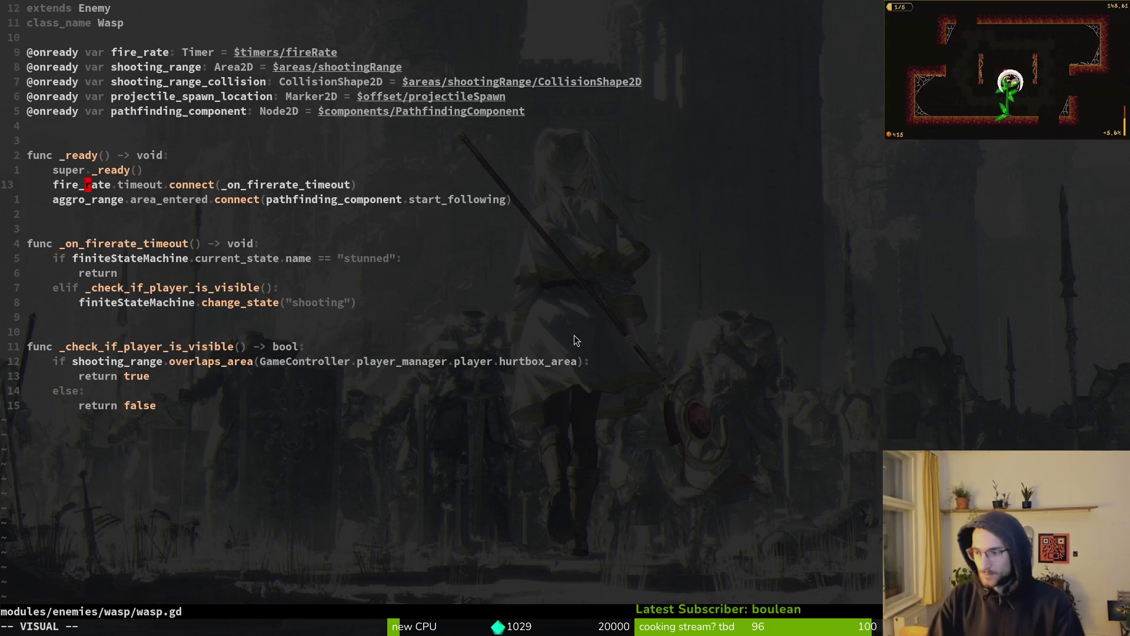
key("Escape")
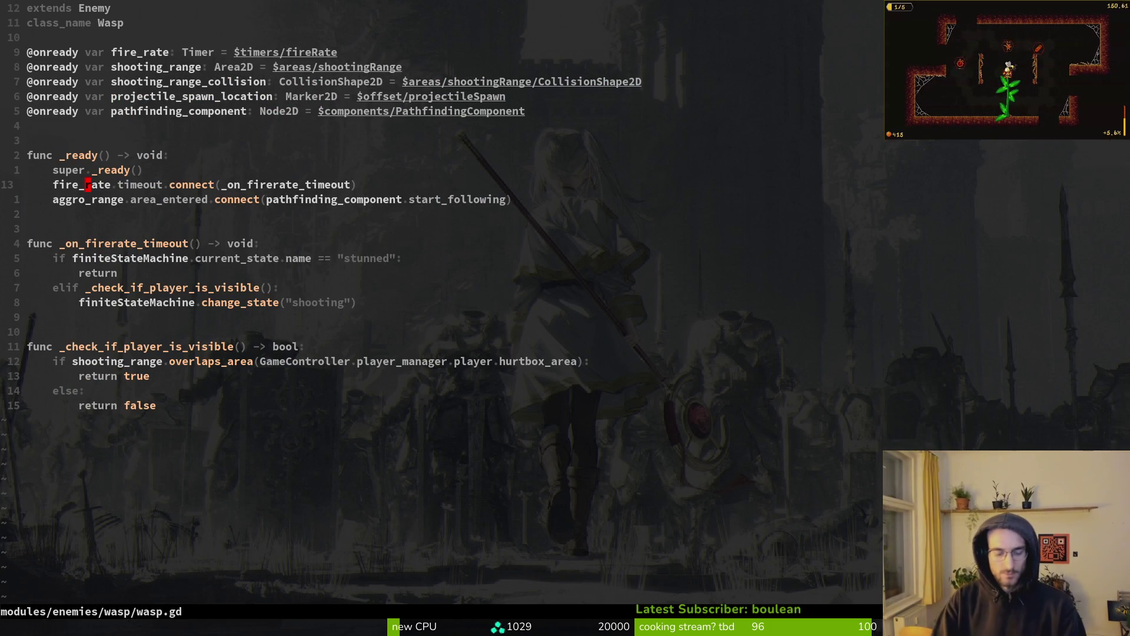
key("space")
key("f")
key("f")
type("shootin")
key("Return")
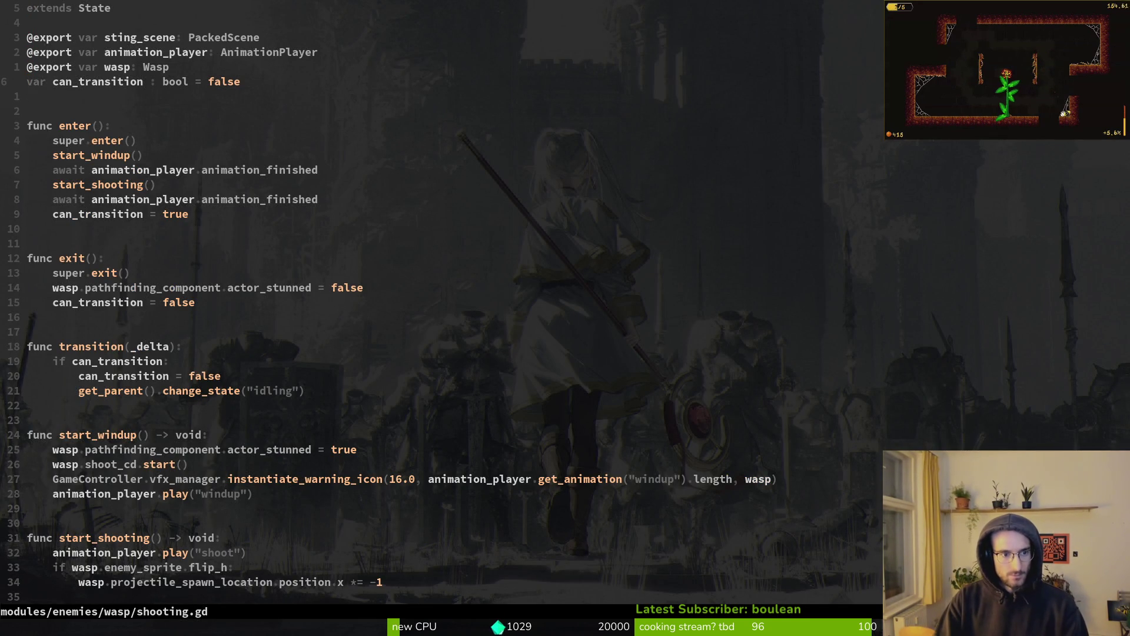
Step: Delete the wasp.shoot_cd.start() line from start_windup and save shooting.gd
key("2")
key("6")
key("j")
key("d")
key("d")
type(":w")
key("Return")
key("2")
key("0")
key("j")
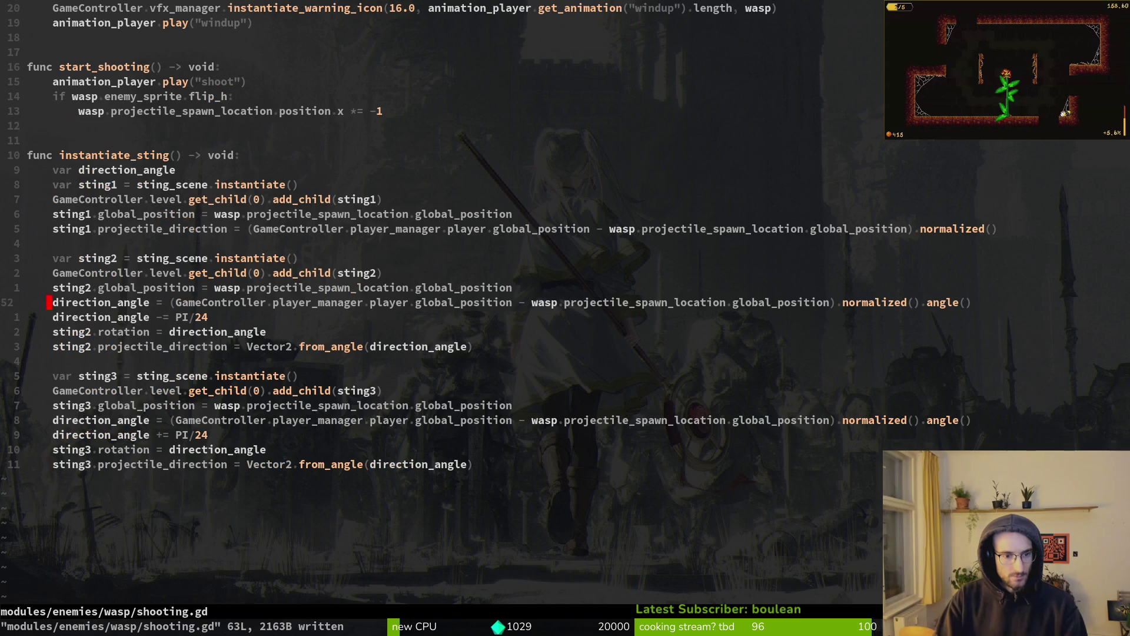
key("2")
key("0")
key("k")
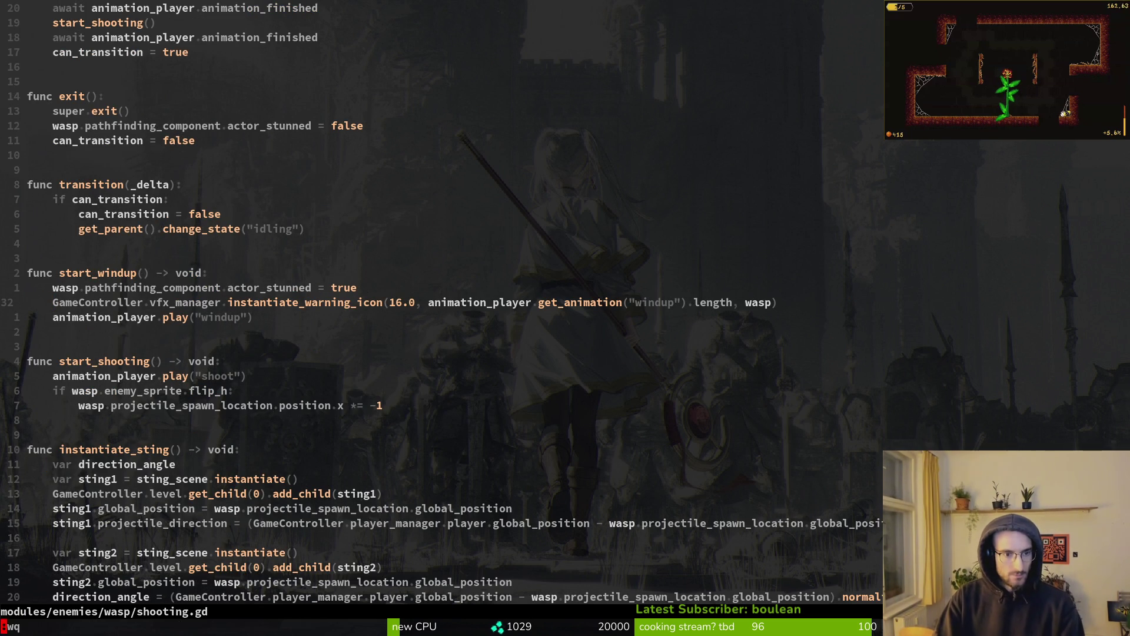
Step: Relaunch the game, stop it, and start a fresh debug run
key("F5")
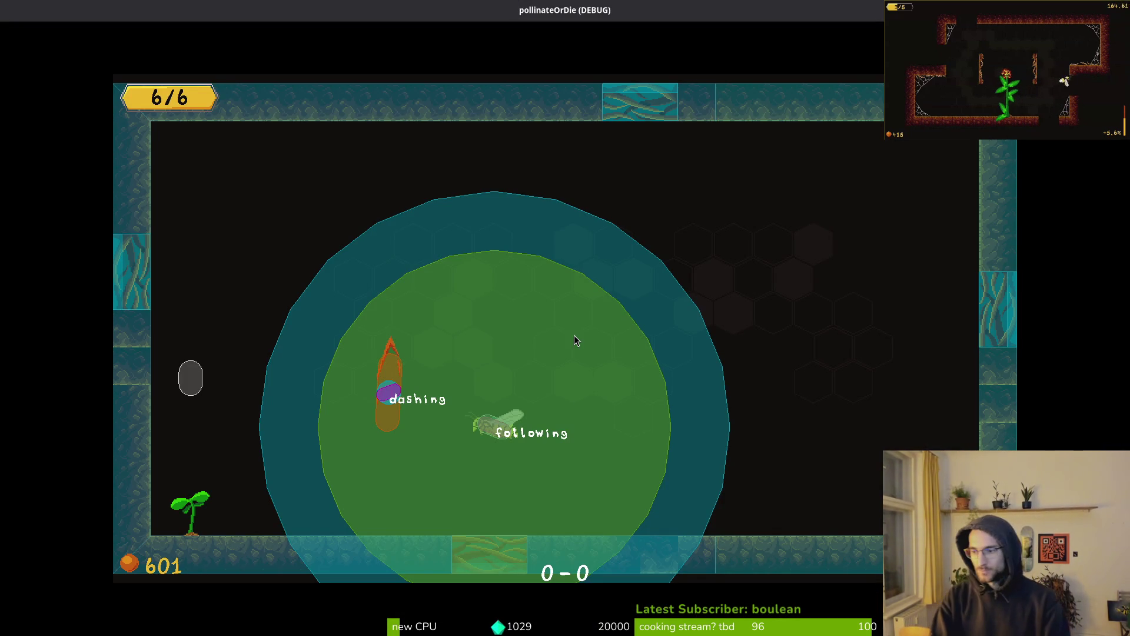
key("F8")
key("F5")
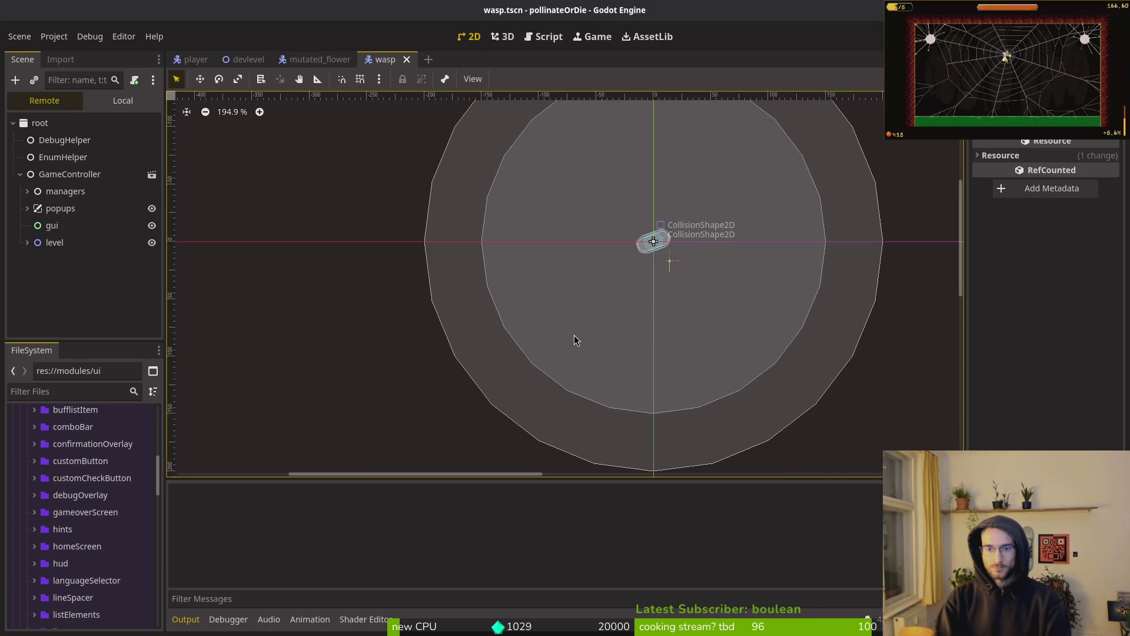
Step: Continue into the saved game and play until stunning the wasp halts on stunned.gd:23
key("Return")
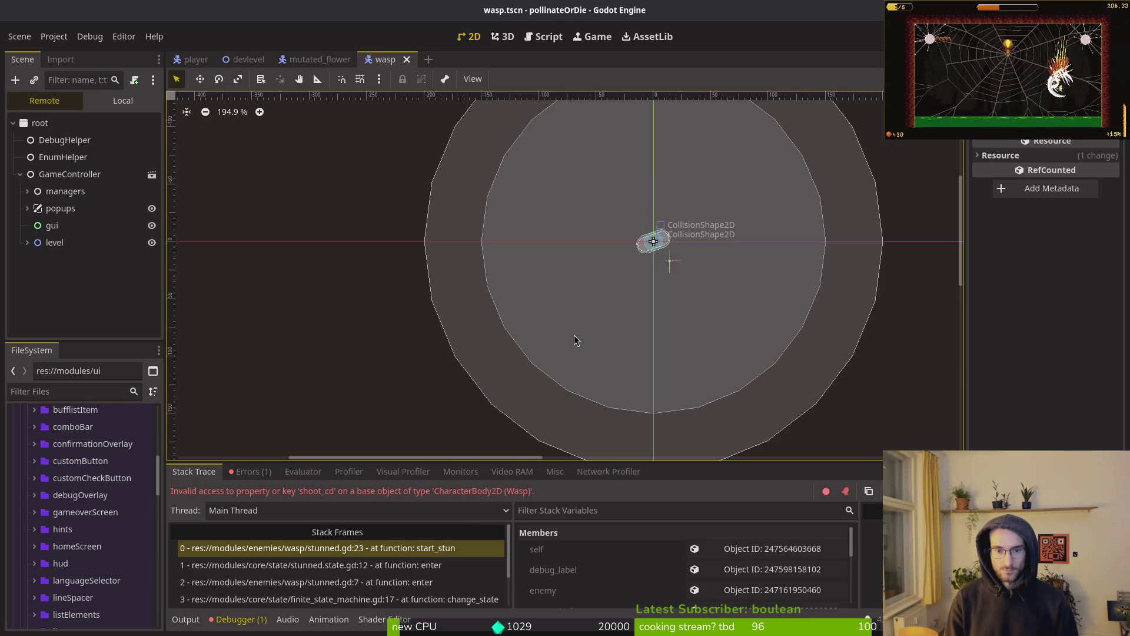
key("alt+Tab")
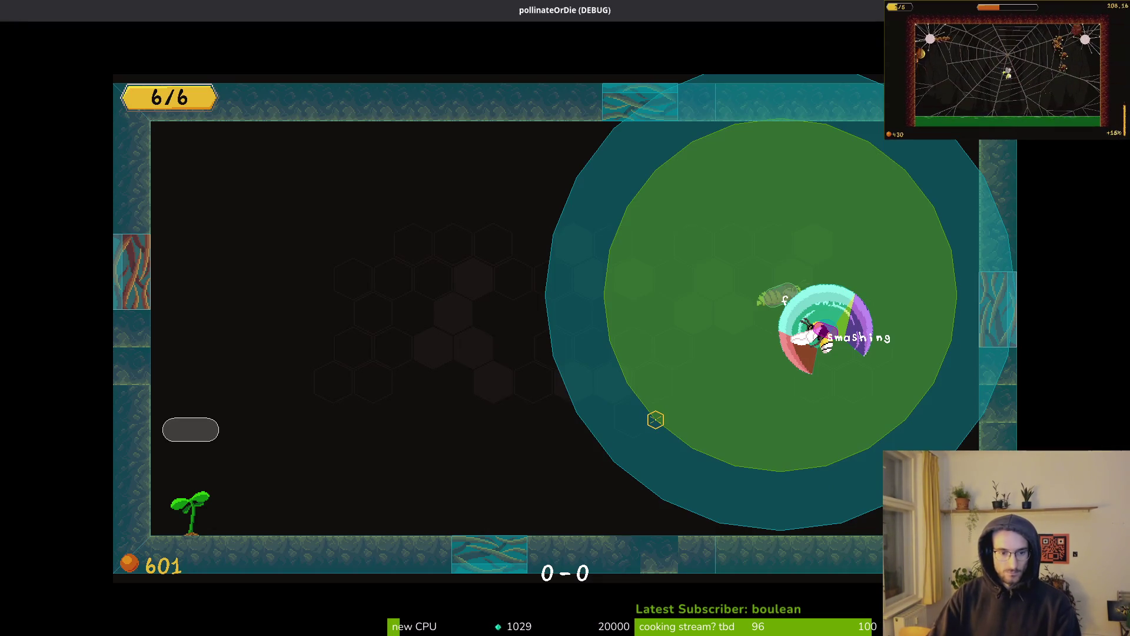
Step: Launch Vim and open the wasp's stunned.gd via the 'wasp/stun' search
type("vim")
key("Return")
type("wasp/stun")
key("Return")
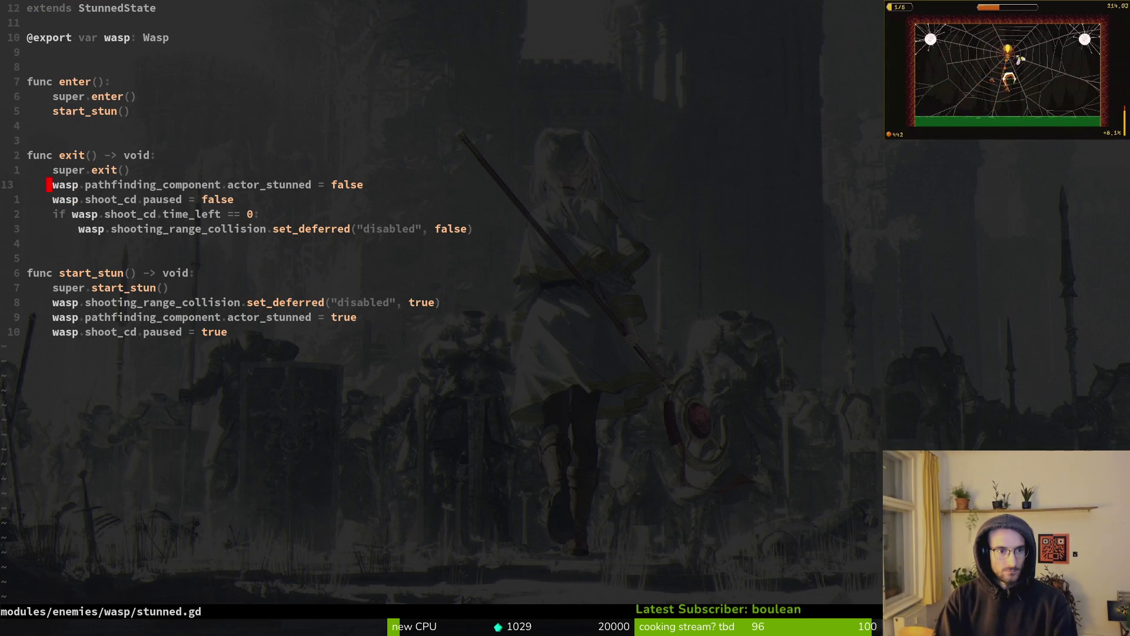
Step: Delete the shoot_cd paused line and time_left check block from stunned.gd, then save
key("j")
key("d")
key("d")
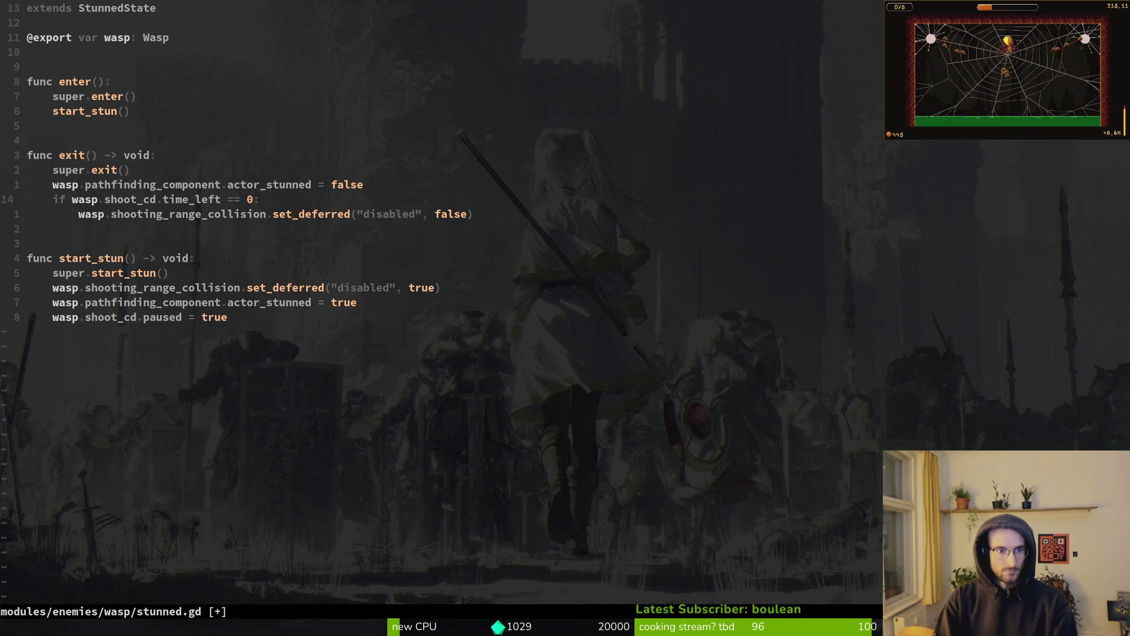
key("shift+v")
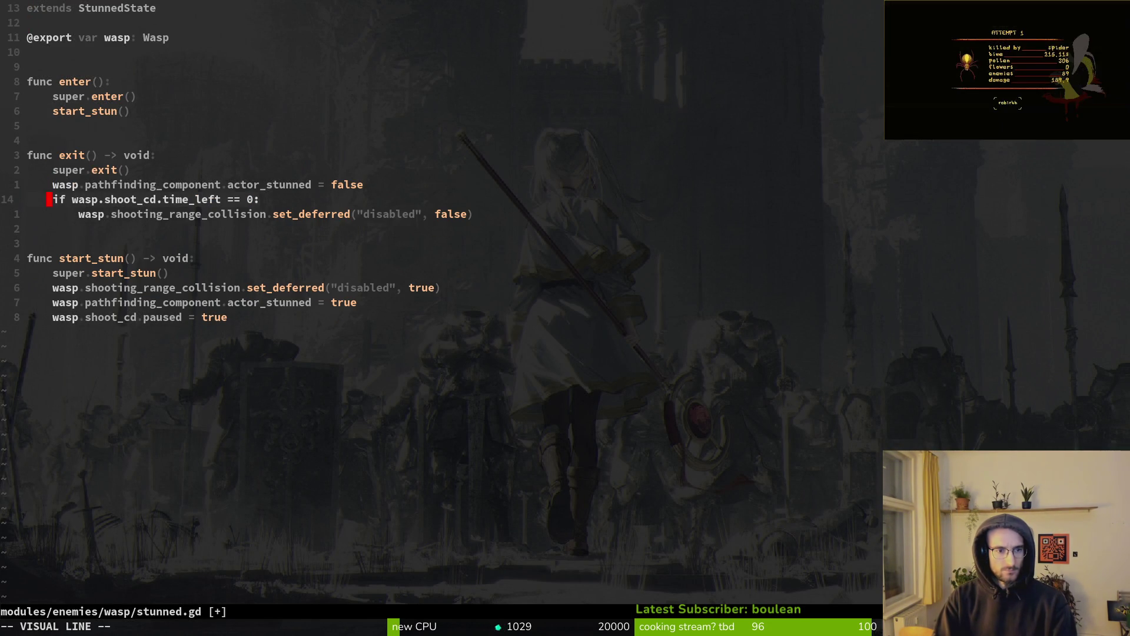
key("d")
key("d")
key("d")
key("d")
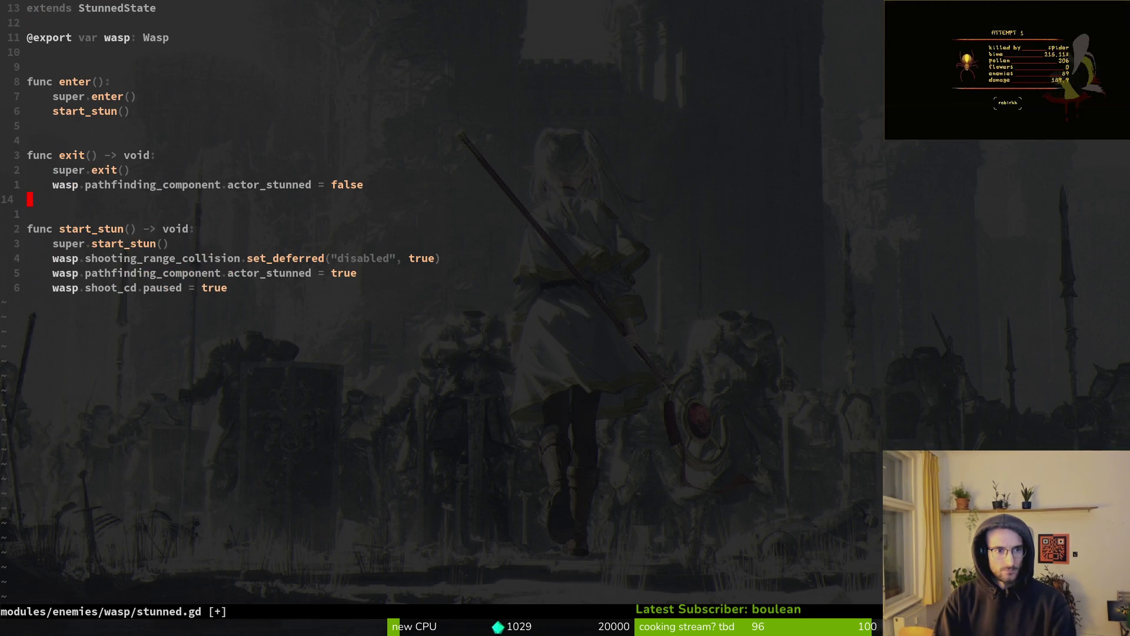
type(":w")
key("Return")
key("j")
key("j")
key("j")
key("d")
key("d")
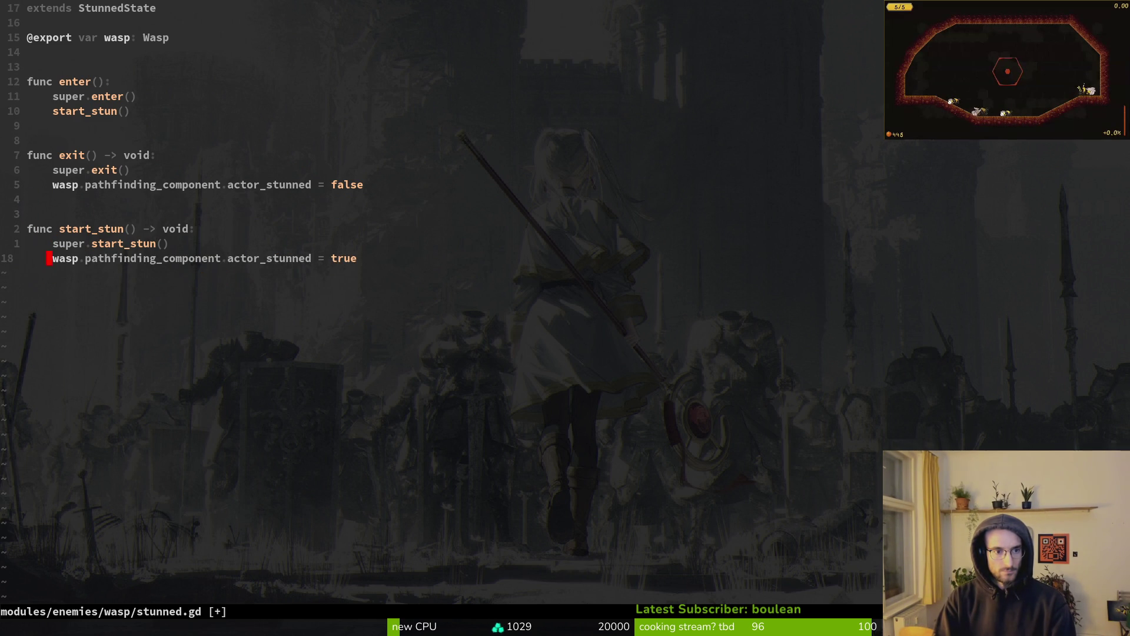
type(":w")
key("Return")
type(":wq")
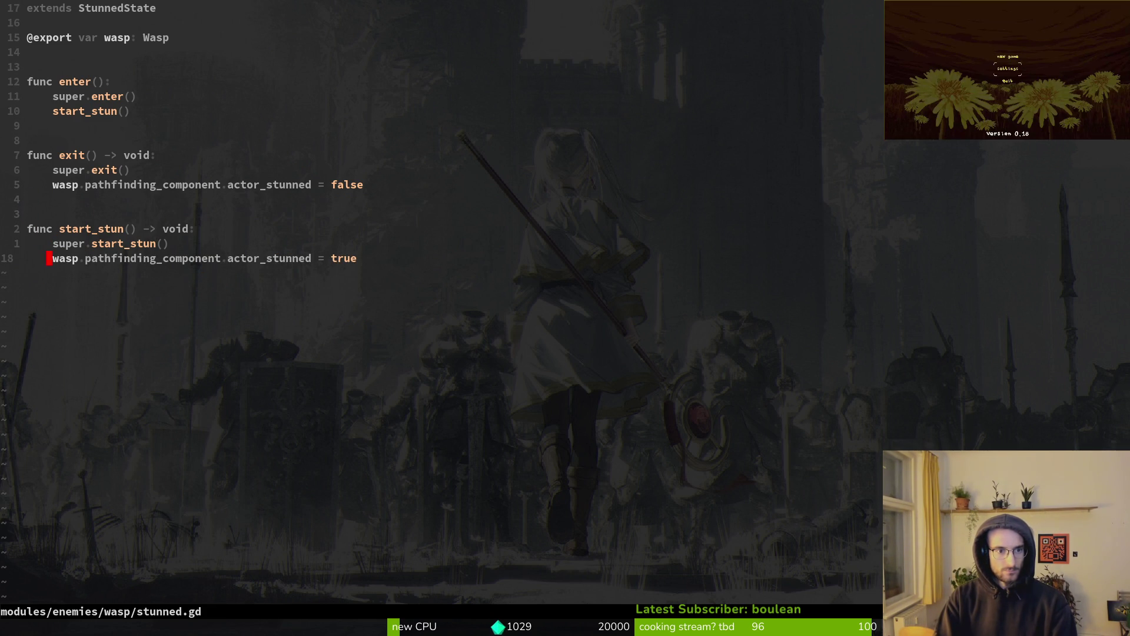
Step: Open stunned.state.gd in a vertical split to review its animation and collision lines
key("space")
key("f")
key("f")
type("stustate")
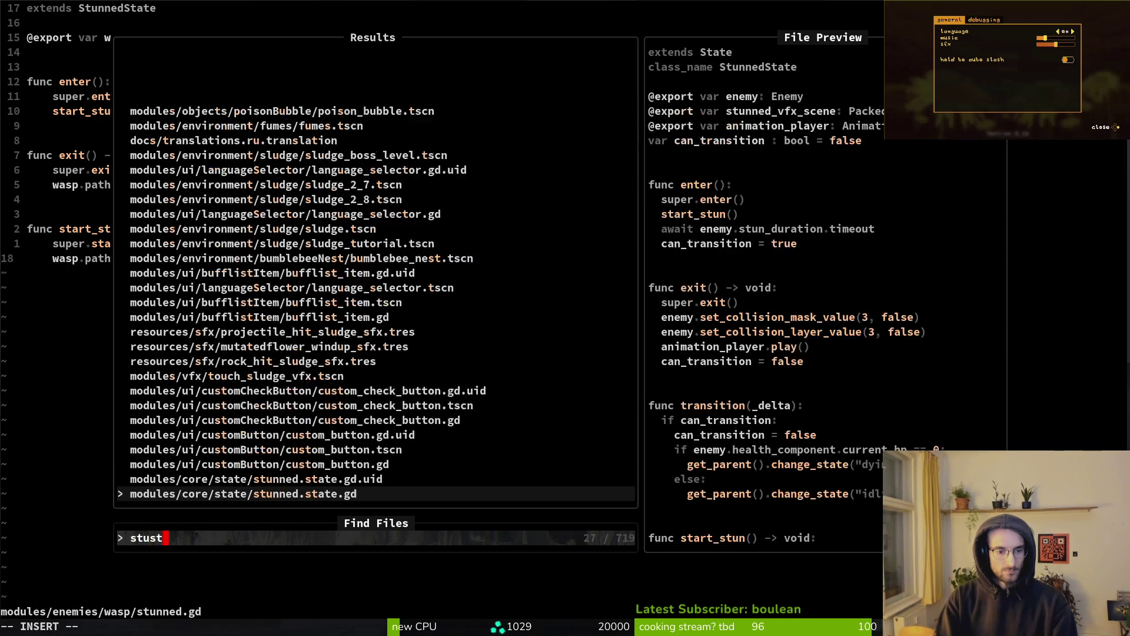
key("ctrl+v")
left_click(47, 302)
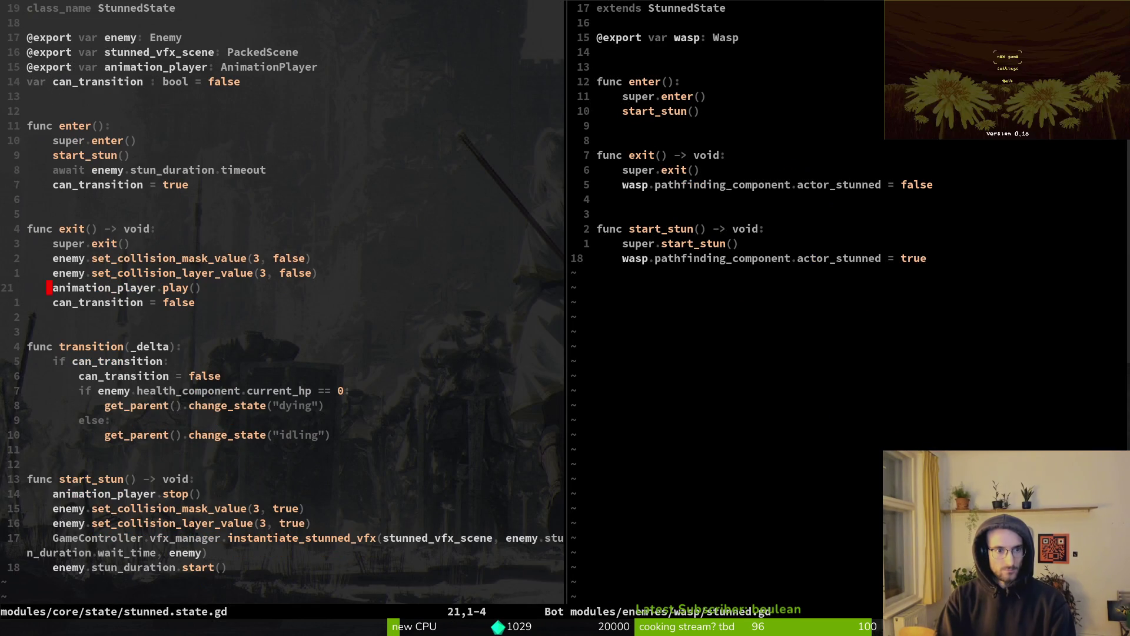
key("G")
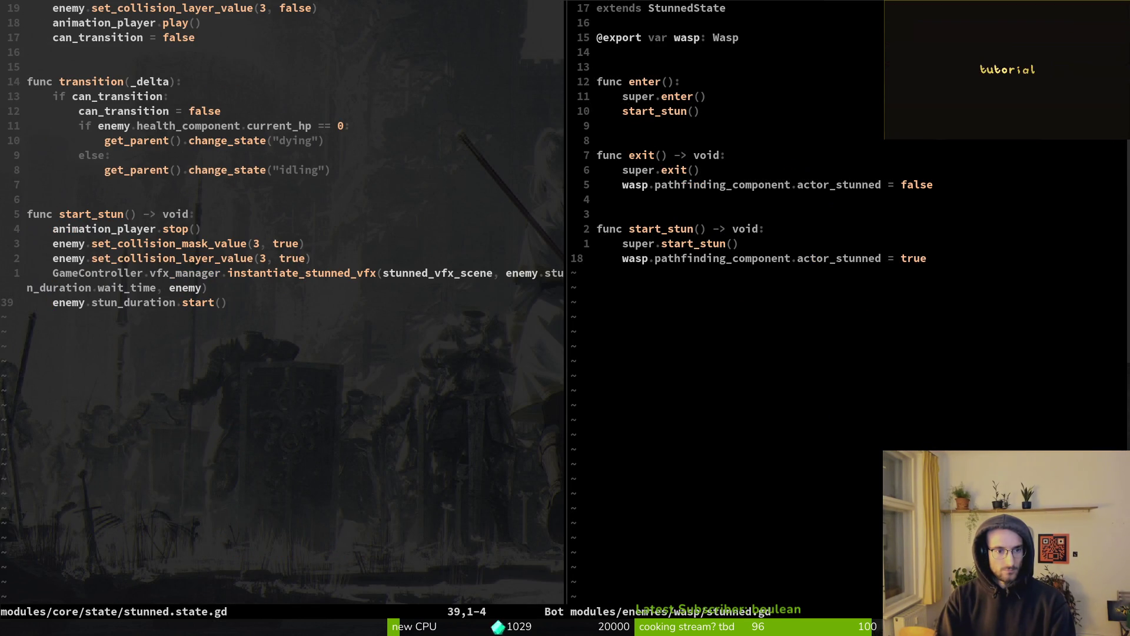
left_click(49, 8)
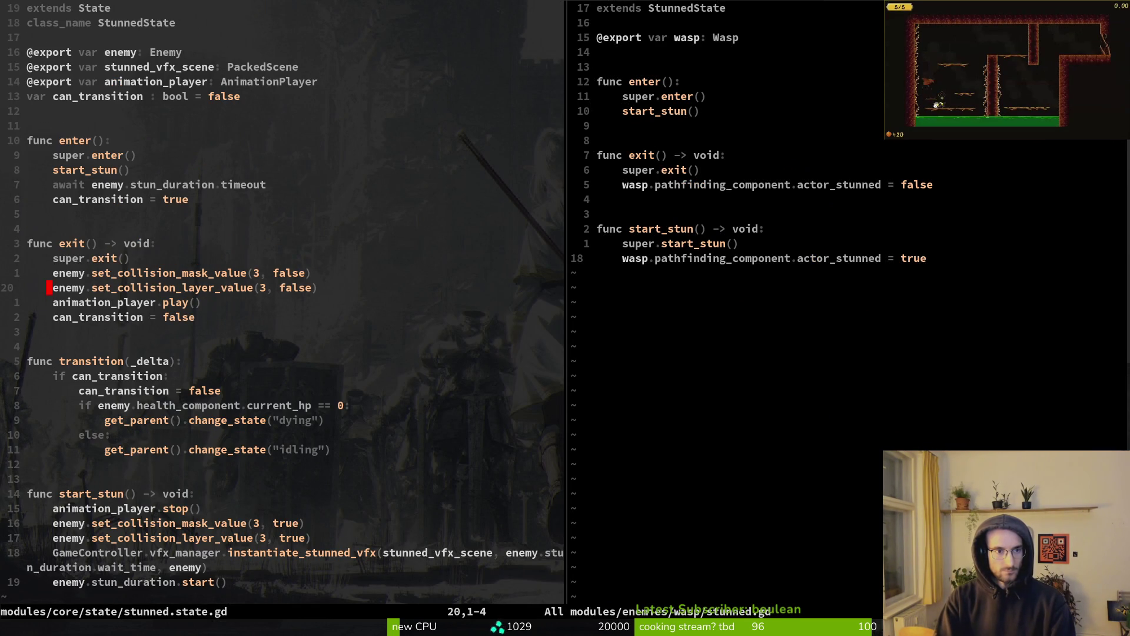
key("Return")
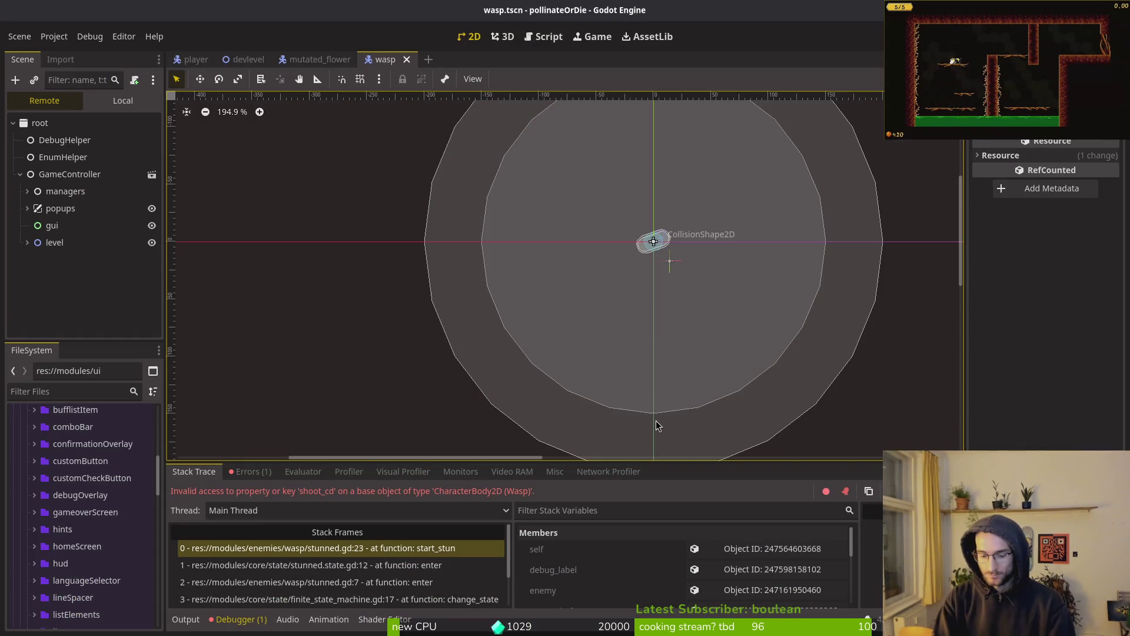
Step: Stop the old session, start a fresh debug run, and play against the wasp error-free
key("F8")
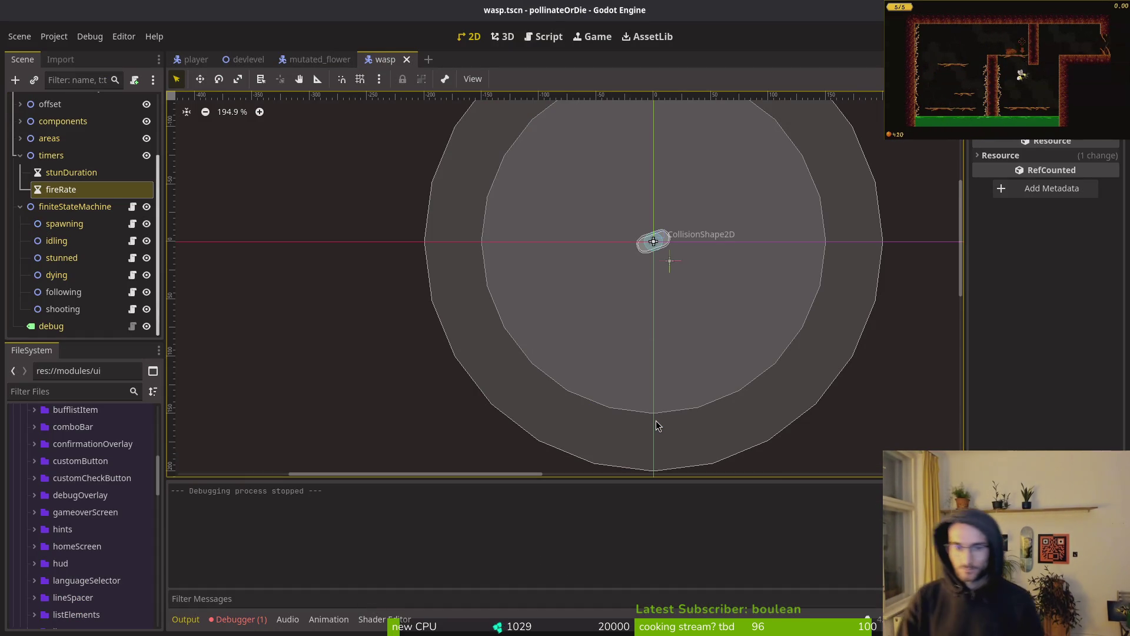
key("F5")
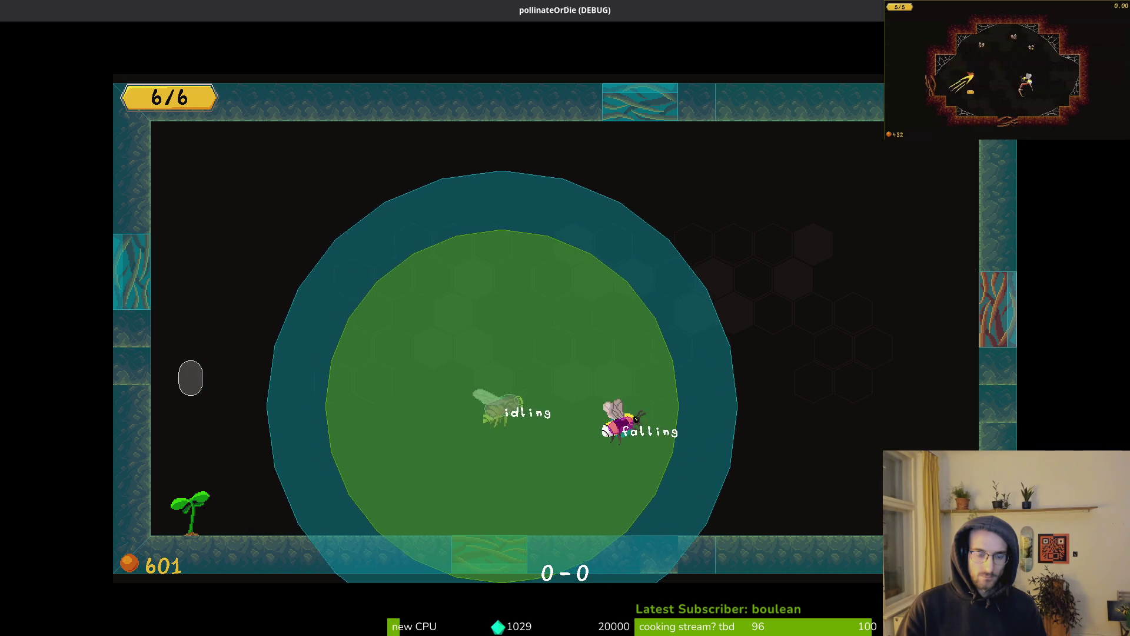
key("Escape")
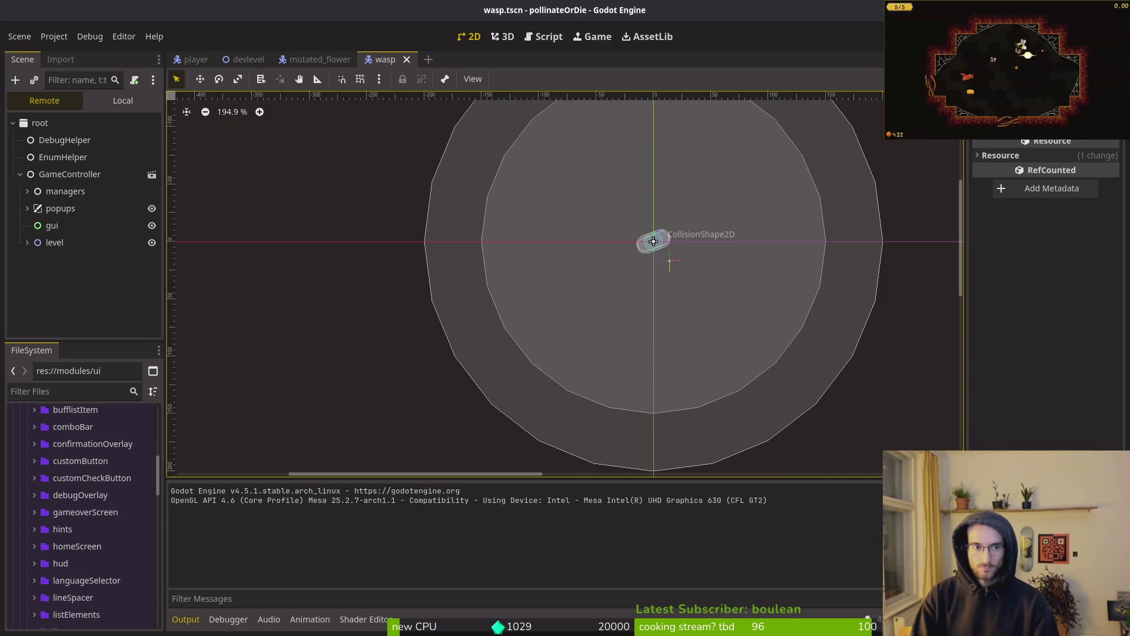
key("alt+Tab")
key("space")
Step: Open the wasp's shooting.gd in Vim and scroll to start_shooting
key("f")
key("f")
type("shoot")
key("Return")
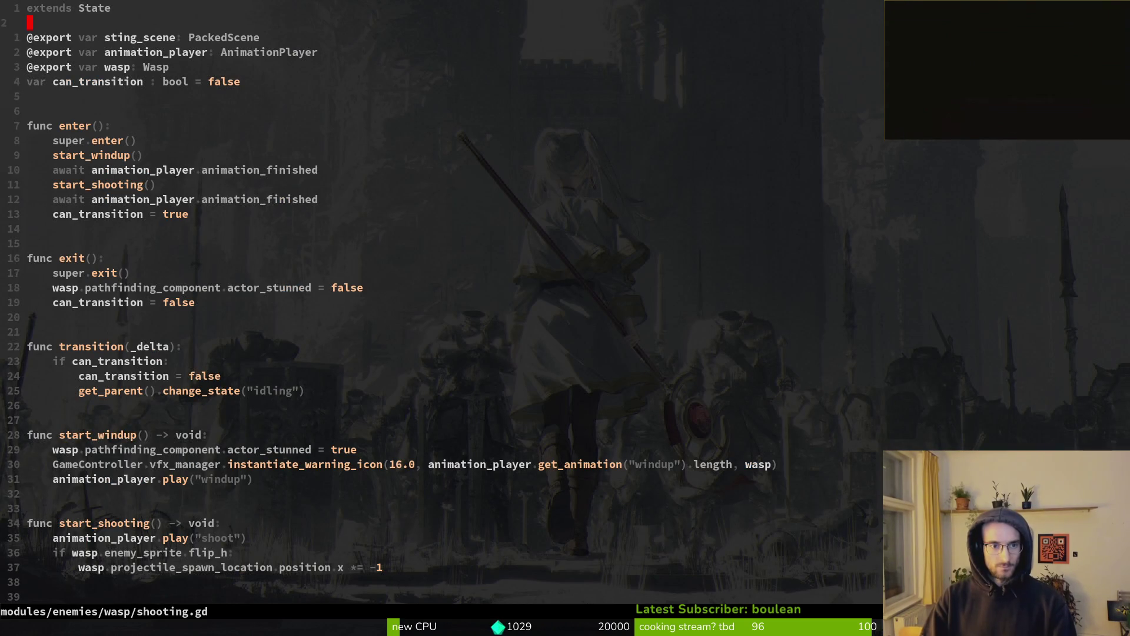
key("k")
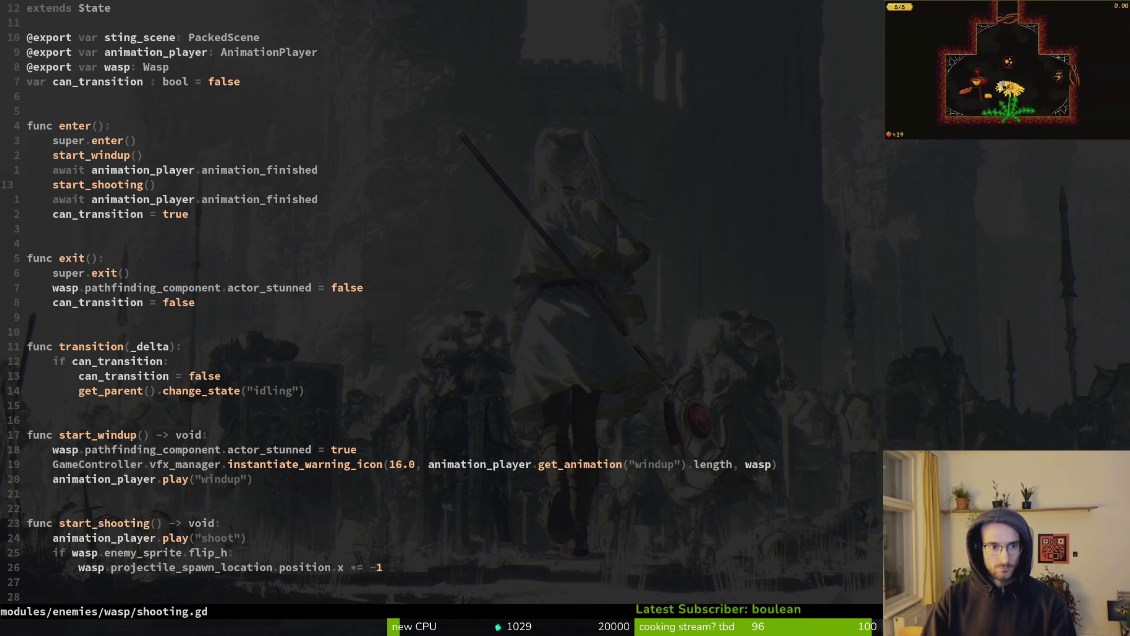
key("ctrl+d")
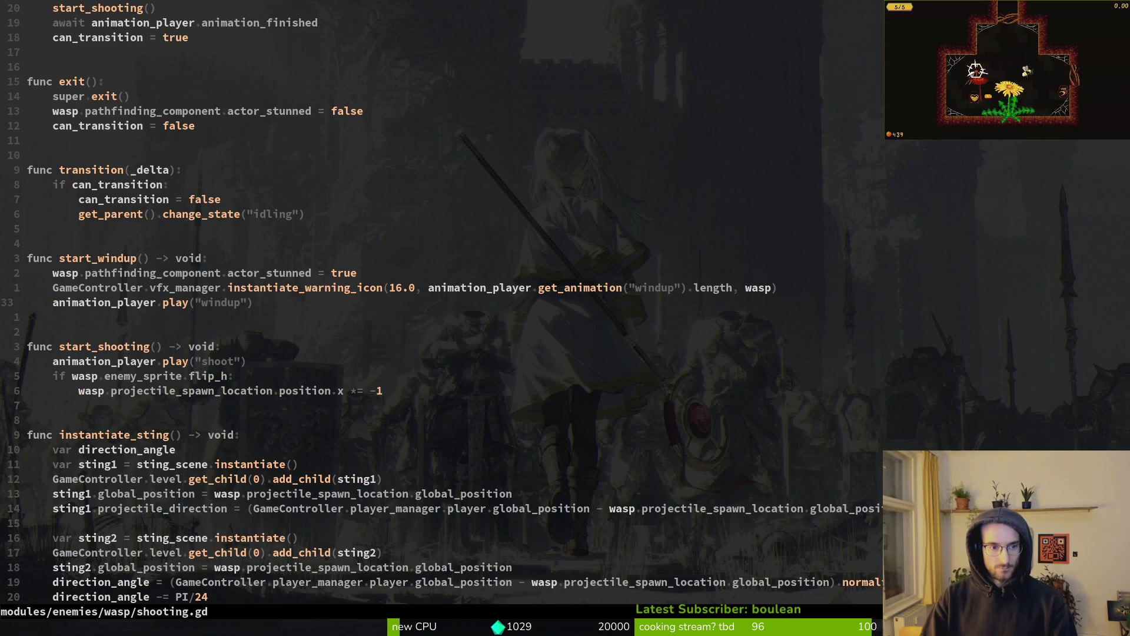
key("ctrl+u")
Step: Open mutatedFlower's shooting.gd in a vertical split and compare it with the wasp's script
key("space")
key("f")
key("f")
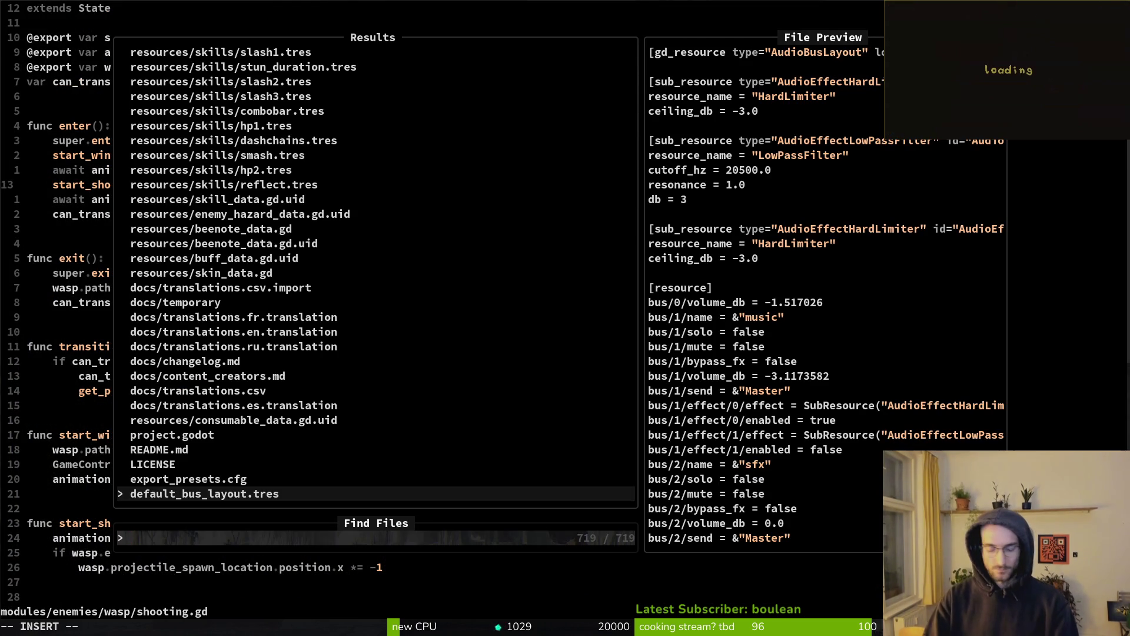
type("mflowersho")
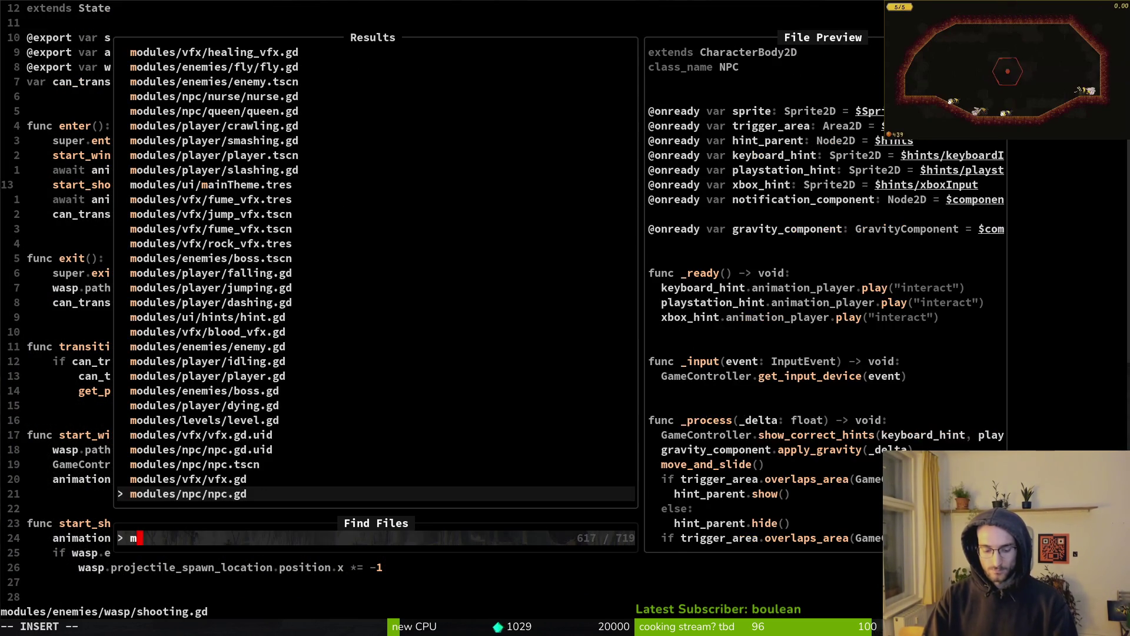
key("ctrl+v")
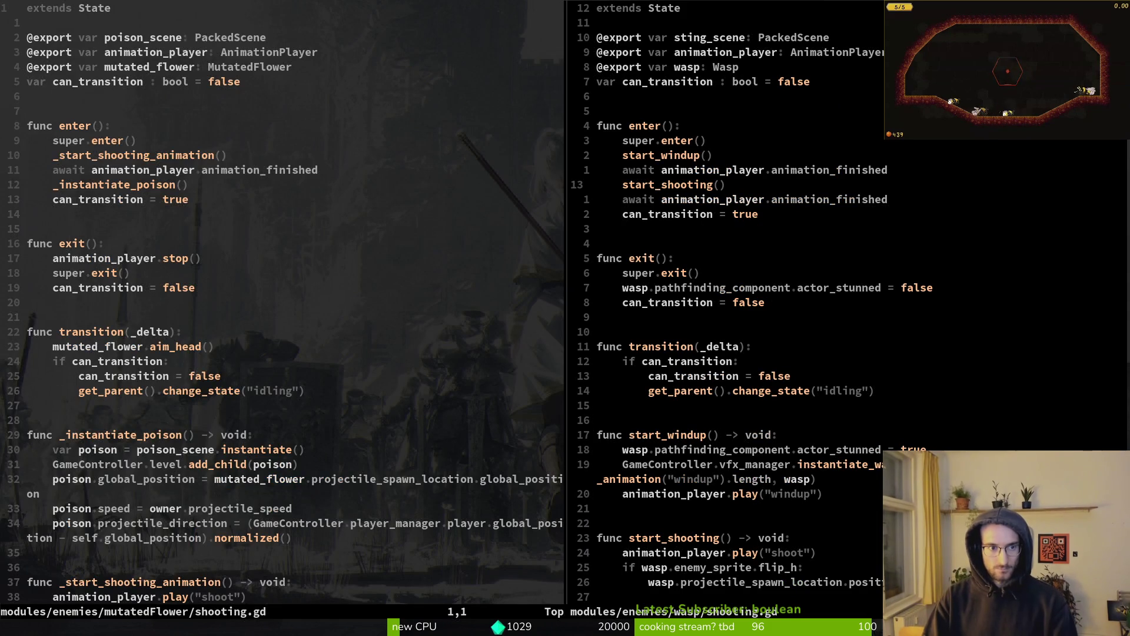
key("ctrl+d")
key("ctrl+d")
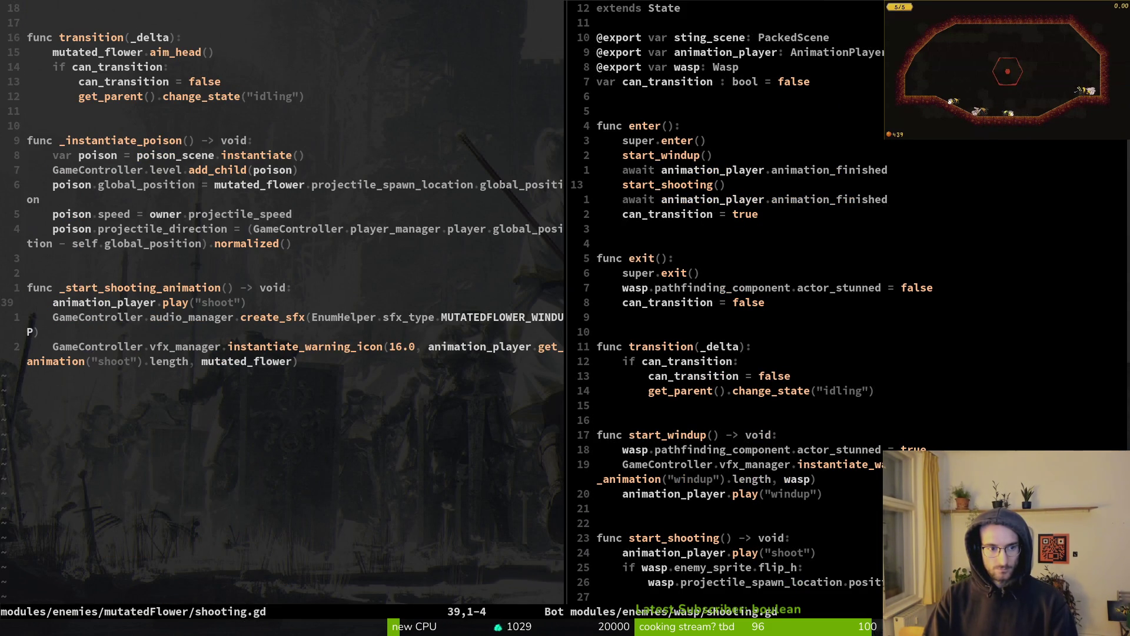
key("ctrl+w")
key("l")
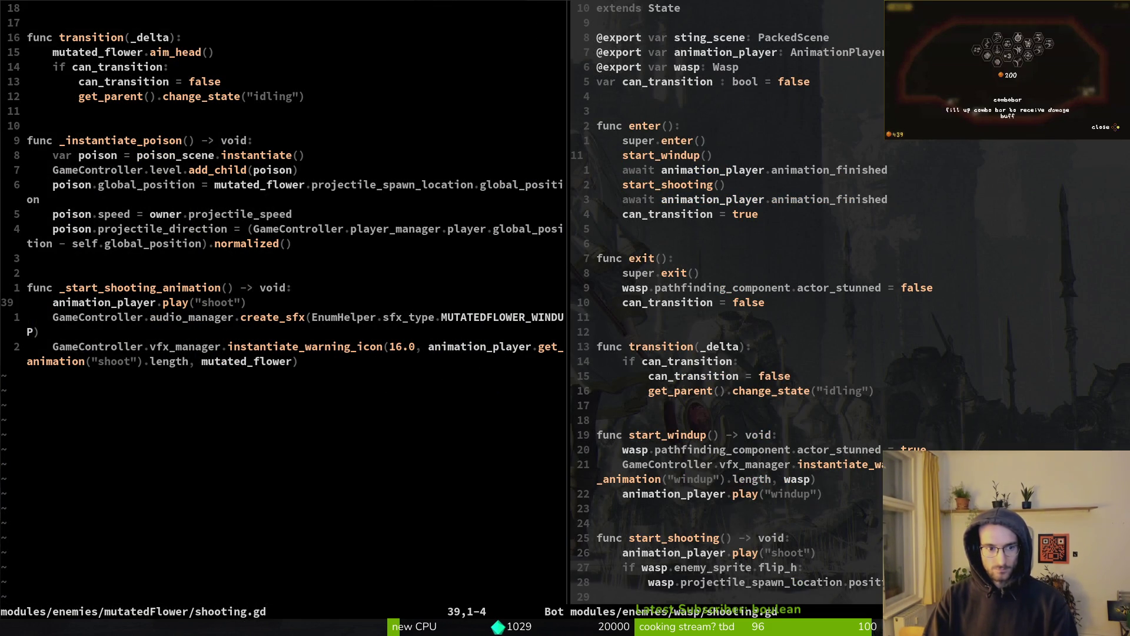
key("ctrl+w")
key("h")
key("shift+v")
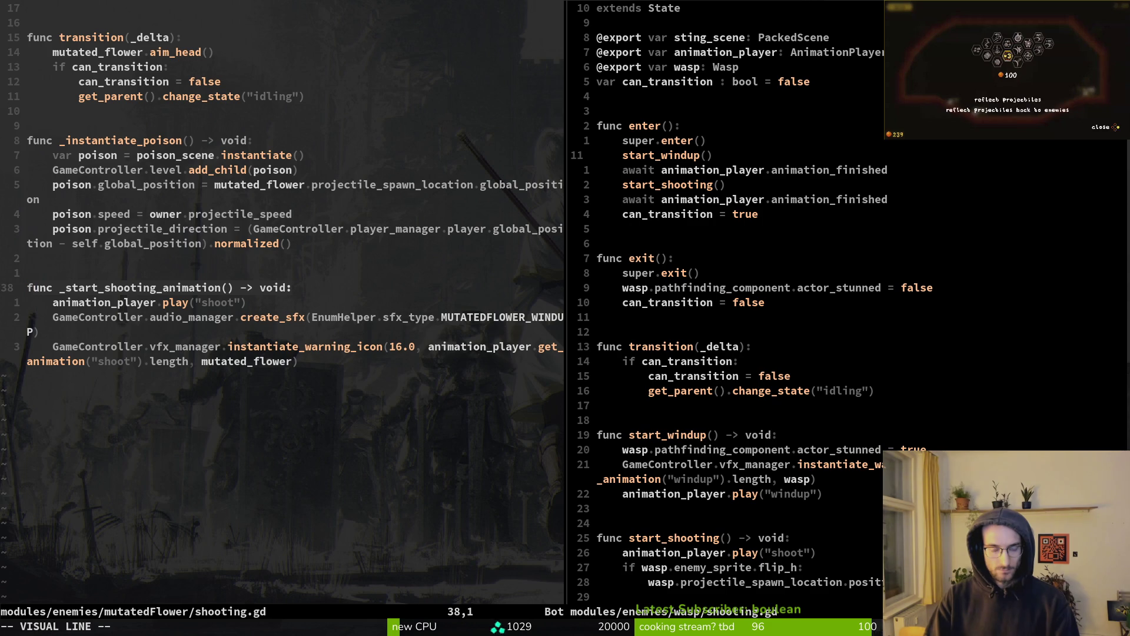
key("alt+Tab")
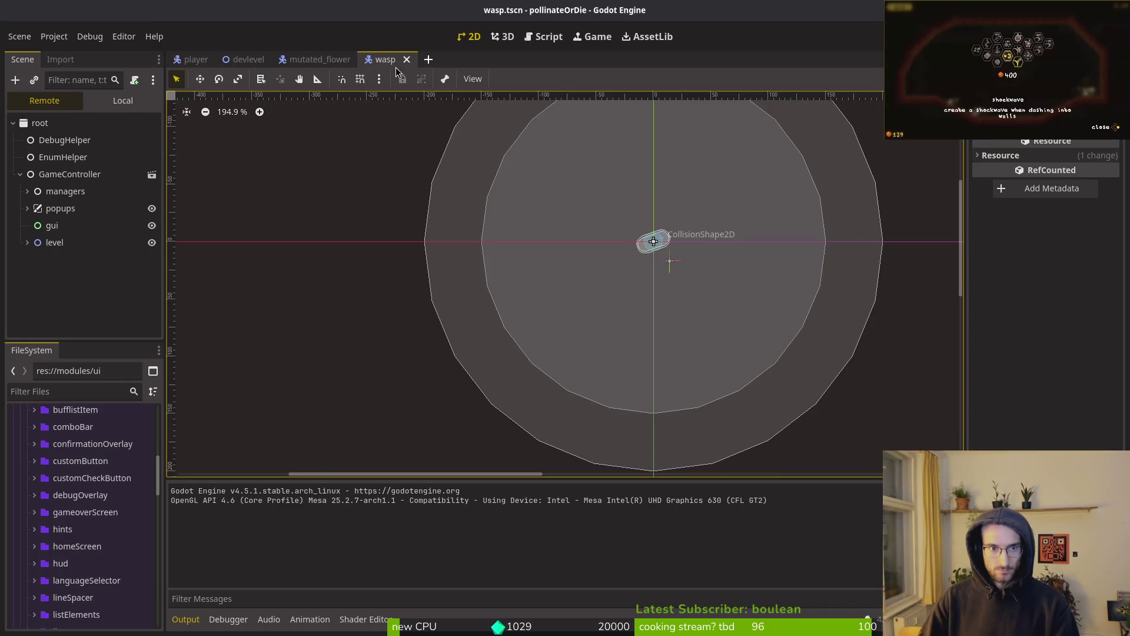
Step: Select the wasp's AnimationPlayer in the Local tree and load its shoot animation
left_click(118, 104)
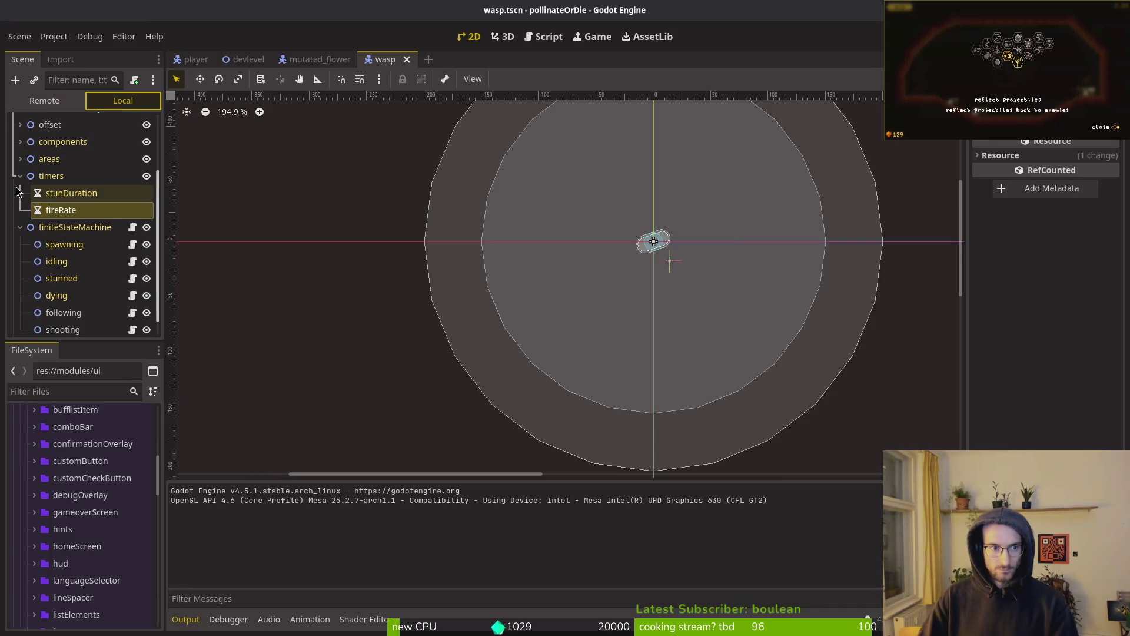
left_click(20, 176)
left_click(20, 210)
left_click(76, 191)
left_click(461, 482)
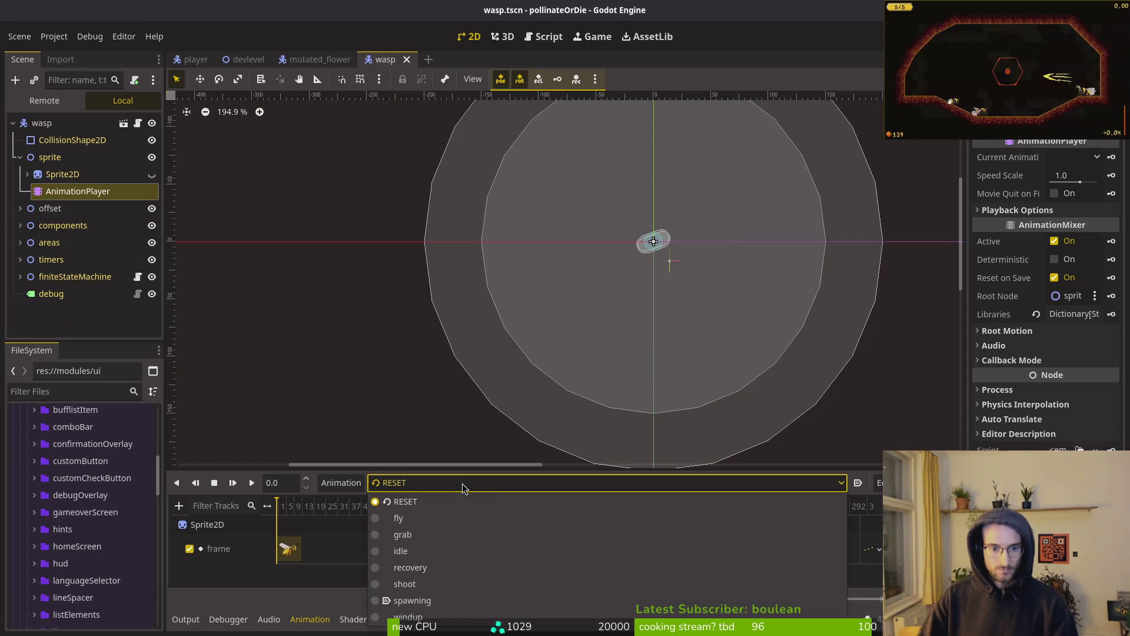
left_click(451, 601)
left_click(439, 482)
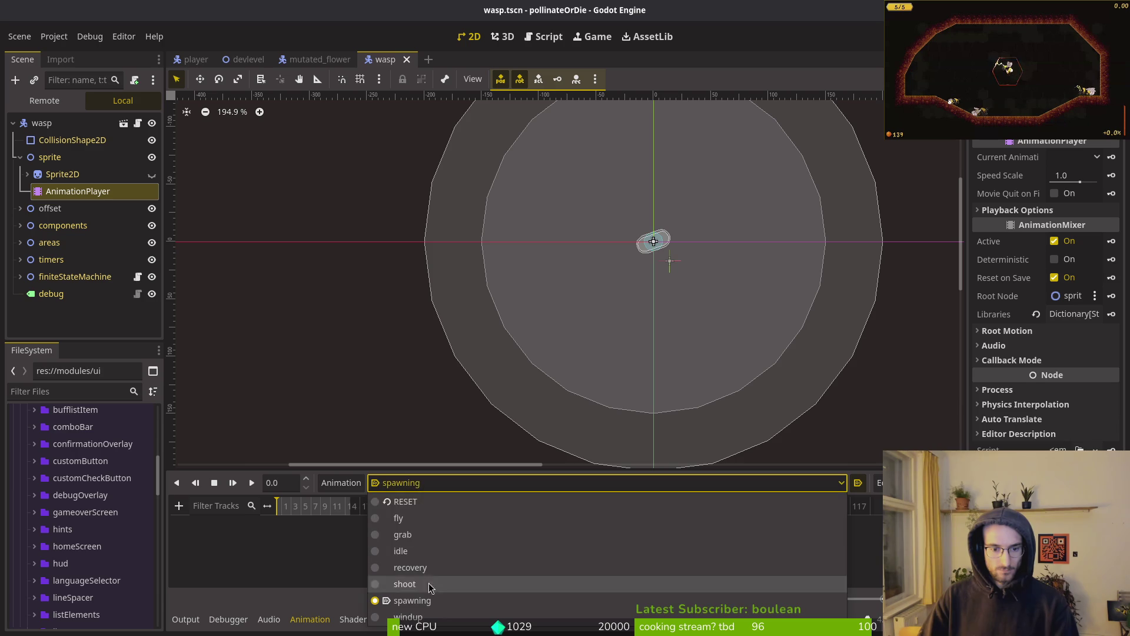
key("Escape")
left_click(435, 482)
left_click(433, 584)
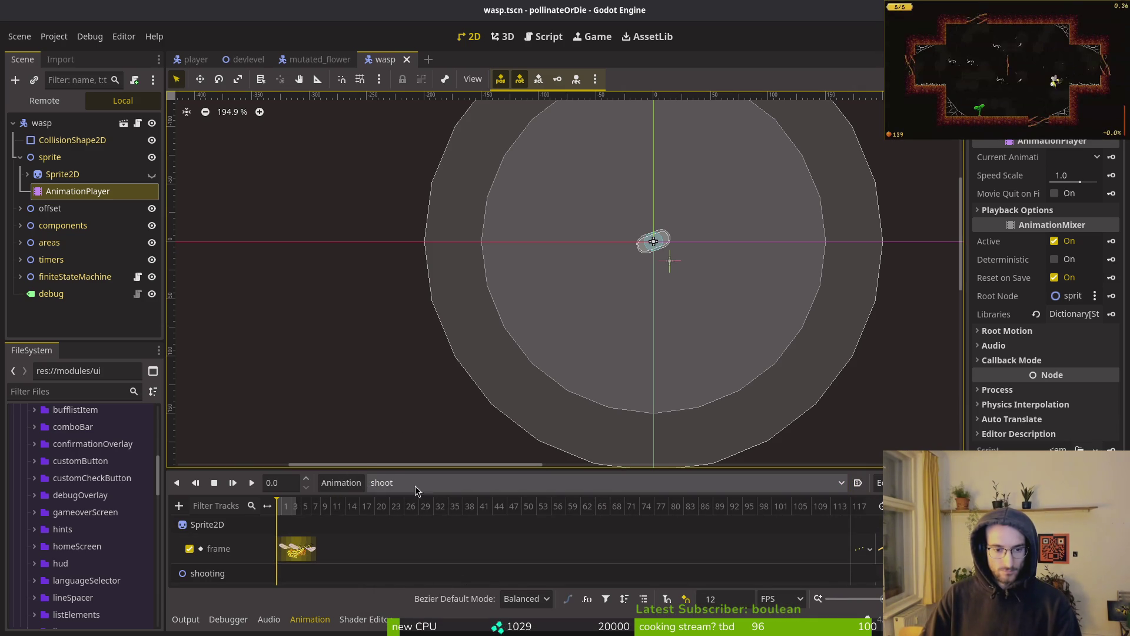
Step: Delete the Sprite2D frame track from the shoot animation, then select the Sprite2D node
left_click(365, 548)
key("Delete")
left_click(469, 437)
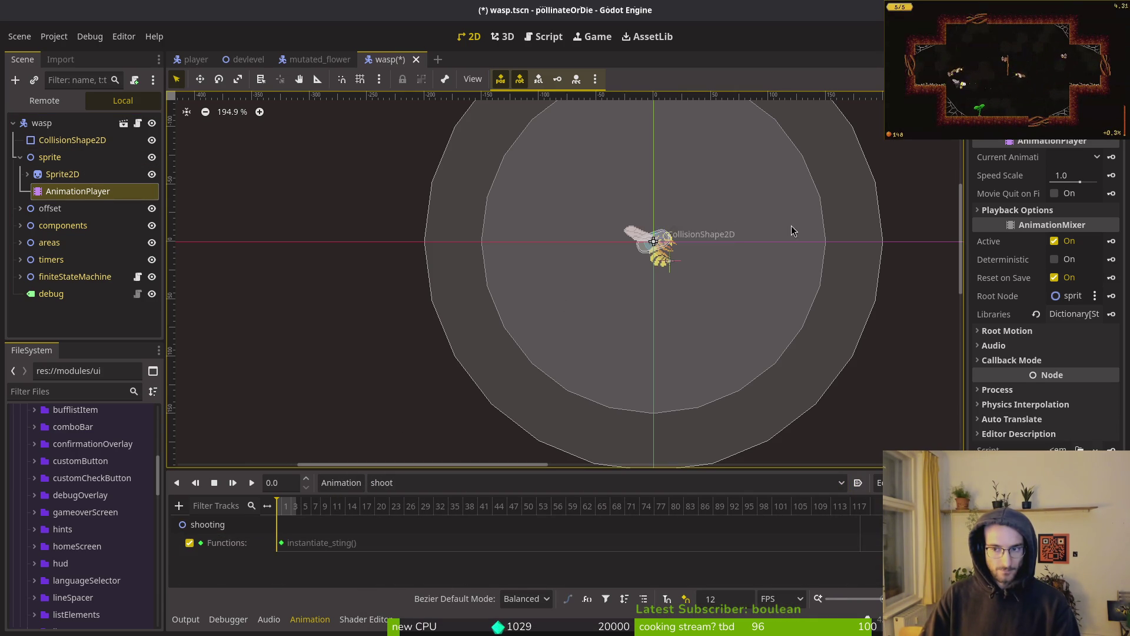
left_click(77, 174)
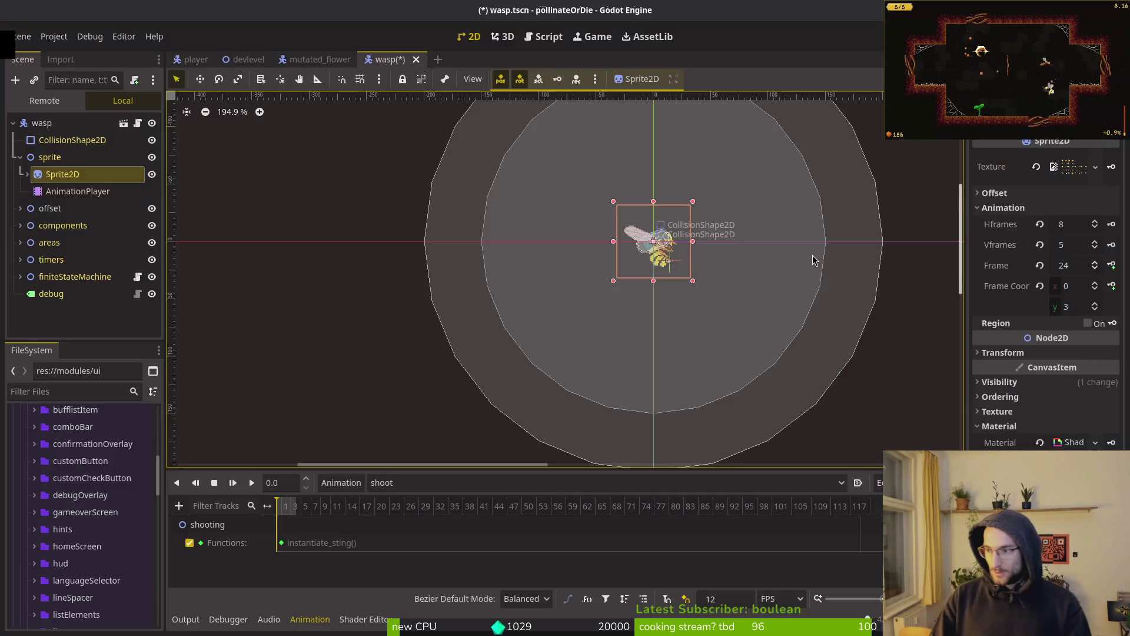
key("super+2")
Step: Open wasp.aseprite from the pollinate-or-die assets/aseprite folder
left_click(88, 75)
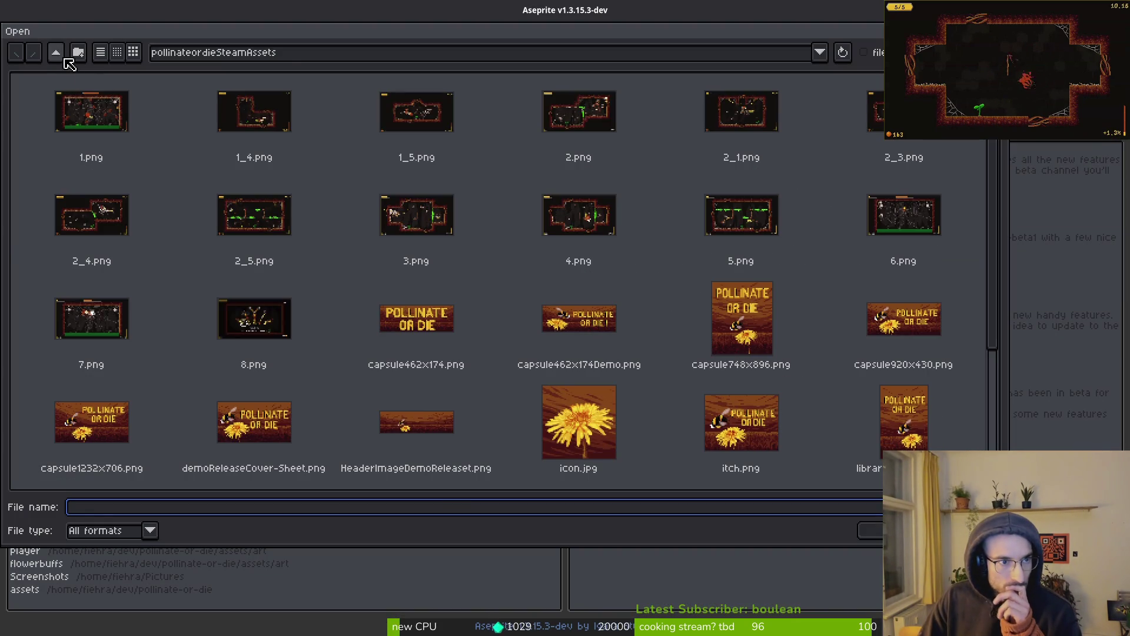
left_click(56, 52)
left_click(56, 53)
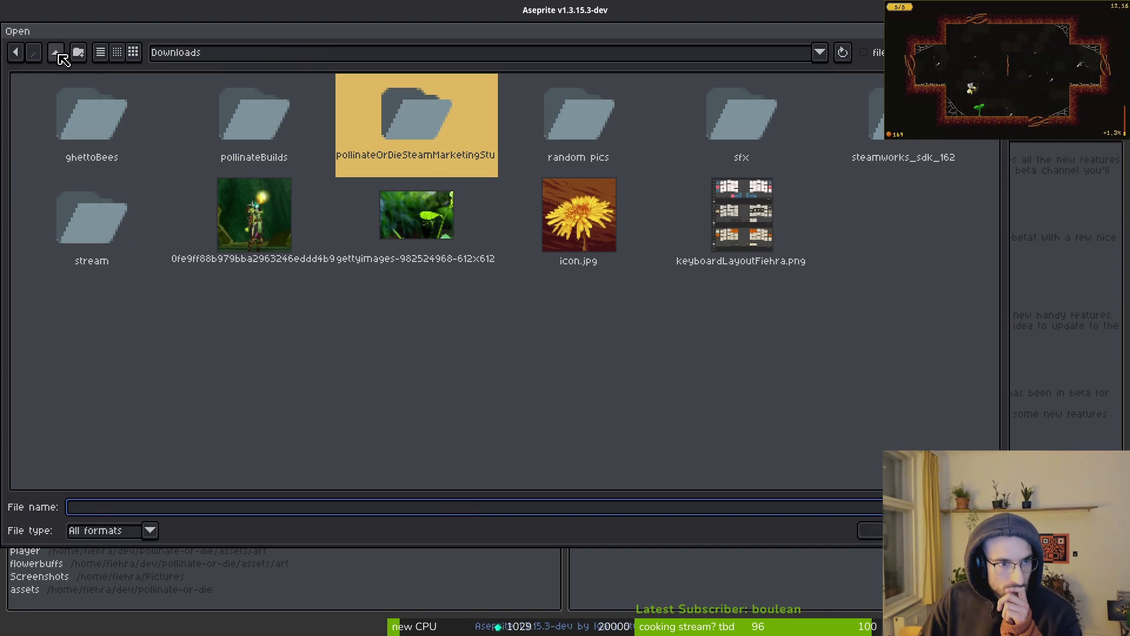
left_click(56, 54)
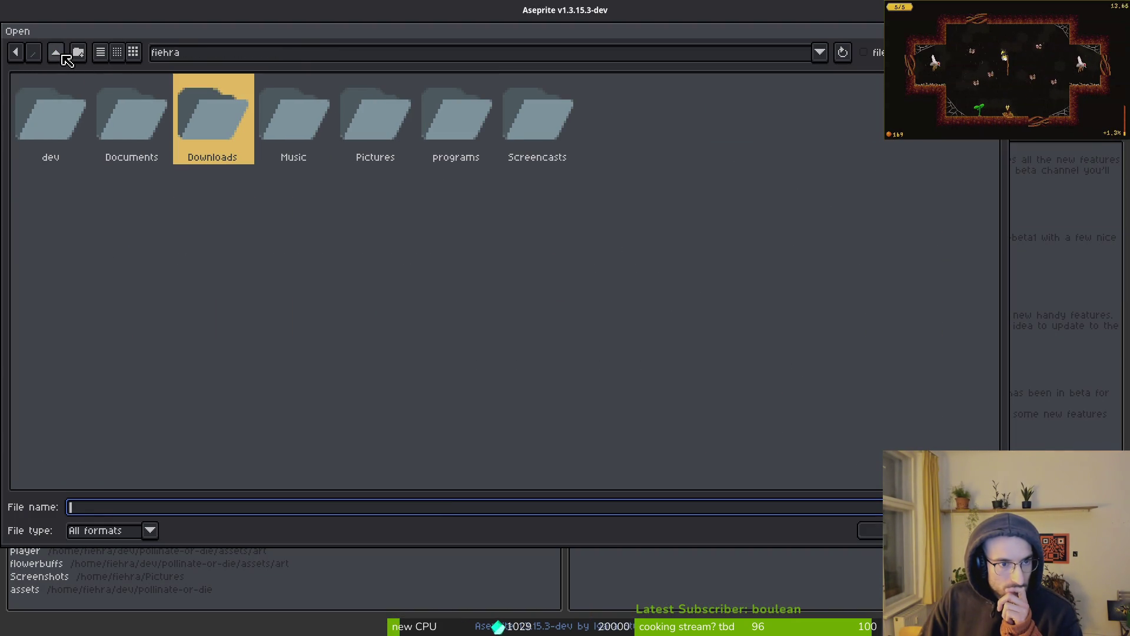
double_click(39, 100)
double_click(711, 121)
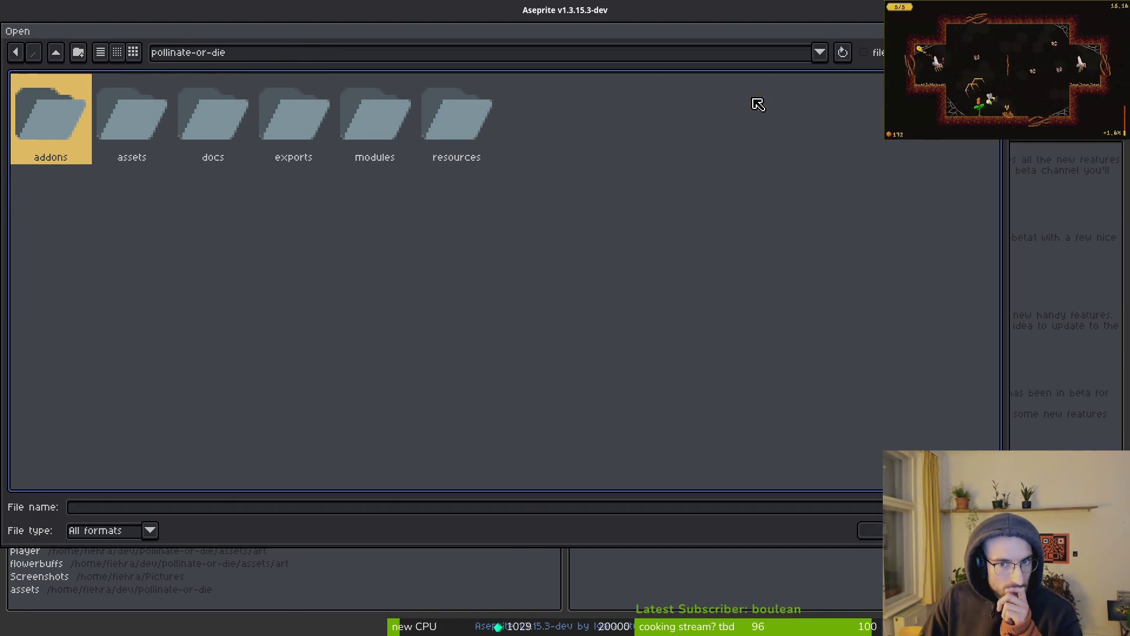
double_click(141, 126)
double_click(158, 137)
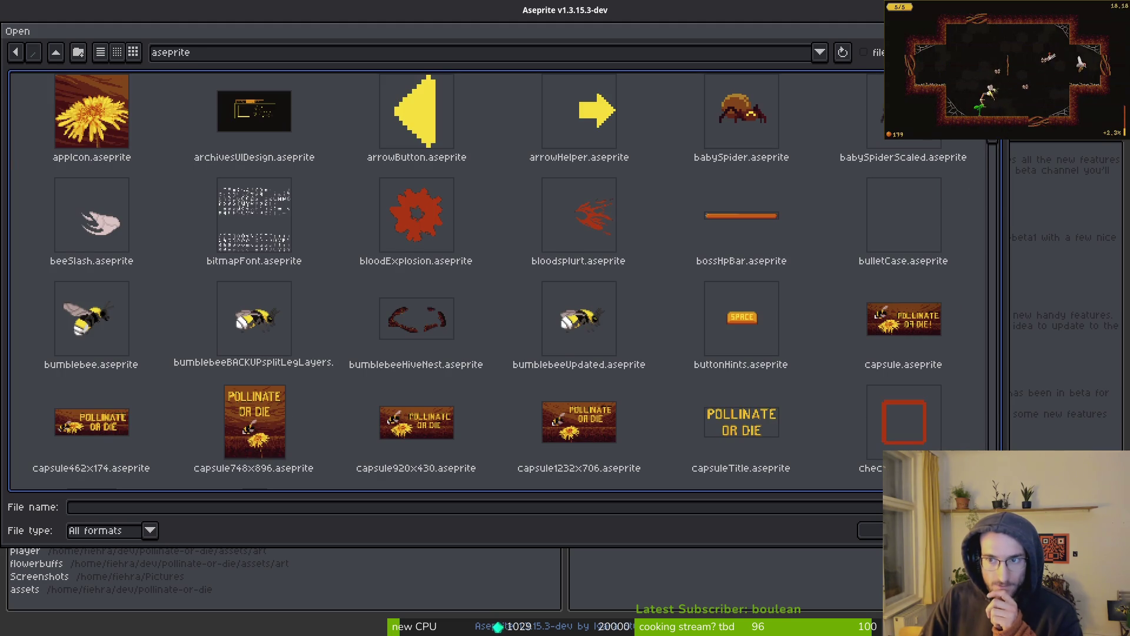
scroll(500, 282, "down", 10)
double_click(706, 371)
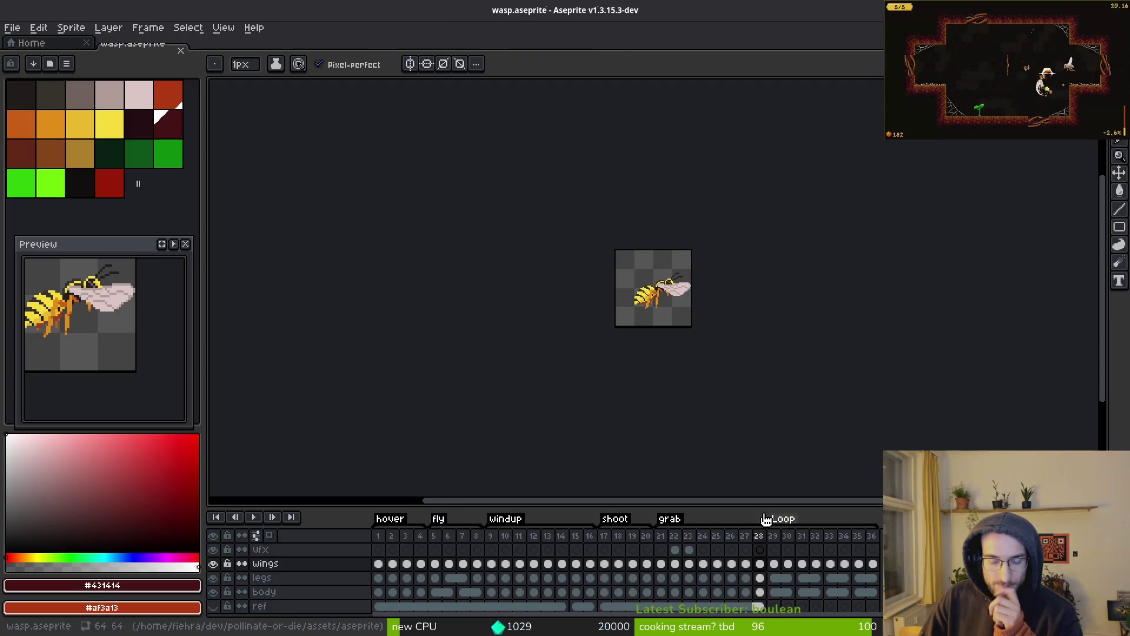
Step: Delete the windup tag and extend the shoot tag to begin at frame 9
left_click_drag(613, 544, 643, 548)
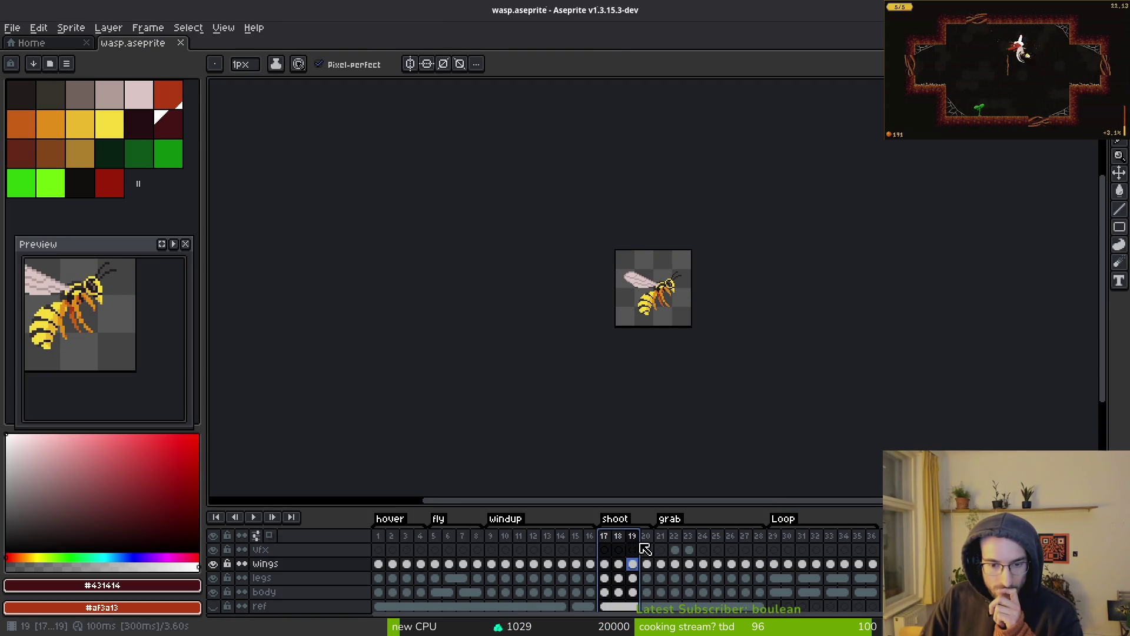
left_click_drag(491, 537, 647, 550)
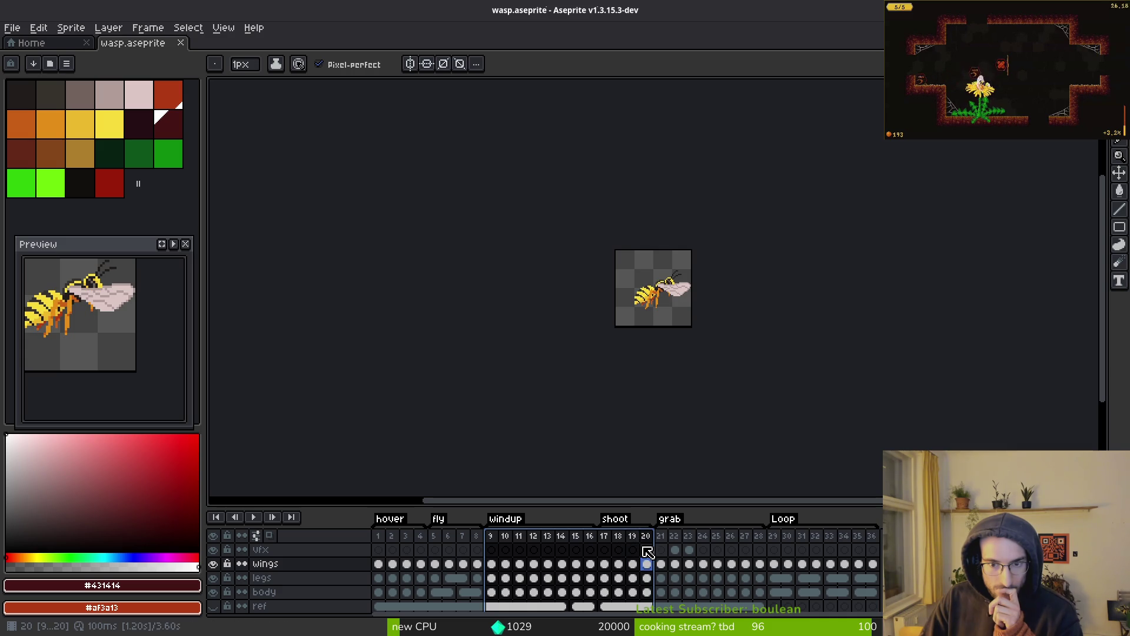
double_click(505, 518)
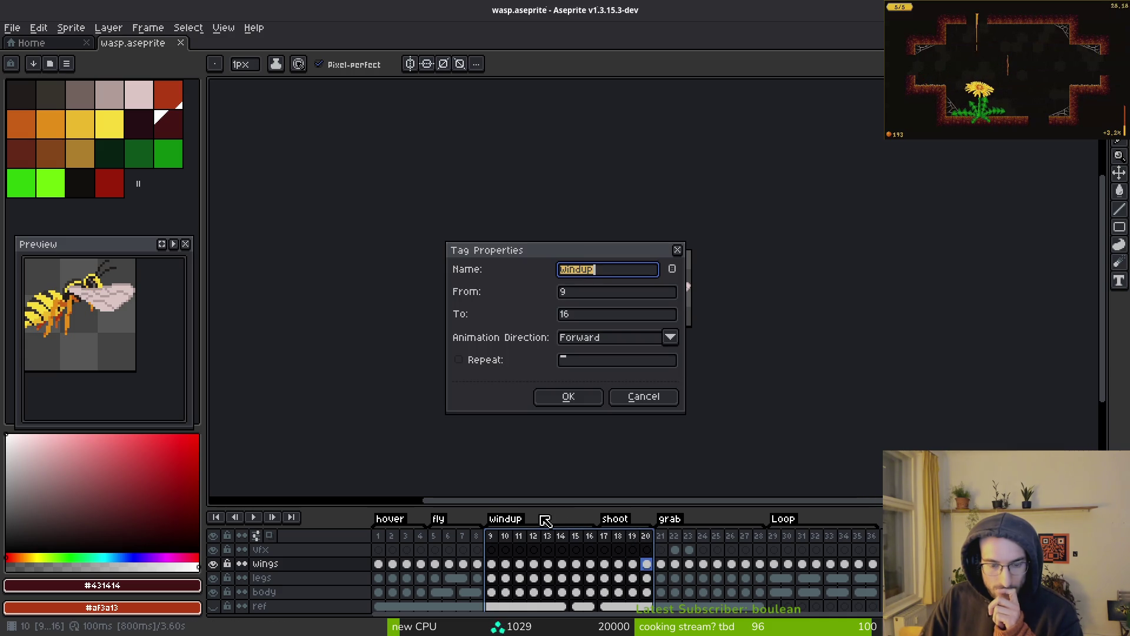
key("Escape")
right_click(516, 520)
left_click(596, 543)
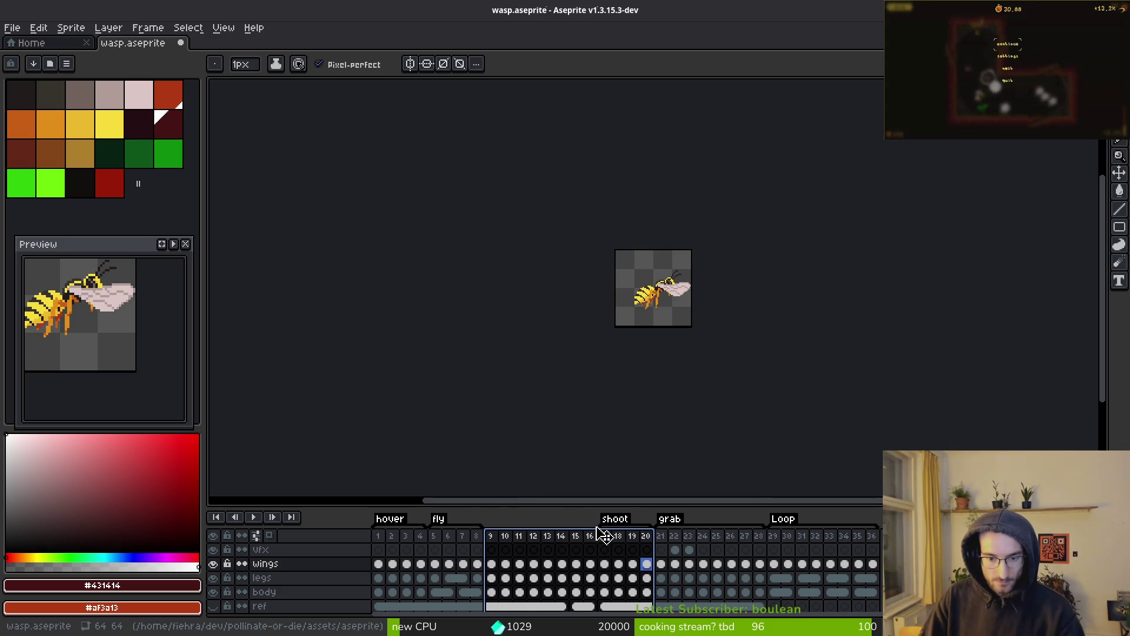
left_click_drag(596, 524, 490, 524)
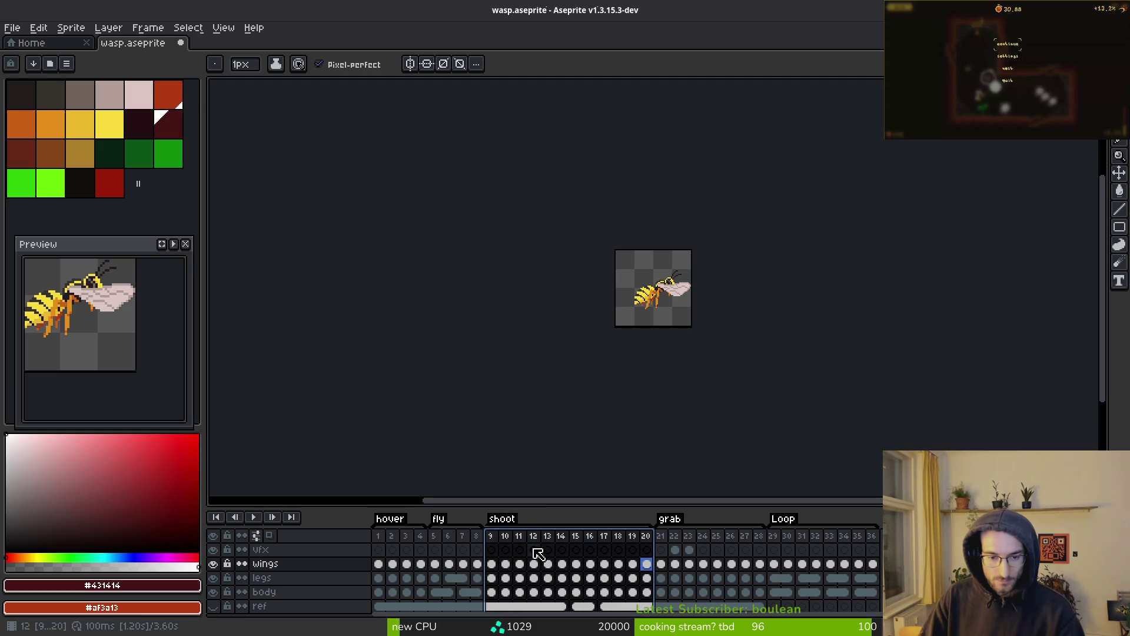
left_click(491, 549)
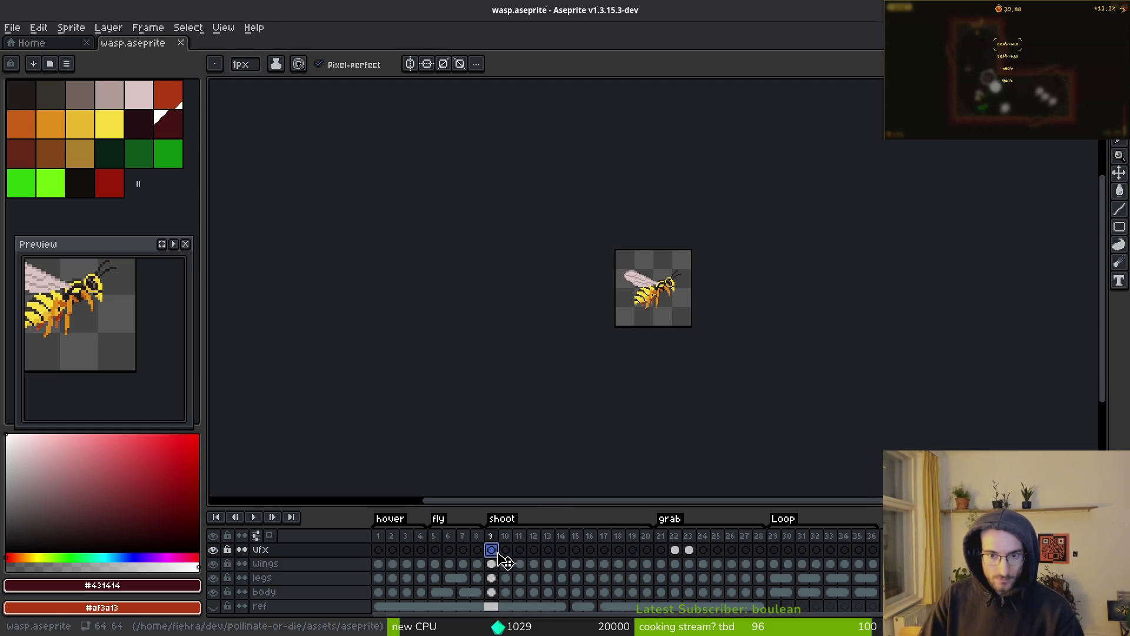
key("Return")
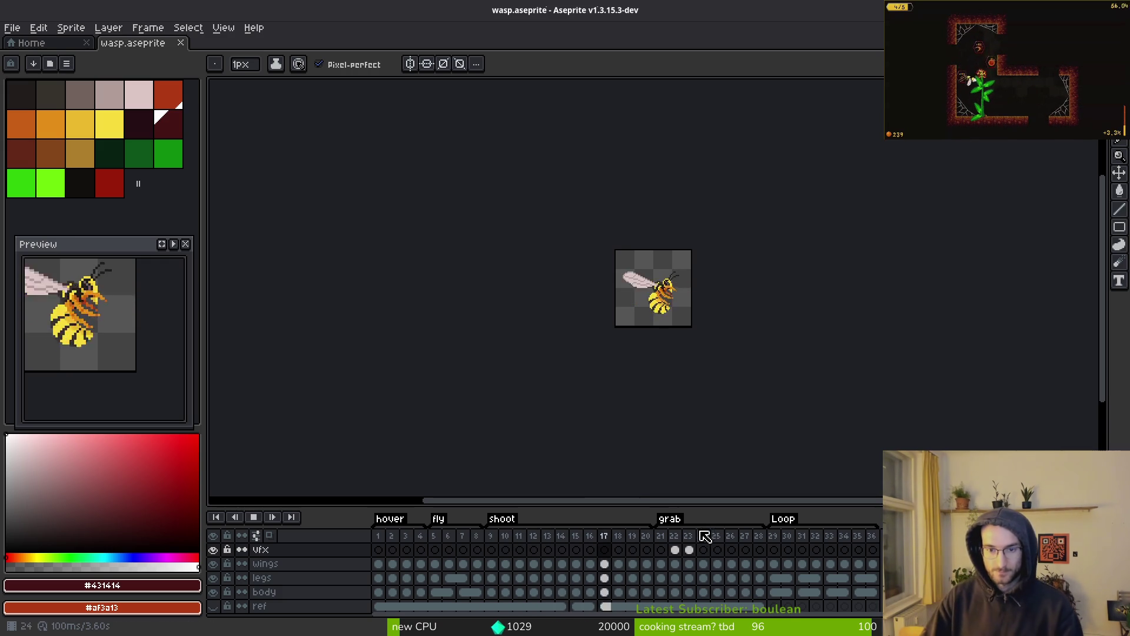
Step: Stop playback and step through the wasp frames around 21 to 23
left_click(669, 542)
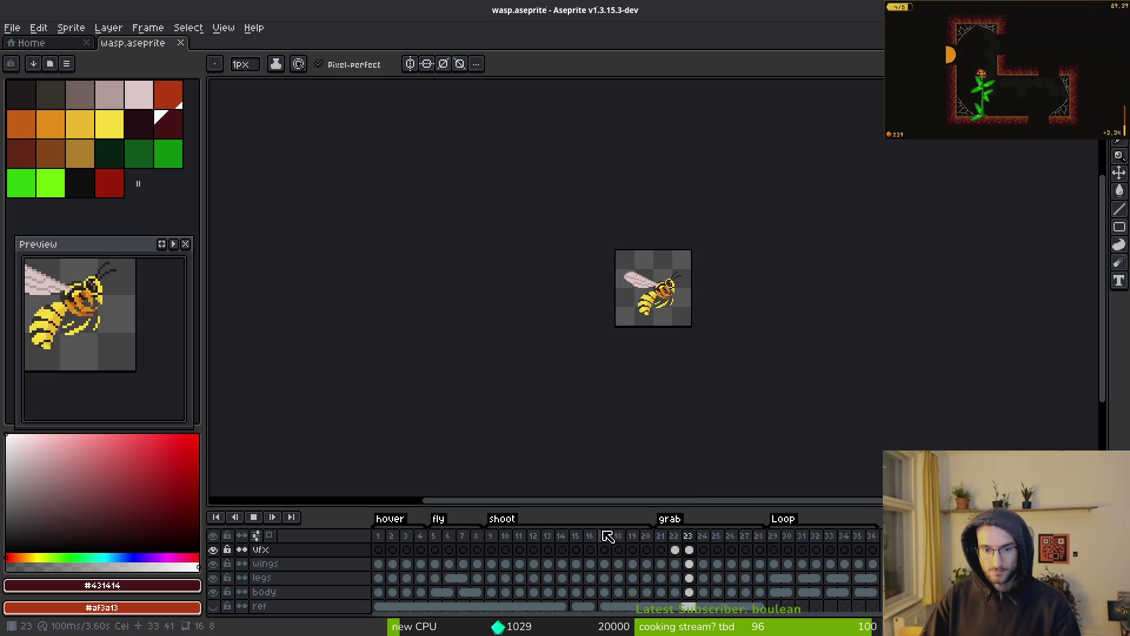
key("Return")
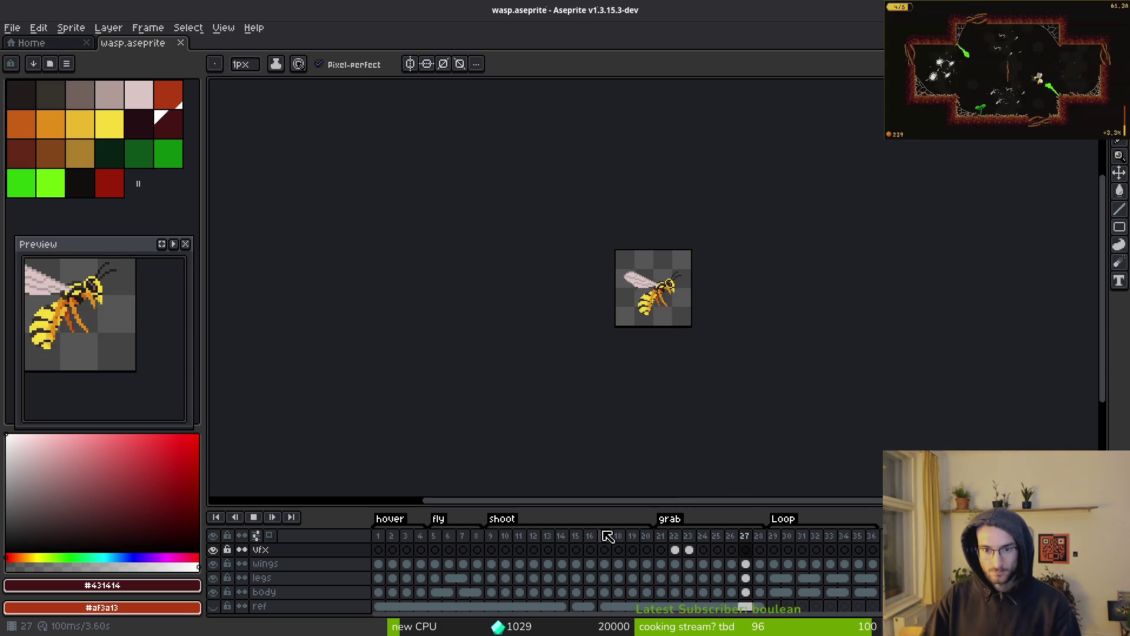
key("Return")
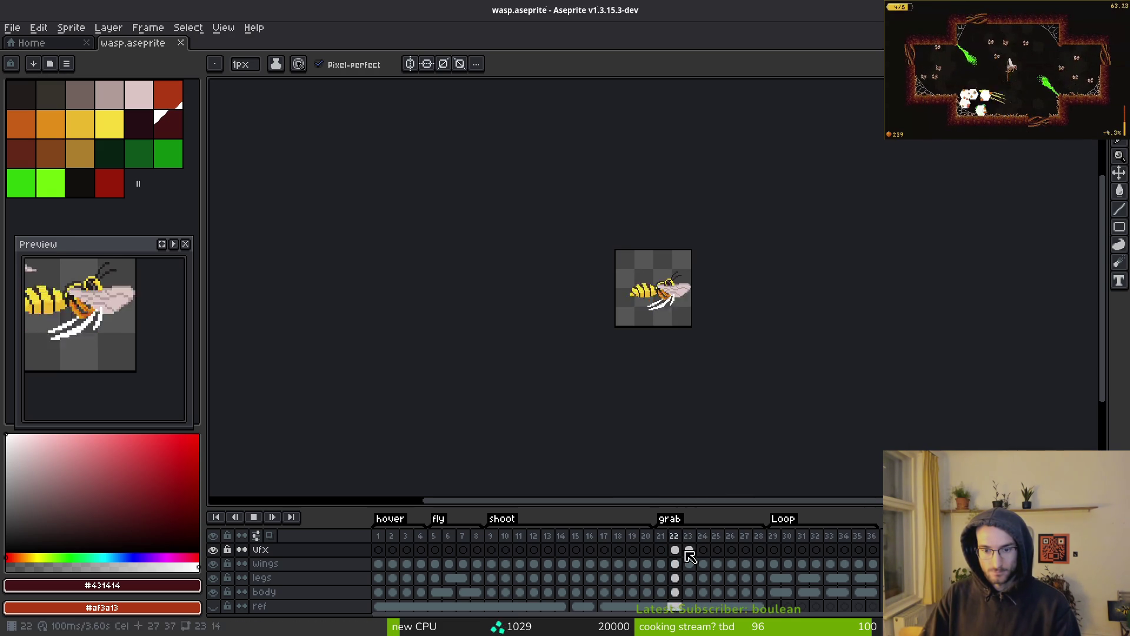
key("Left")
key("Right")
key("i")
key("Right")
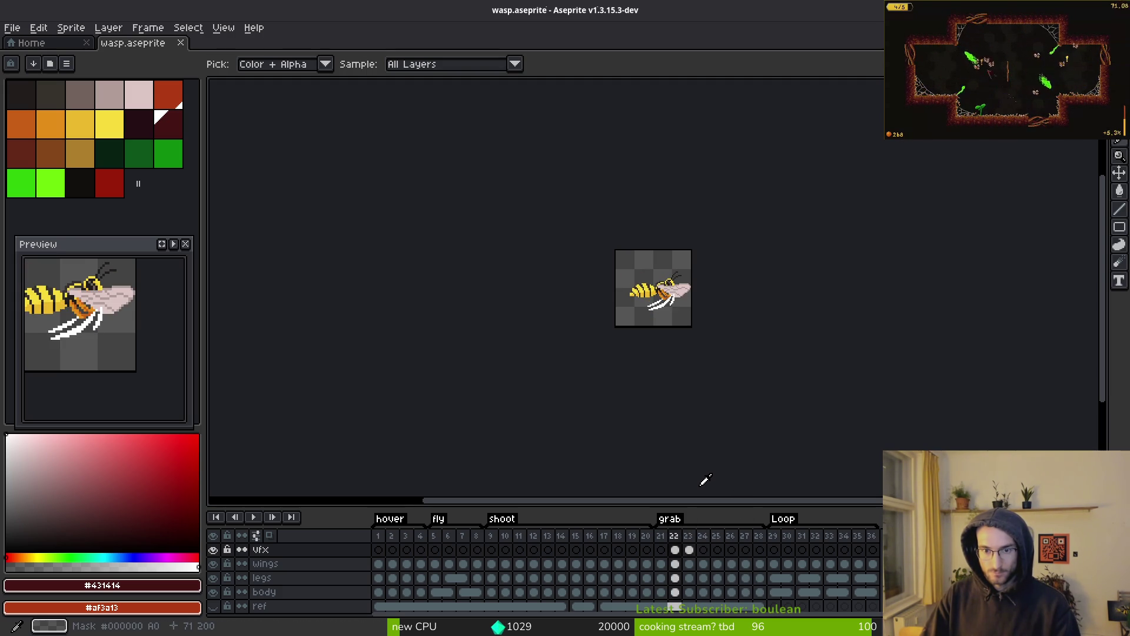
key("Right")
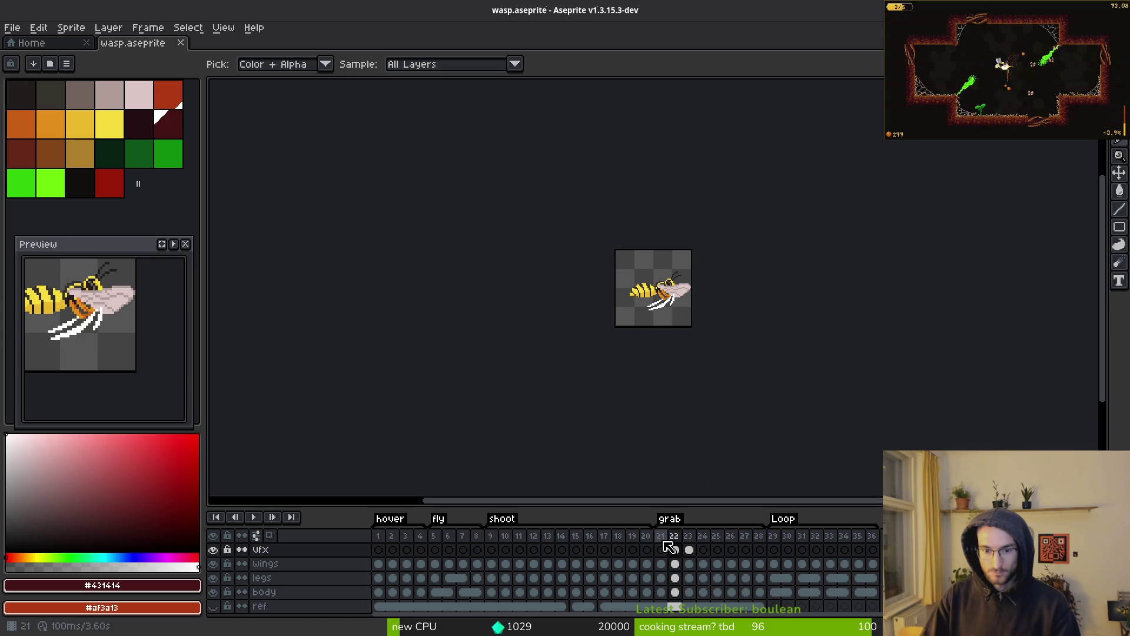
left_click(660, 548)
key("Return")
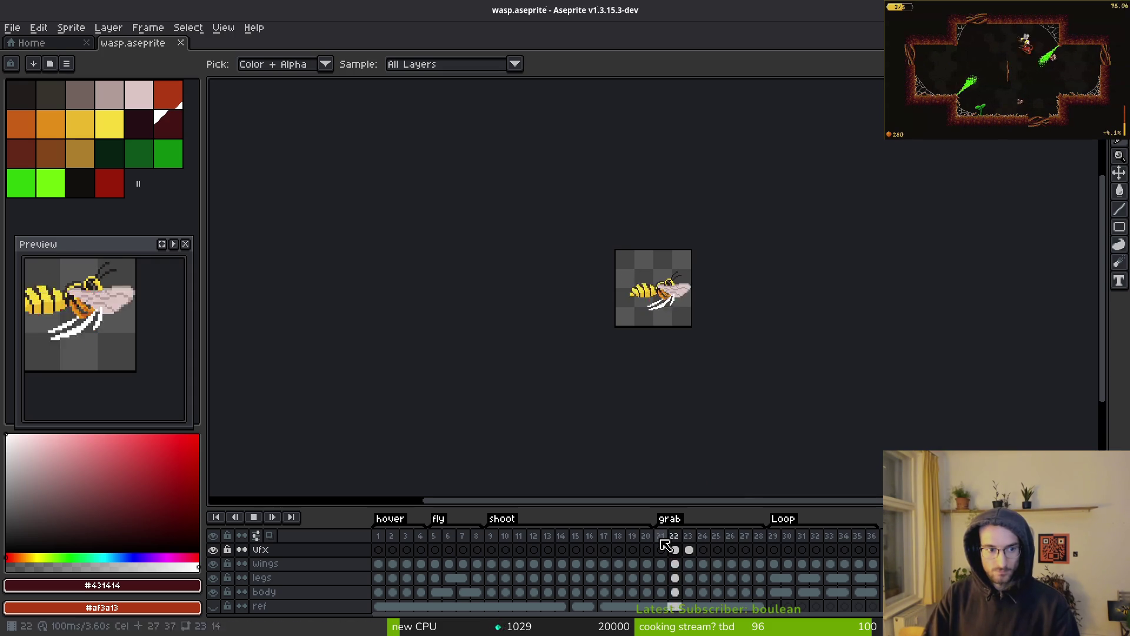
key("Right")
key("Right")
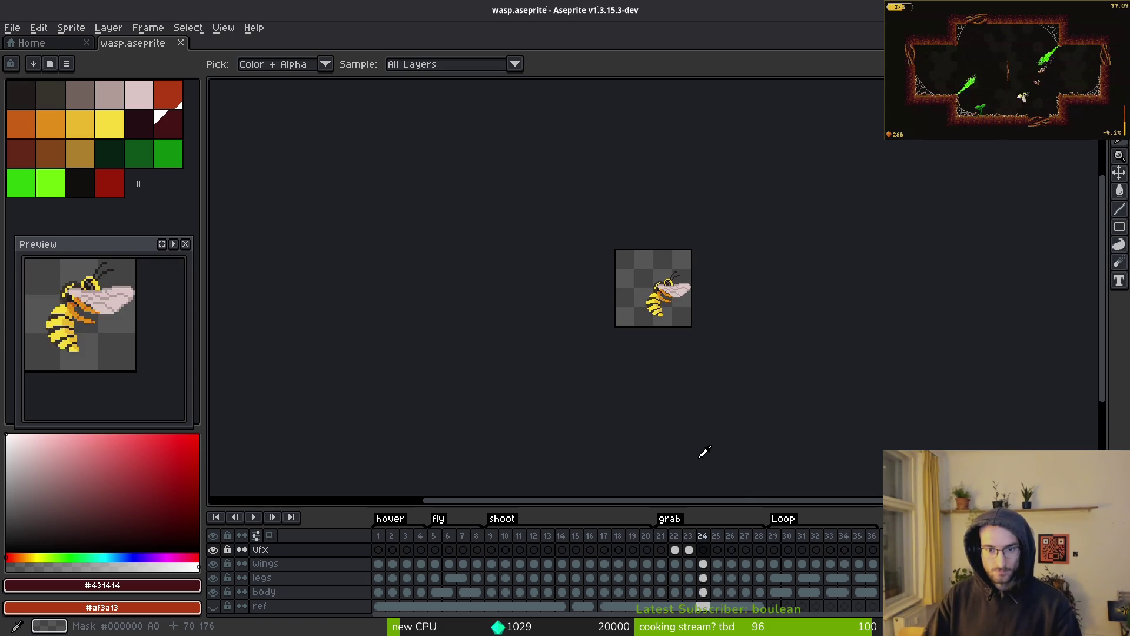
key("Right")
key("Right")
key("Right")
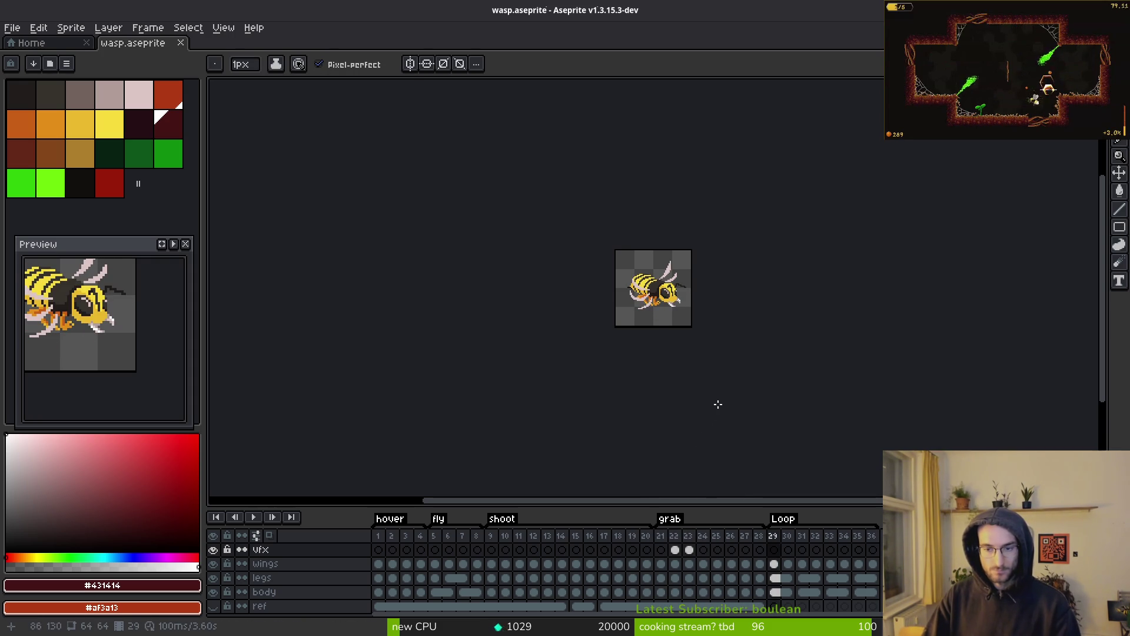
Step: Play the Loop animation from frame 29, then close wasp.aseprite
left_click(255, 518)
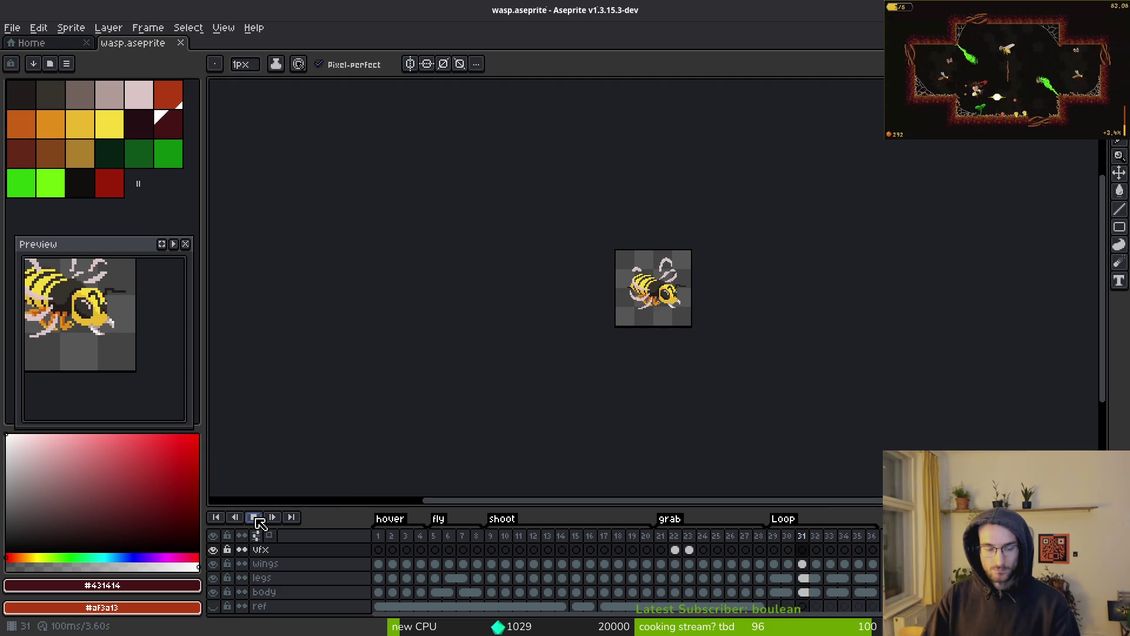
scroll(682, 327, "up", 2)
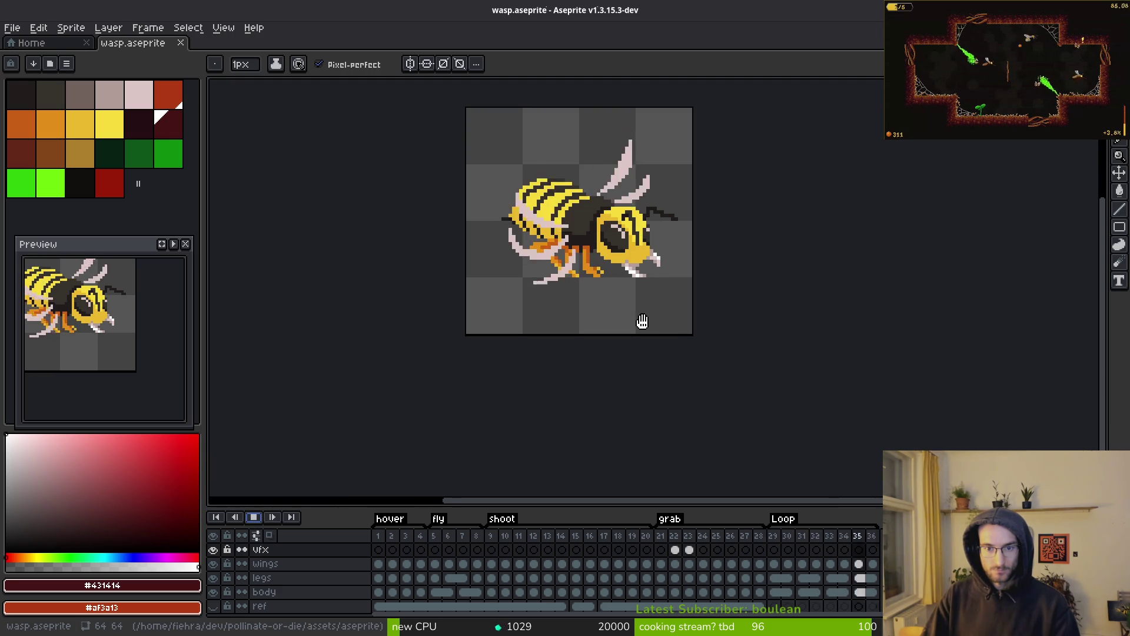
scroll(628, 301, "down", 5)
scroll(624, 320, "up", 3)
key("i")
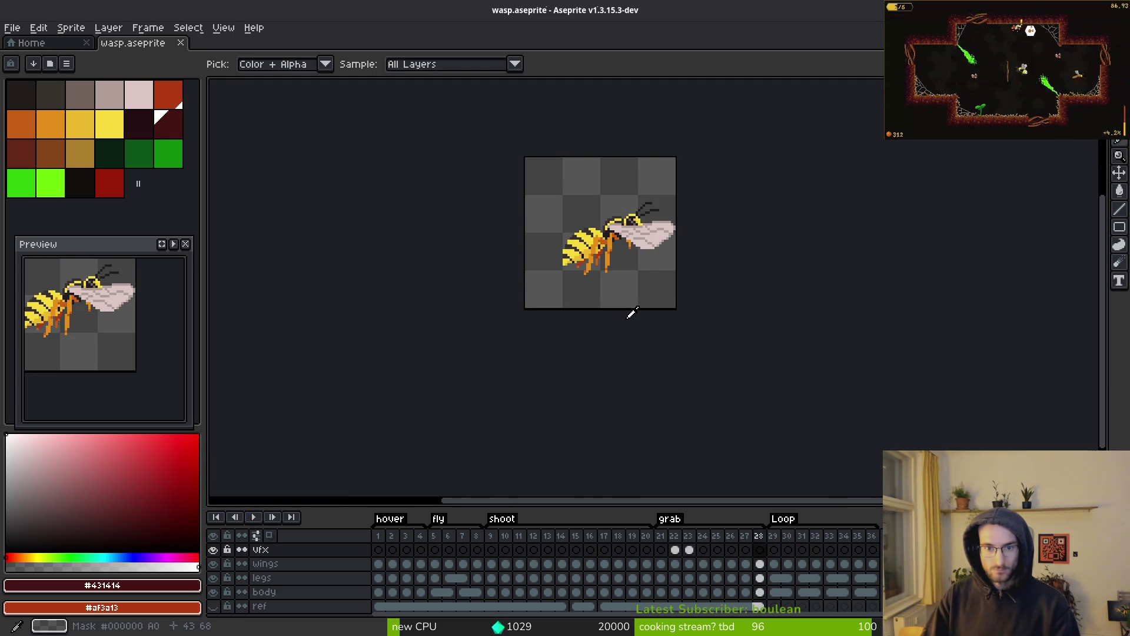
key("Return")
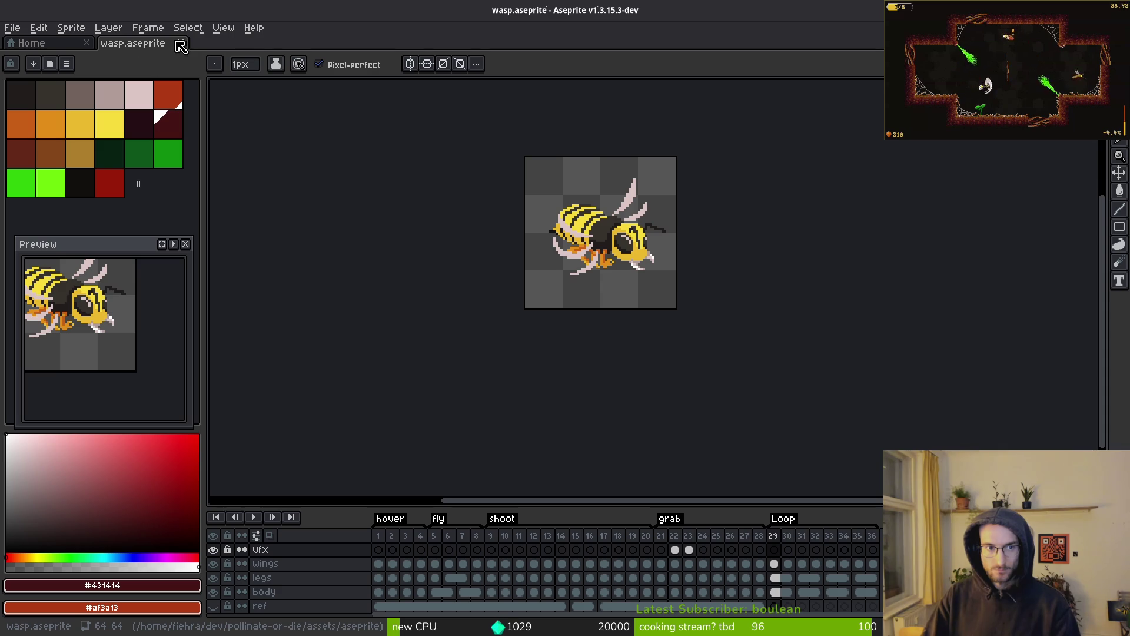
left_click(180, 42)
key("alt+Tab")
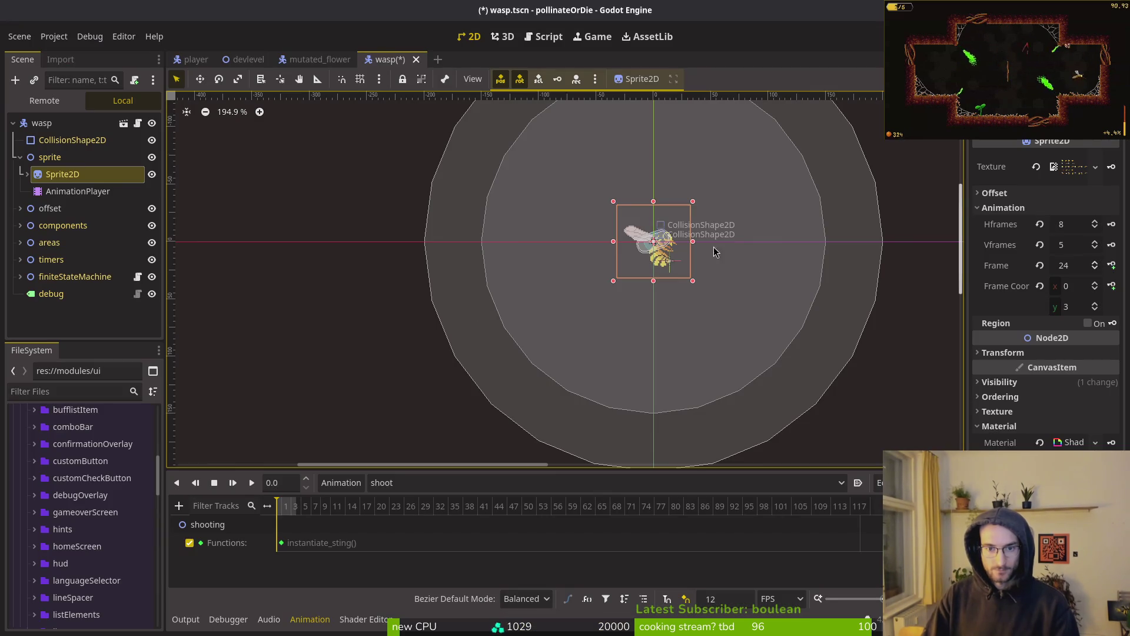
Step: Remove the windup and recovery animations in the library editor and save the scene
left_click(422, 485)
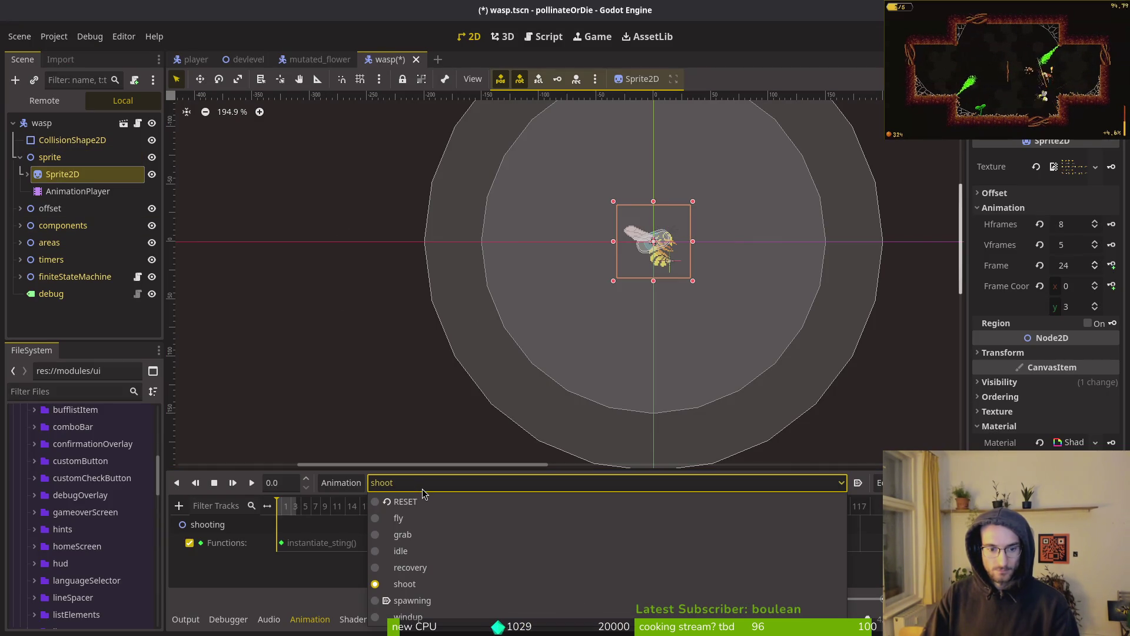
left_click(338, 483)
left_click(338, 483)
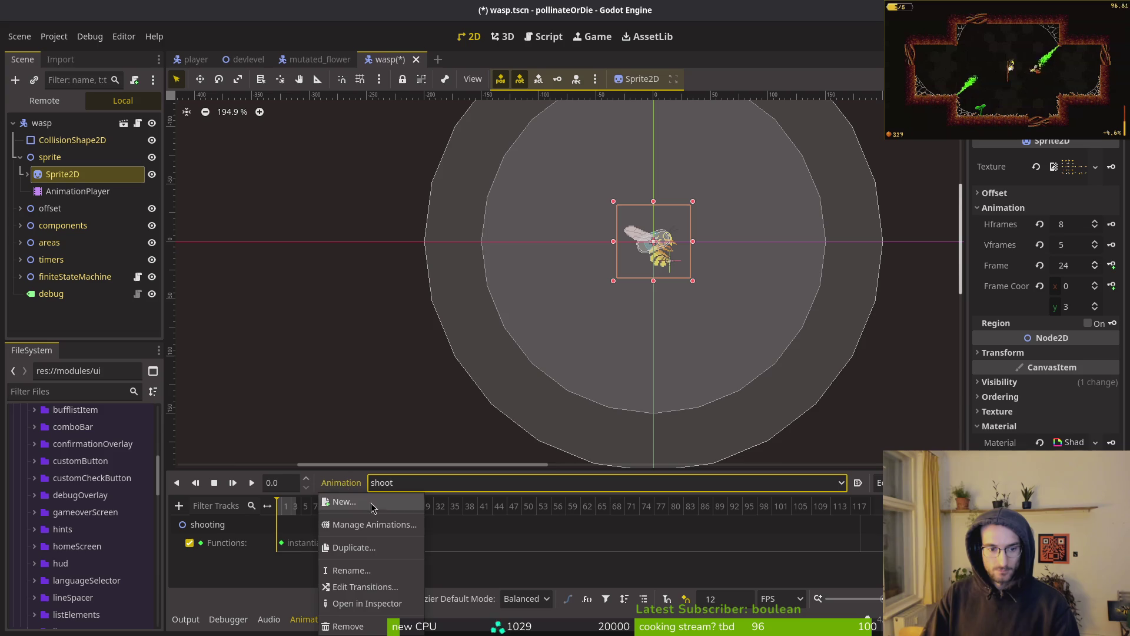
left_click(375, 525)
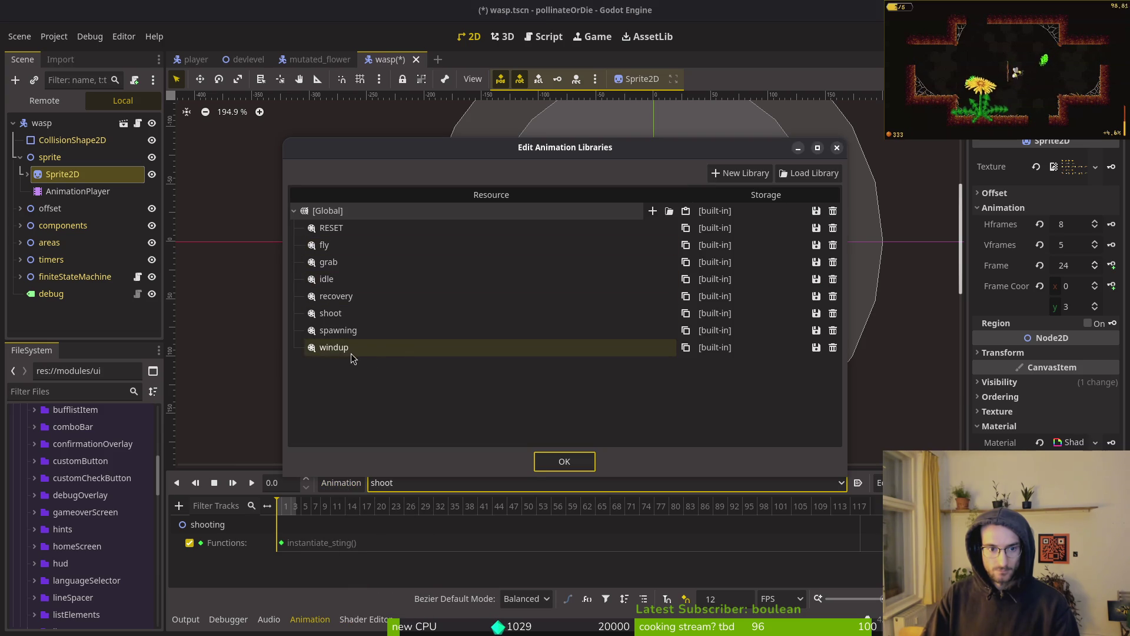
left_click(832, 347)
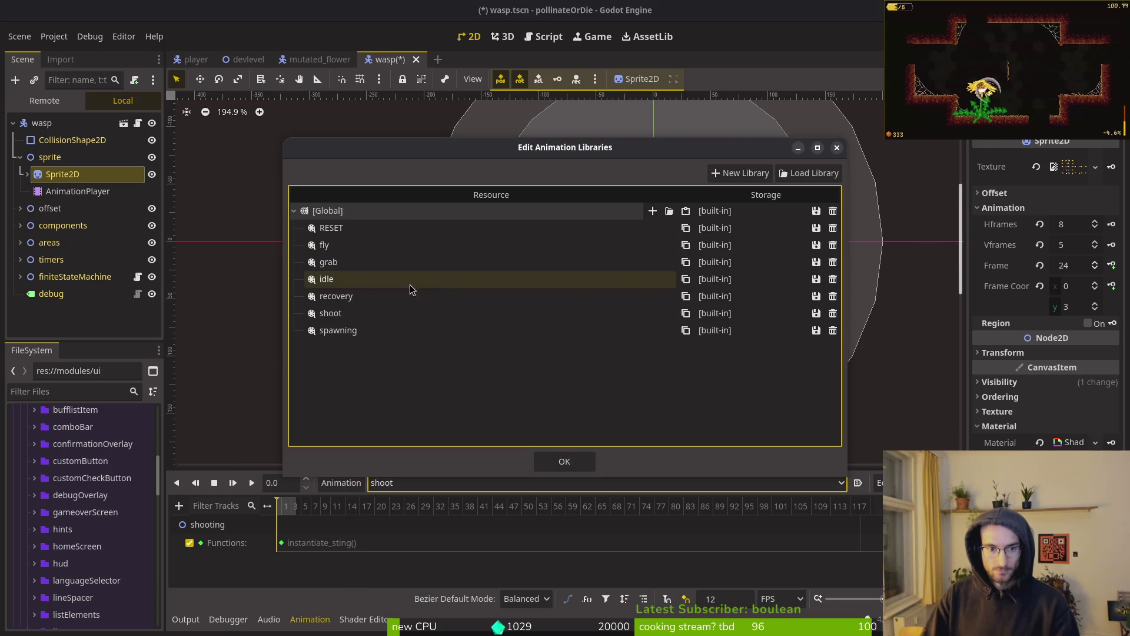
left_click(838, 295)
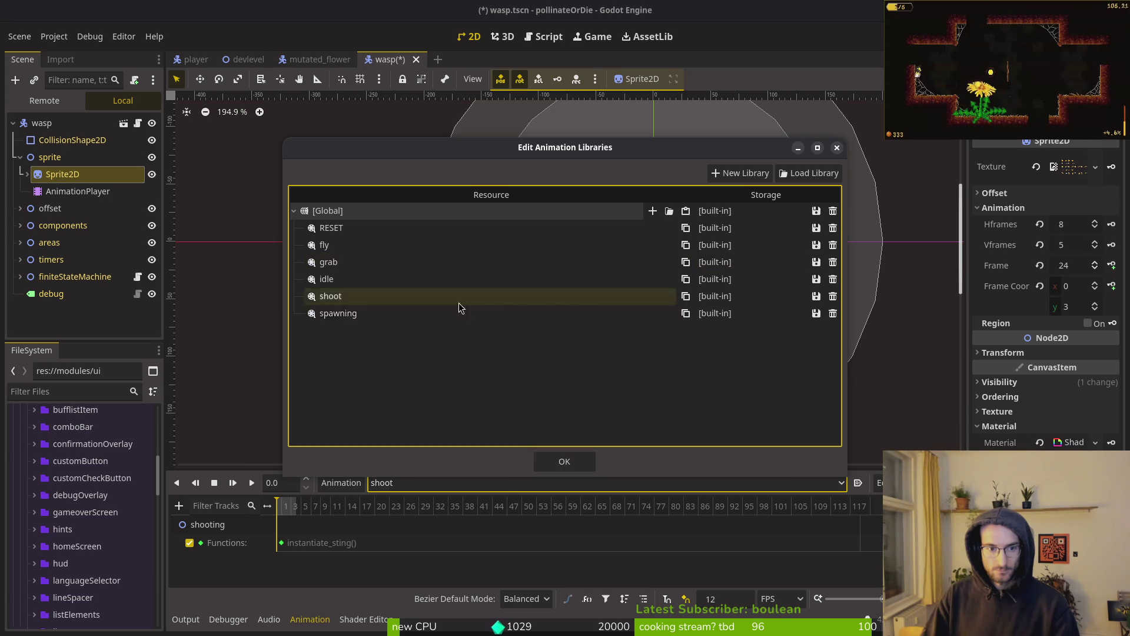
left_click(558, 459)
key("ctrl+s")
Step: Preview the wasp's fly animation
left_click(350, 483)
left_click(349, 482)
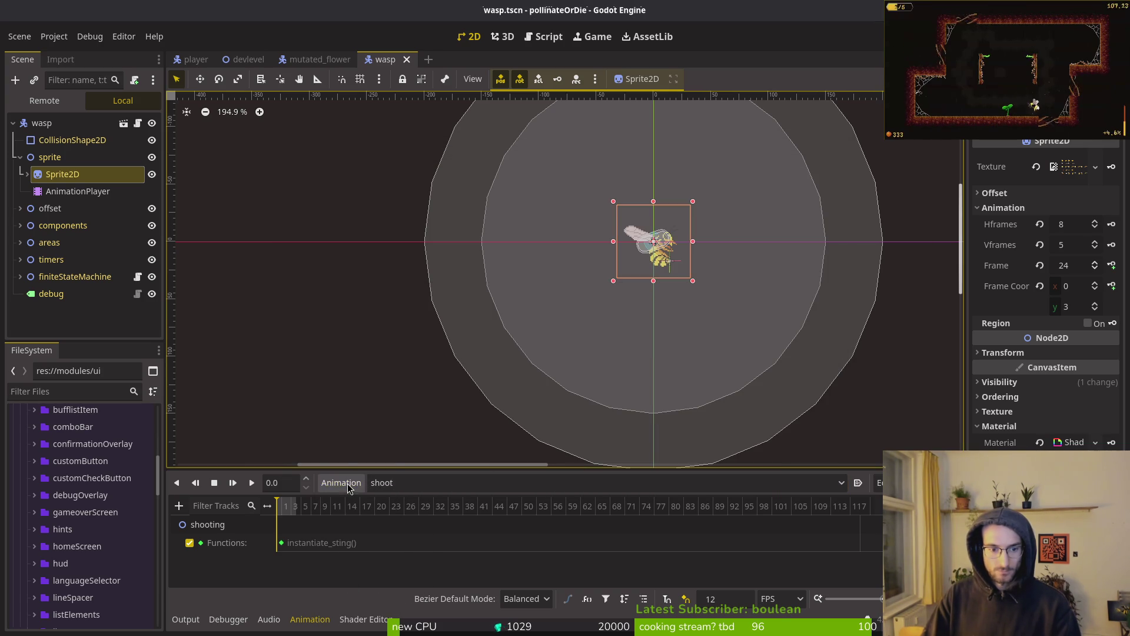
left_click(382, 482)
left_click(418, 515)
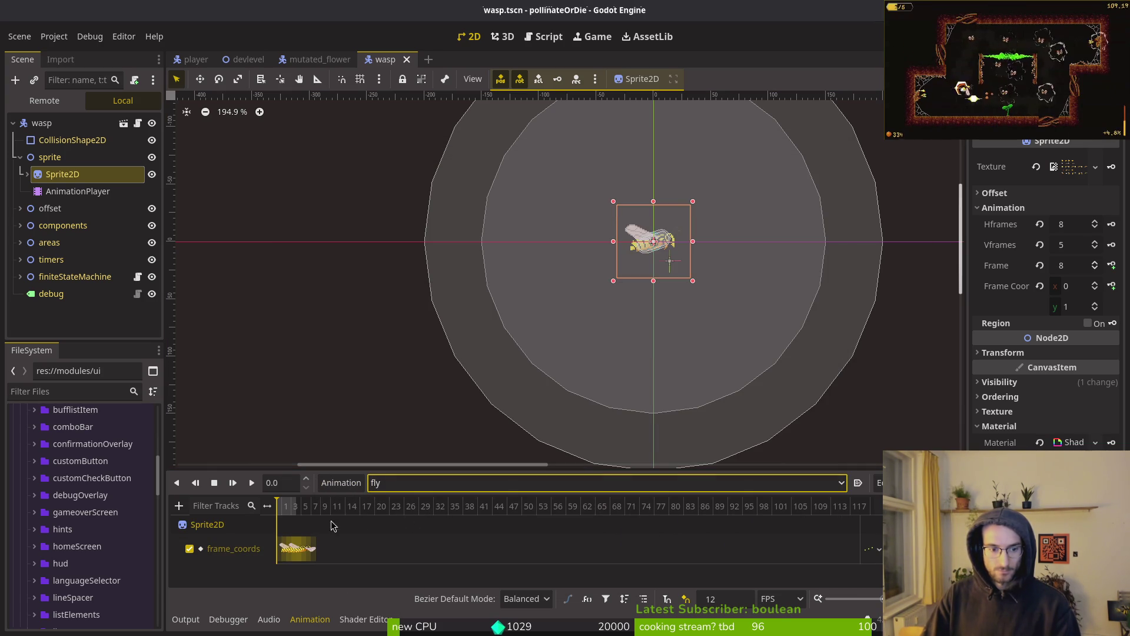
left_click(215, 487)
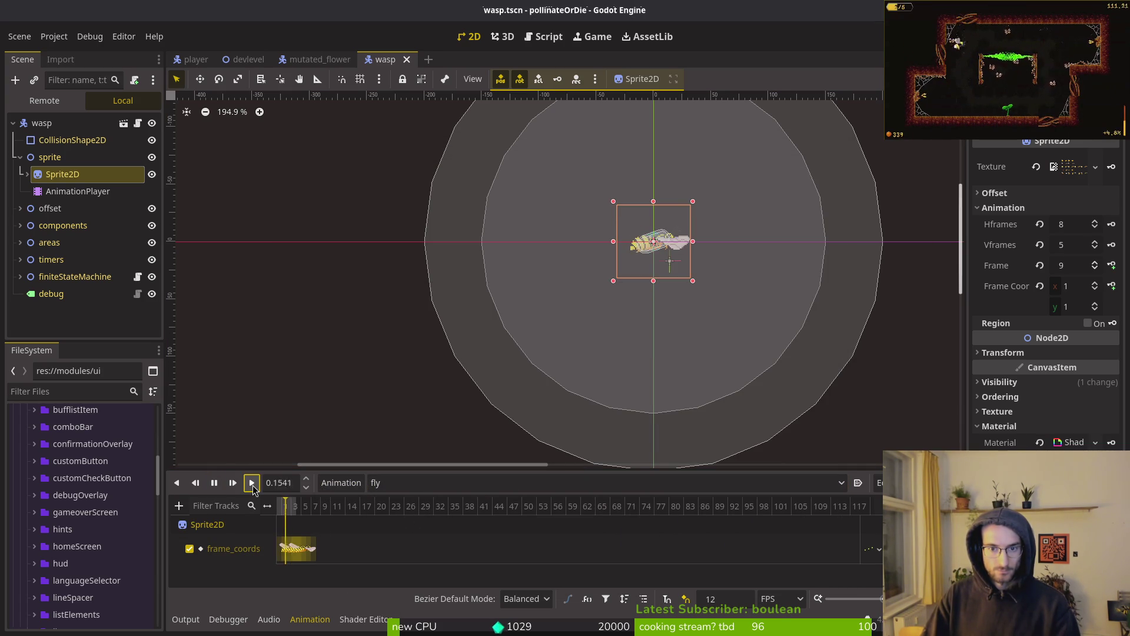
Step: Preview the idle and grab animations and save the wasp scene again
left_click(429, 483)
left_click(406, 534)
left_click(412, 483)
left_click(402, 551)
left_click(214, 483)
left_click(251, 484)
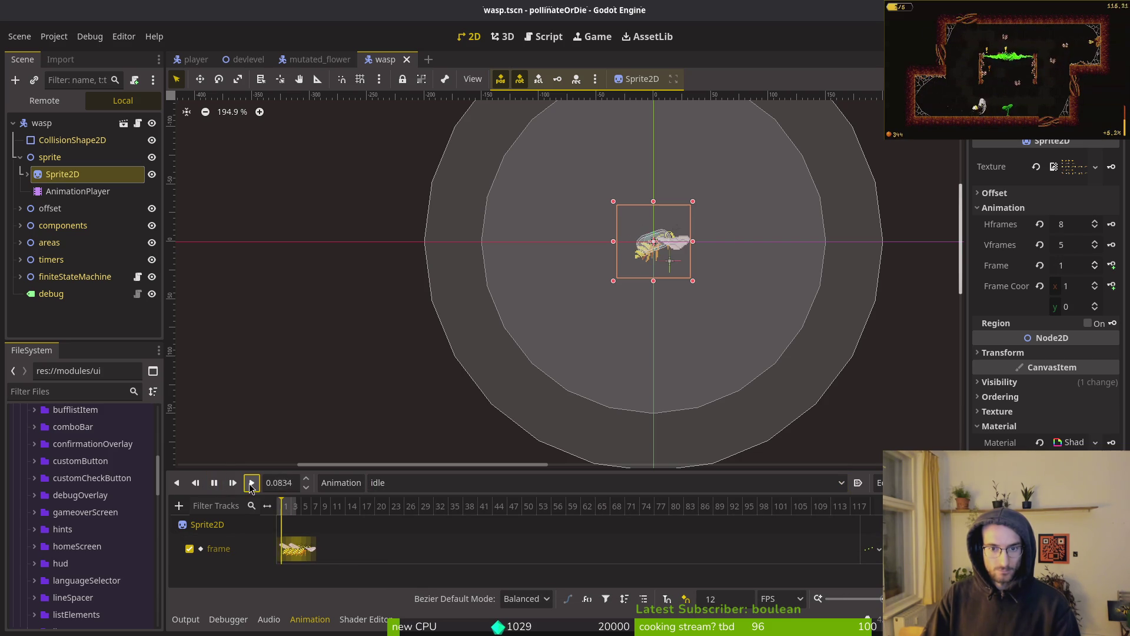
left_click(412, 483)
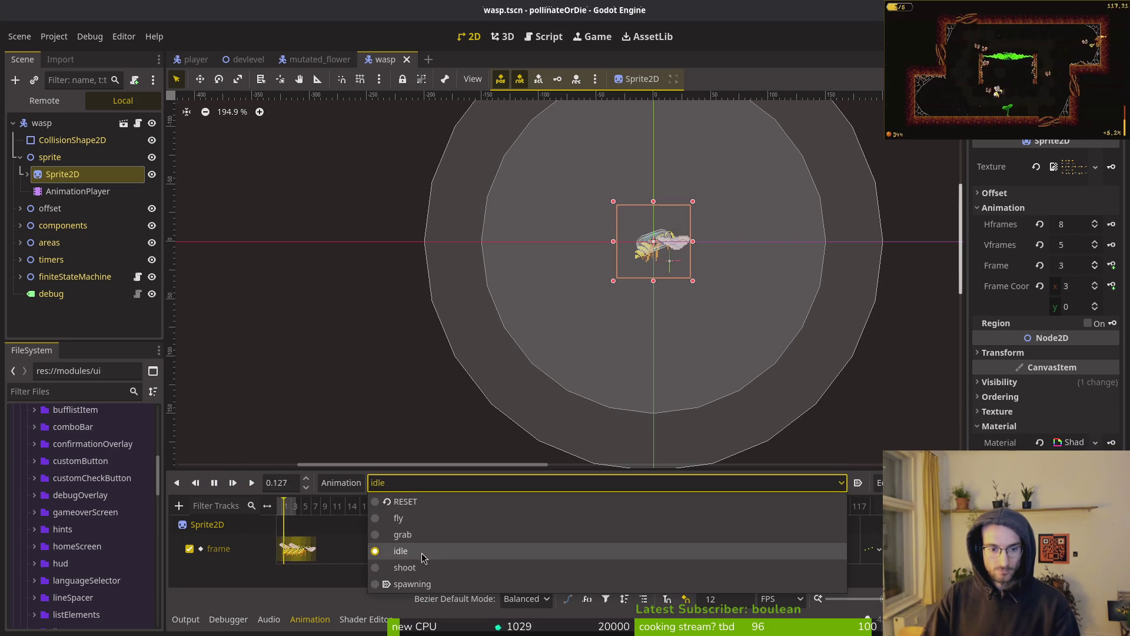
left_click(406, 535)
left_click(252, 483)
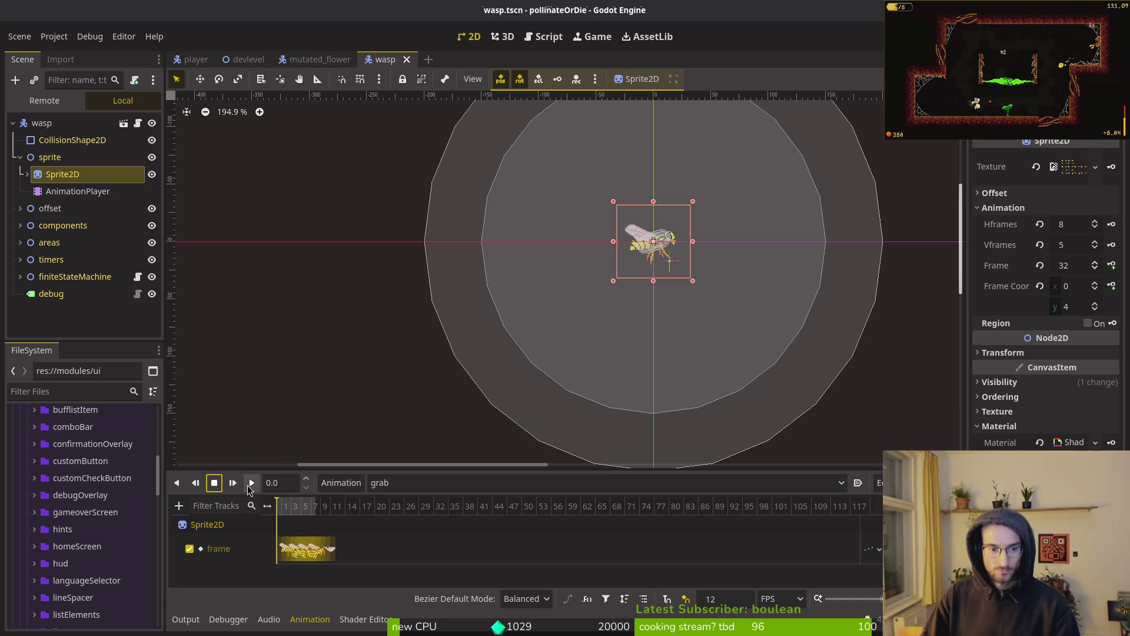
key("ctrl+s")
key("alt+Tab")
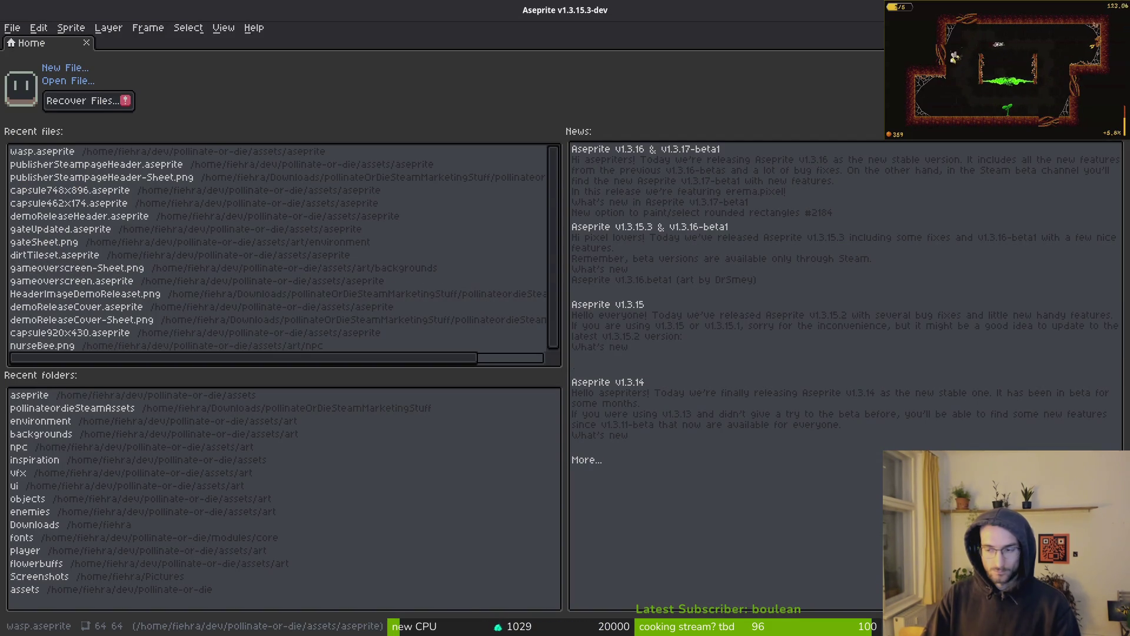
Step: Reopen wasp.aseprite and generate a sprite sheet from the selected frames
left_click(41, 151)
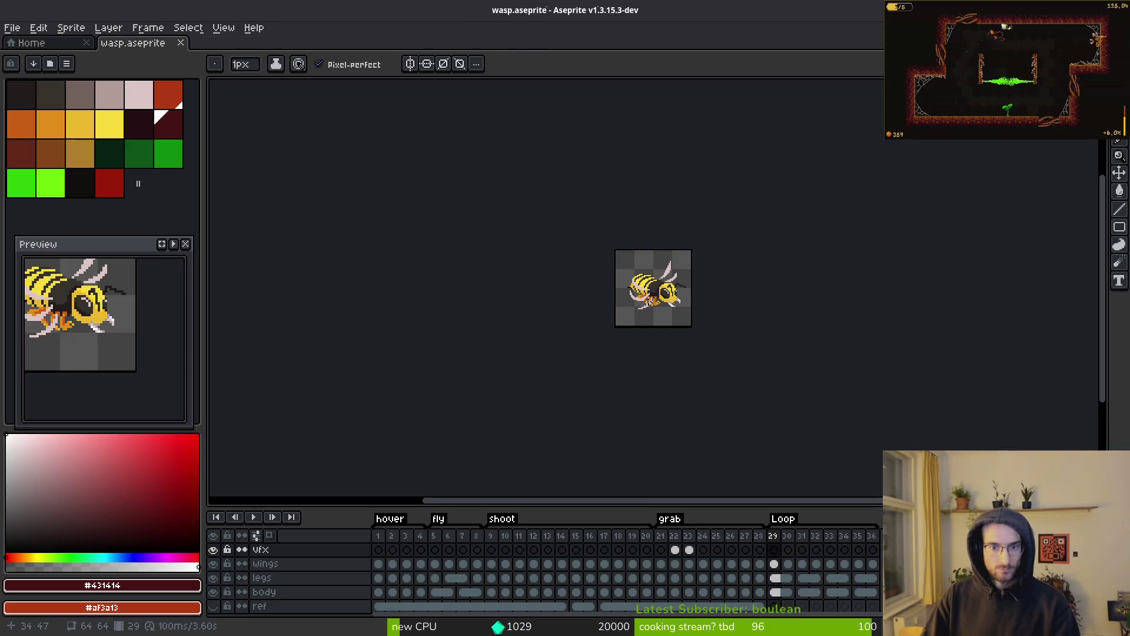
left_click_drag(378, 535, 759, 552)
key("ctrl+e")
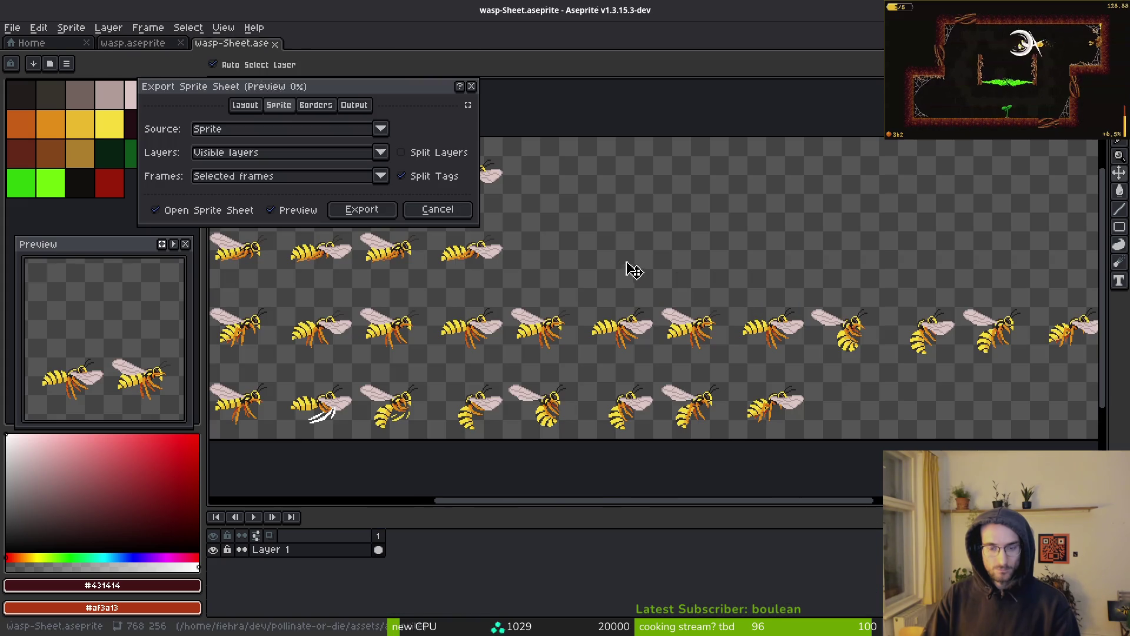
left_click(374, 206)
Step: Set the output to art/enemies/wasp-Sheet.png, confirm the overwrite, and export the sheet
key("ctrl+alt+shift+s")
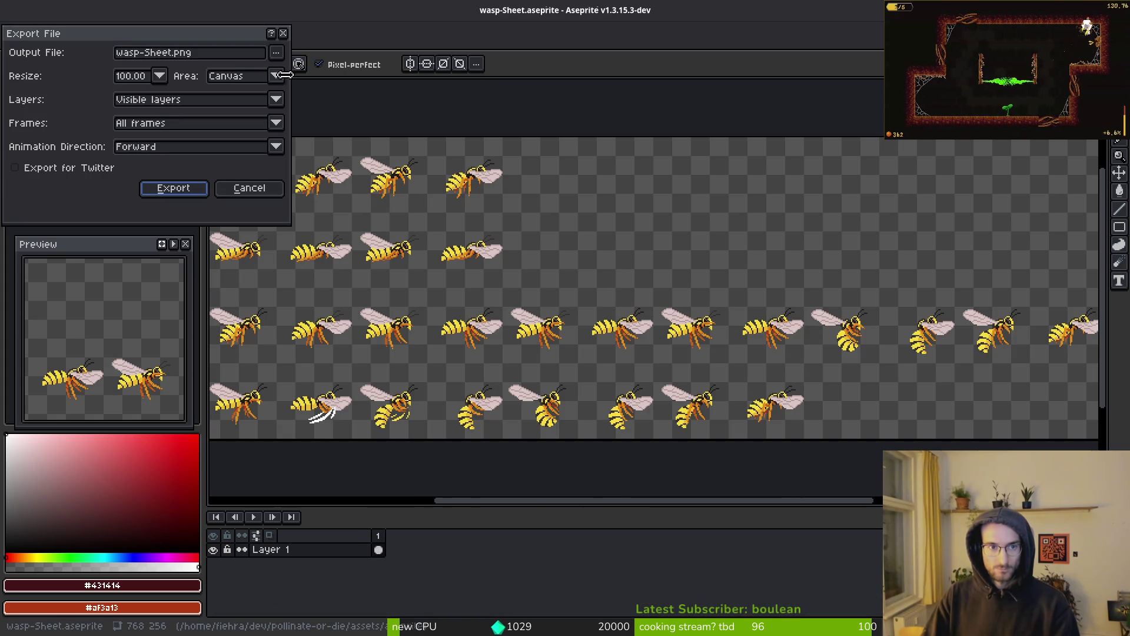
left_click(276, 54)
left_click(59, 57)
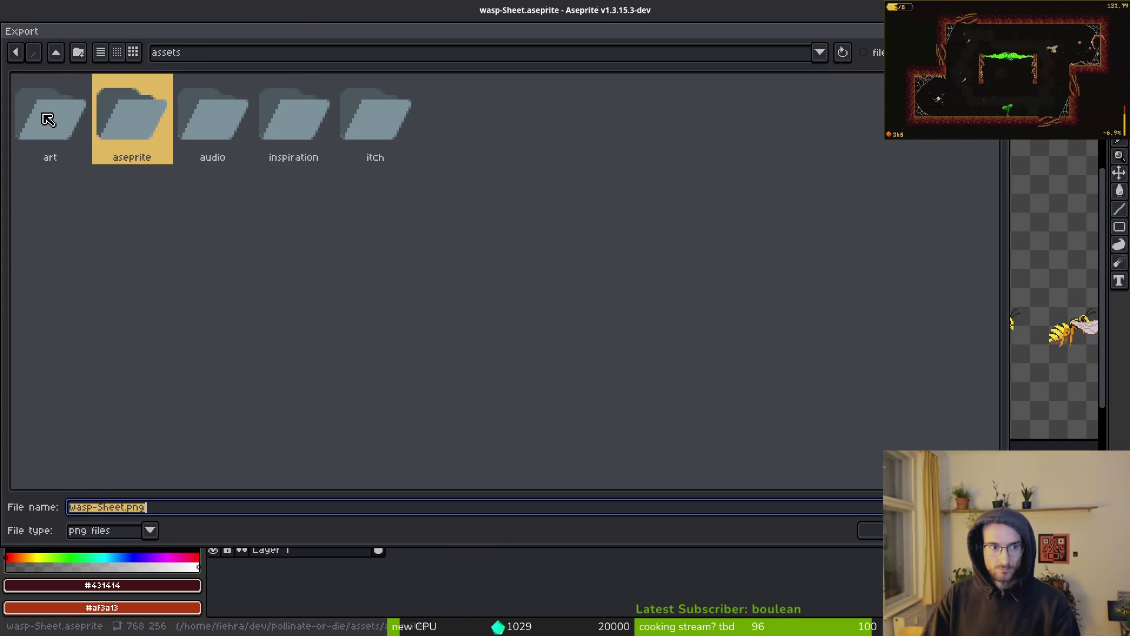
left_click(45, 116)
double_click(53, 120)
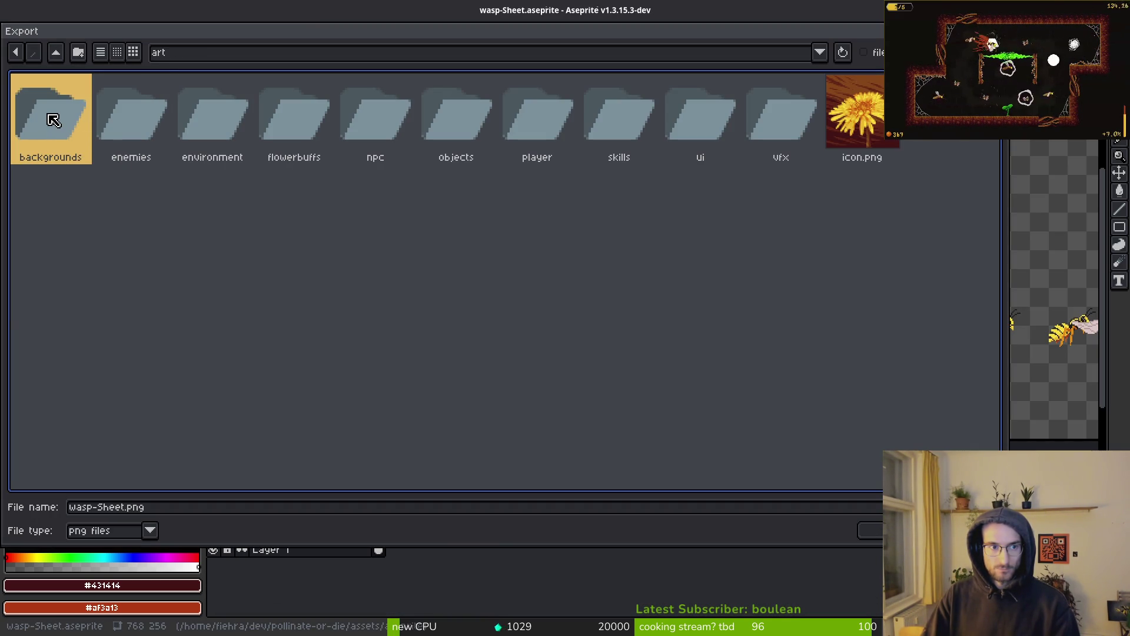
left_click(157, 122)
double_click(133, 113)
left_click(128, 292)
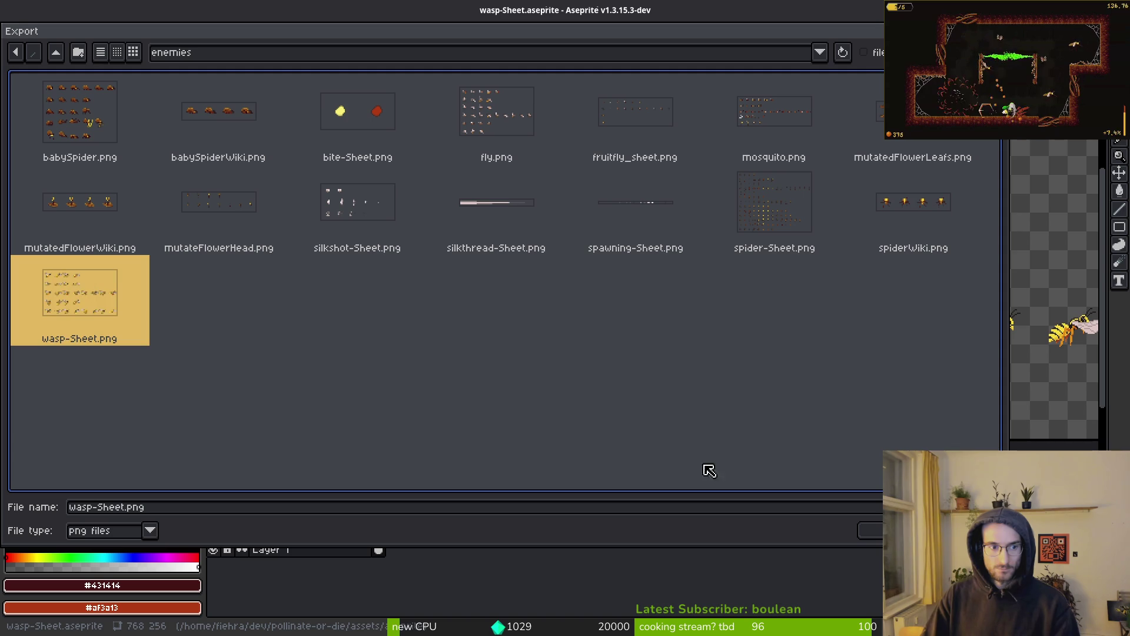
left_click(877, 531)
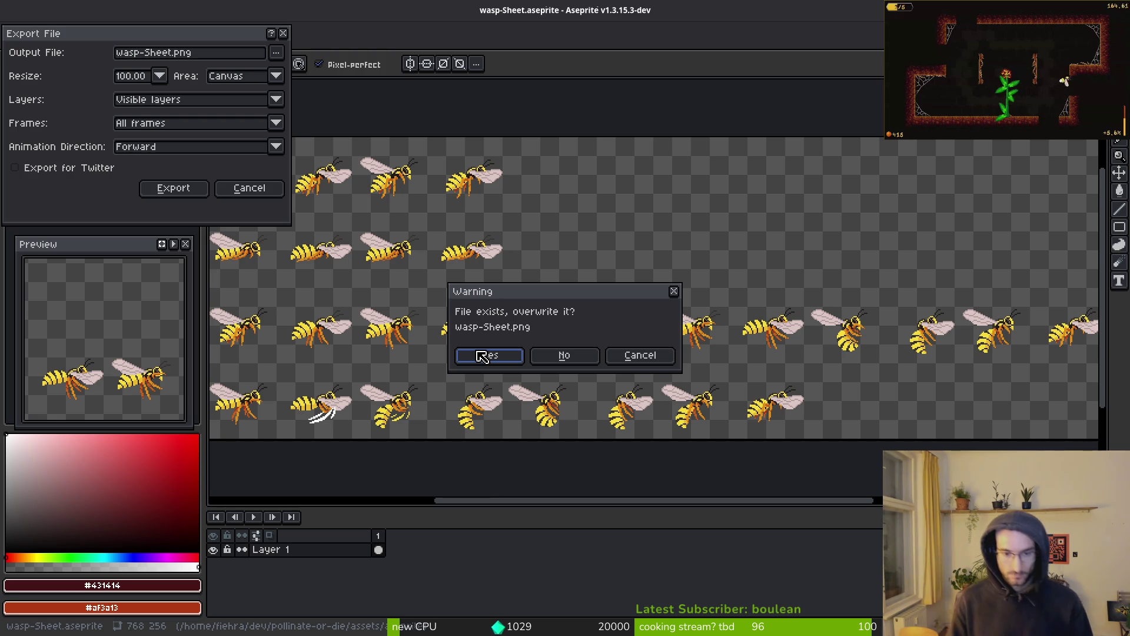
left_click(481, 356)
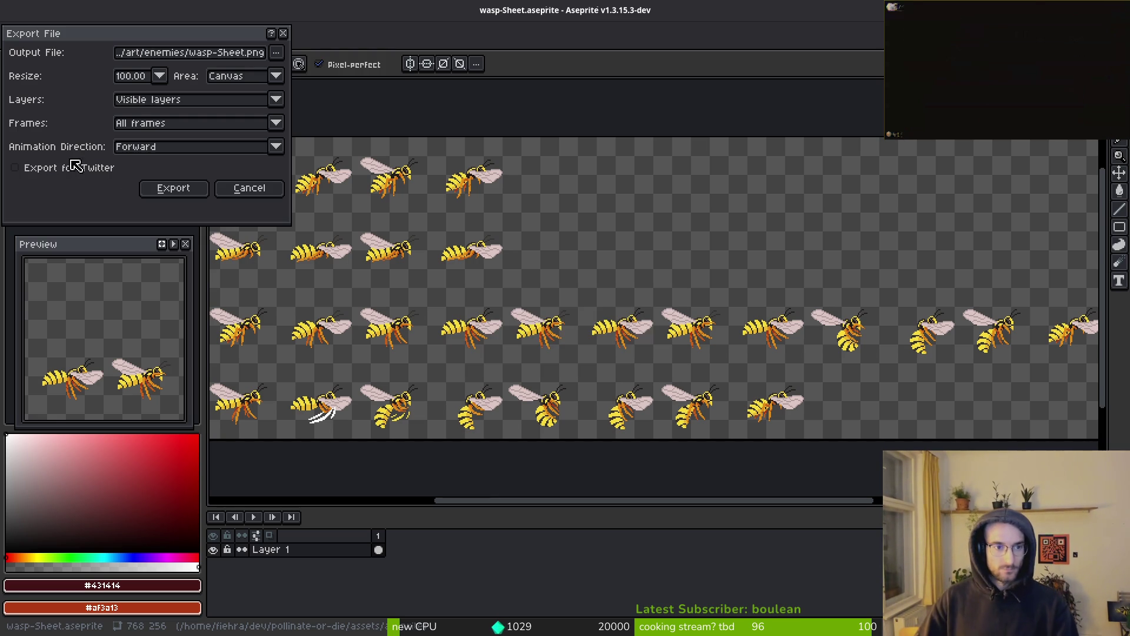
left_click(173, 188)
key("alt+Tab")
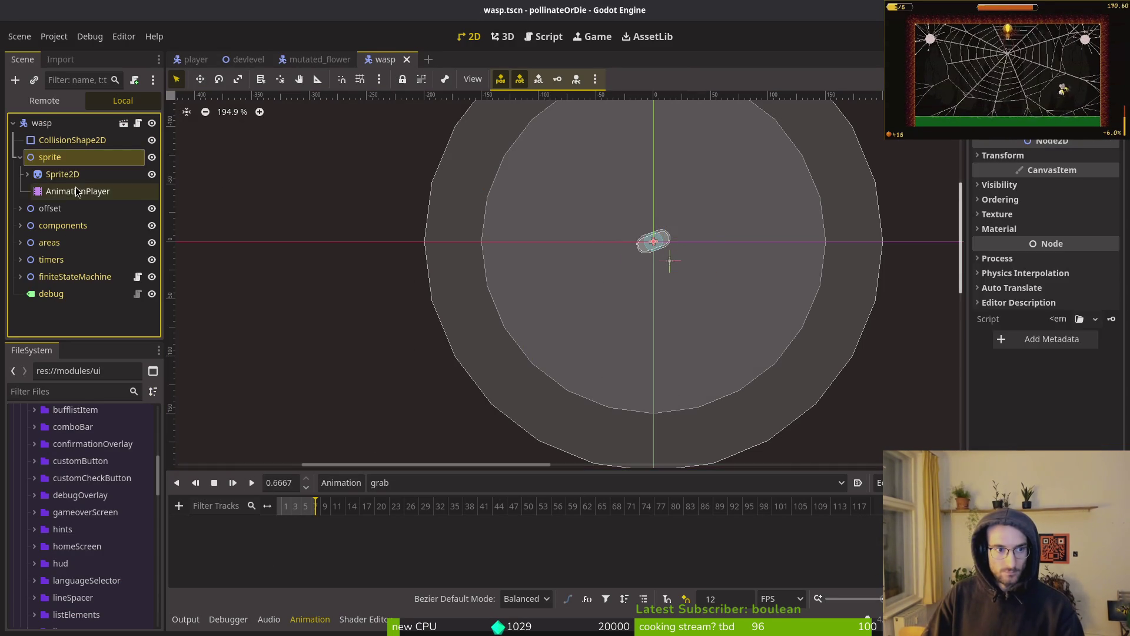
Step: Set the wasp Sprite2D's Vframes to 4, confirm Hframes, and save the scene
left_click(1075, 242)
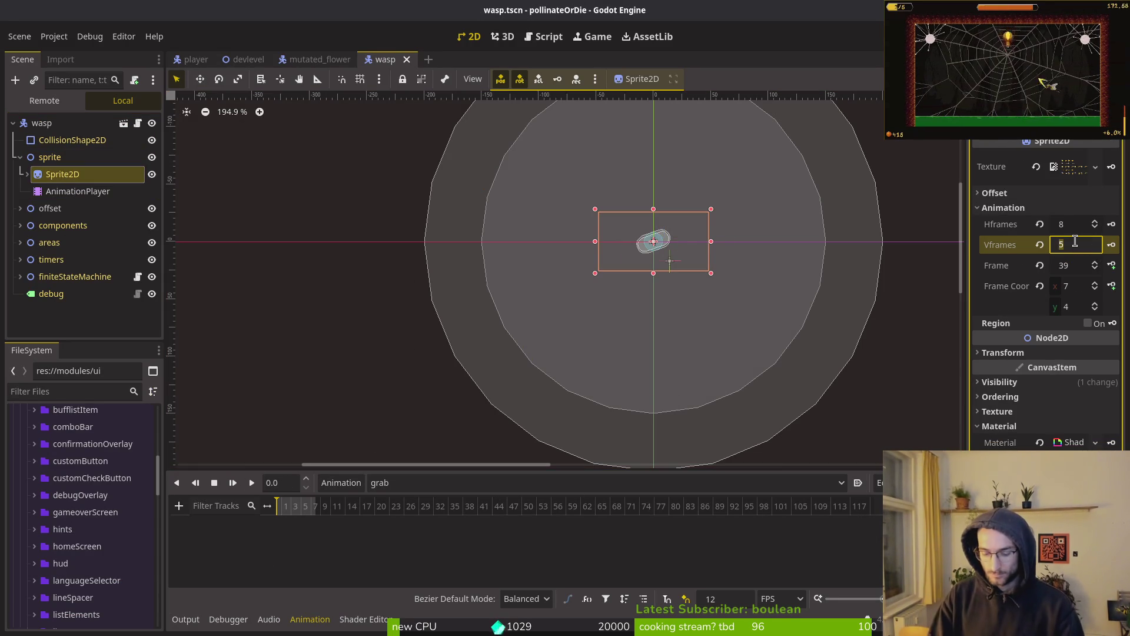
type("4")
key("Return")
scroll(733, 258, "up", 6)
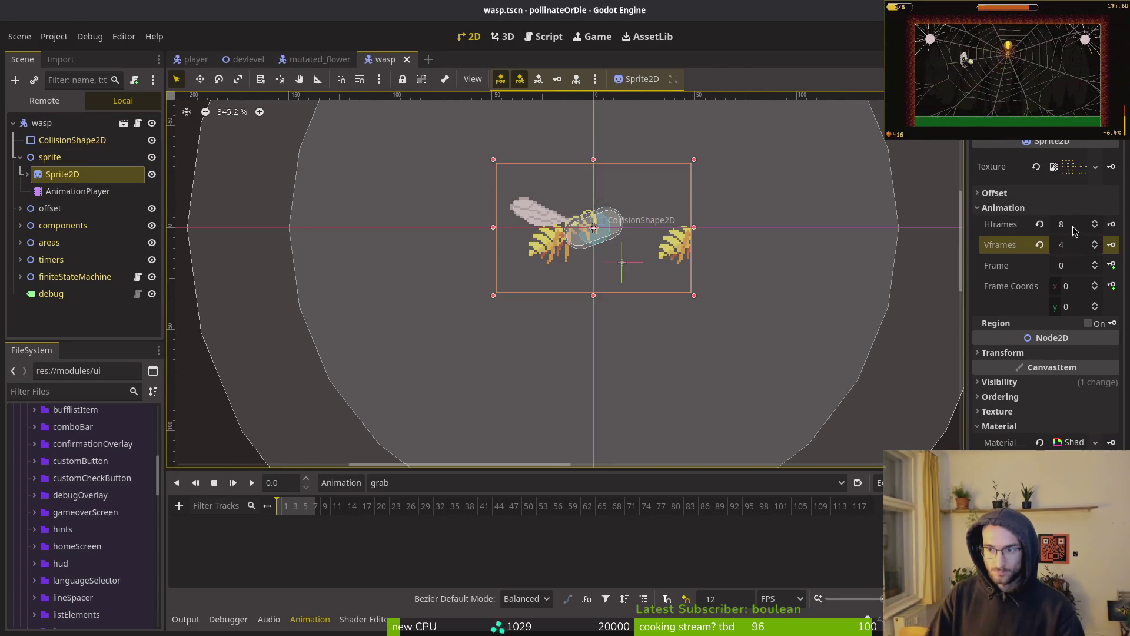
key("alt+Tab")
scroll(579, 340, "down", 3)
scroll(600, 323, "up", 2)
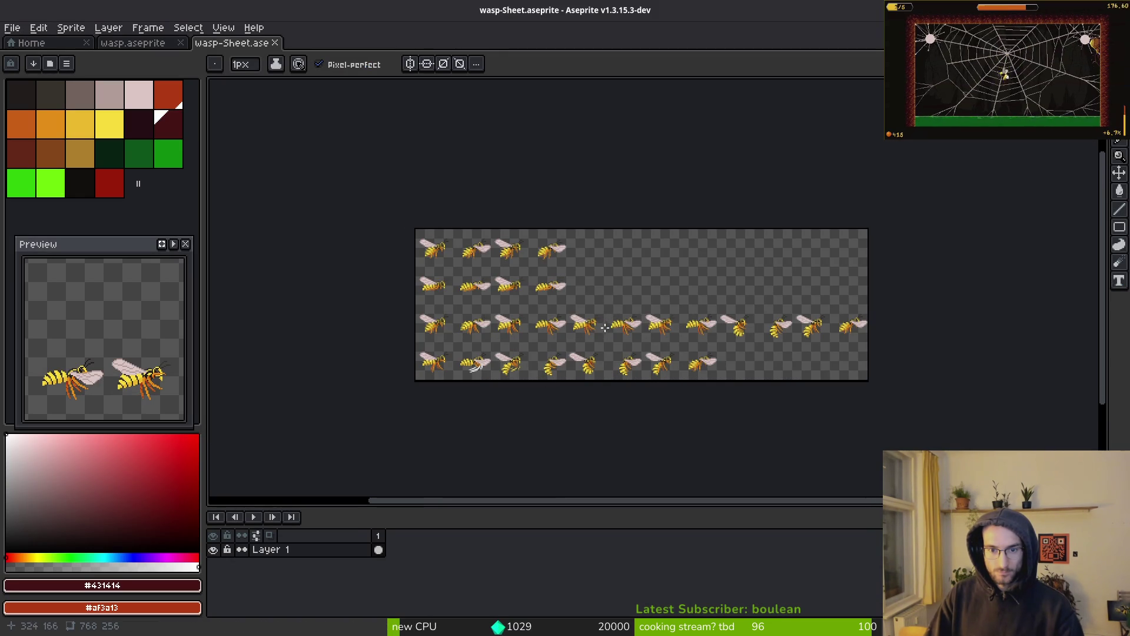
key("alt+Tab")
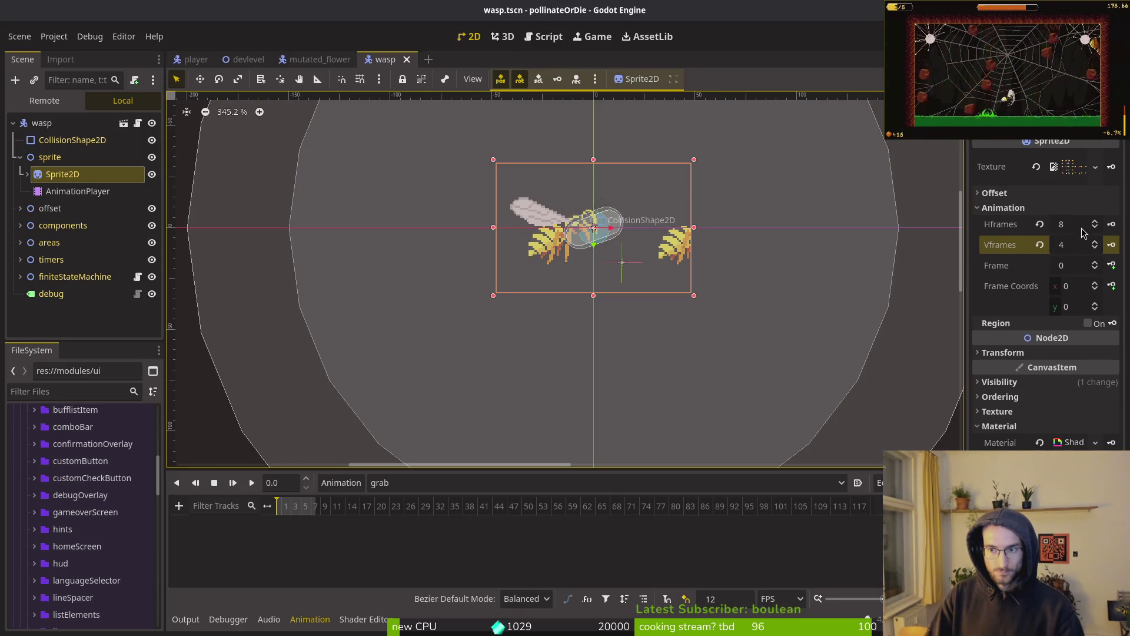
left_click(1072, 228)
key("Return")
key("ctrl+s")
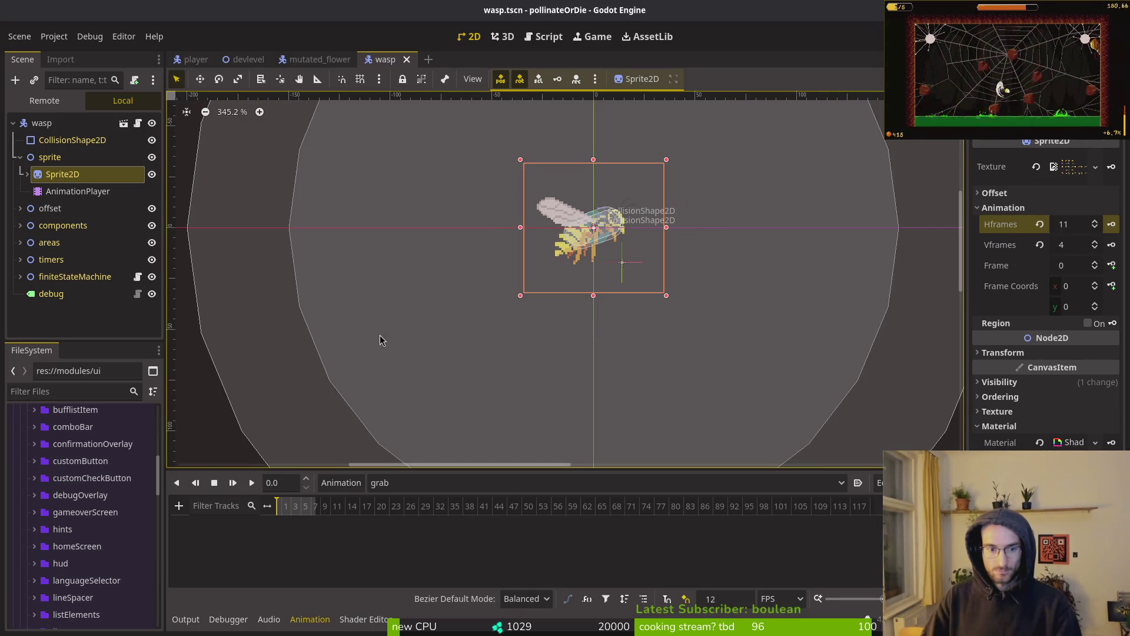
Step: Step the sprite to the sheet's fourth row and try keying the frame, dismissing the track prompt
key("alt+Tab")
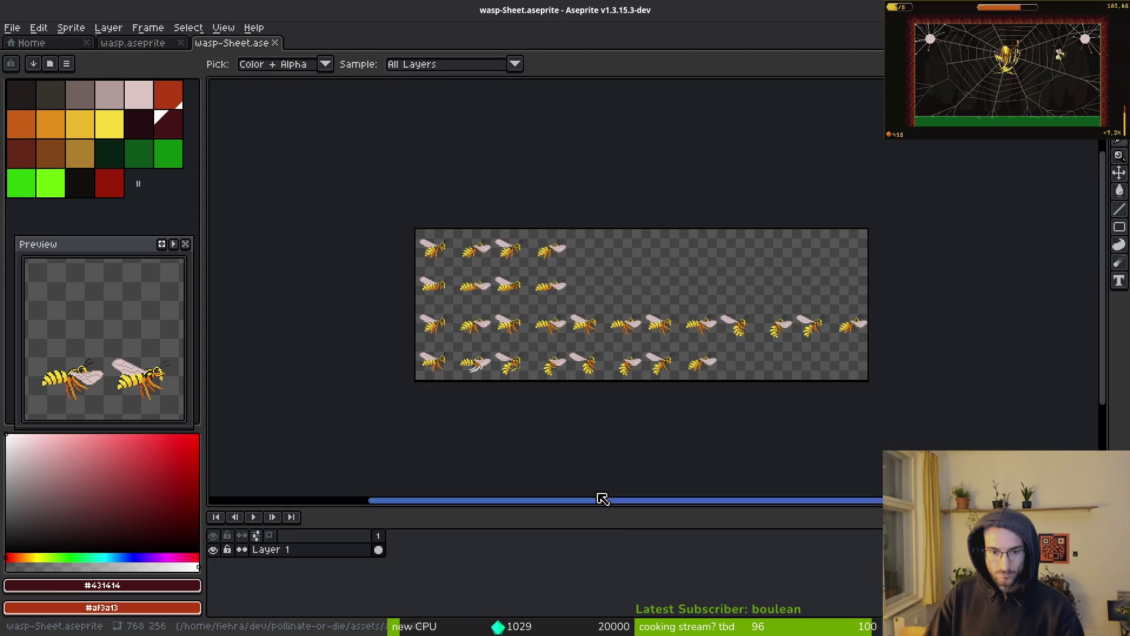
scroll(485, 374, "up", 1)
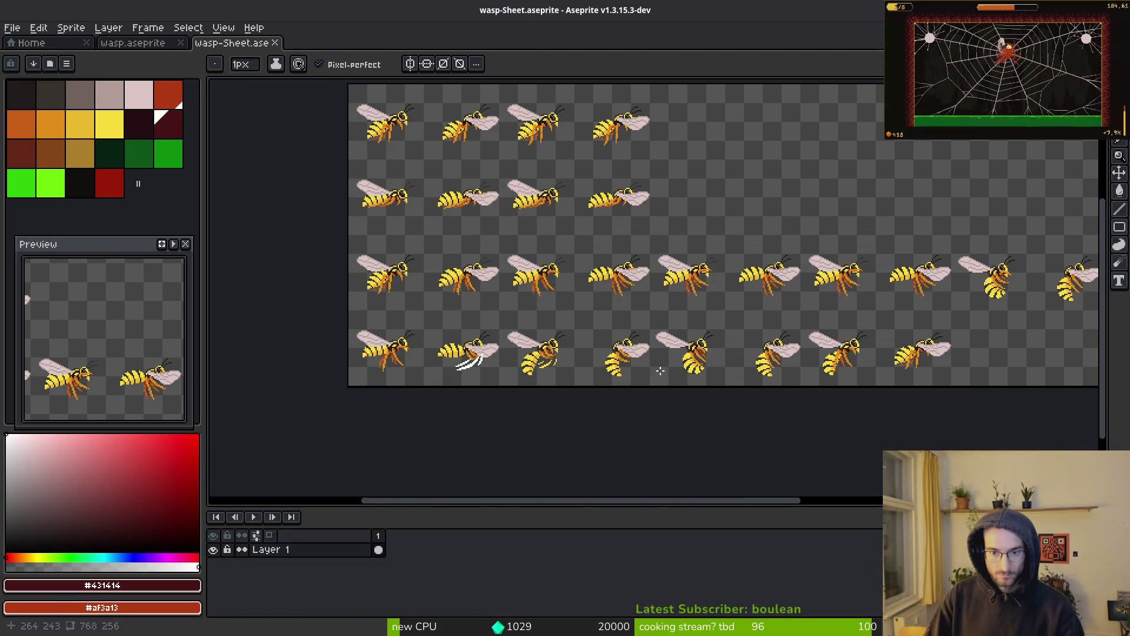
key("alt+Tab")
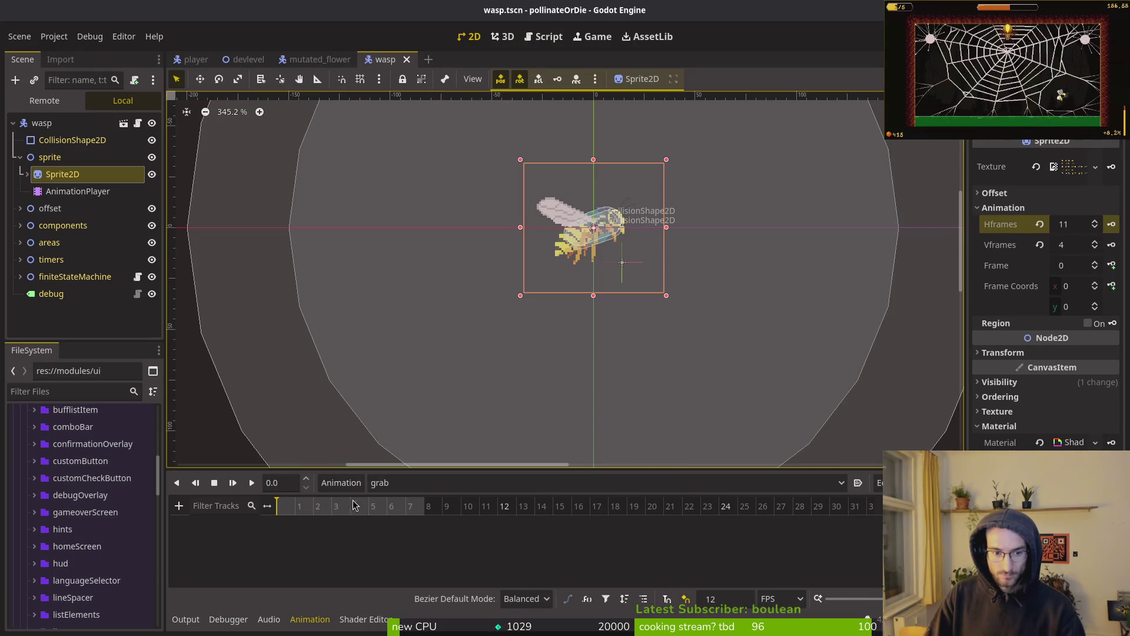
left_click(1096, 304)
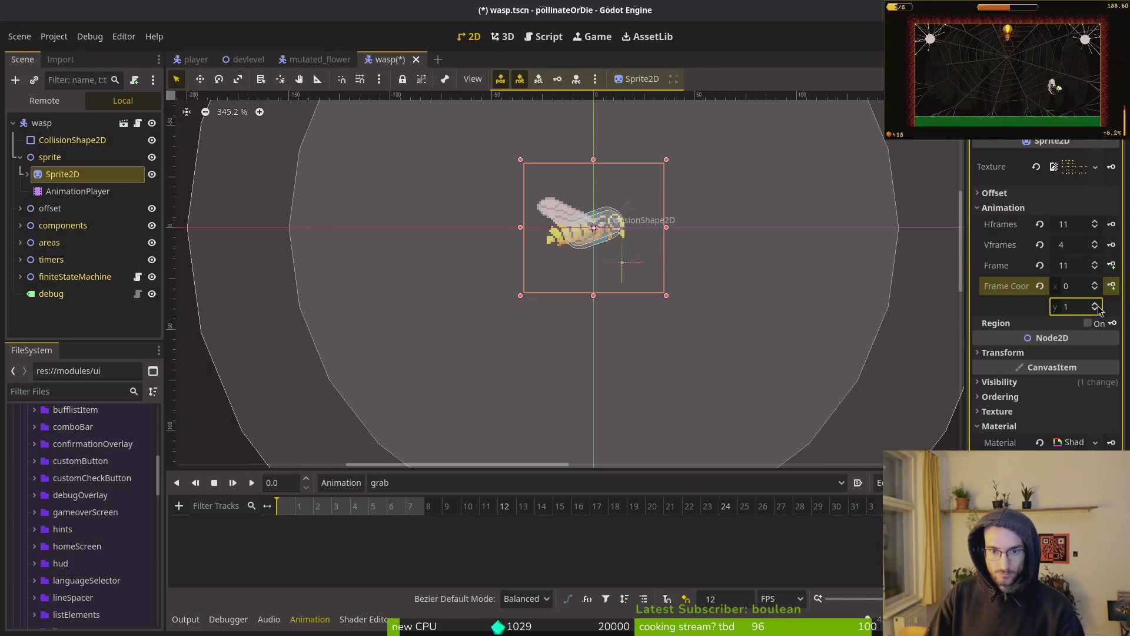
left_click(1112, 266)
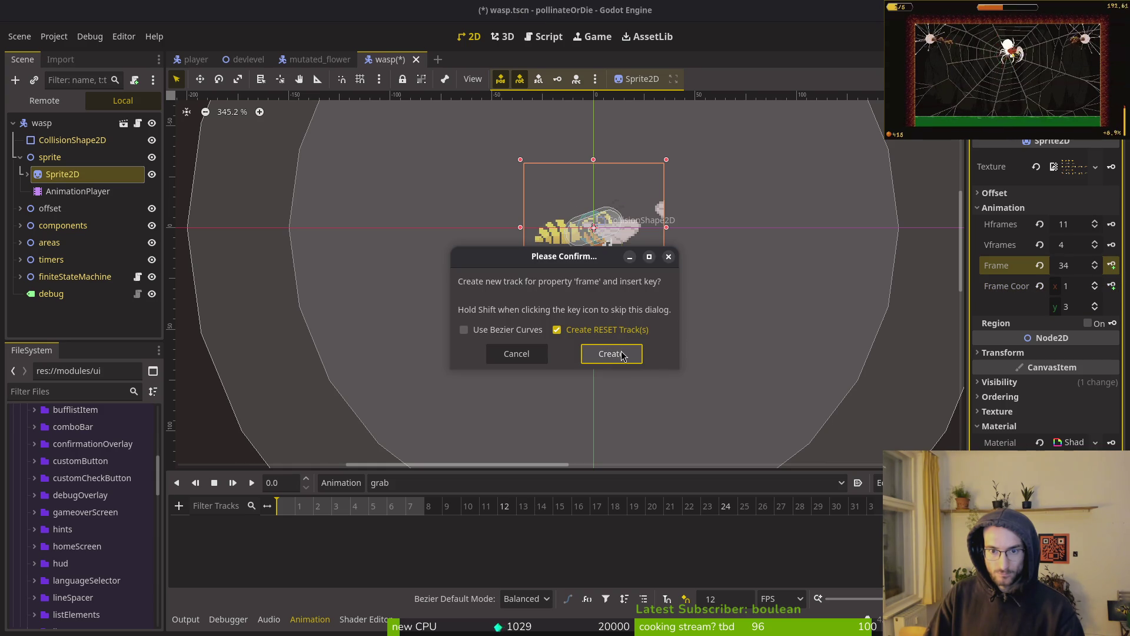
left_click(507, 354)
Step: Set Hframes to 12, reset Frame Coords to the first frame, and save
key("alt+Tab")
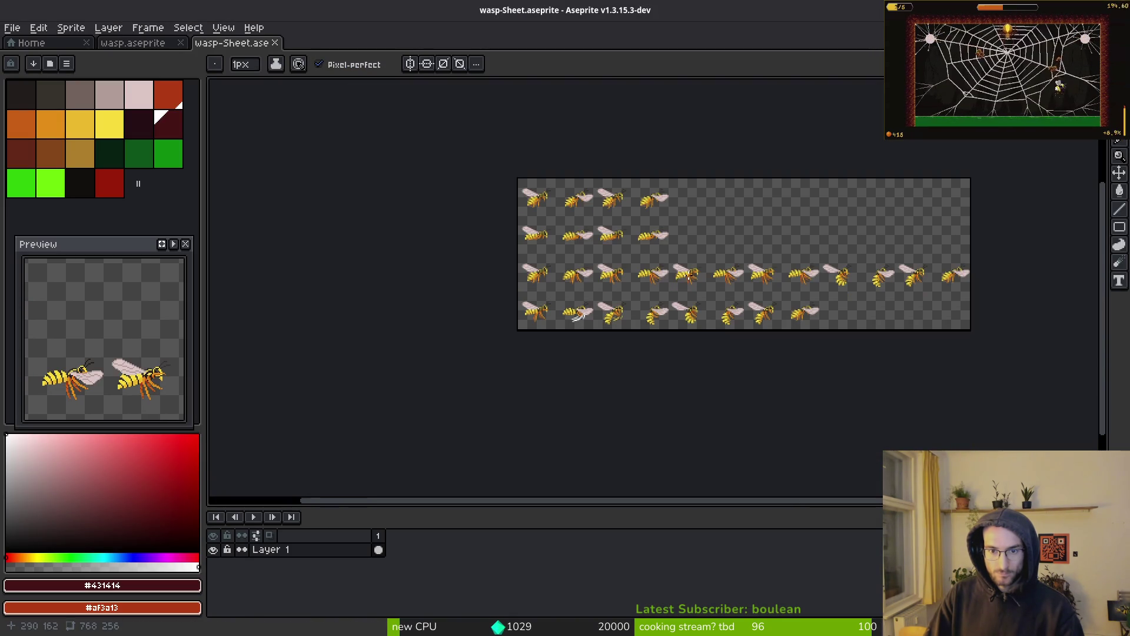
key("alt+Tab")
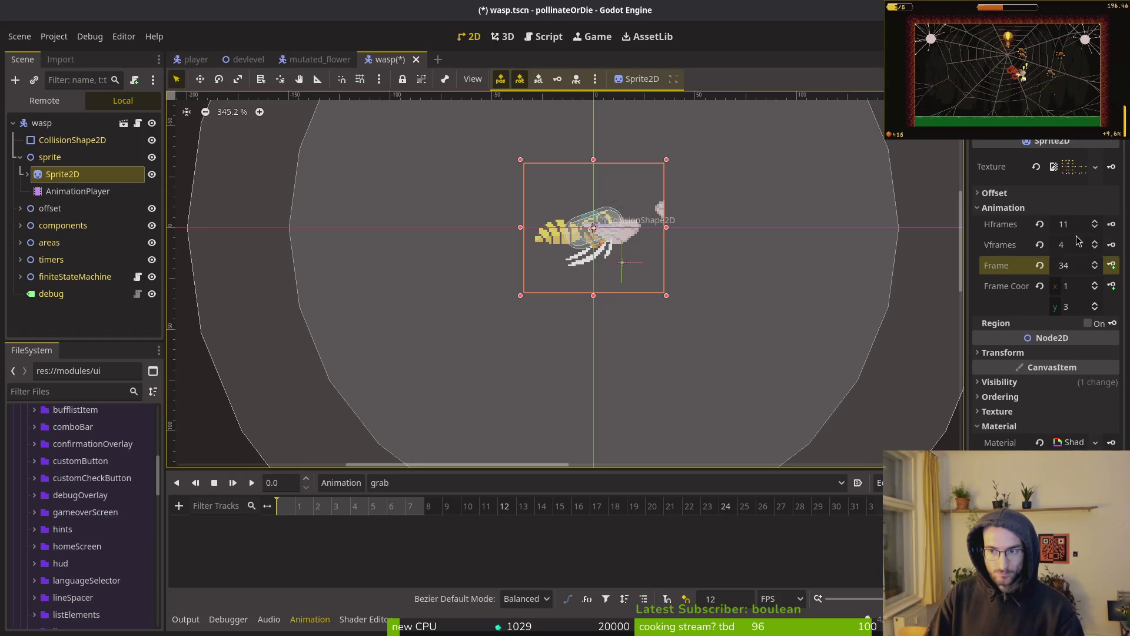
left_click(1071, 224)
key("ctrl+s")
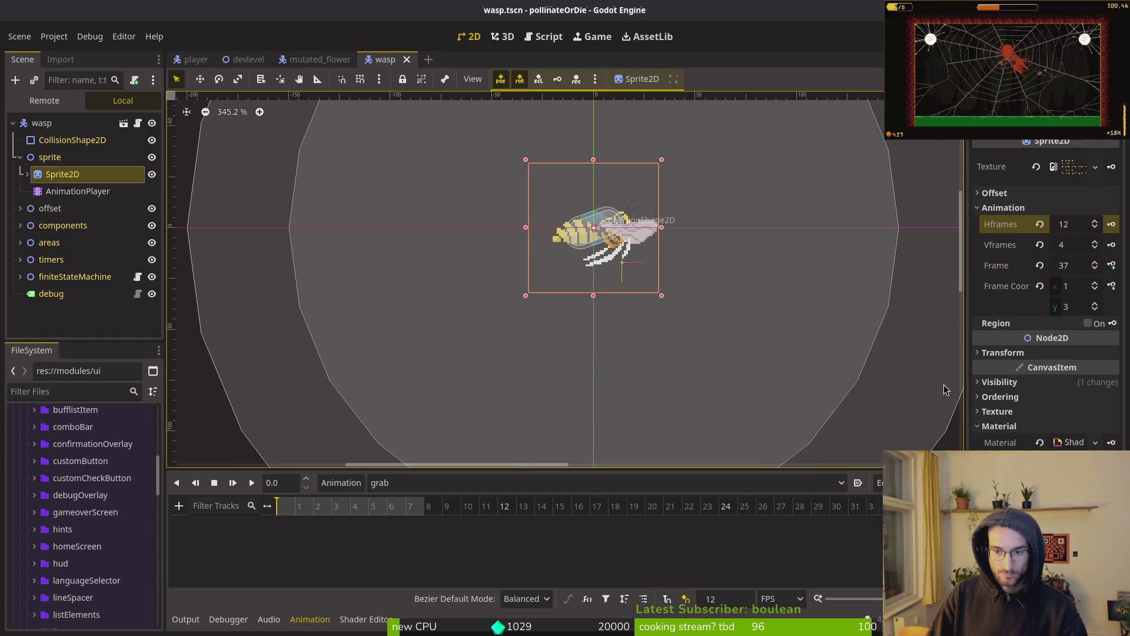
left_click(1039, 286)
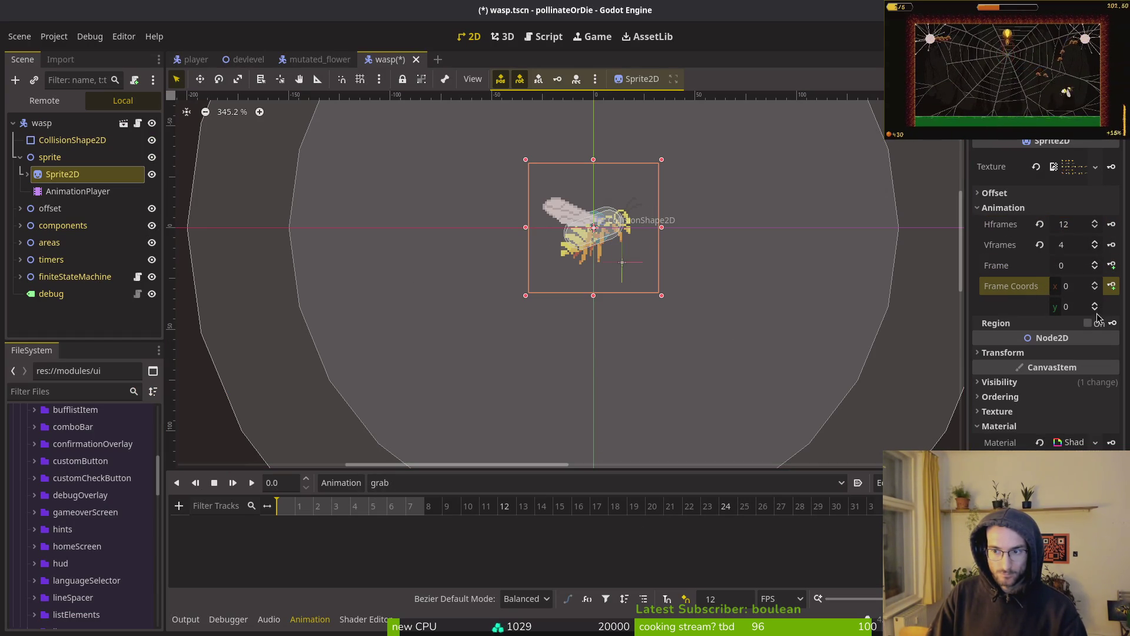
key("ctrl+s")
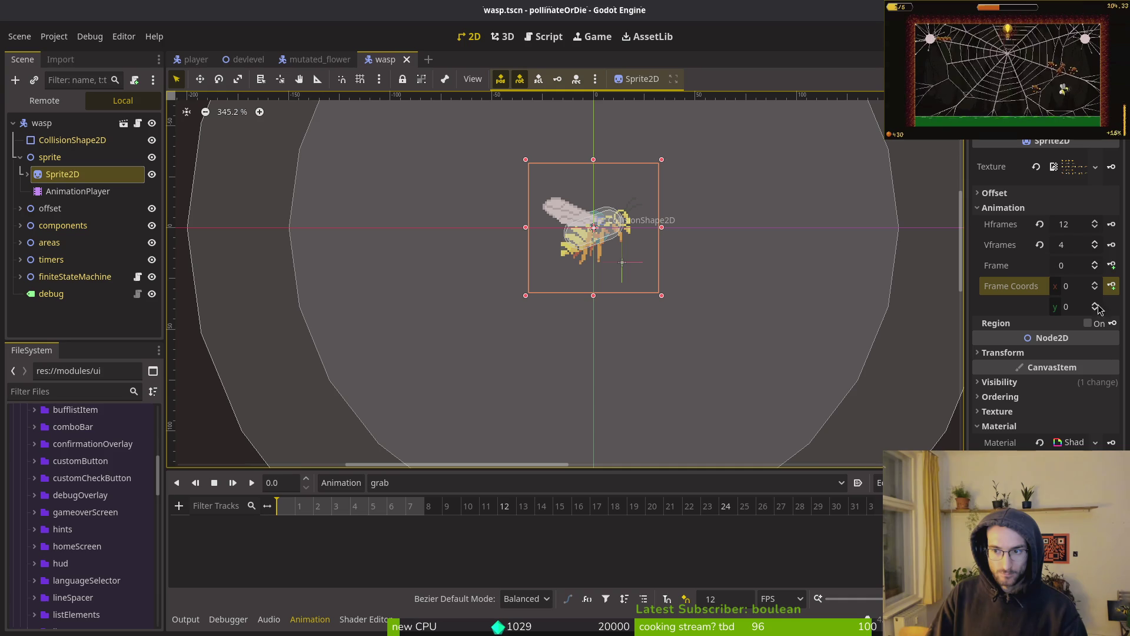
Step: Step the sprite to the second row and bring up the animation library manager
left_click(1095, 304)
left_click(342, 482)
left_click(373, 519)
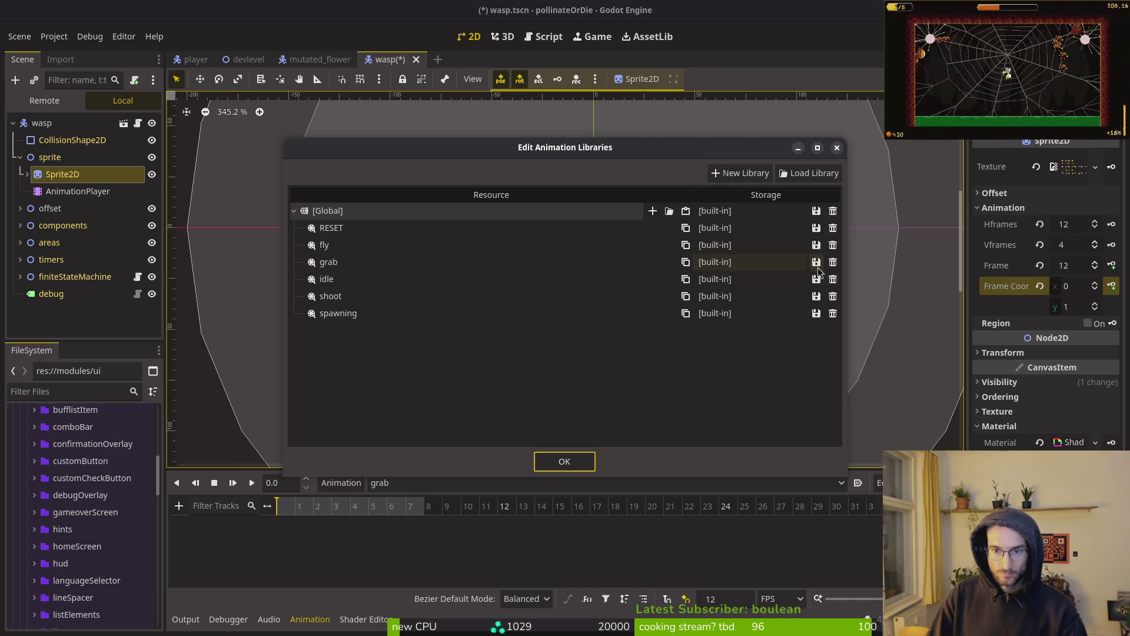
Step: Delete the grab animation from the animation library and save the wasp scene
left_click(833, 261)
left_click(564, 461)
key("ctrl+s")
Step: Preview the fly and idle animations, then select shoot for editing
left_click(427, 482)
left_click(415, 517)
left_click(420, 482)
left_click(404, 534)
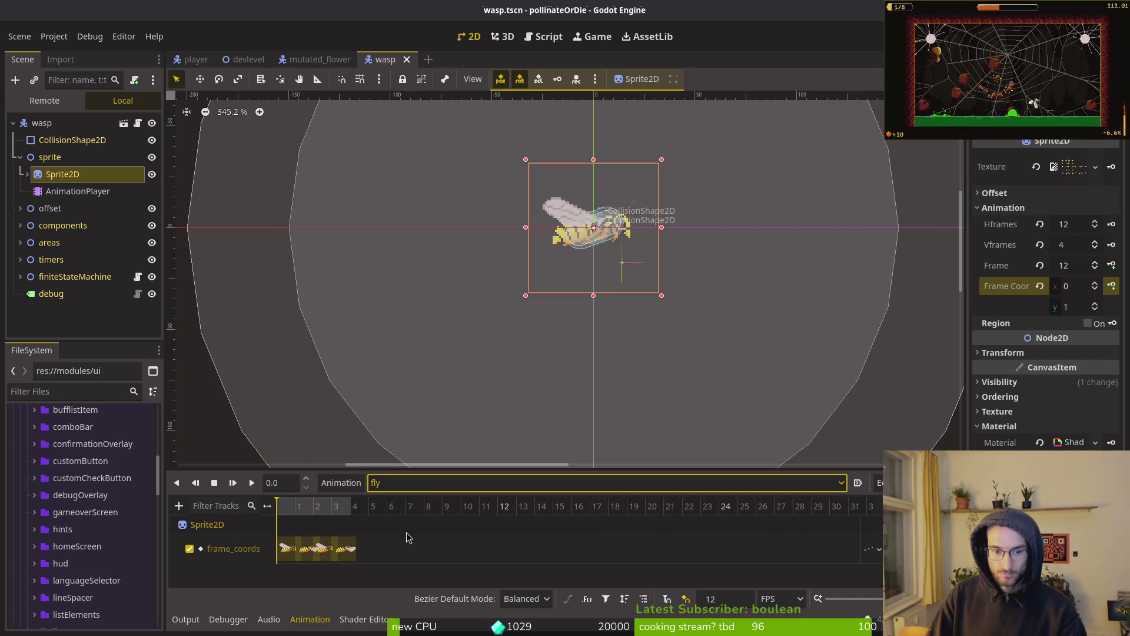
left_click(420, 488)
left_click(409, 550)
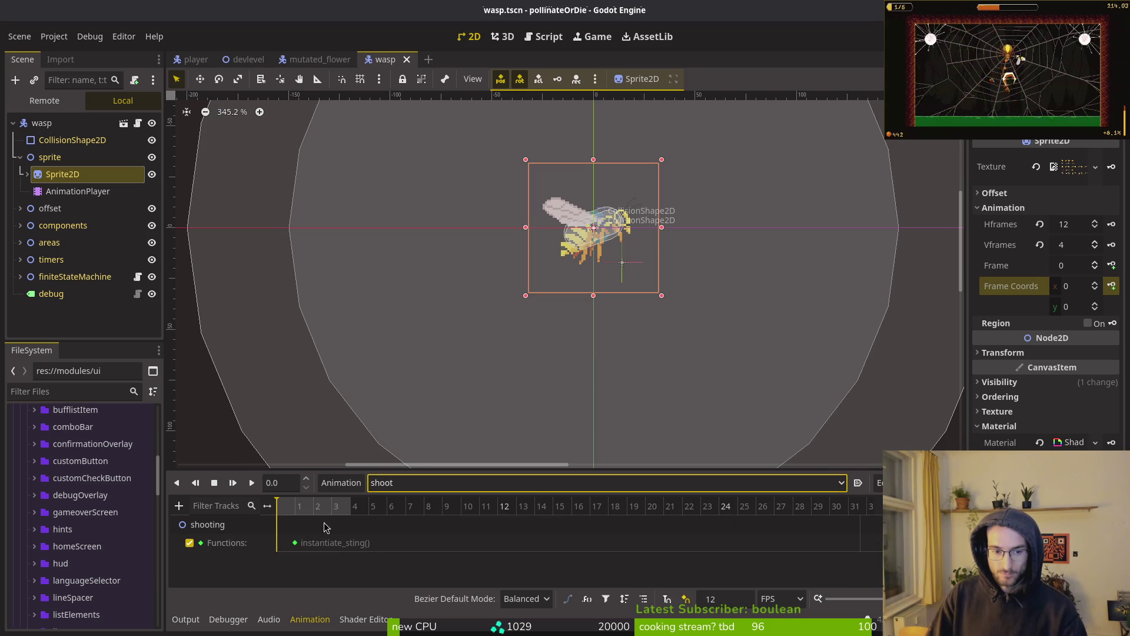
Step: Move shoot's instantiate_sting key to frame 8 and save the scene
scroll(348, 521, "up", 3)
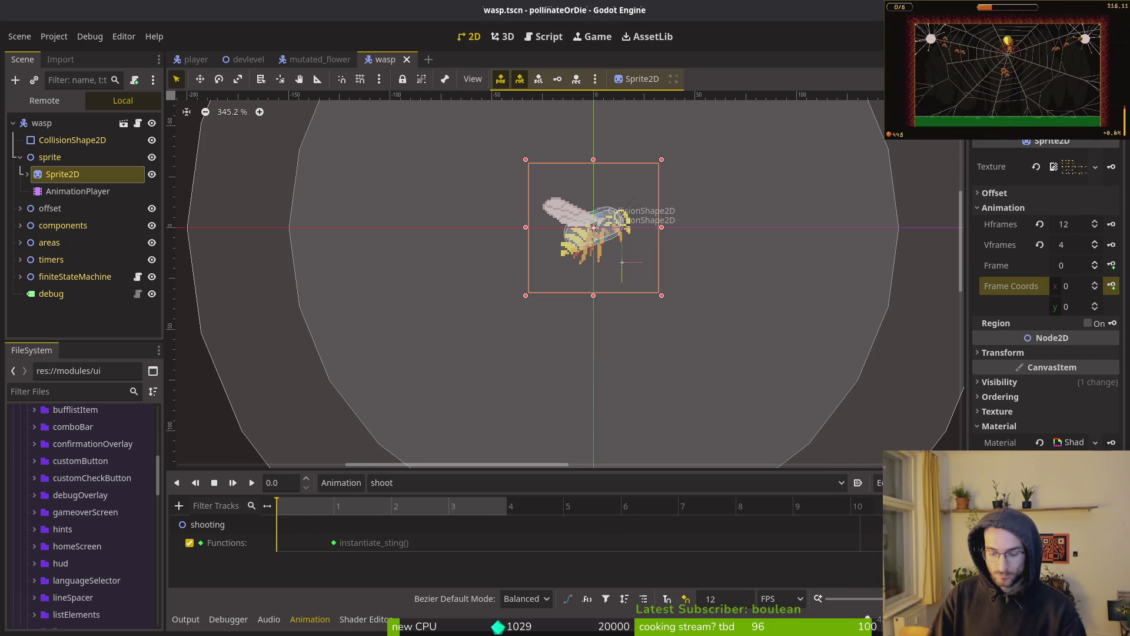
scroll(353, 530, "right", 2)
mouse_move(293, 546)
left_mouse_down()
mouse_move(747, 544)
mouse_move(697, 544)
left_mouse_up()
scroll(547, 522, "down", 3)
key("ctrl+s")
Step: Key the Sprite2D's shoot frames 24–35 on a new frame track and save
scroll(618, 524, "up", 2)
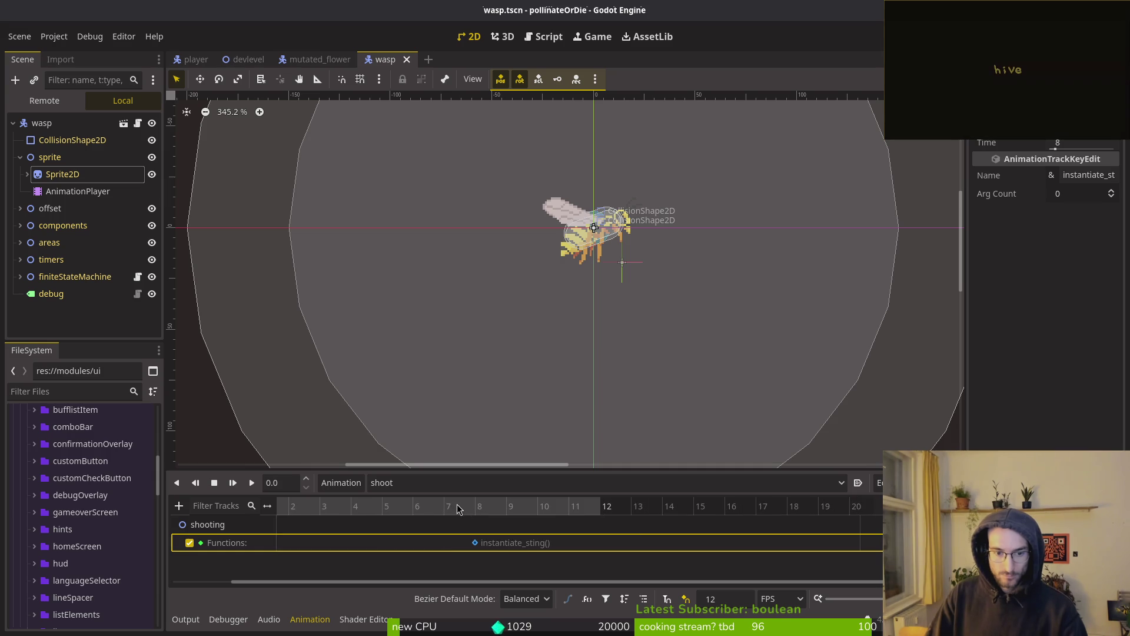
left_click(62, 176)
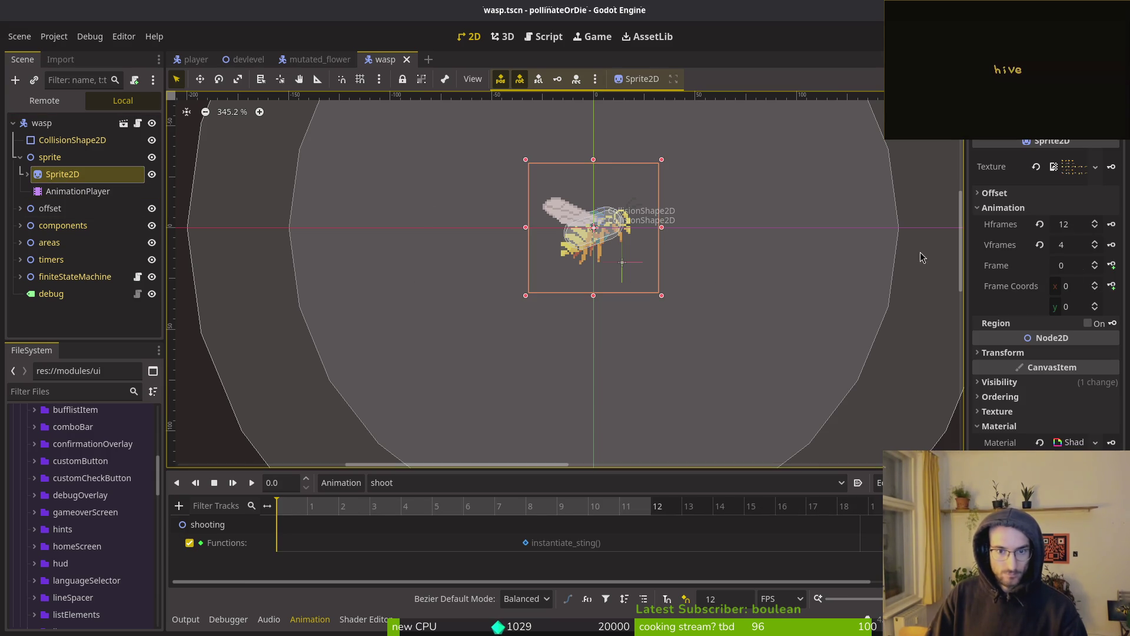
left_click(1095, 304)
left_click(1095, 305)
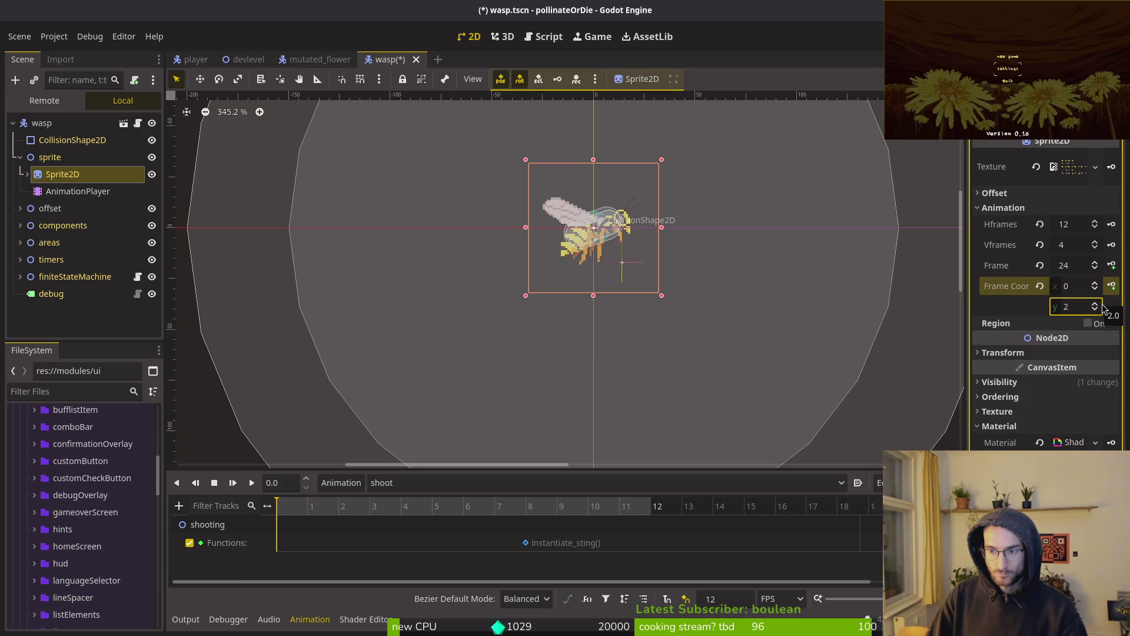
left_click(1110, 267)
left_click(610, 352)
left_click(1110, 267)
left_click(1110, 267)
left_click(1110, 266)
left_click(1110, 266)
left_click(1110, 267)
left_click(1109, 267)
left_click(1110, 267)
left_click(1109, 267)
left_click(1110, 267)
left_click(1110, 266)
left_click(1110, 266)
key("ctrl+s")
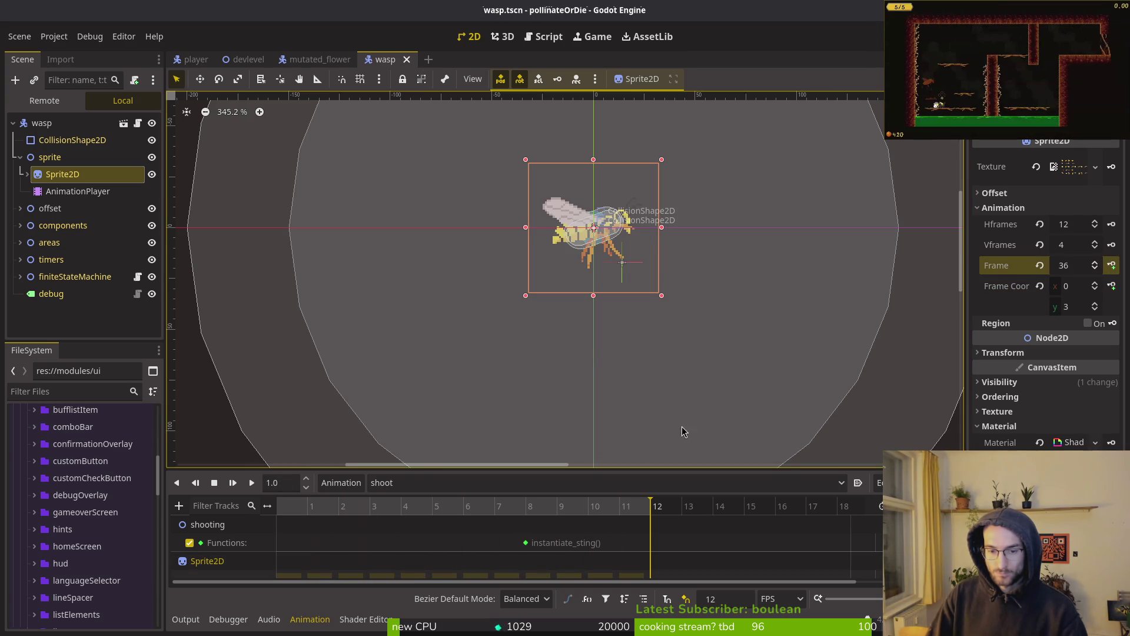
Step: Enlarge the animation panel, nudge the sting key earlier and scrub to around frame 8
scroll(594, 433, "down", 1)
left_click_drag(581, 475, 553, 373)
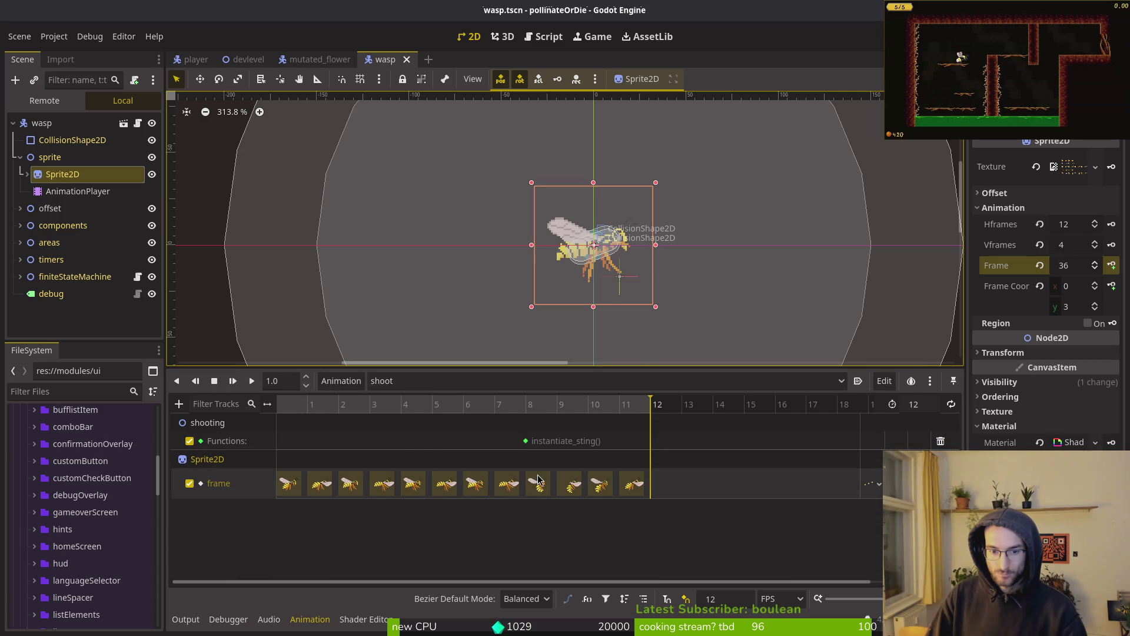
left_click_drag(525, 444, 506, 446)
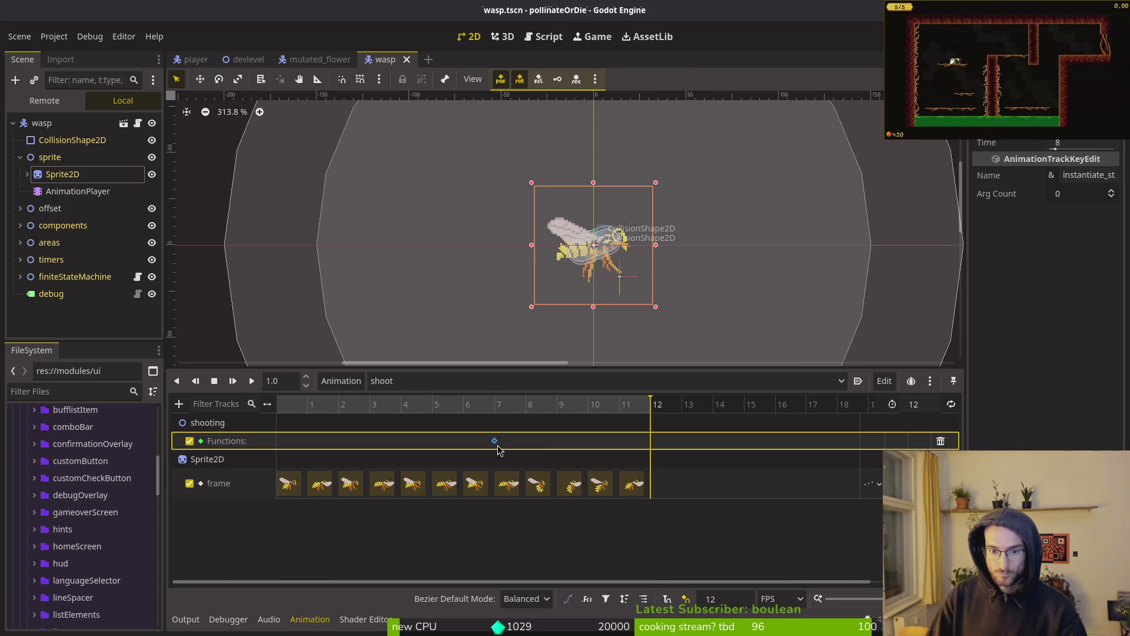
mouse_move(526, 407)
left_mouse_down()
mouse_move(479, 406)
mouse_move(533, 411)
left_mouse_up()
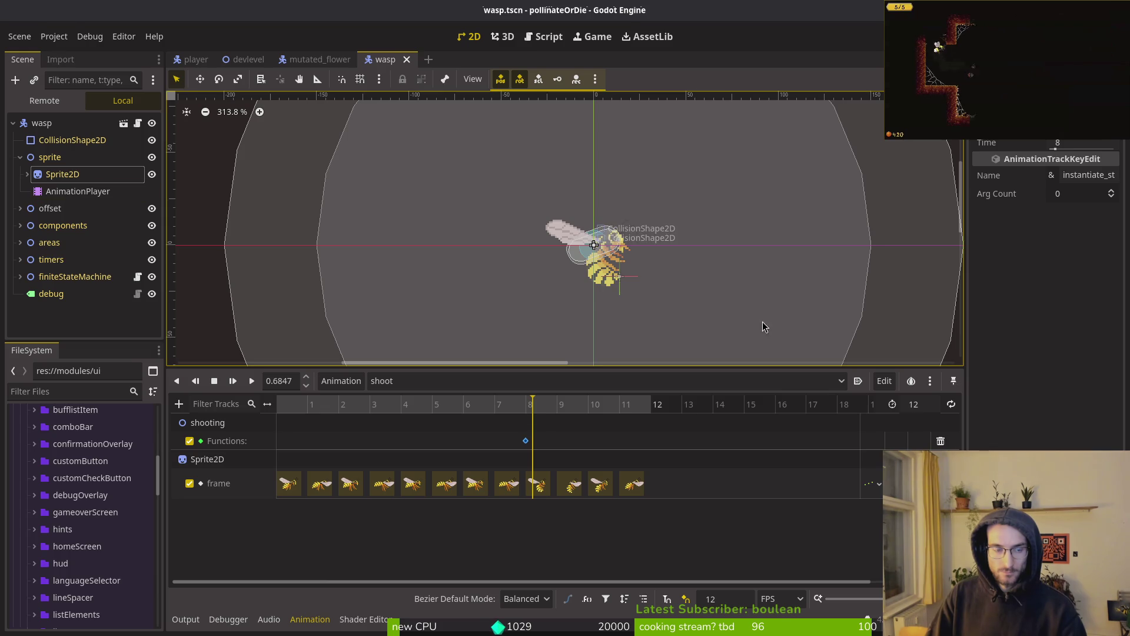
key("alt+Tab")
key("alt+Tab")
key("alt+Tab")
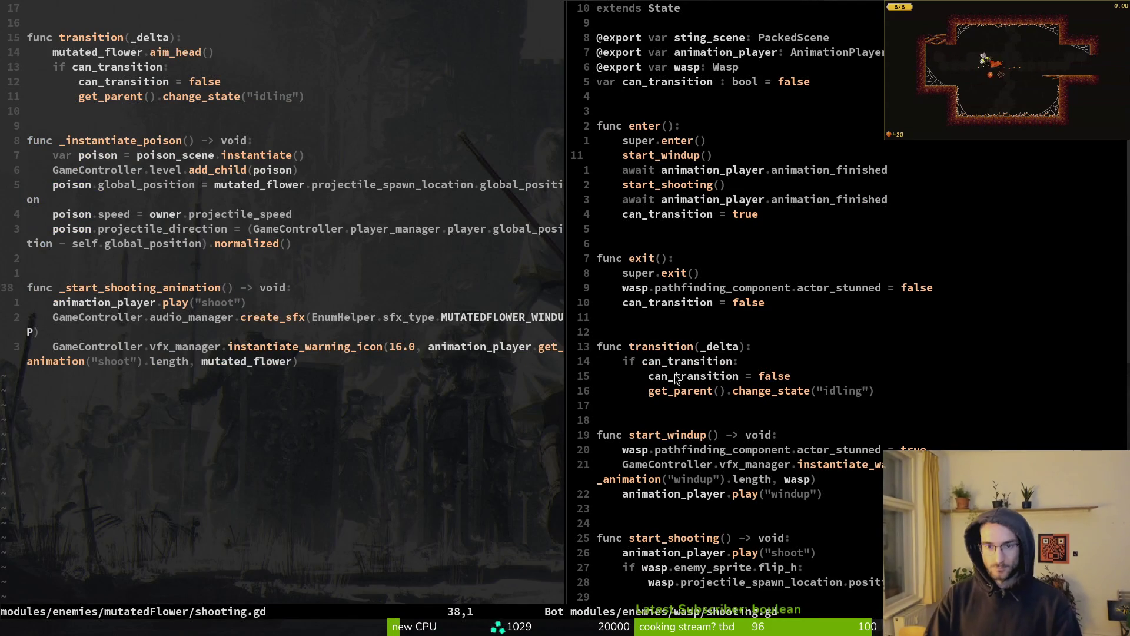
Step: Check start_shooting in the wasp script, then save and close the flower shooting script
key("ctrl+w")
key("l")
key("j")
key("j")
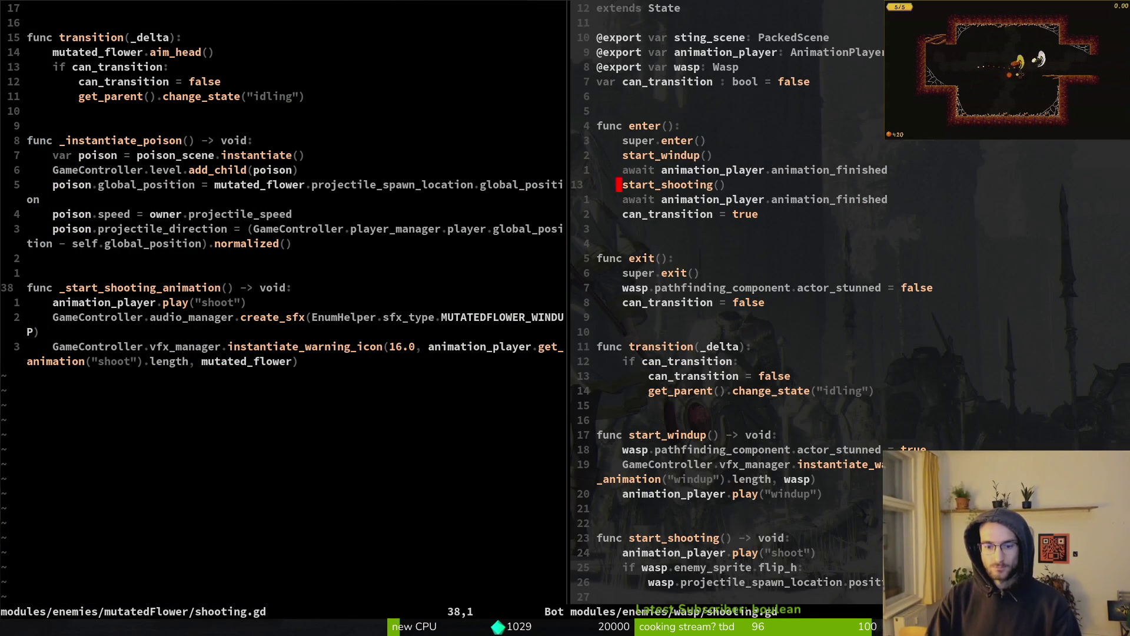
key("ctrl+w")
key("h")
key("Return")
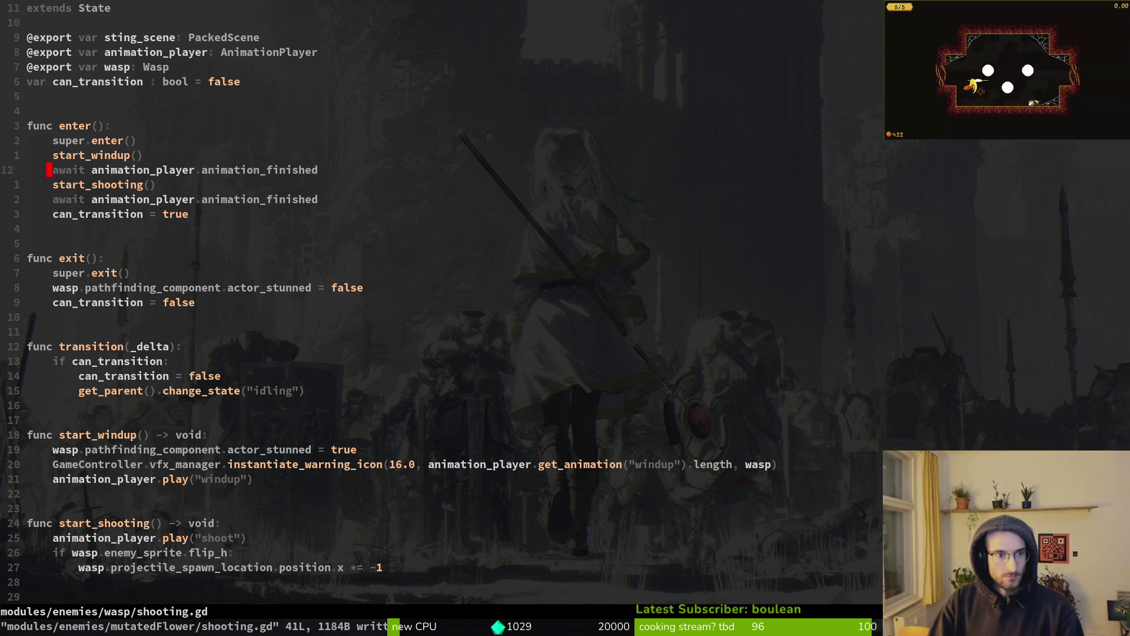
Step: Remove the first await line and the start_shooting call line, then save the wasp script
key("d")
key("d")
type(":w")
key("Return")
key("d")
key("d")
type(":")
key("Return")
Step: Go below the start_shooting body and begin typing a new func declaration
key("braceright")
key("braceright")
key("braceright")
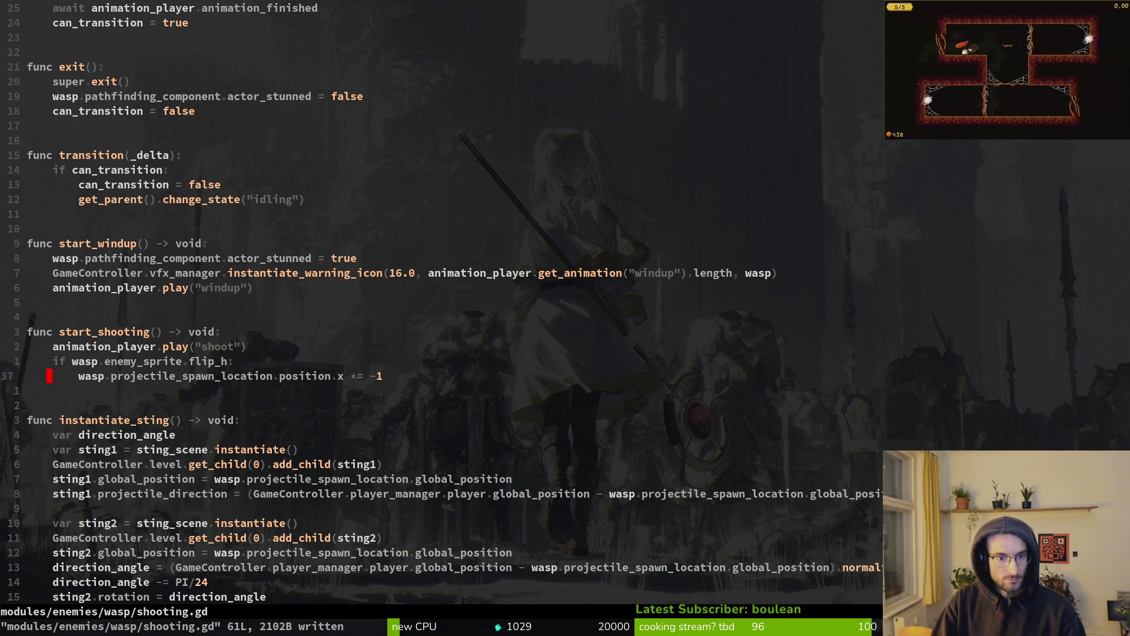
key("k")
key("k")
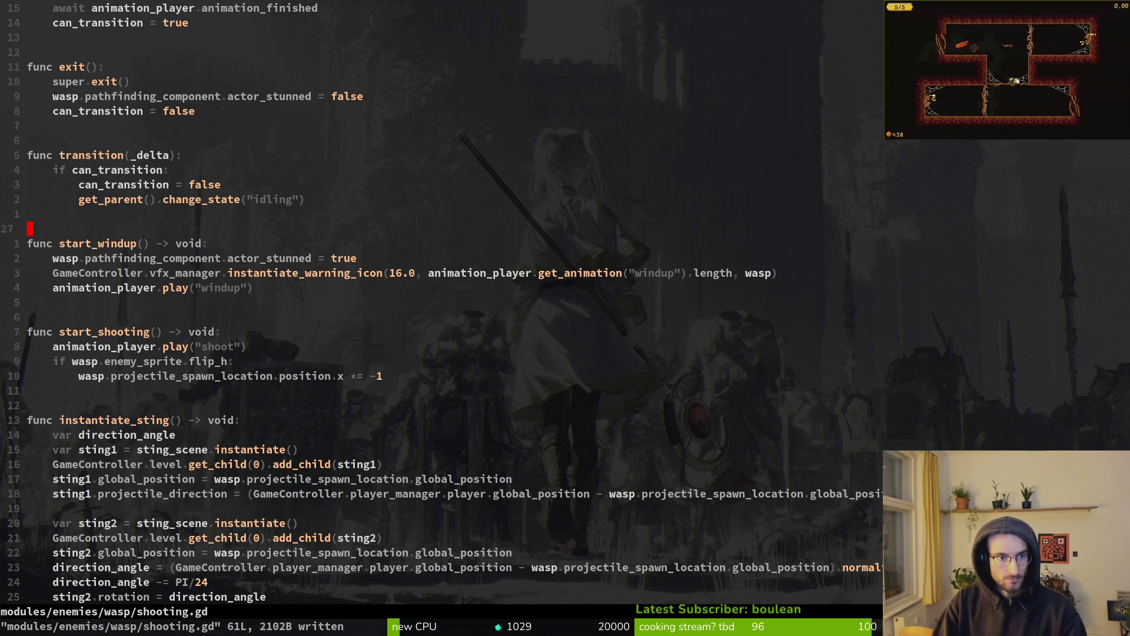
key("7")
key("j")
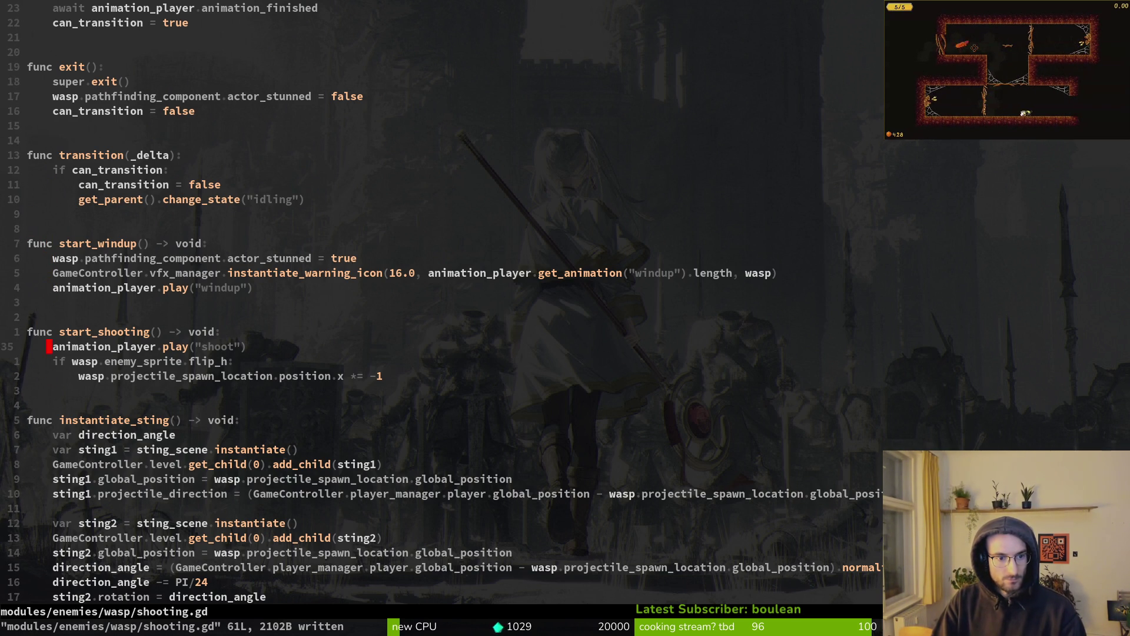
key("j")
key("j")
key("j")
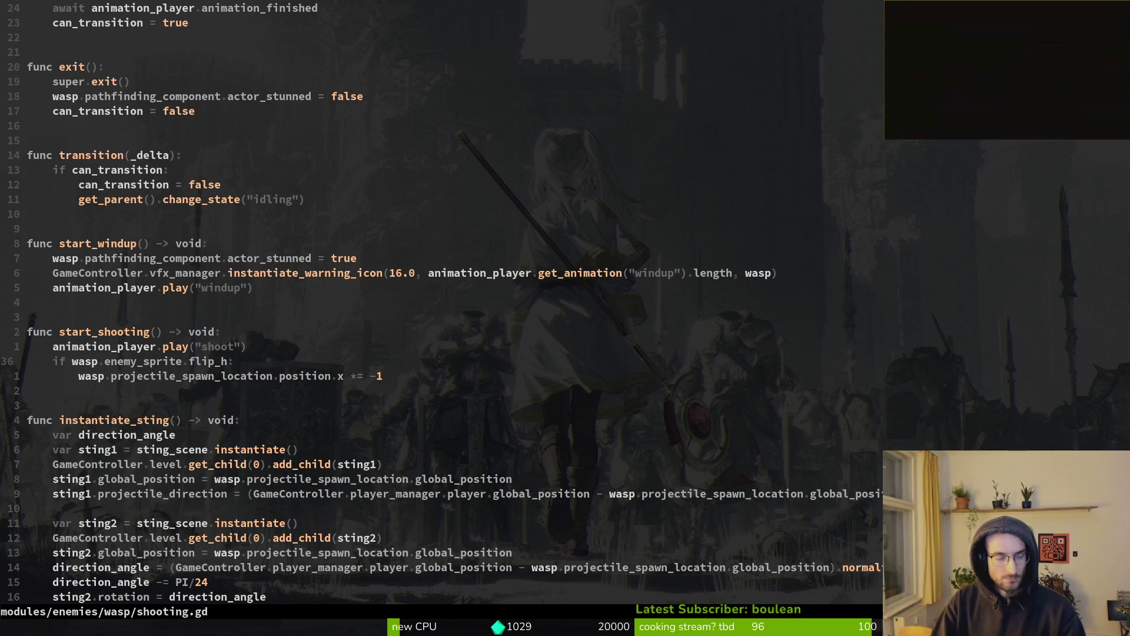
type("o")
type("nc ")
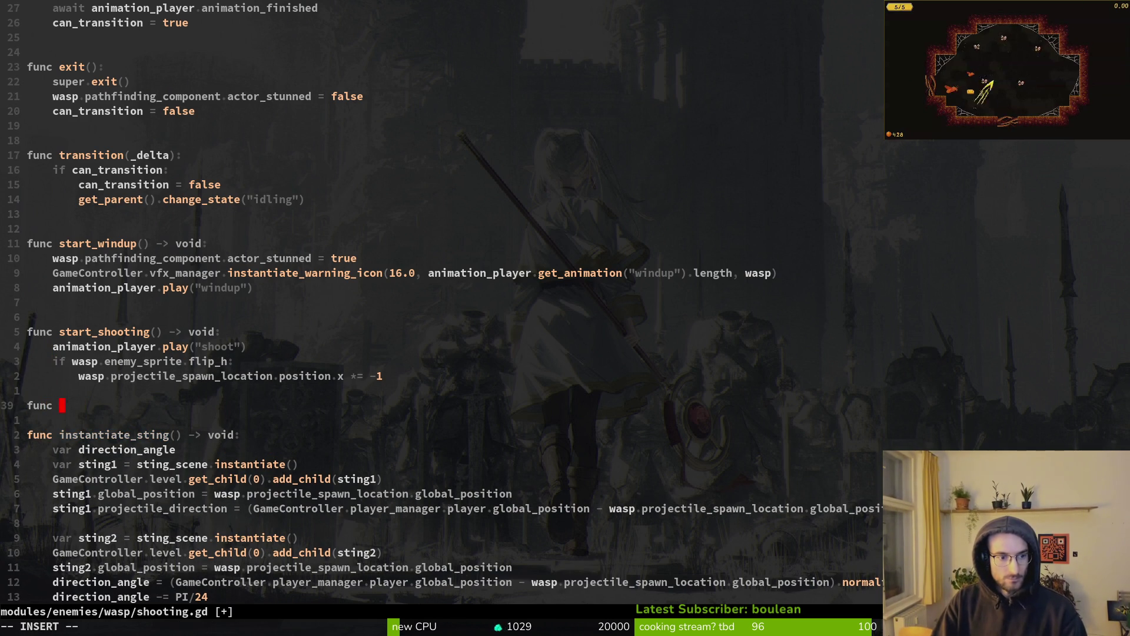
type("ace_correct_direction(")
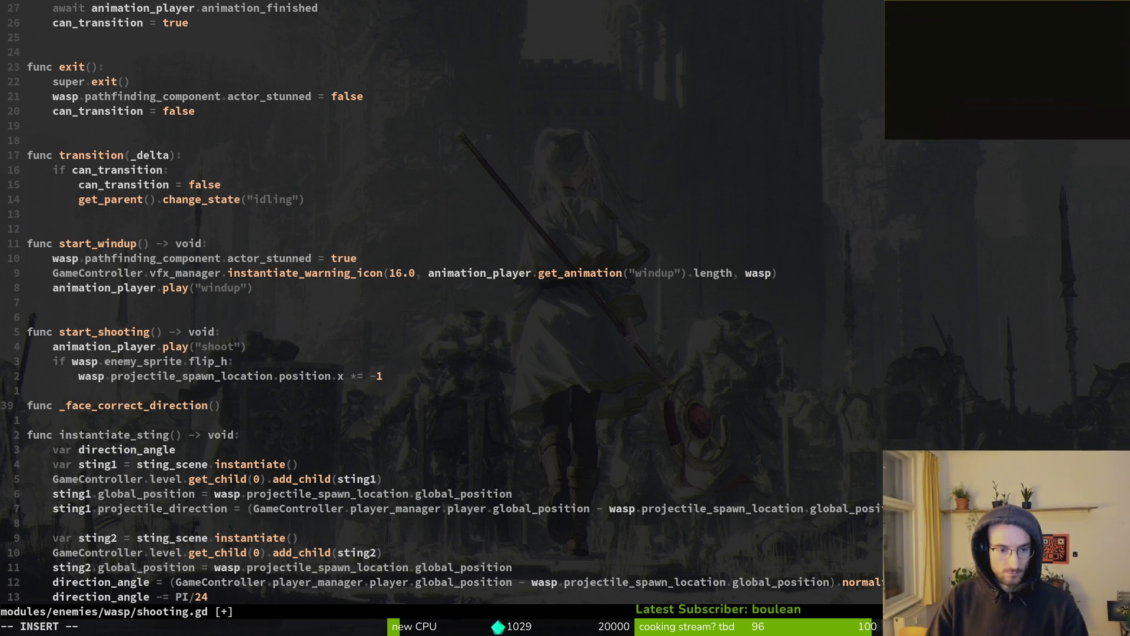
Step: Finish declaring _face_correct_direction() -> void: and copy the flip_h block into it, then save
key("BackSpace")
type("-> void:")
key("Escape")
key("k")
key("k")
key("k")
key("shift+v")
key("j")
key("y")
key("j")
key("j")
key("j")
type("p")
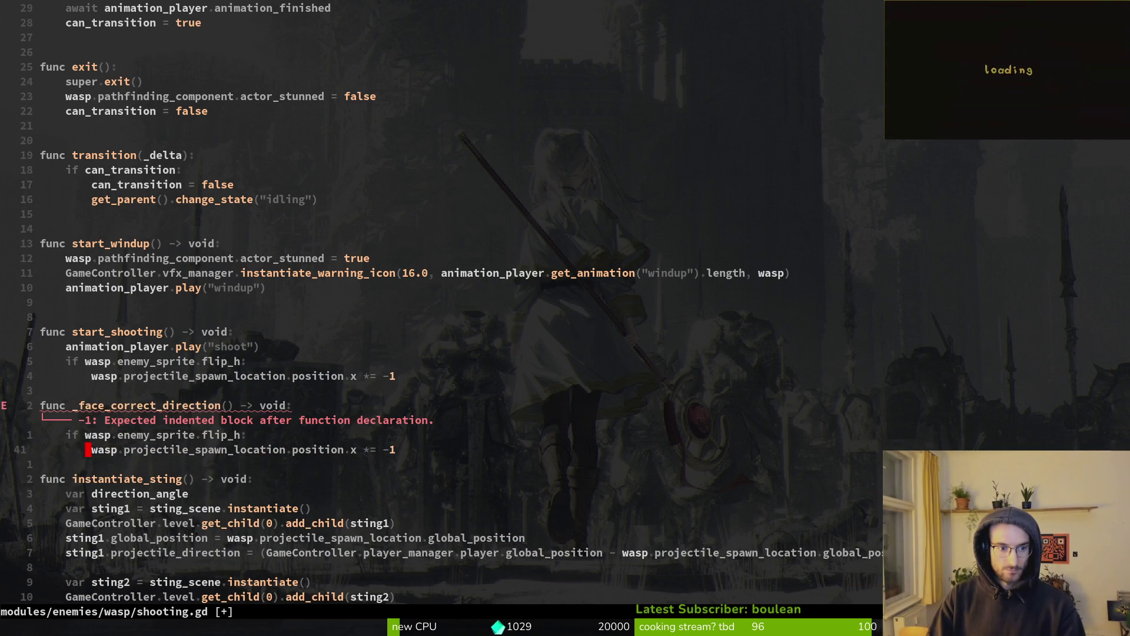
type("k:w")
key("Return")
Step: Add a _face_correct_direction() call inside start_shooting
type("o")
type("_fa")
key("Return")
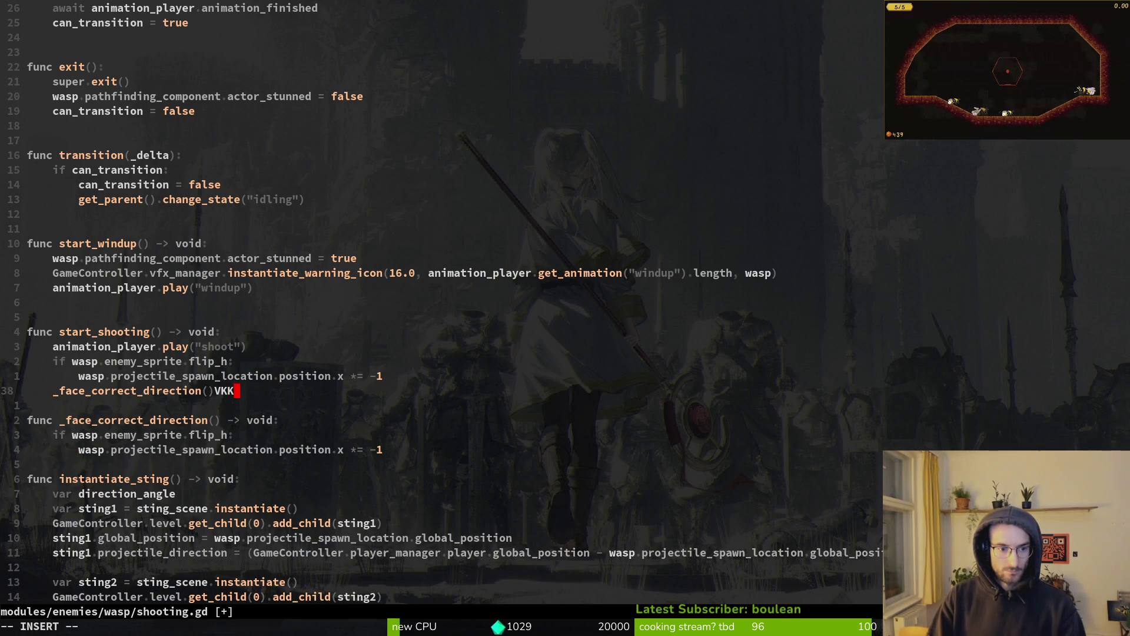
key("Escape")
key("u")
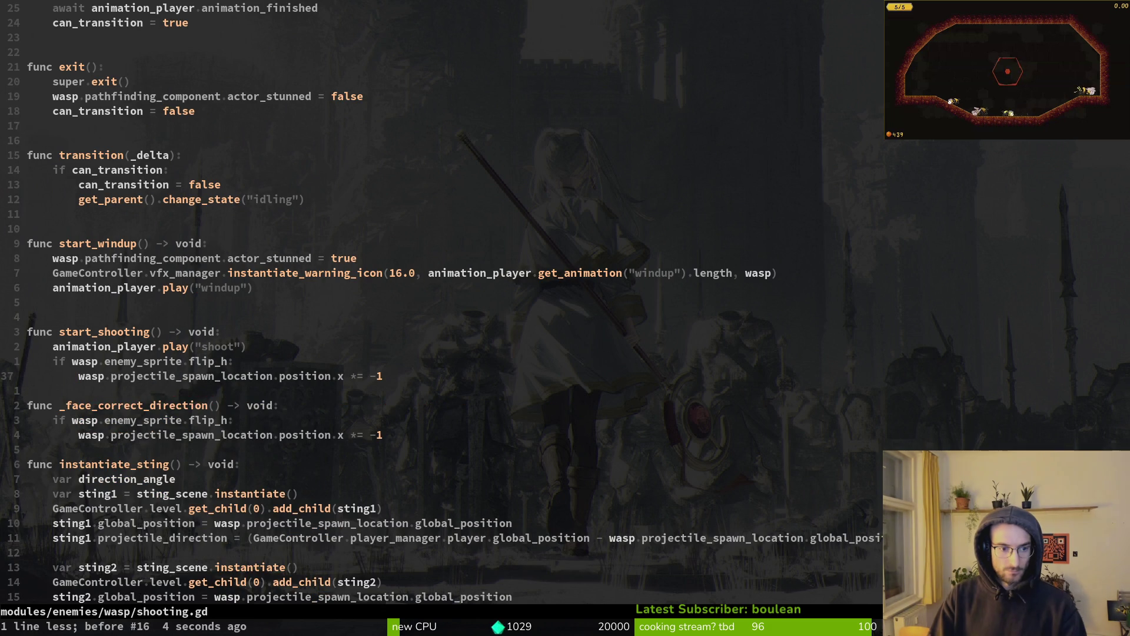
type("oce")
key("Tab")
type("()")
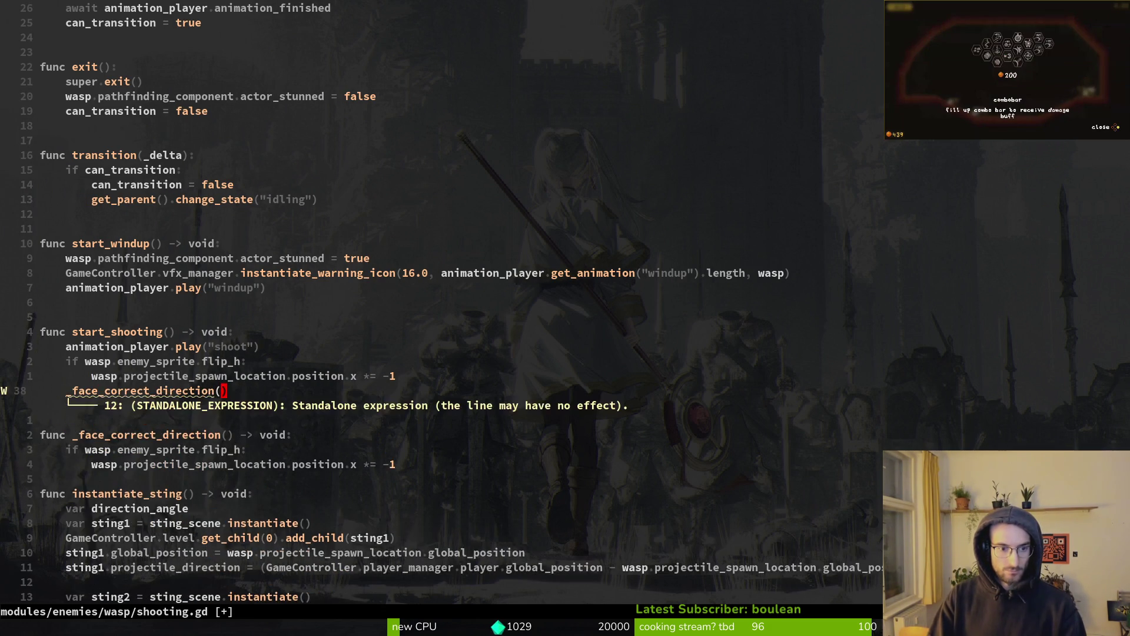
key("Escape")
Step: Delete the old inline flip_h check from start_shooting and save the script
key("k")
key("shift+v")
key("k")
key("shift+j")
key("Escape")
key("shift+v")
key("j")
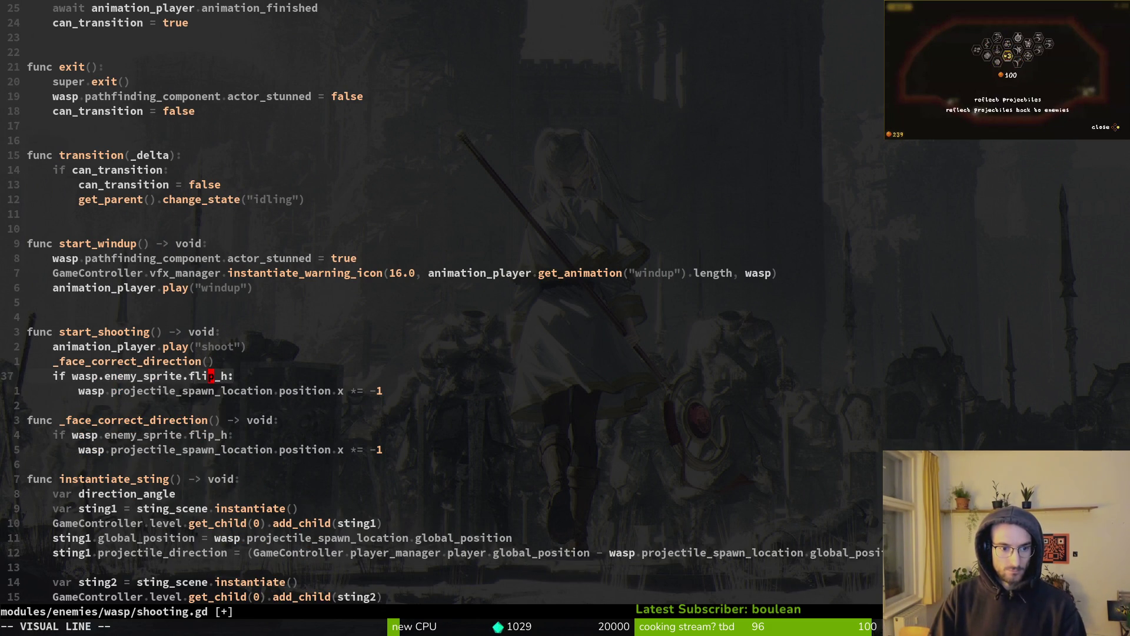
key("d")
key("o")
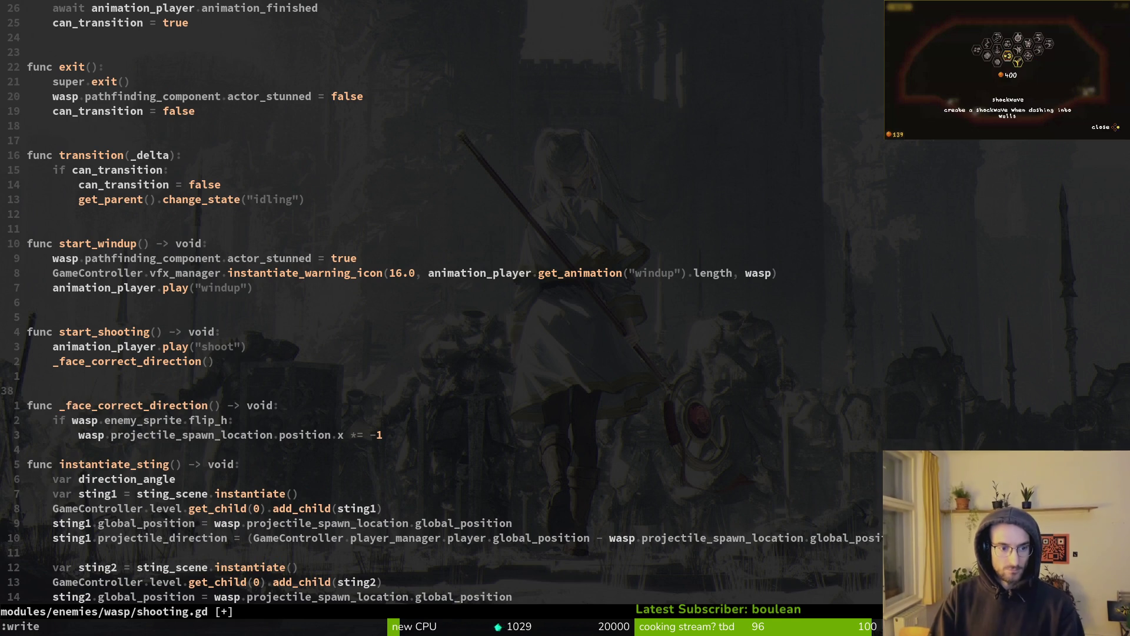
key("Return")
key("j")
key("j")
key("j")
key("k")
key("k")
key("k")
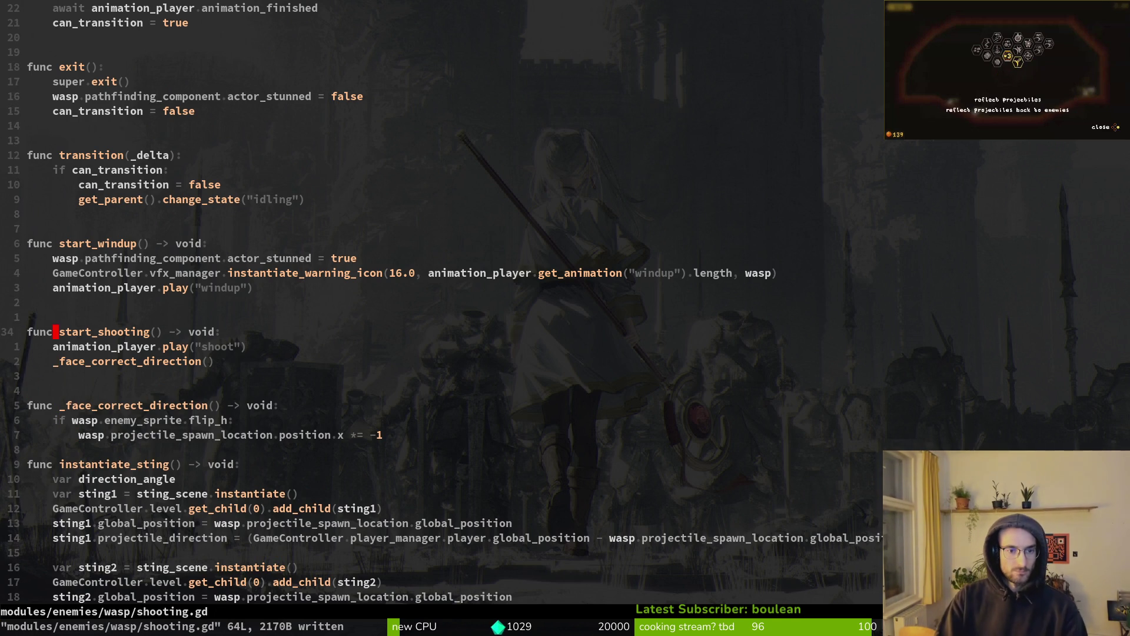
Step: Move the play("shoot") line into start_windup, prefix its name with an underscore, and save
key("shift+v")
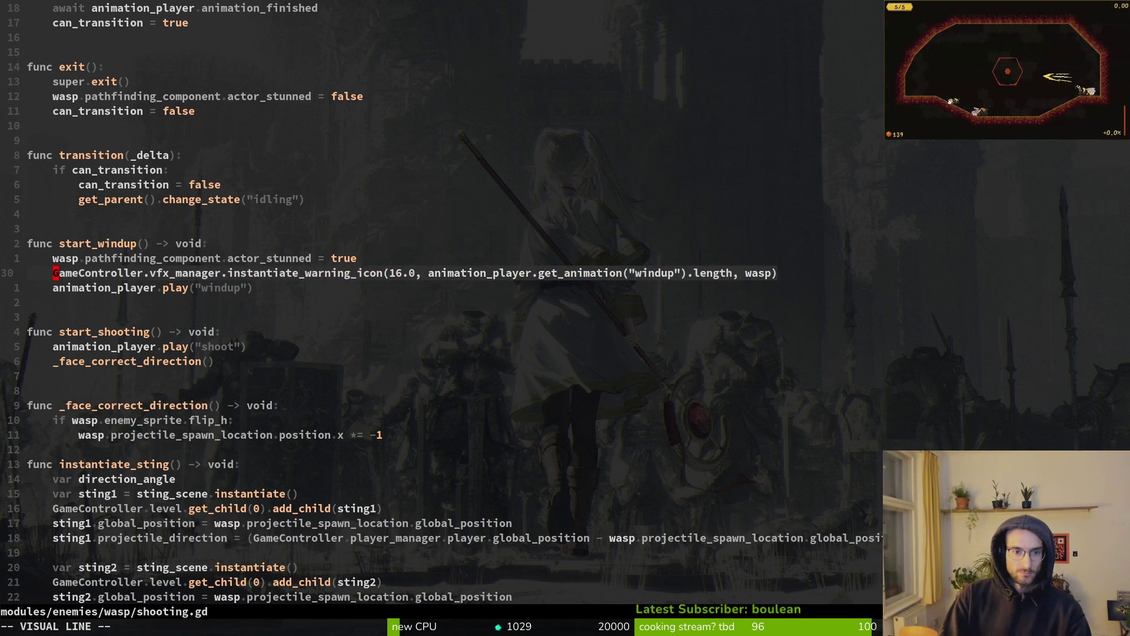
key("y")
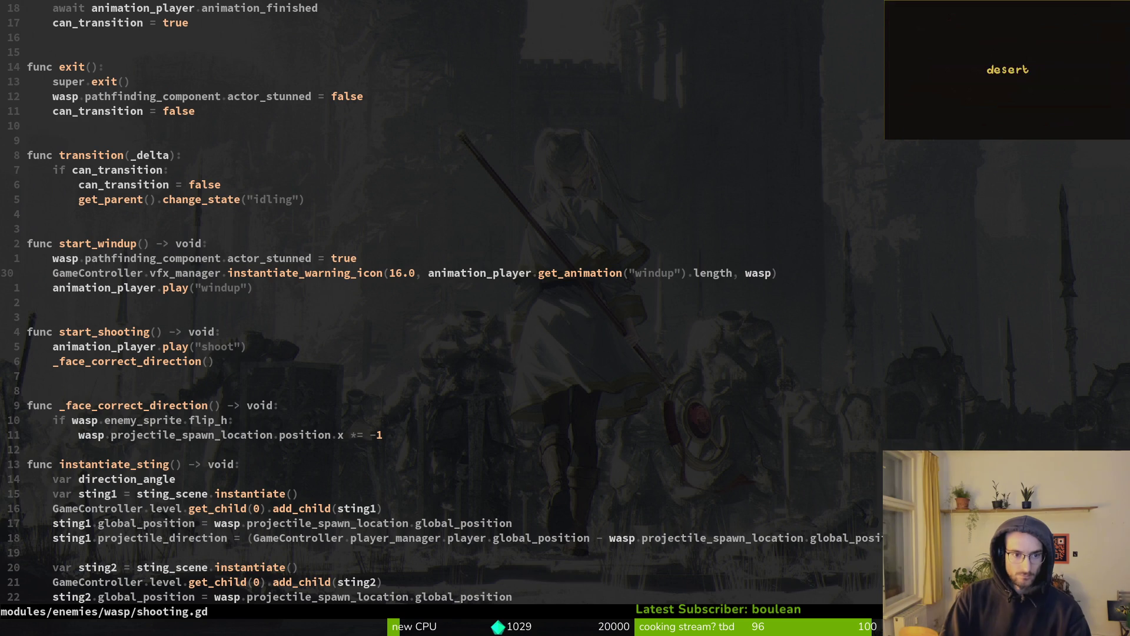
key("j")
key("shift+v")
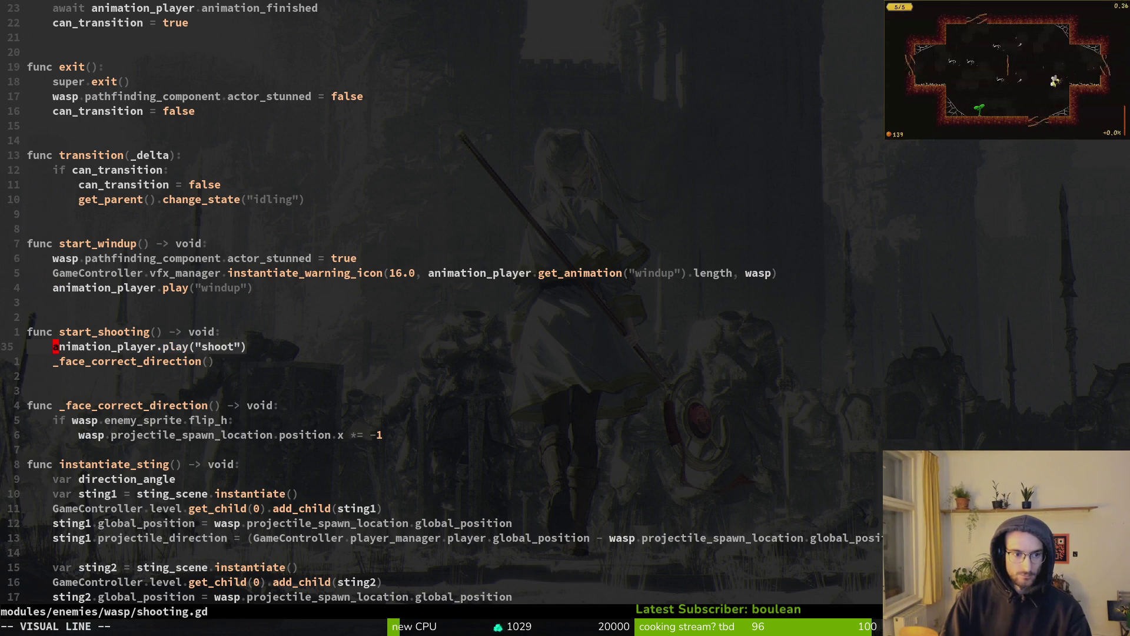
key("shift+k")
key("shift+k")
key("shift+k")
key("shift+k")
key("Escape")
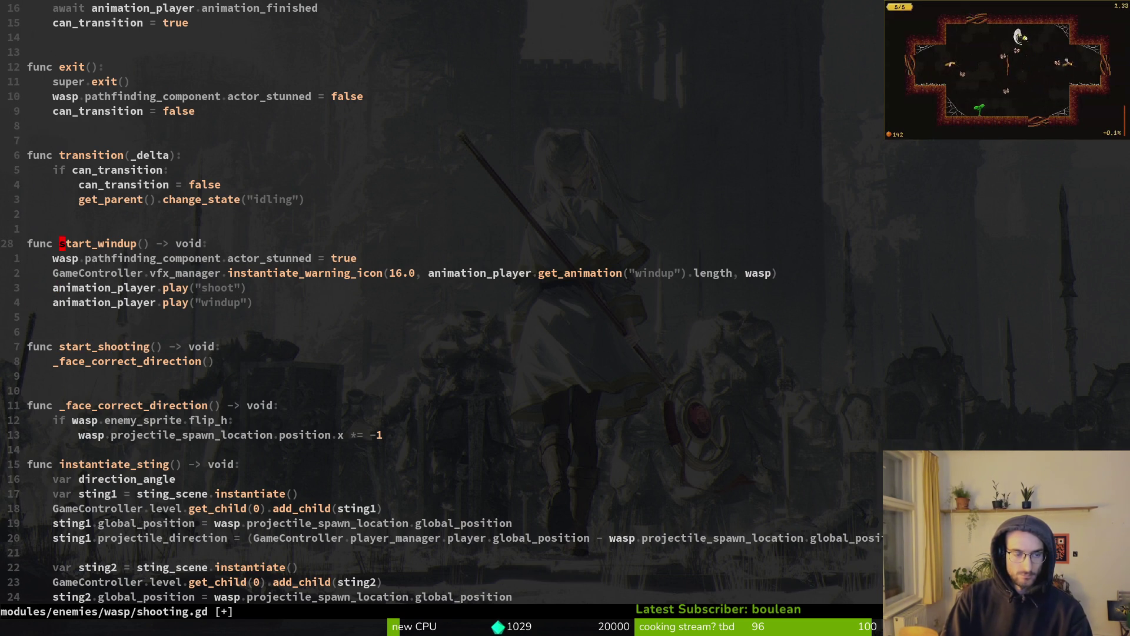
type("_")
key("Escape")
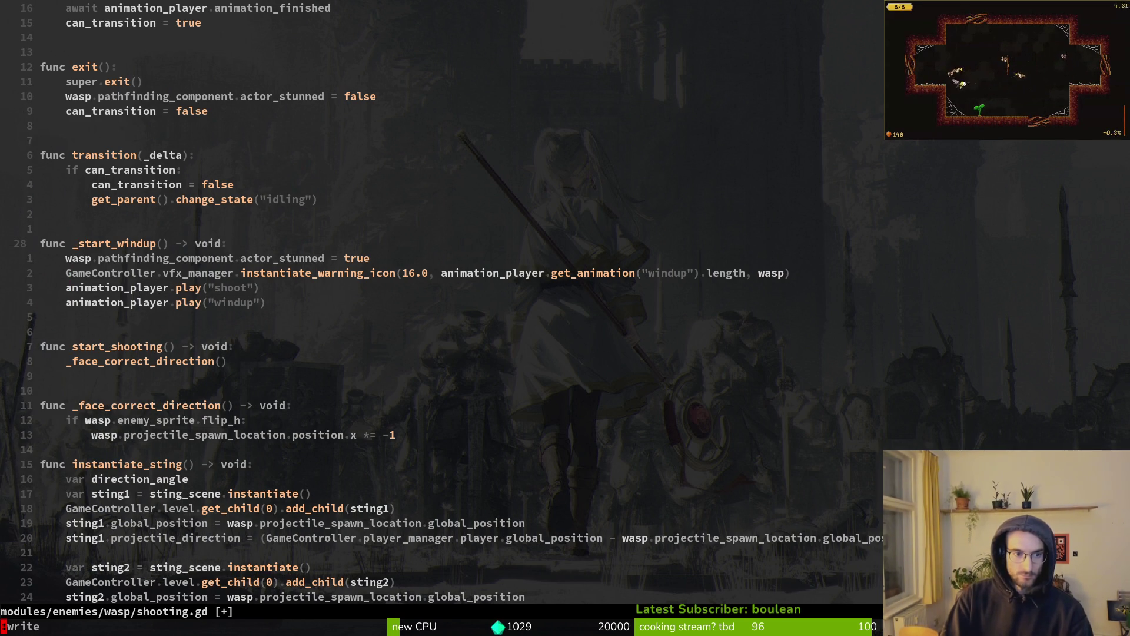
key("Return")
key("braceright")
Step: Move the _face_correct_direction() call into the windup function, rename it _start_shooting, and save
key("shift+v")
key("k")
key("j")
key("j")
key("k")
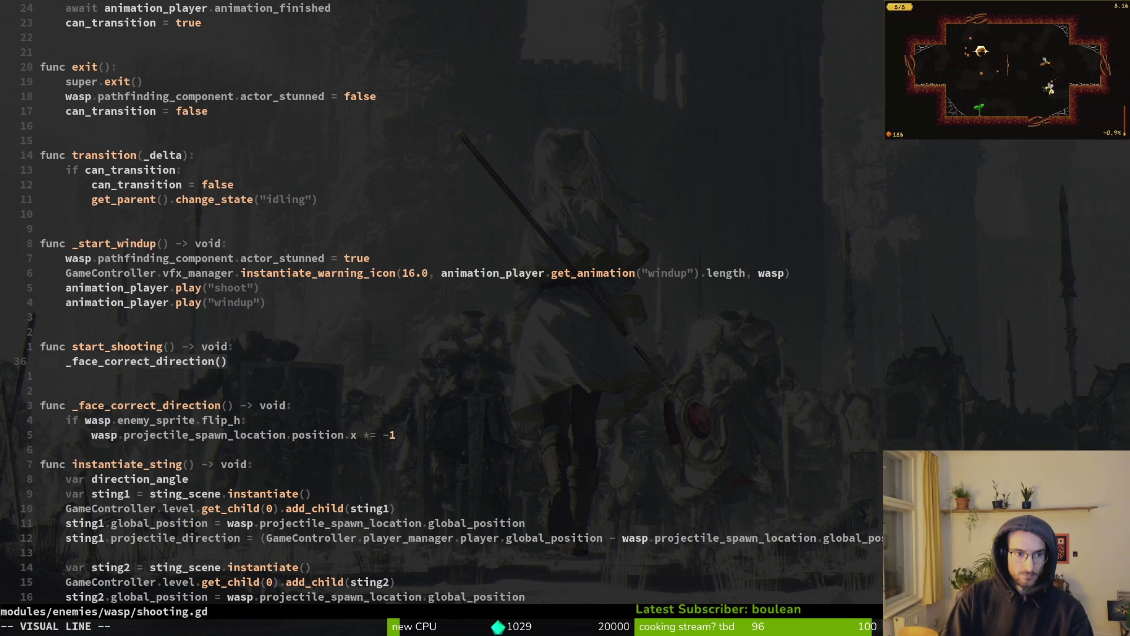
key("K")
key("K")
key("K")
key("Escape")
key("k")
key("k")
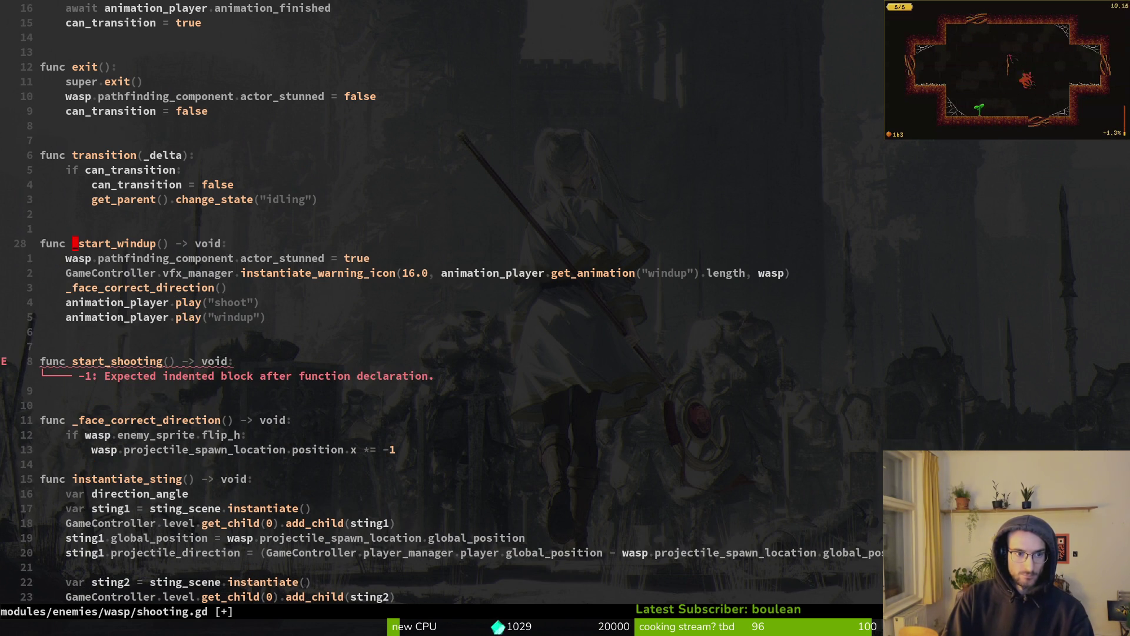
type("ciw_@")
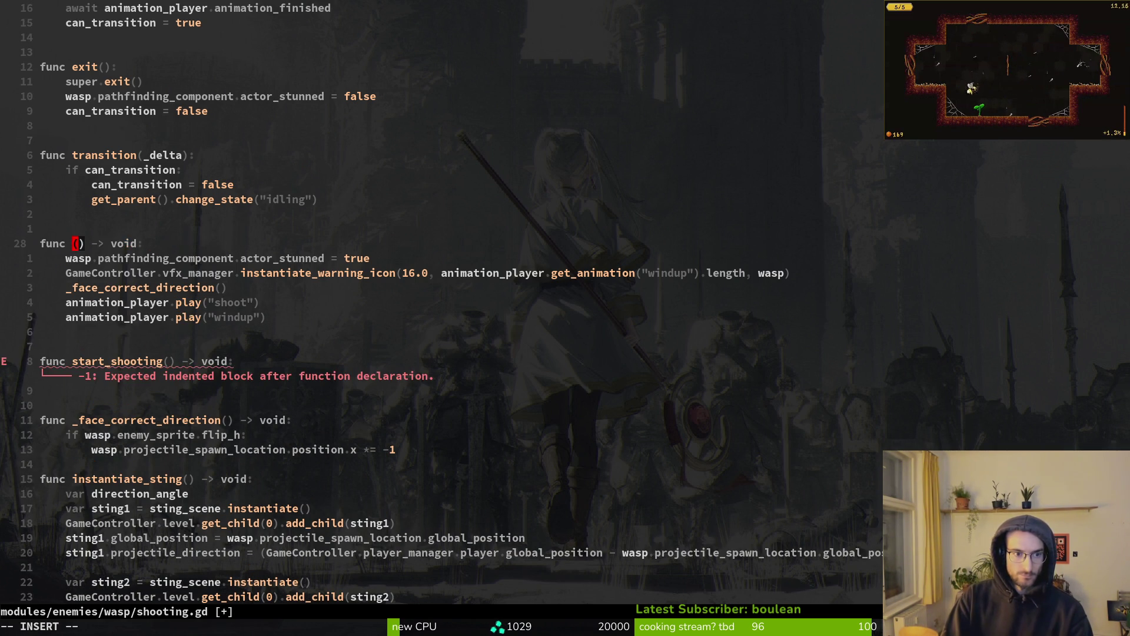
type("tart_sho")
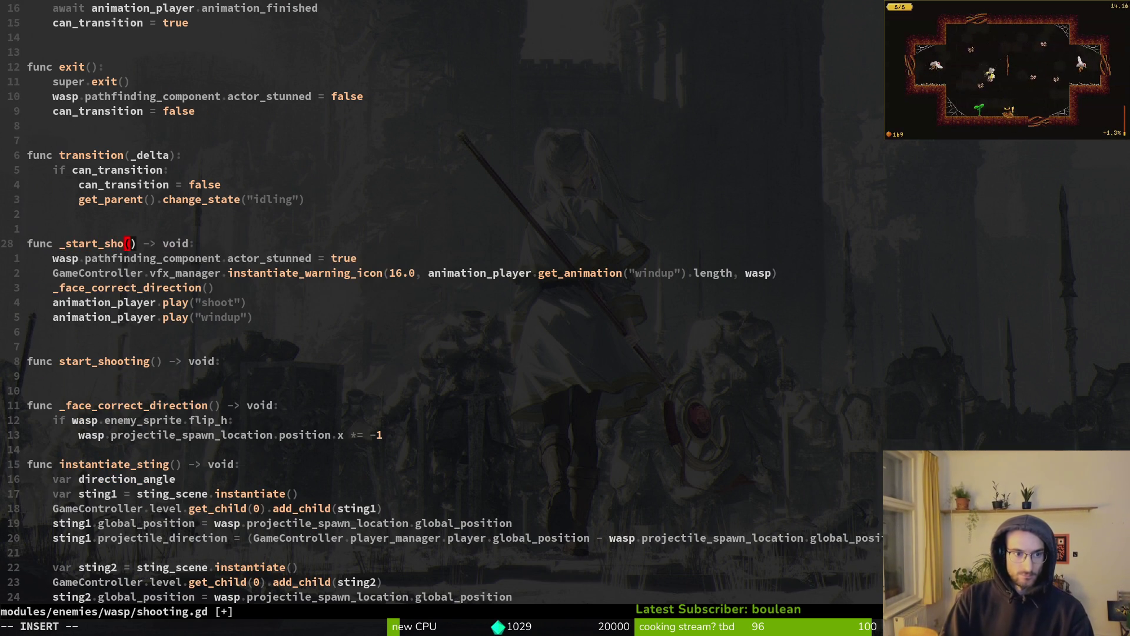
key("Escape")
key("j")
key("j")
key("j")
type(":w")
key("Return")
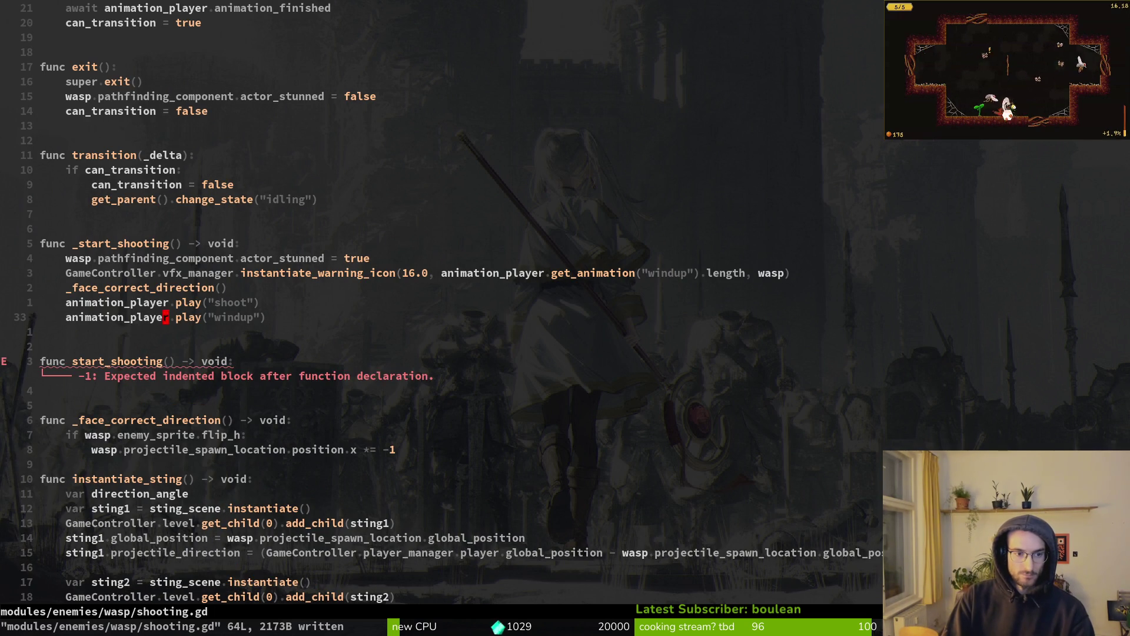
Step: Delete the empty start_shooting stub and save
key("k")
key("d")
key("d")
key("d")
key("d")
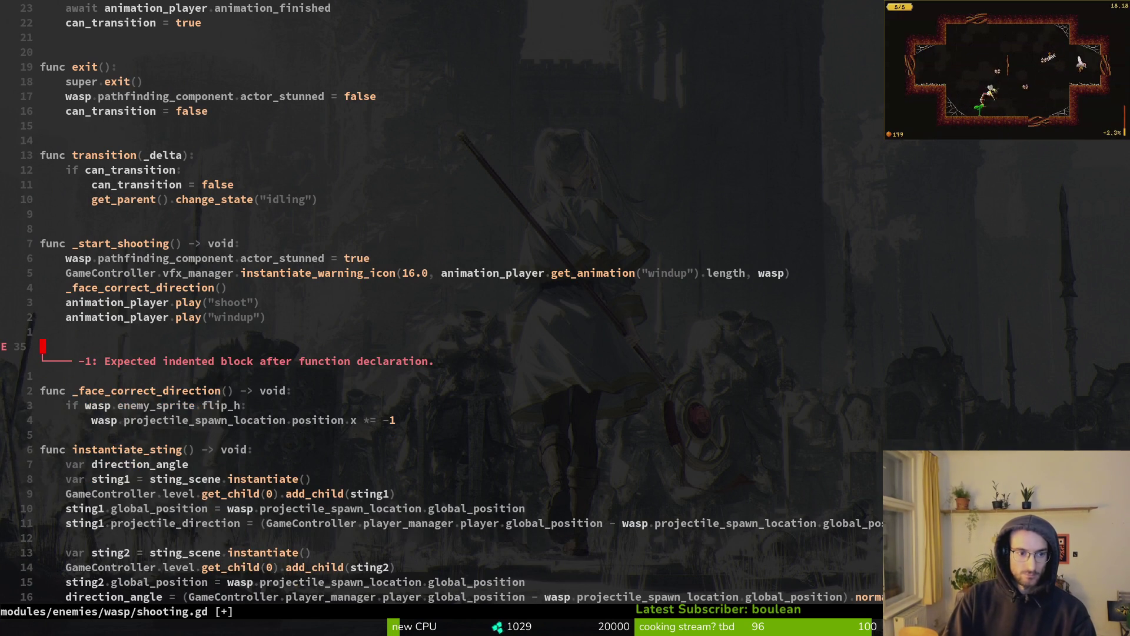
key("k")
key("d")
key("d")
key("Return")
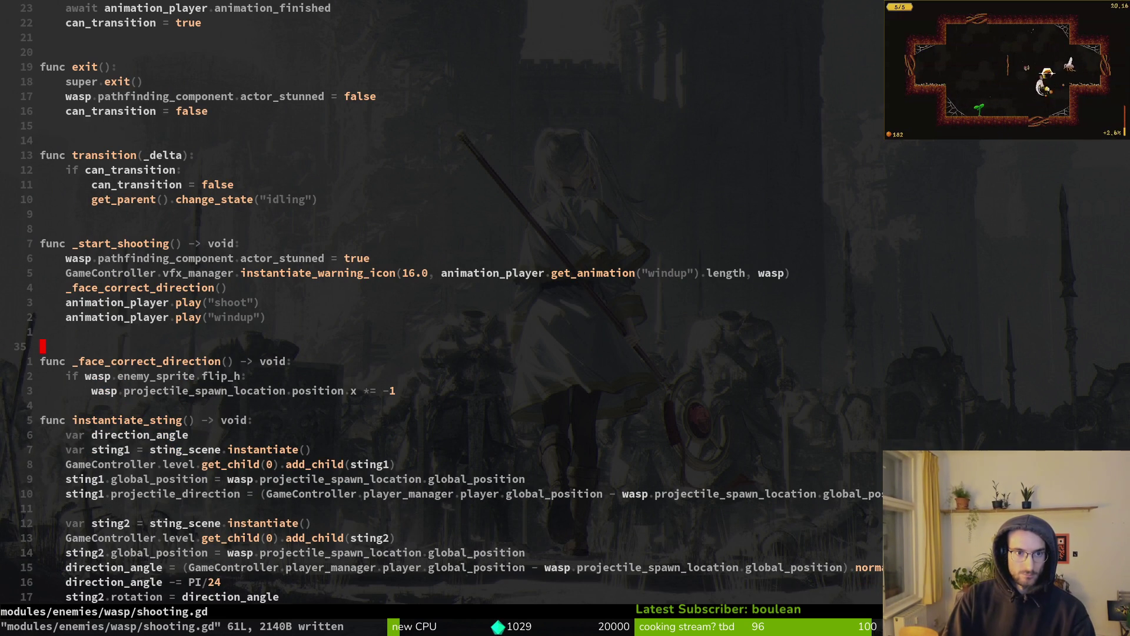
Step: Delete the play windup line, reorder the shoot line around the direction call, and save
key("j")
key("d")
key("d")
type("k")
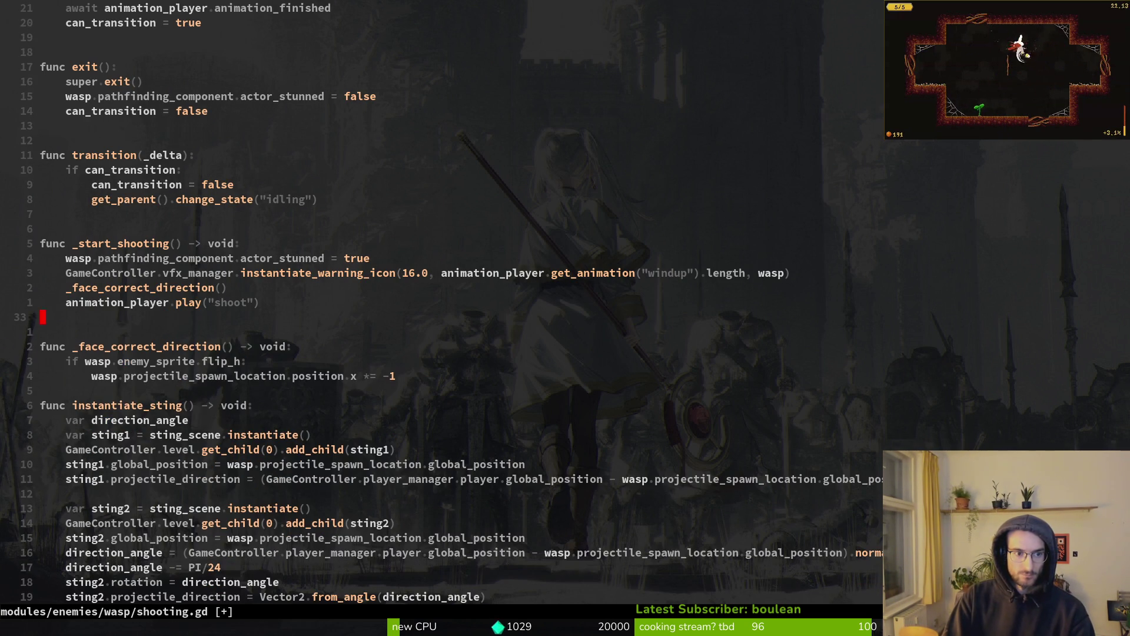
type(":w")
key("Return")
key("shift+v")
type("K")
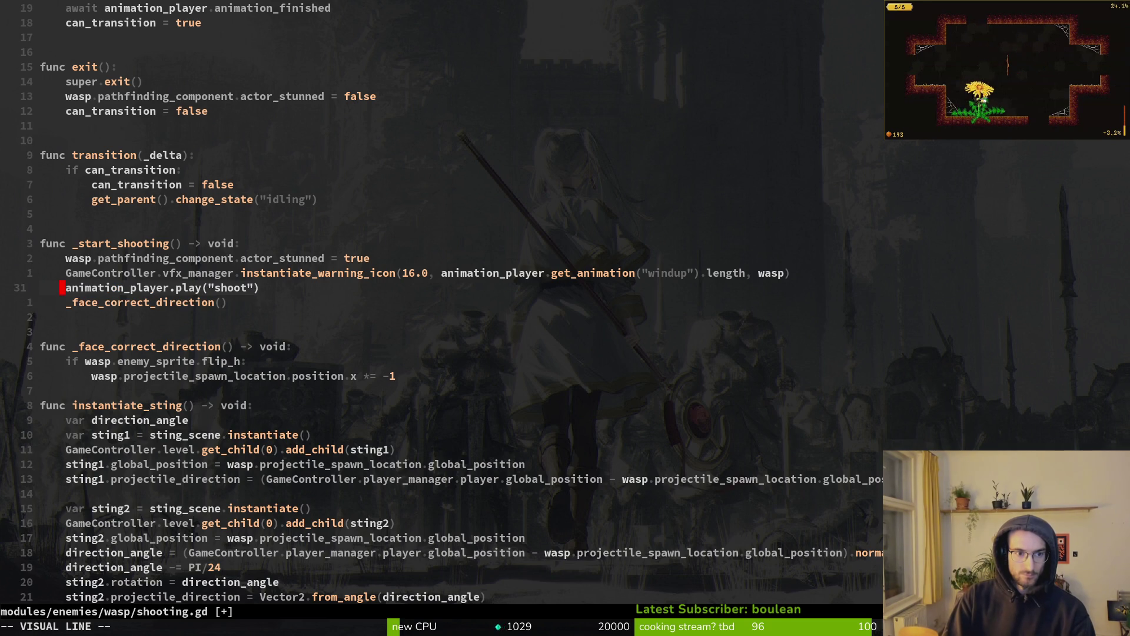
type("J:write")
key("Return")
left_click(43, 214)
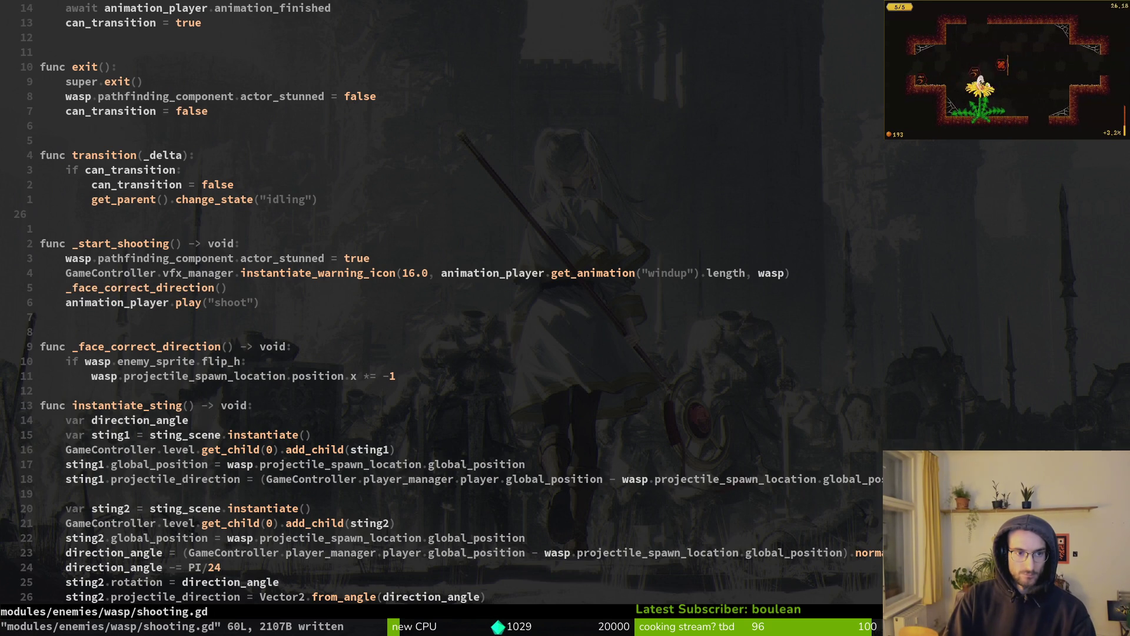
Step: Change enter()'s start_windup call to _start_shooting(), save, and run the game
key("ctrl+o")
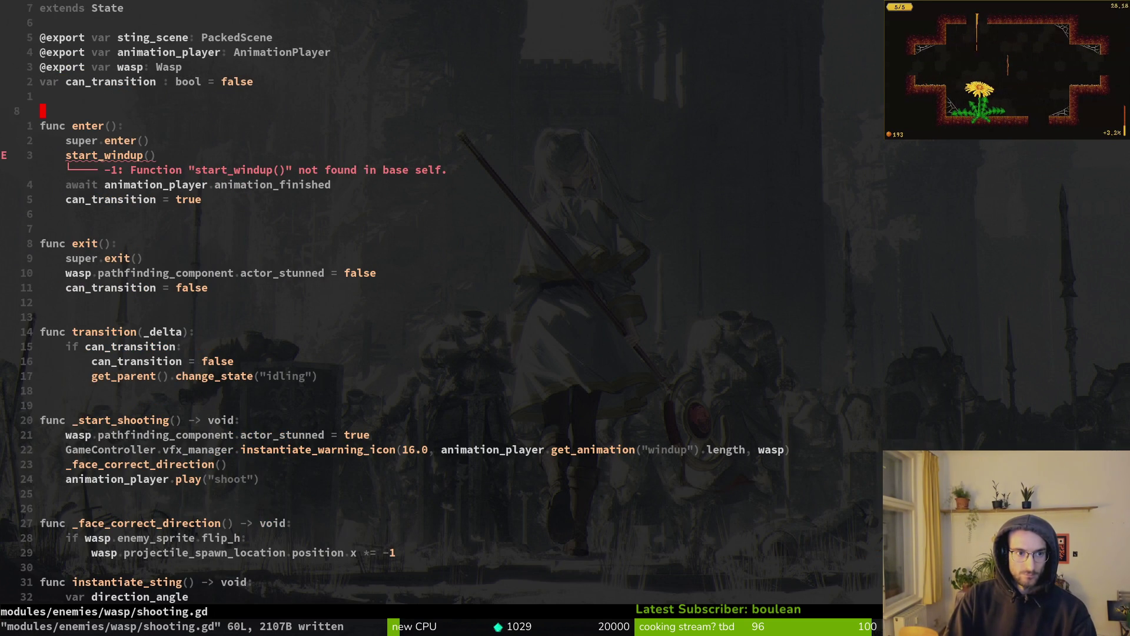
key("j")
key("j")
key("j")
key("c")
key("w")
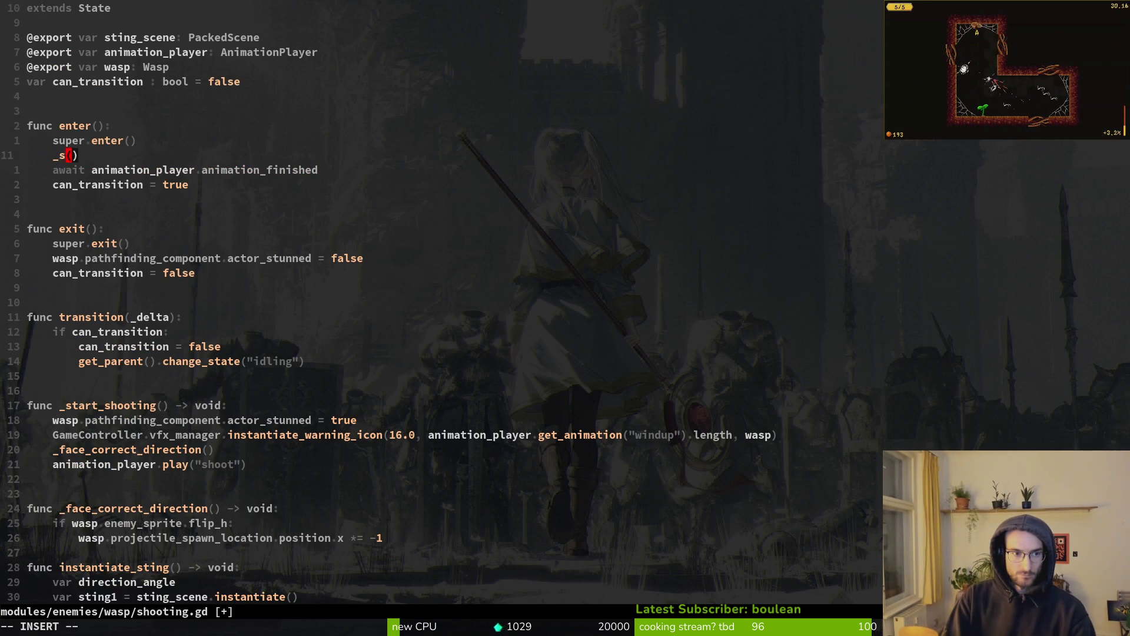
key("Tab")
key("Return")
key("Escape")
type("j:w")
key("Return")
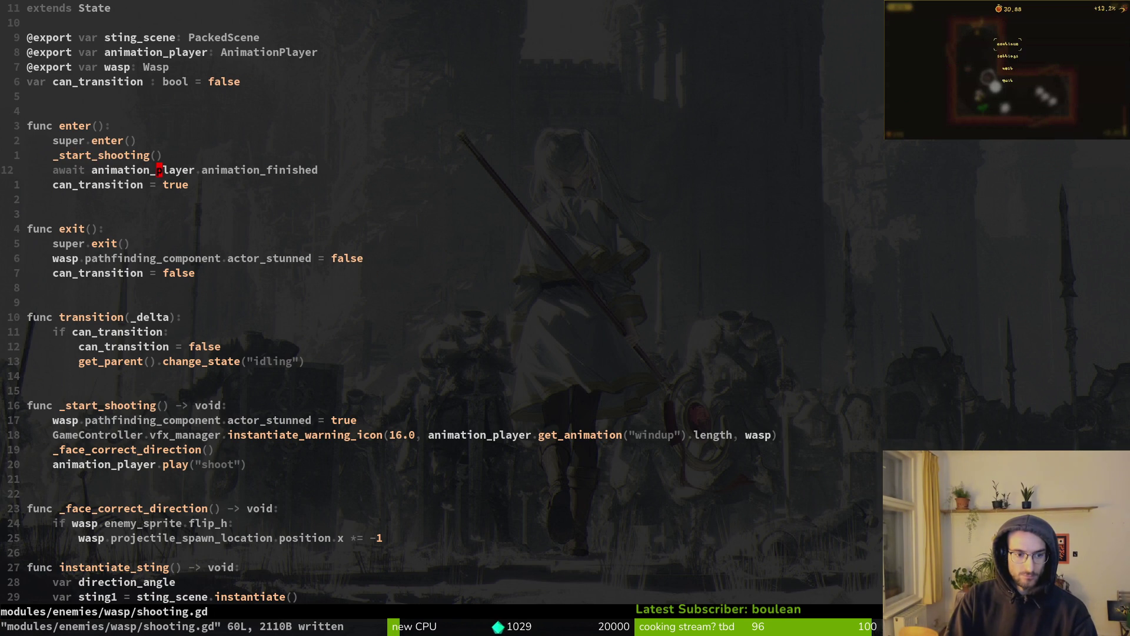
key("F5")
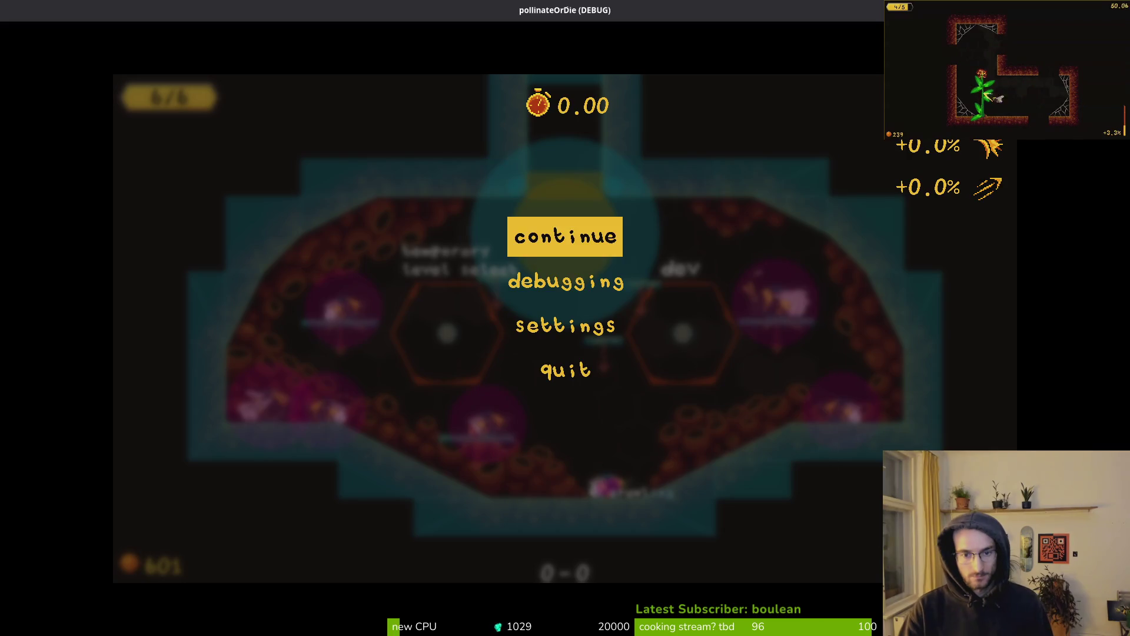
Step: Turn on state labels from the debugging options and fly the bee into the dev level
key("Return")
key("Down")
key("Return")
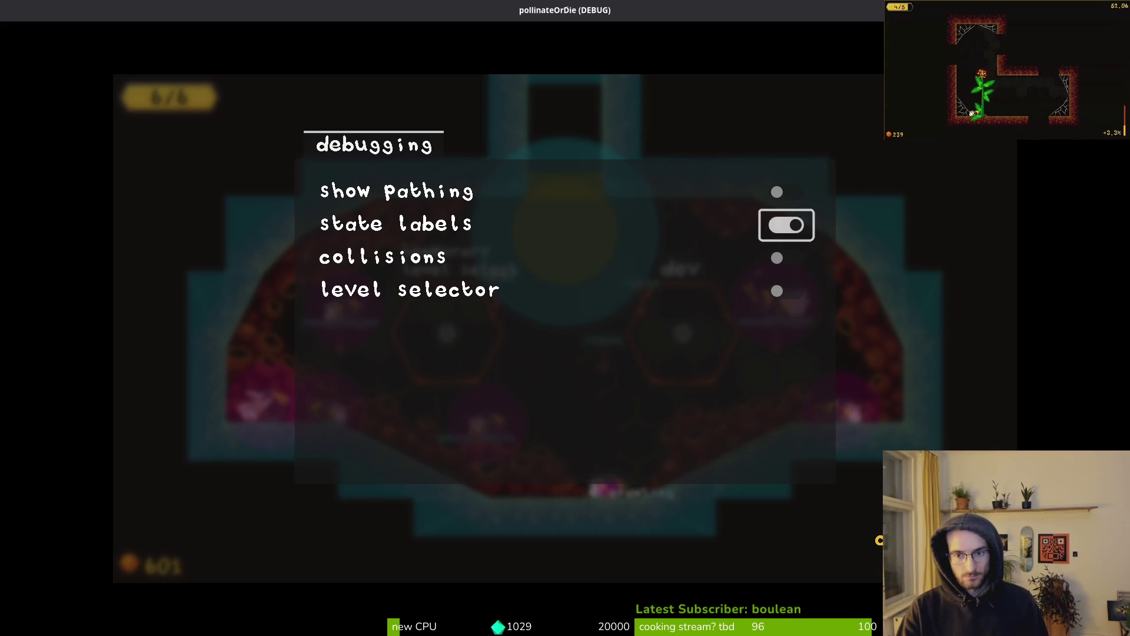
key("Escape")
key("Up")
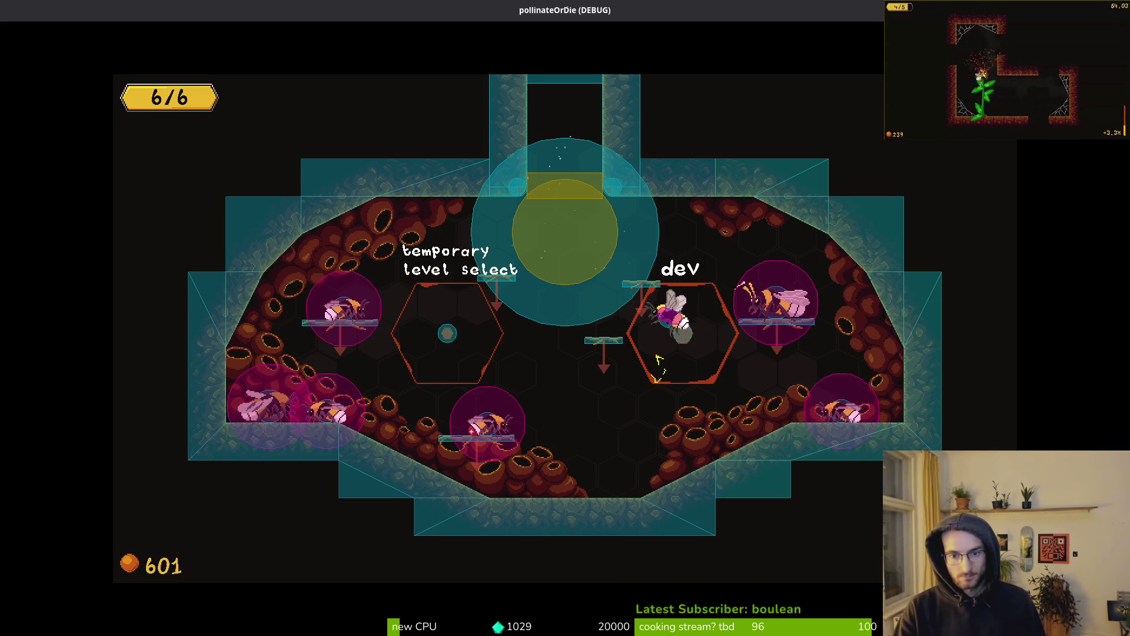
key("Down")
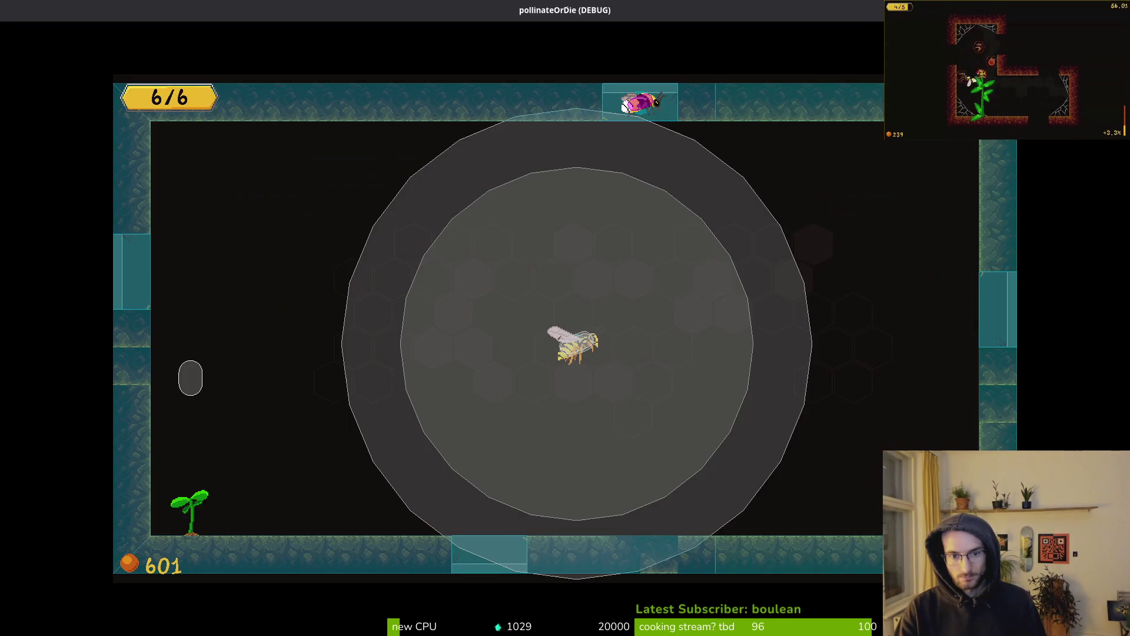
Step: In the dev level, enable state labels again through the pause menu's debugging options and resume play
key("Escape")
key("Down")
key("Return")
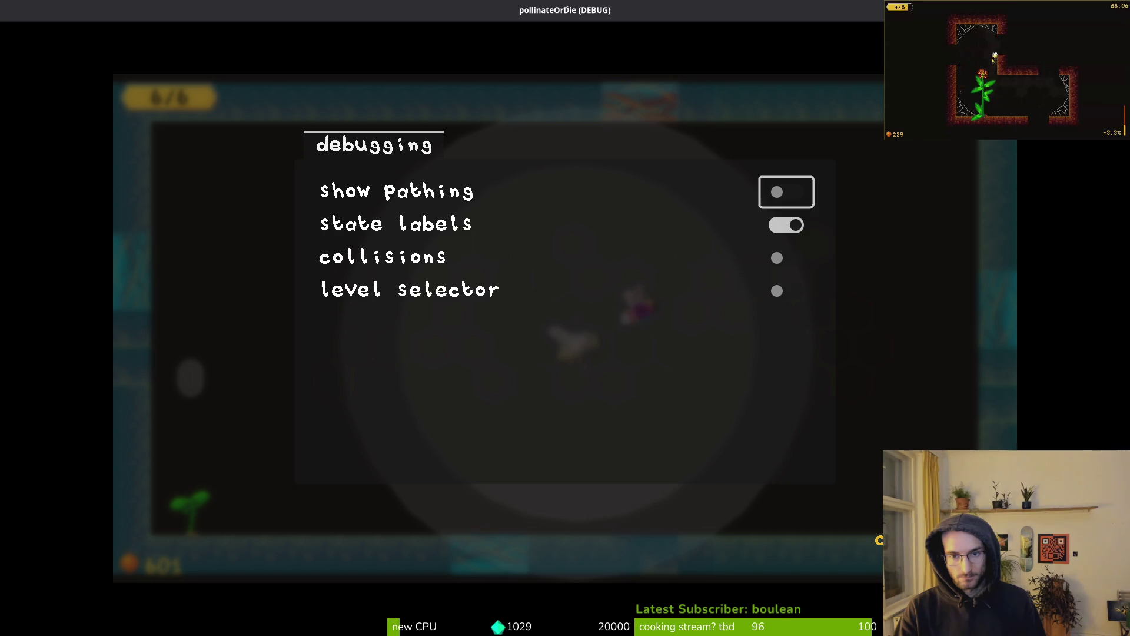
key("Down")
key("Escape")
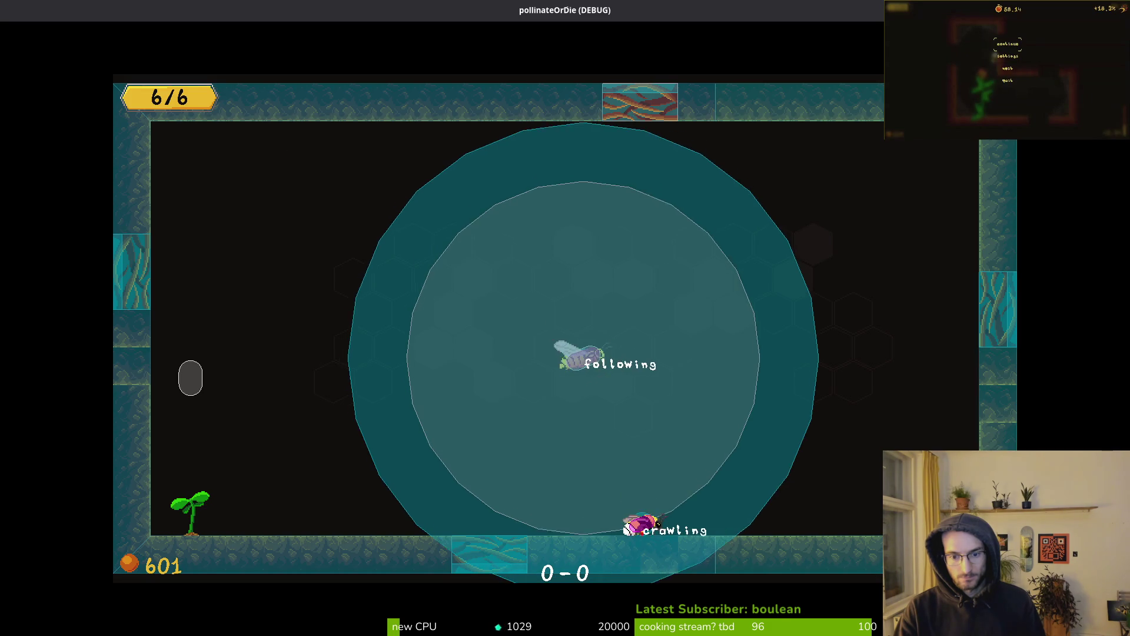
key("Up")
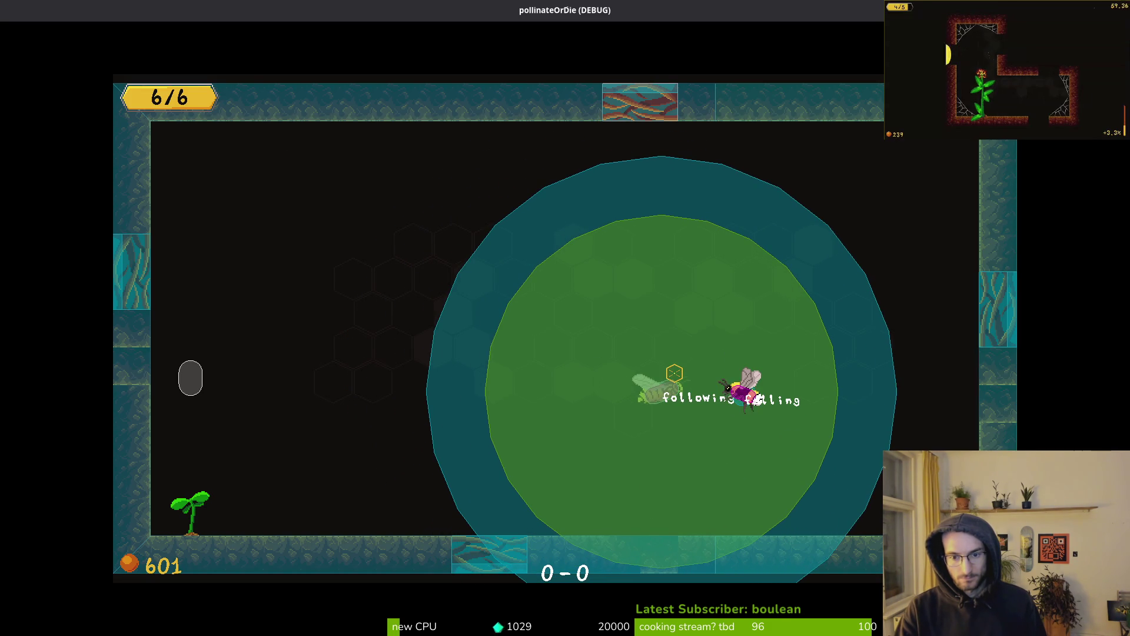
Step: Inspect the null-instance 'length' error in _start_shooting, then open shooting.gd in Neovim via Telescope
key("F8")
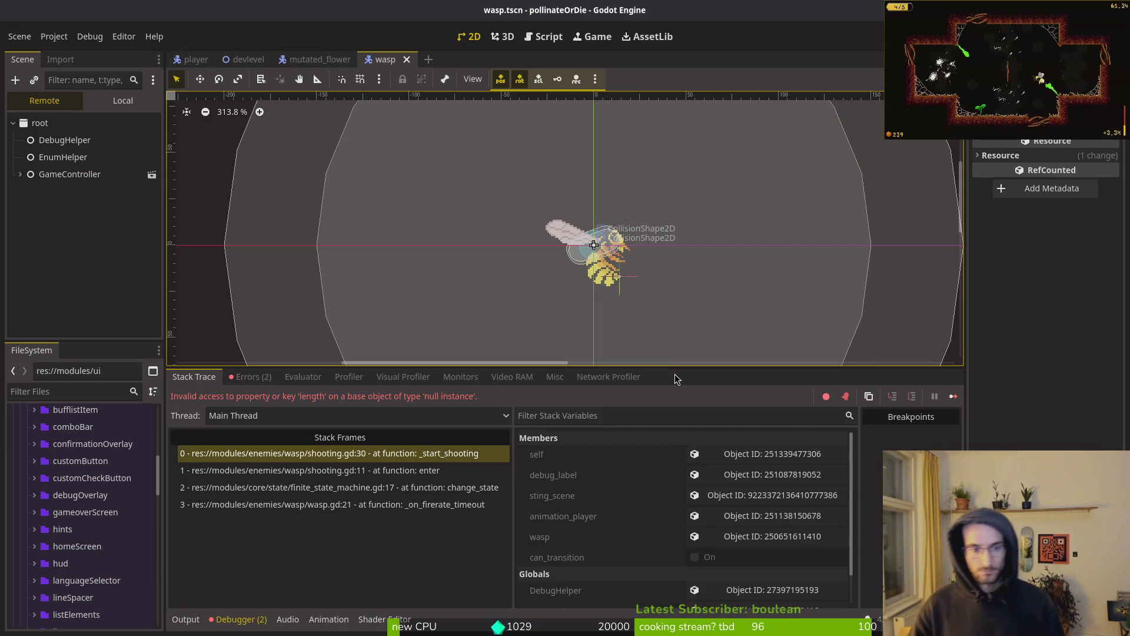
key("F12")
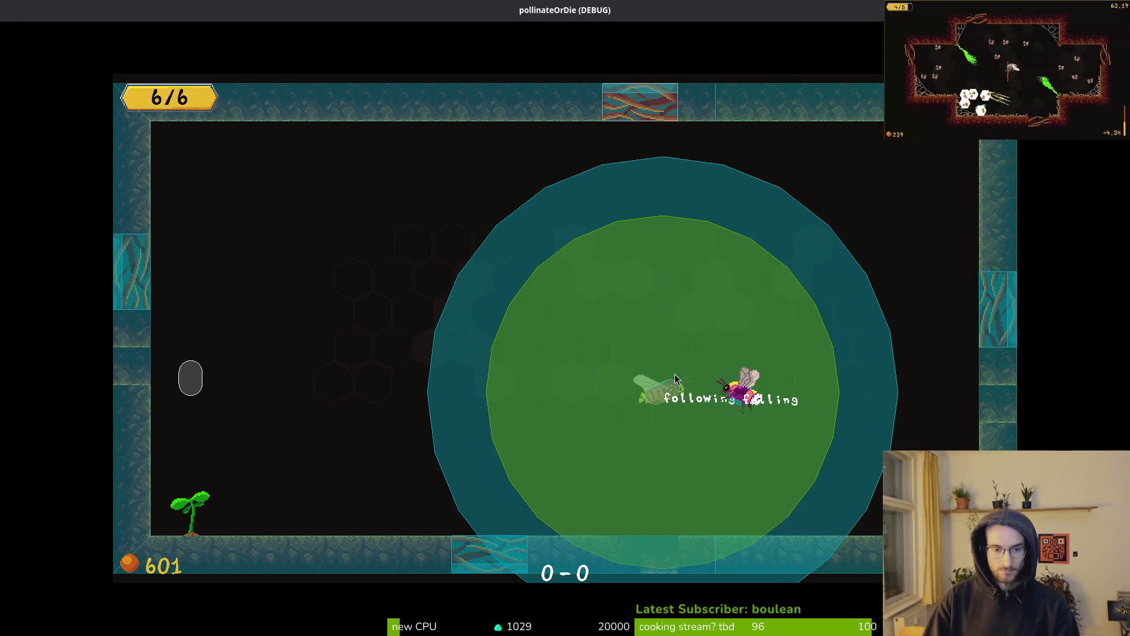
key("super+2")
type("shootin")
key("Return")
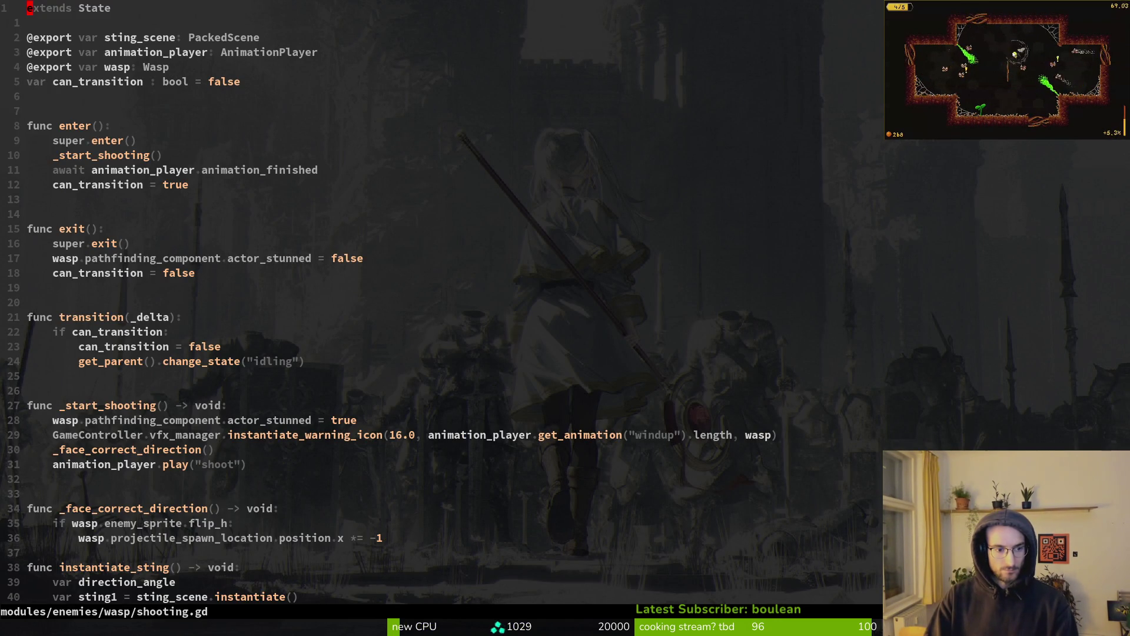
Step: Replace the warning icon's windup-length argument on line 28 with 0.5 and save
key("2")
key("8")
key("j")
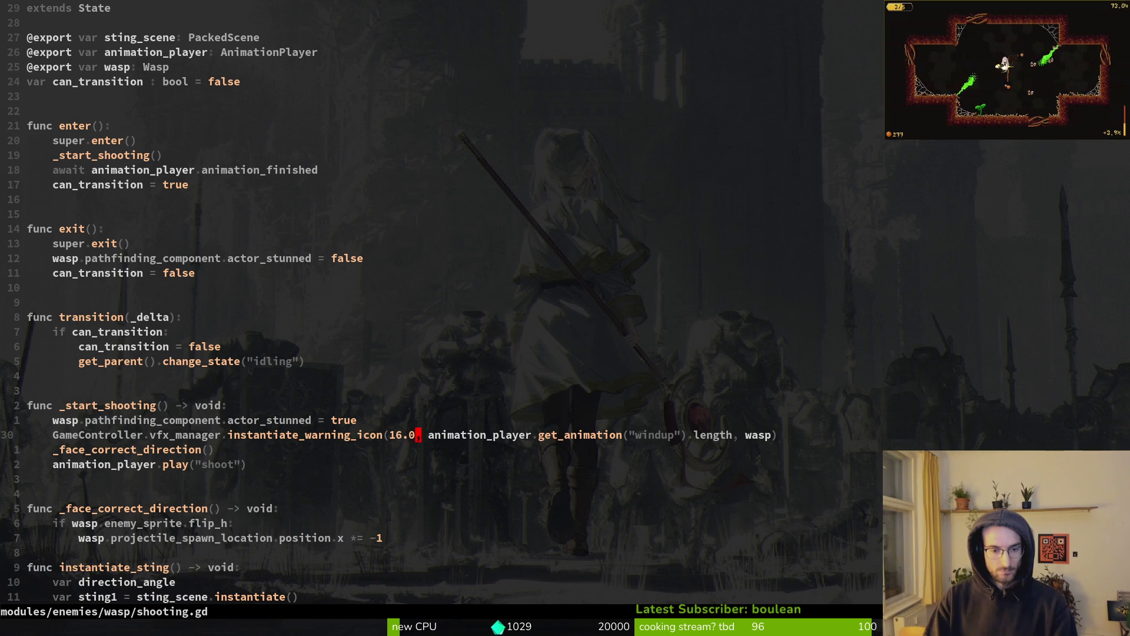
key("w")
key("w")
key("w")
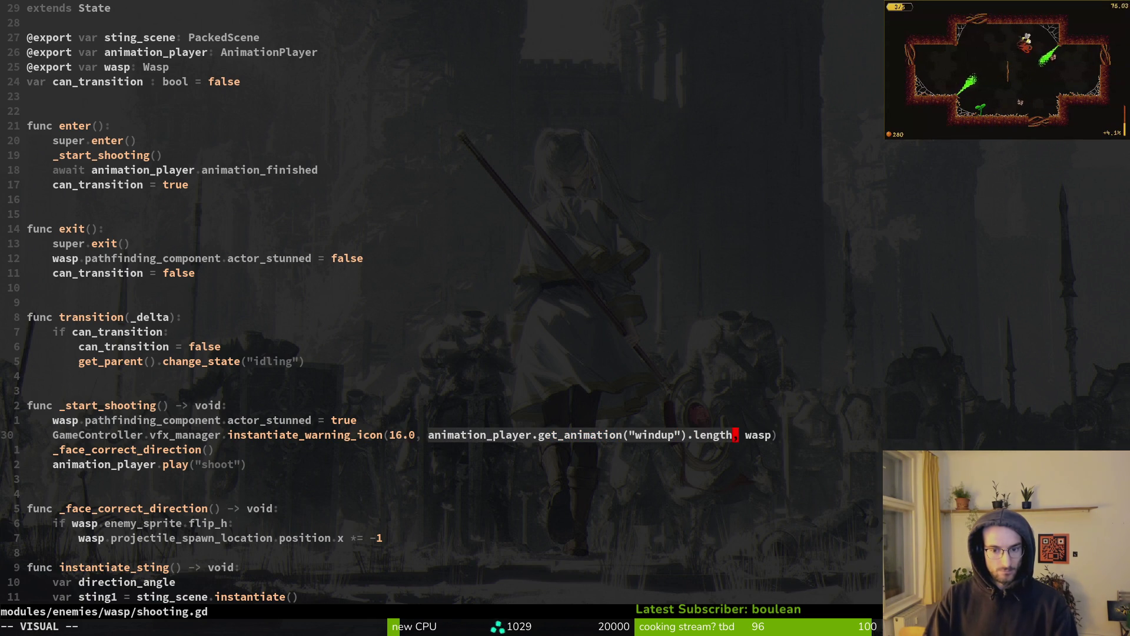
type("c")
type("0")
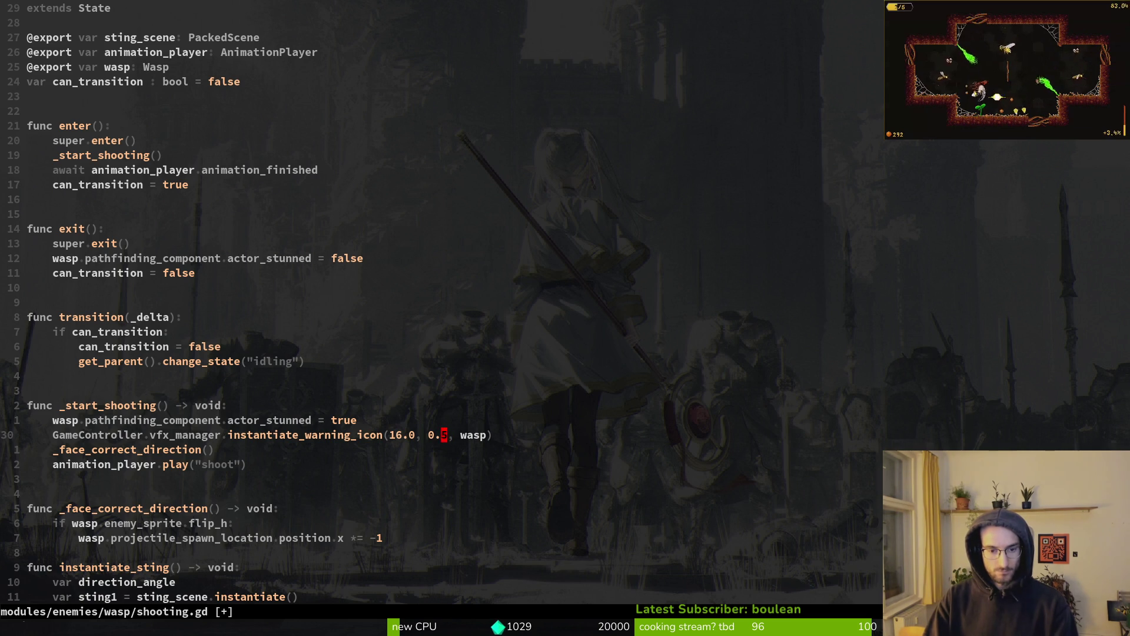
type(":w")
key("Return")
Step: Add a blank line before instantiate_sting and move the _face_correct_direction() call into transition(), saving
type("20j")
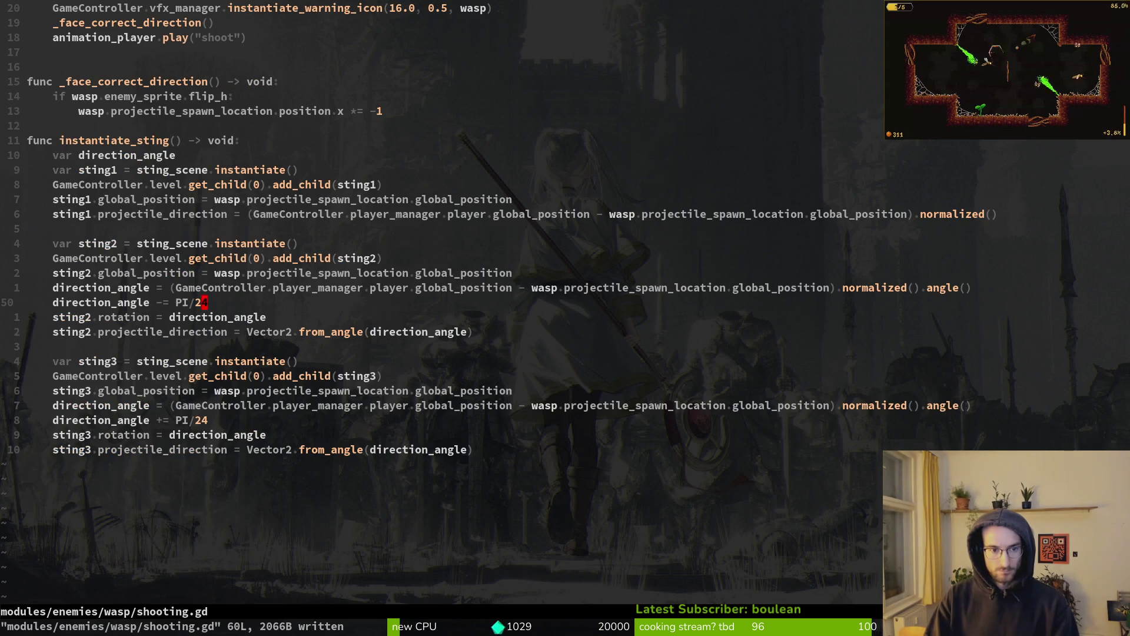
type("20k")
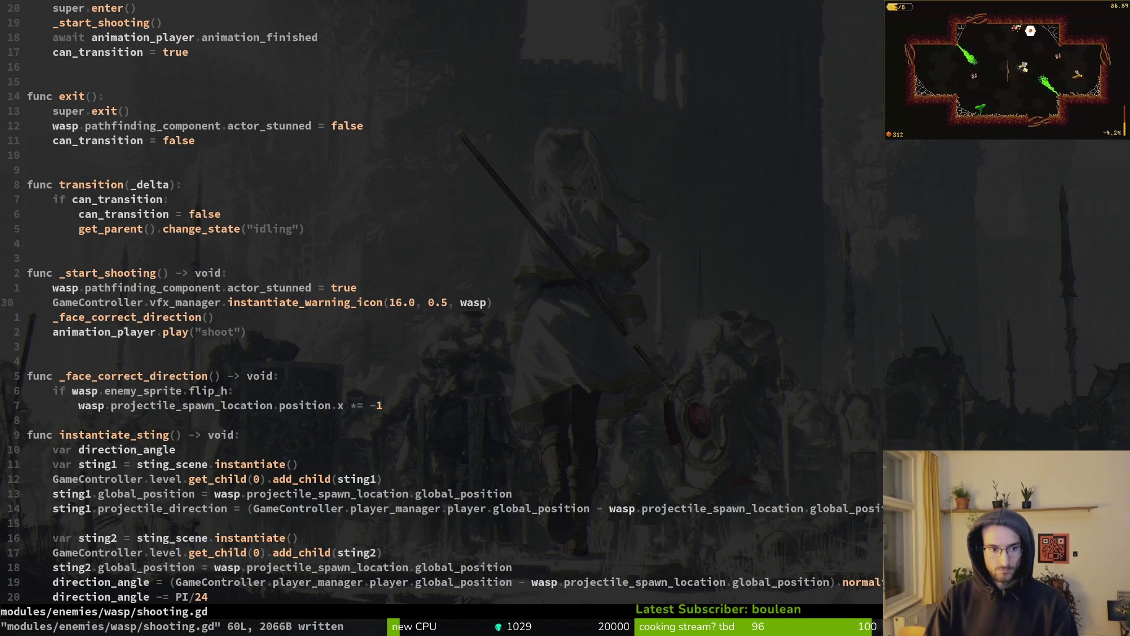
type("8jo")
key("Escape")
type(":w")
key("Return")
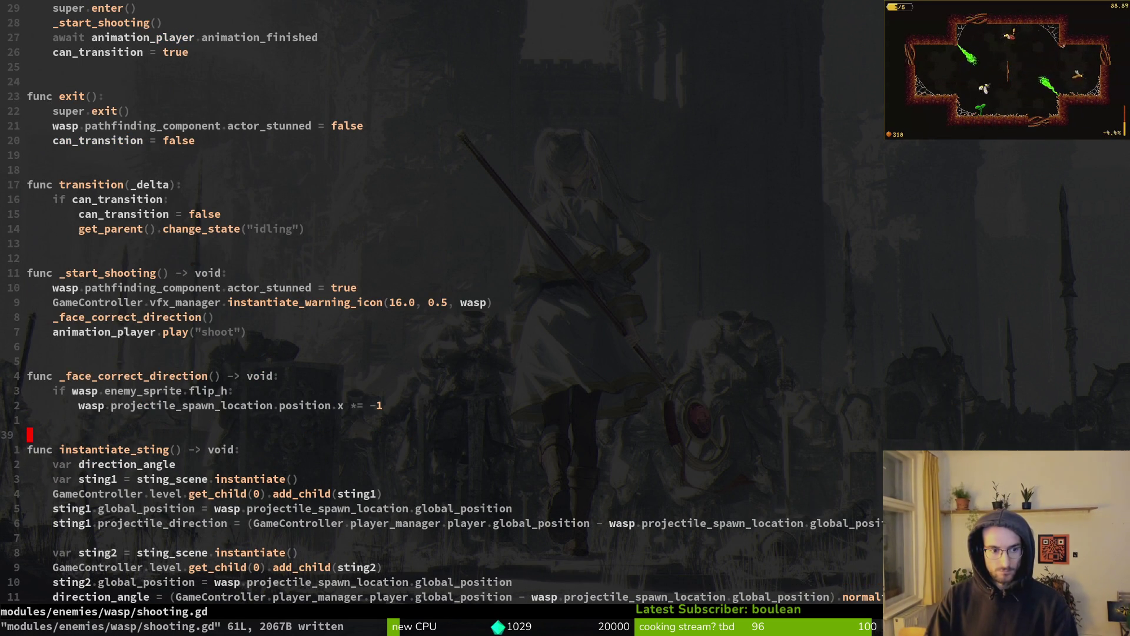
type("20k")
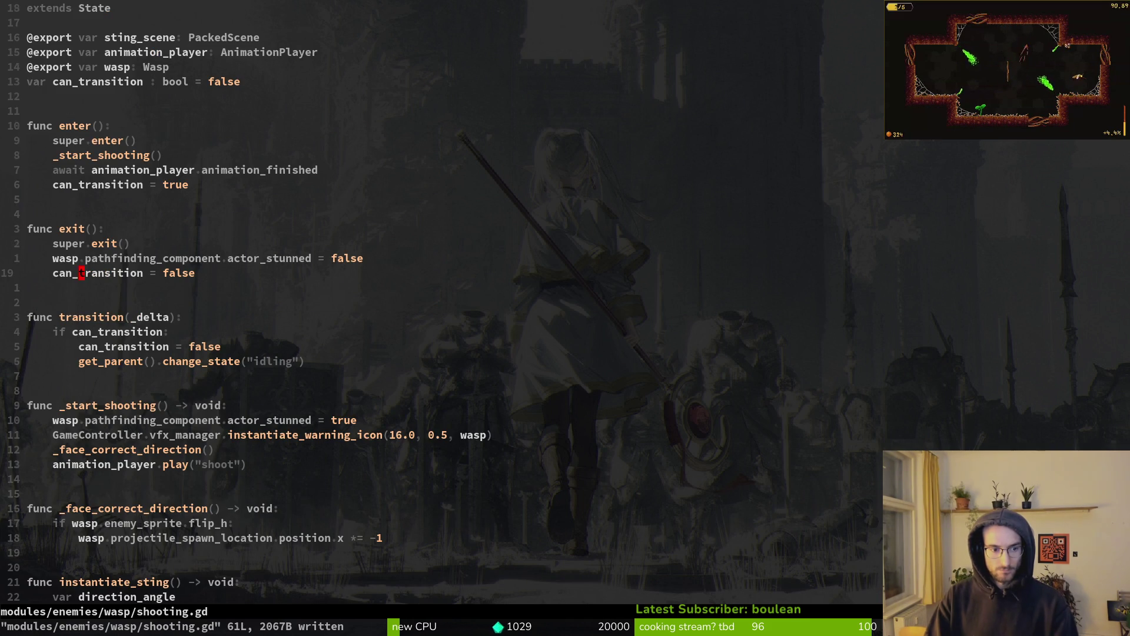
type("yj2kkP")
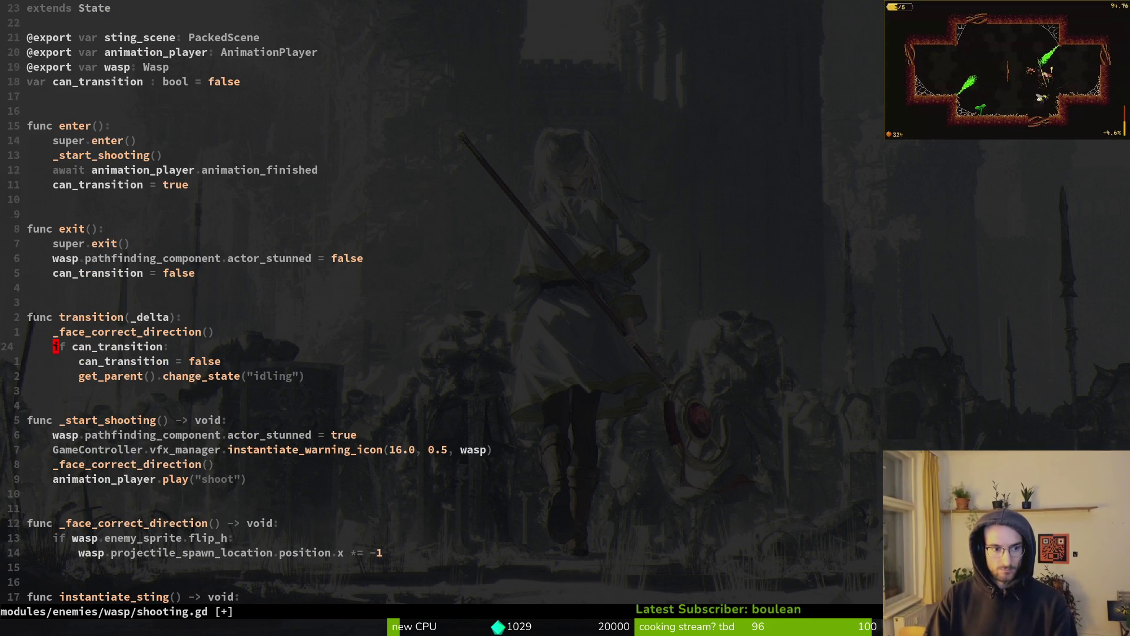
type("kdd")
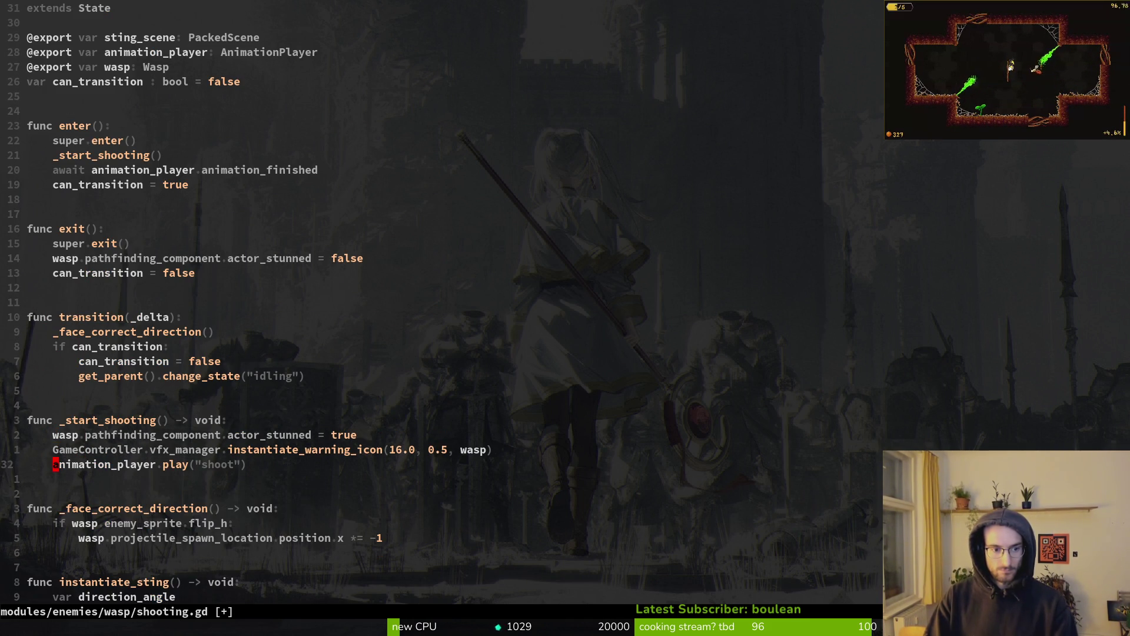
type(":w")
key("Return")
Step: Rework the _face_correct_direction function body into the flip_h check and save the script
type("3jjVjd2k")
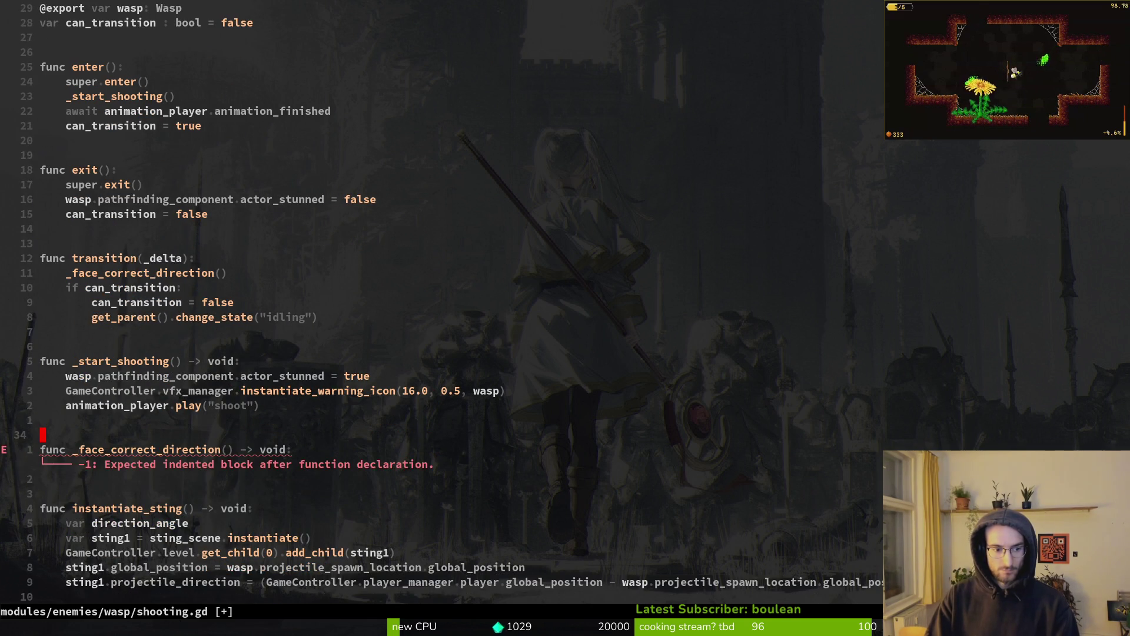
type("kPjddujdd")
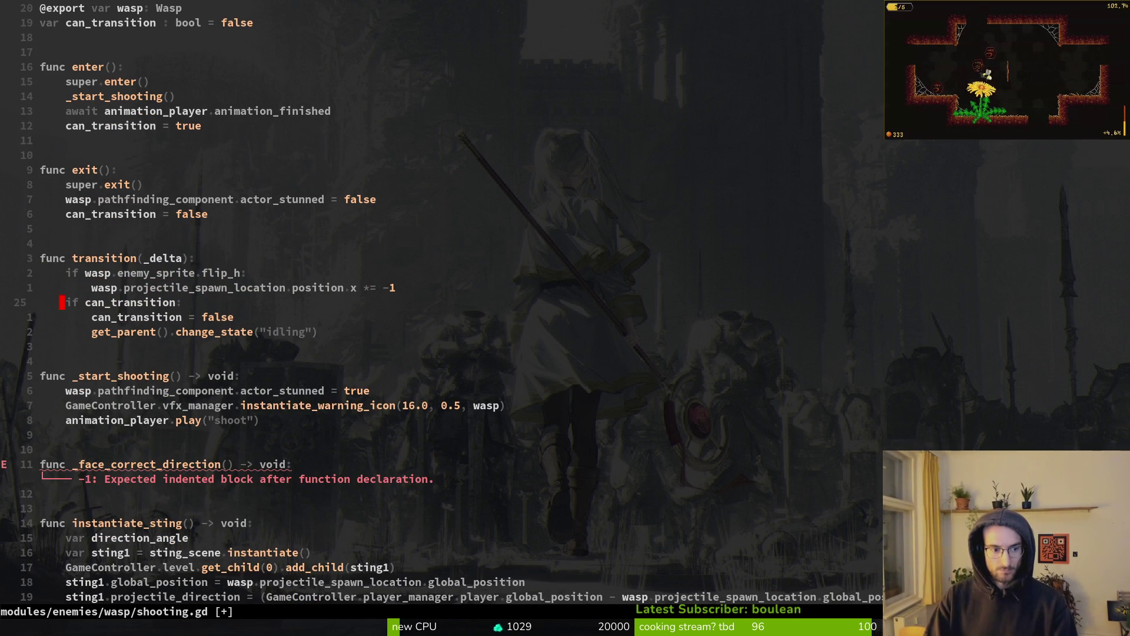
type("11jdddddd:w")
key("Return")
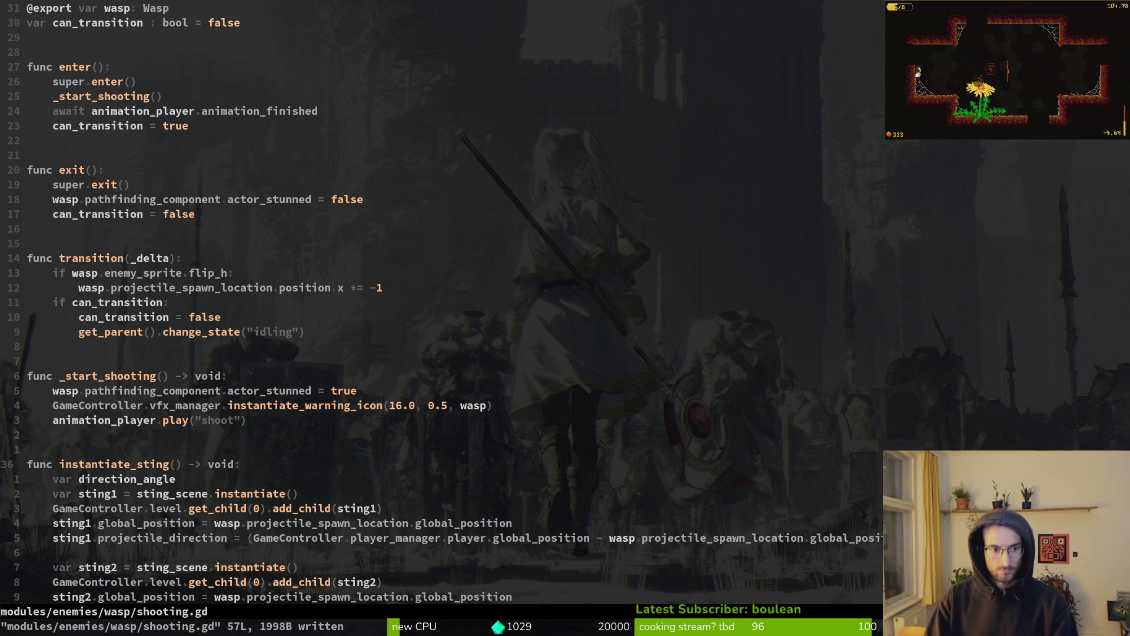
key("u")
key("u")
key("u")
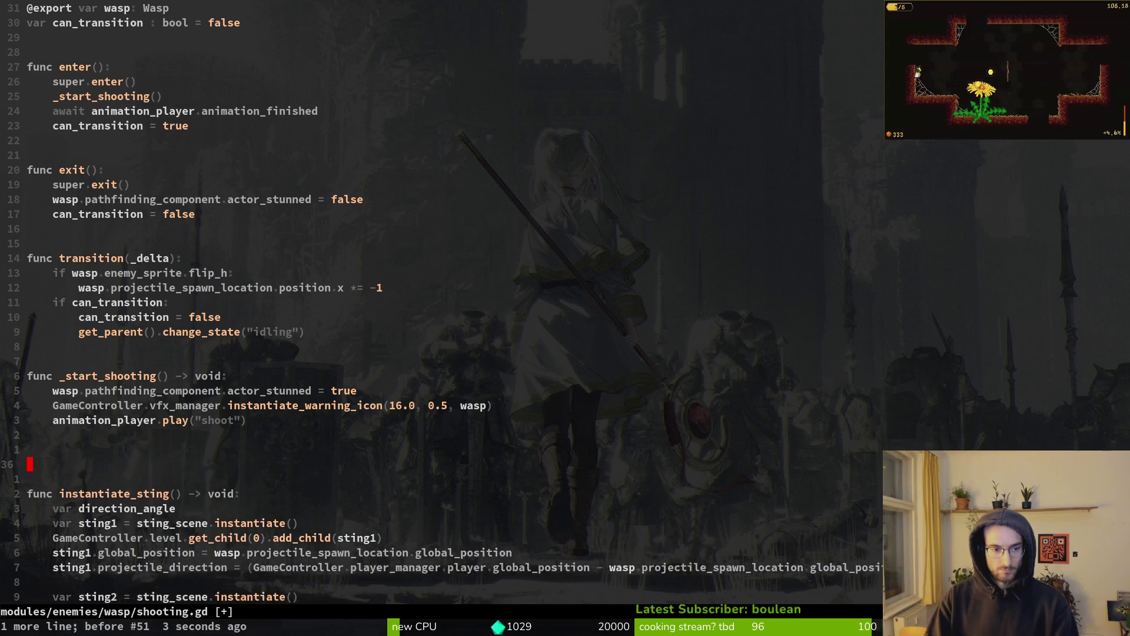
type("13jp")
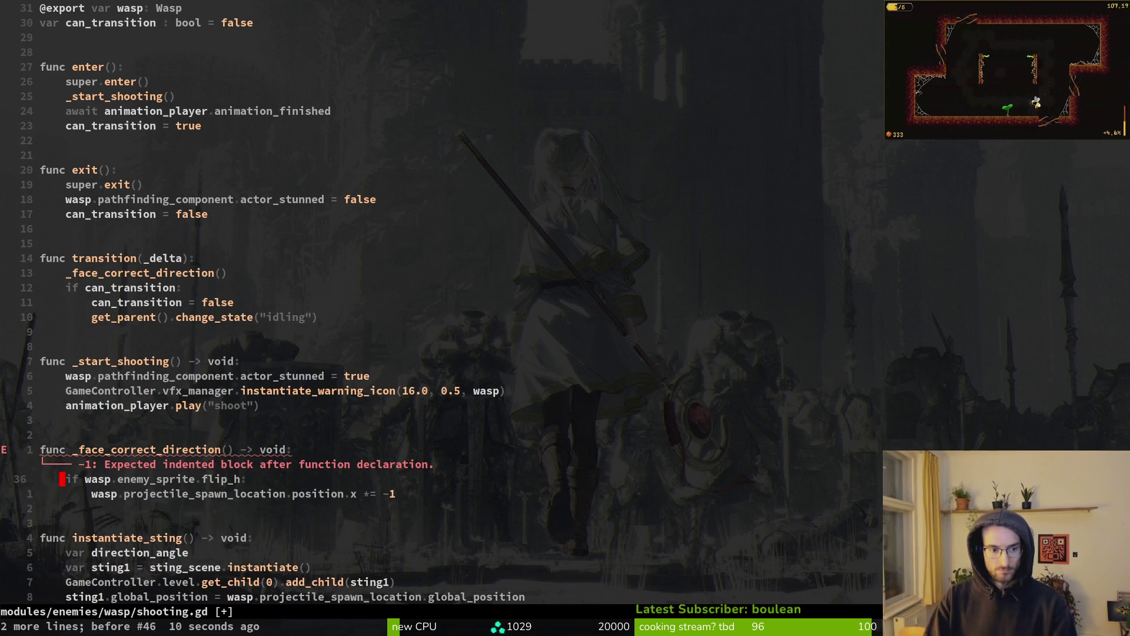
type(":w")
key("Return")
key("alt+Tab")
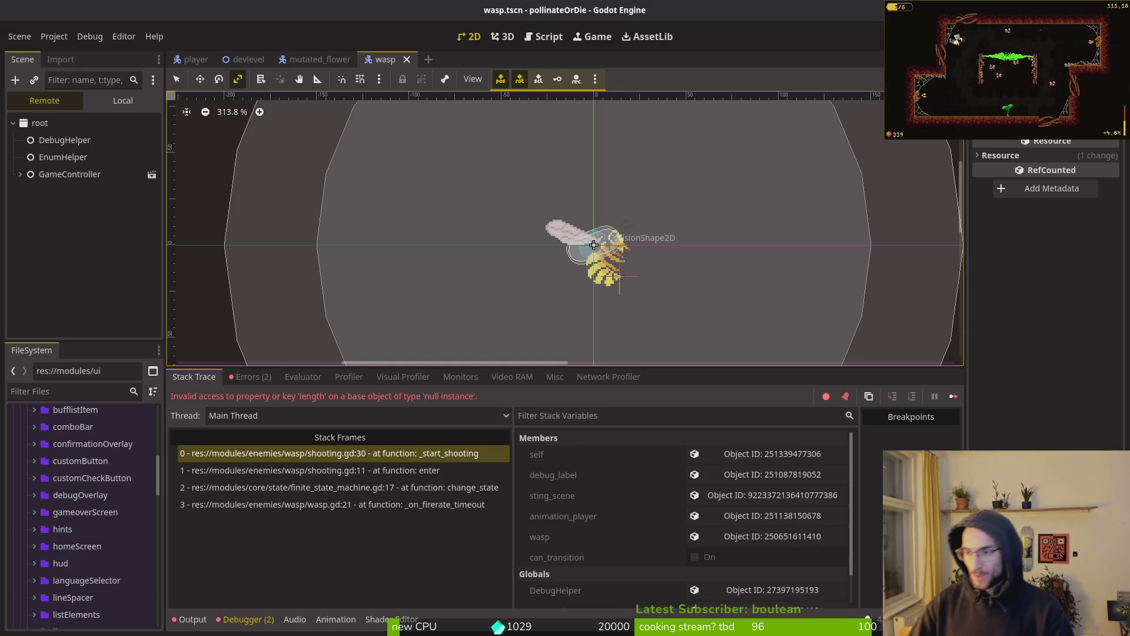
Step: Restart the game to confirm the wasp follows, shoots and idles without errors, then close it
key("F8")
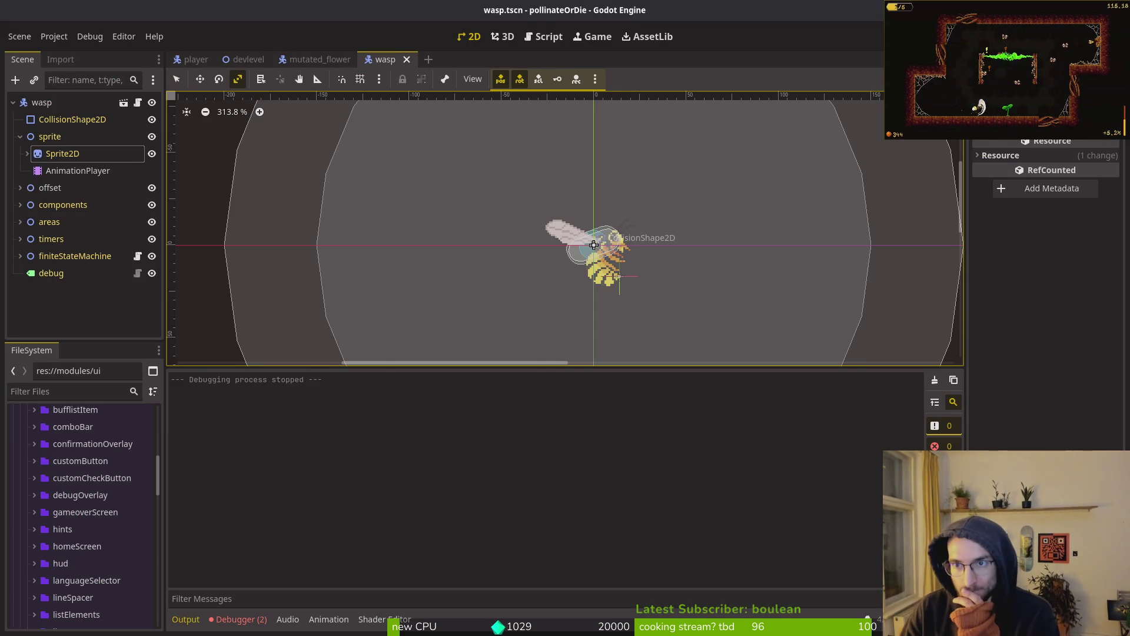
key("F5")
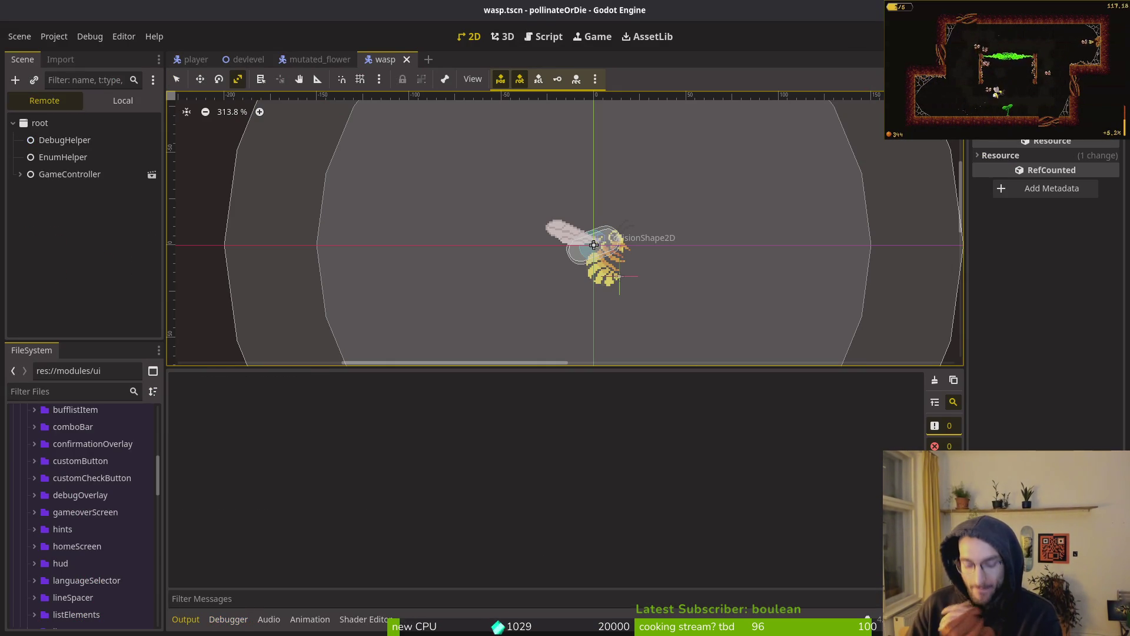
key("Return")
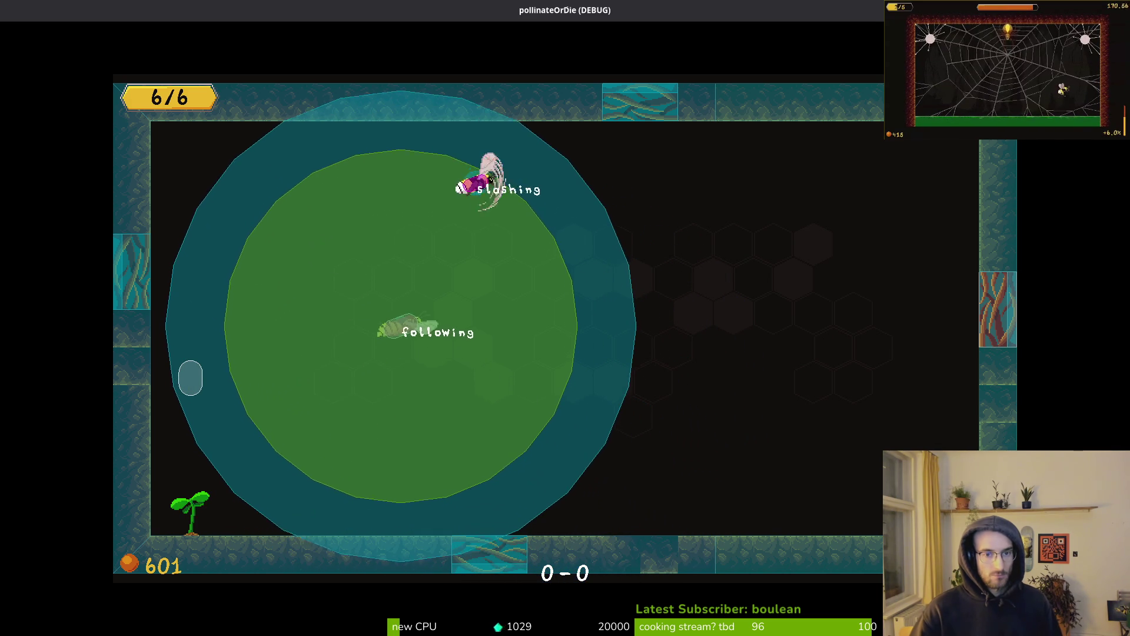
key("F8")
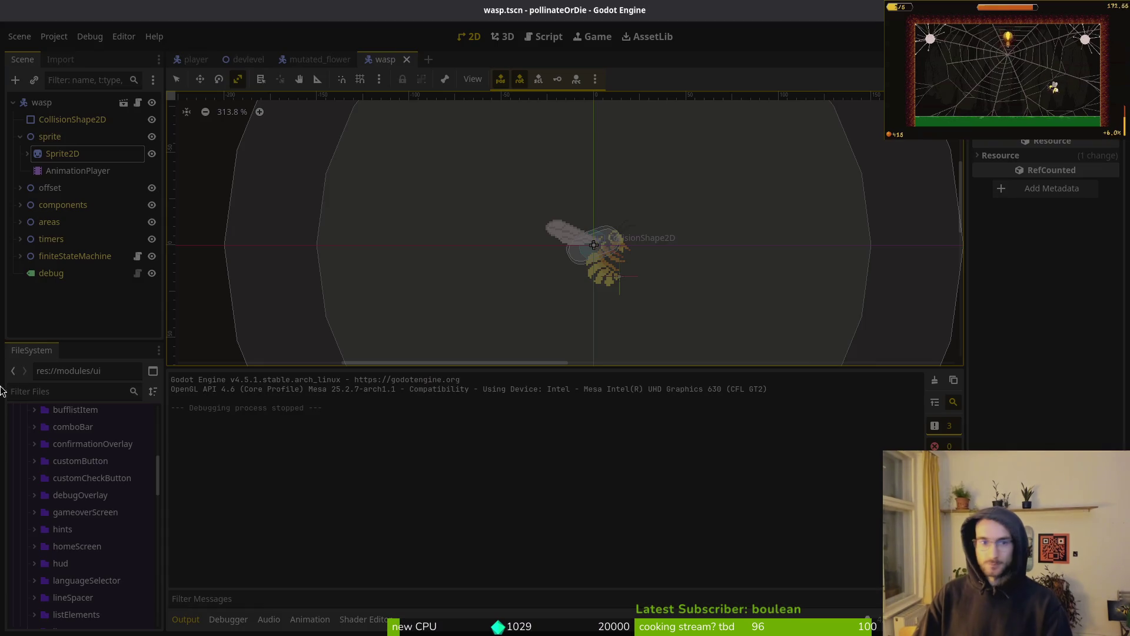
key("super+2")
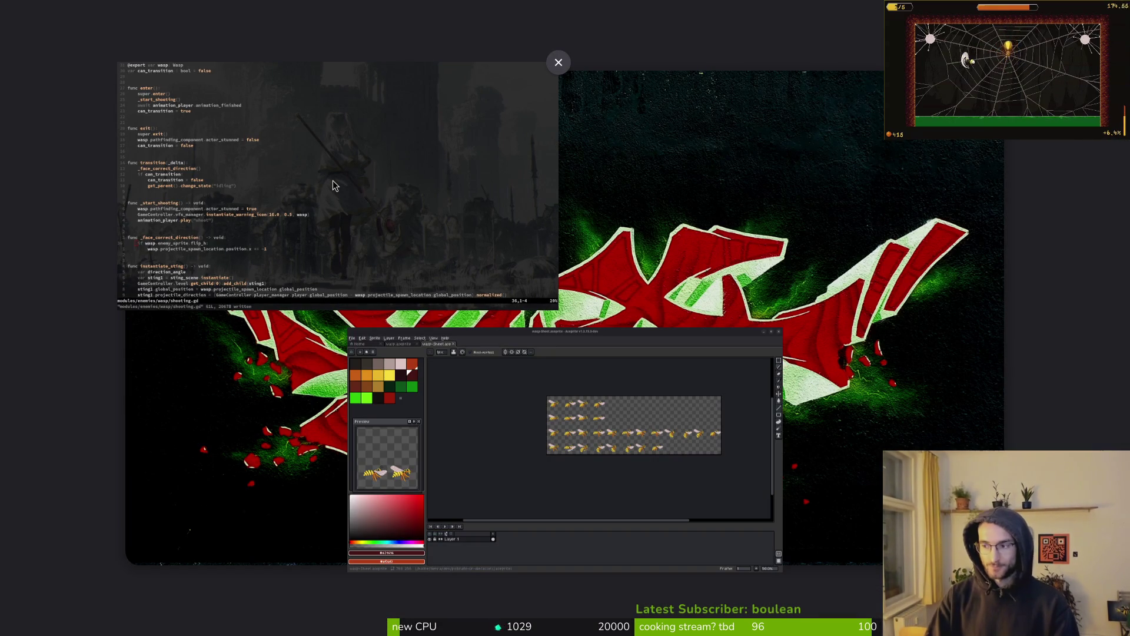
Step: Raise the wasp root node's Speed value in the Inspector and launch the game
key("super+f")
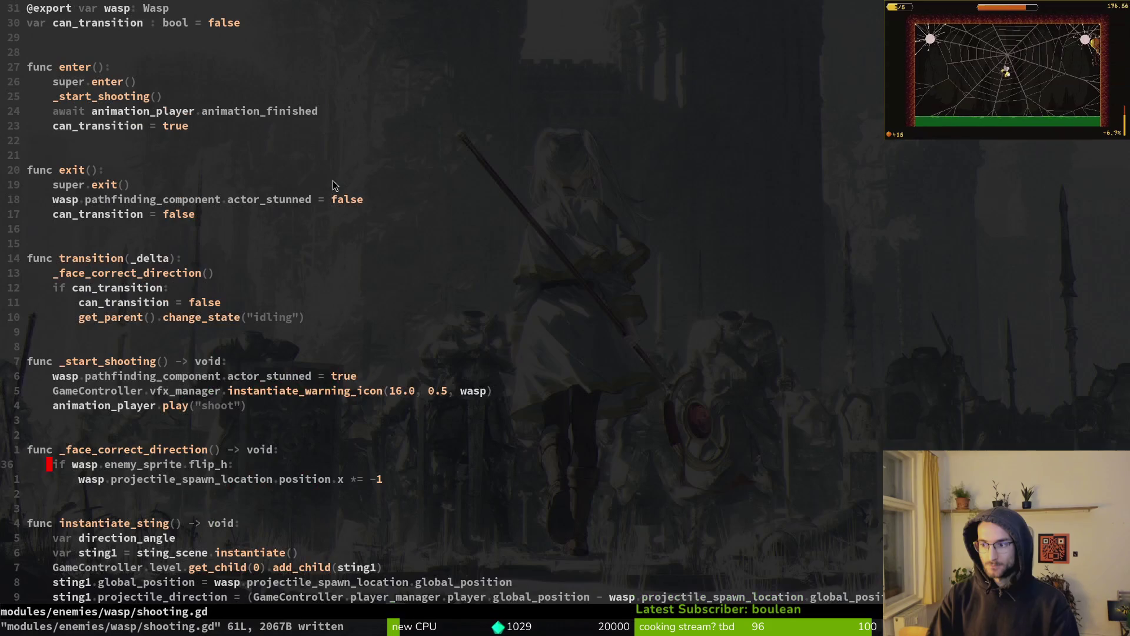
key("F5")
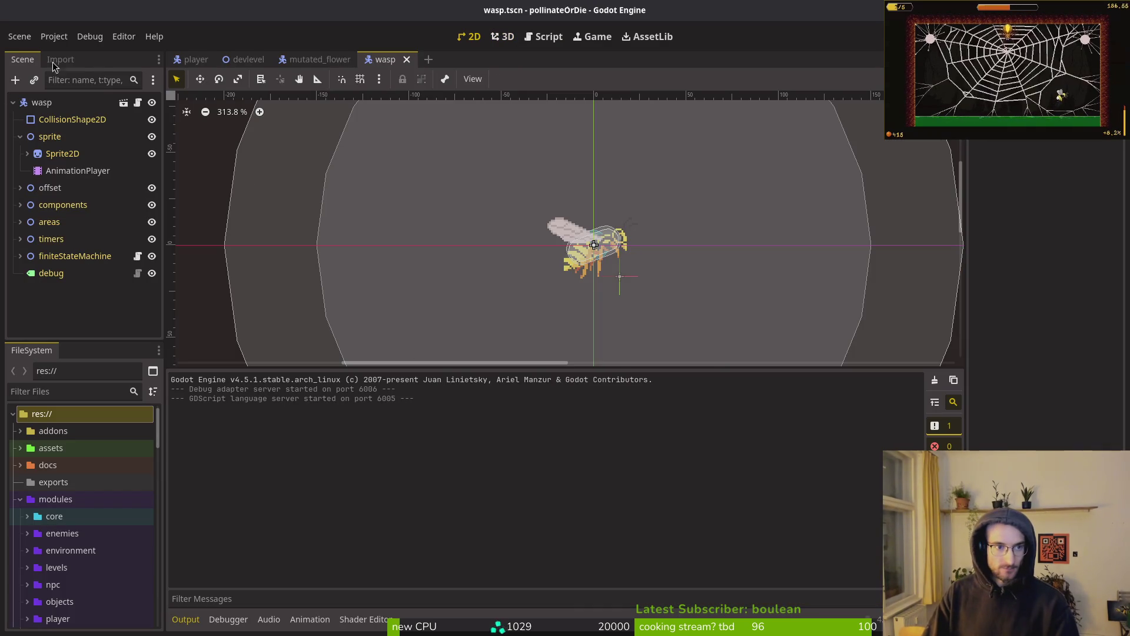
left_click(45, 106)
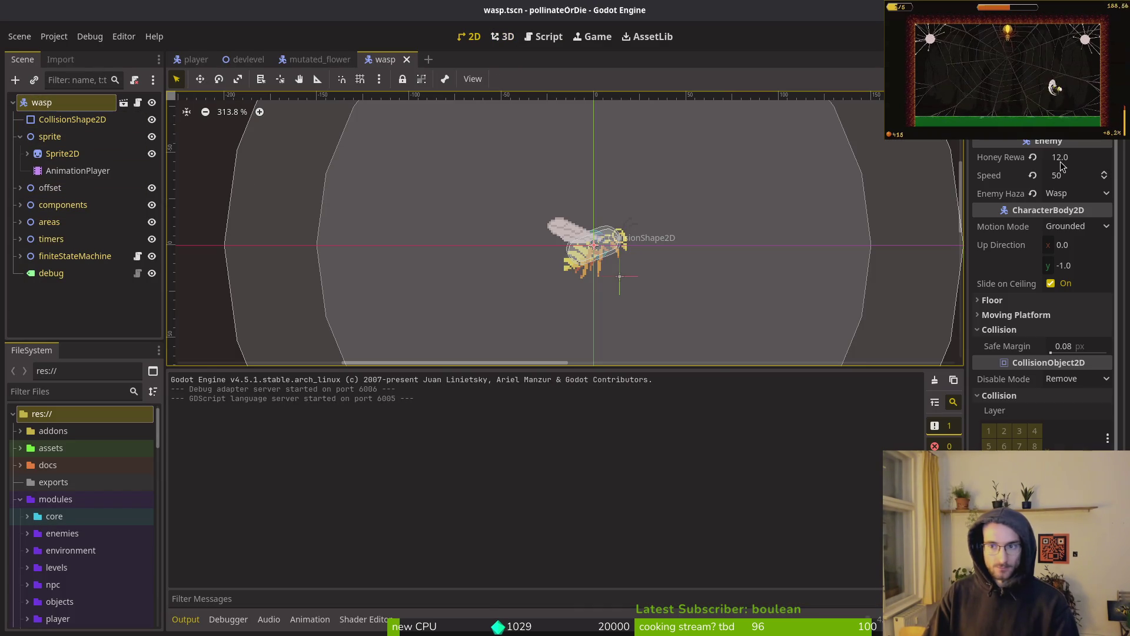
type("0")
key("Return")
key("F5")
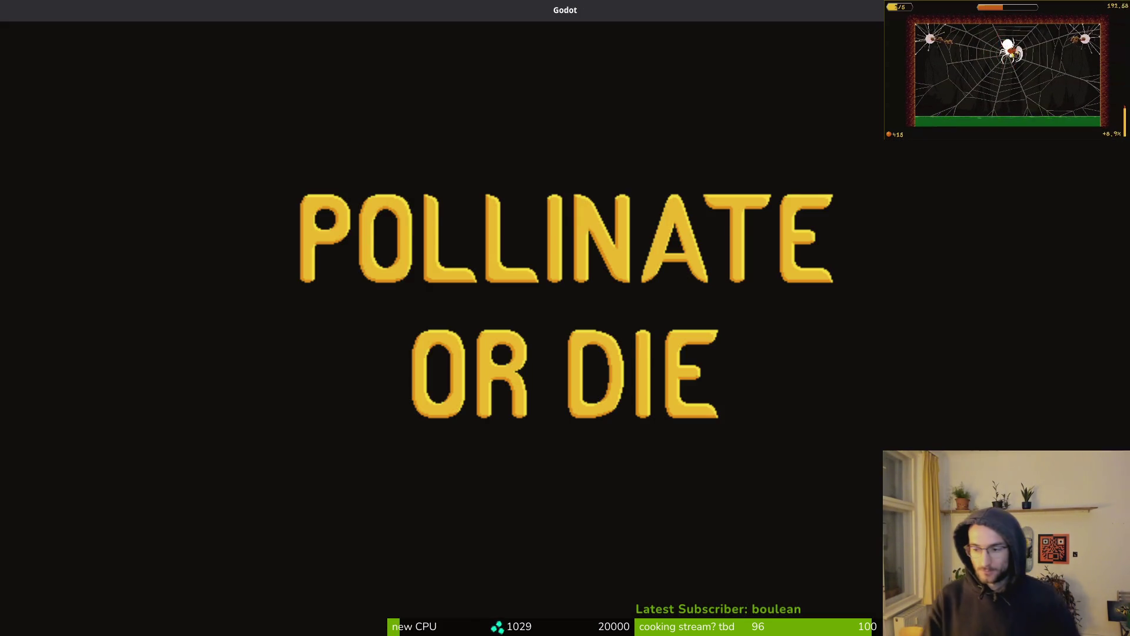
Step: Enter the hive through the dev teleporter and fly the bee toward the wasp
key("Return")
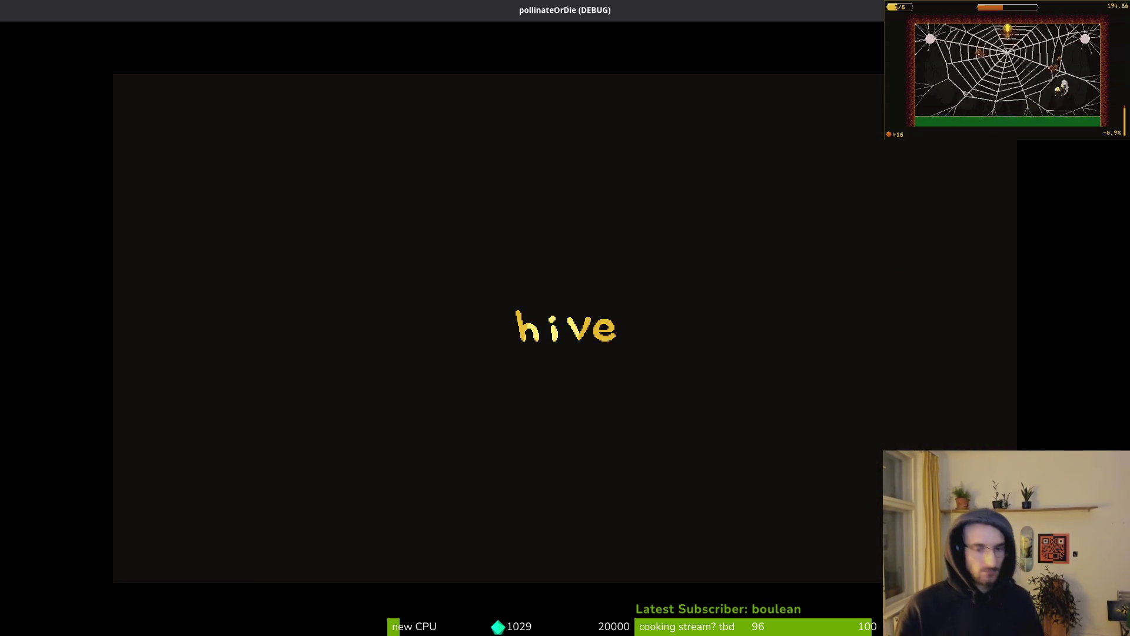
key("Up")
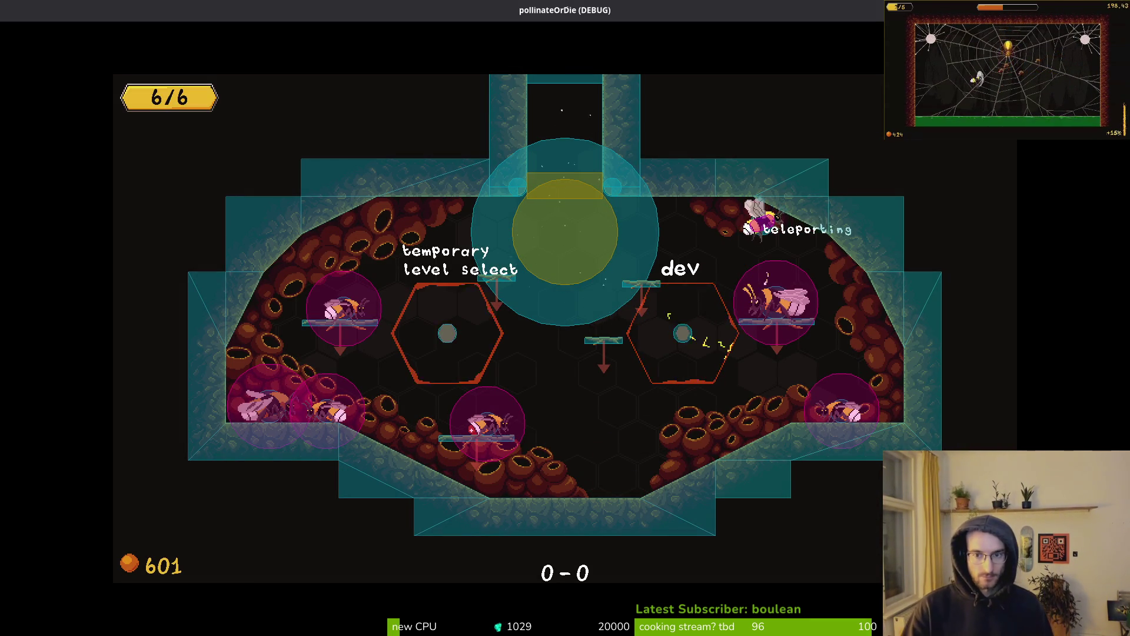
key("Up")
key("Left")
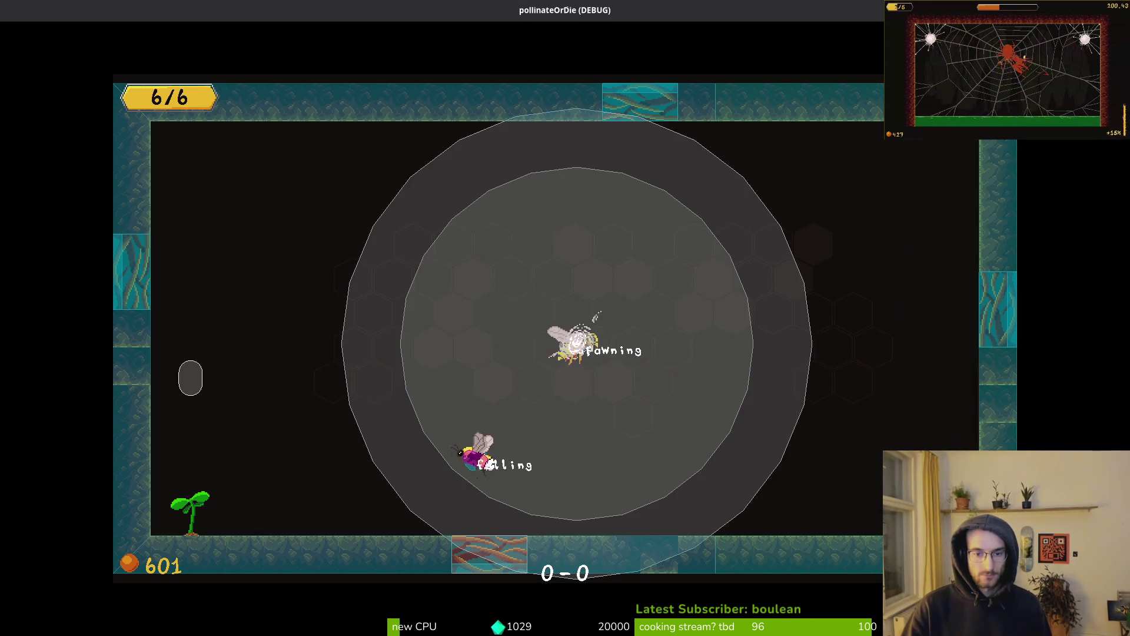
key("Up")
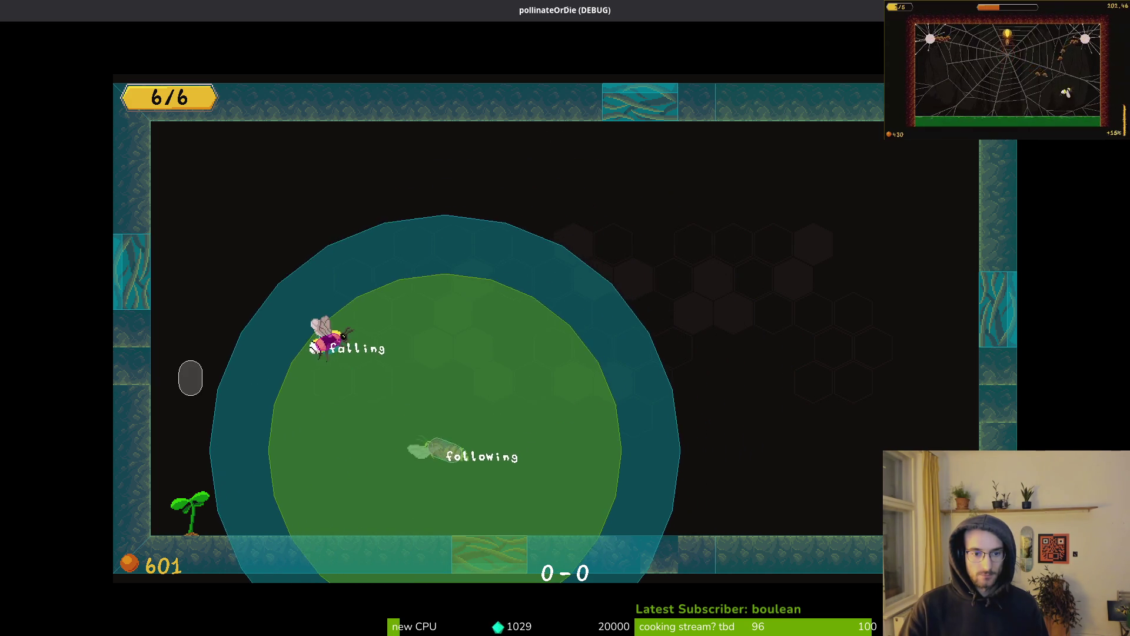
key("Right")
key("space")
key("Up")
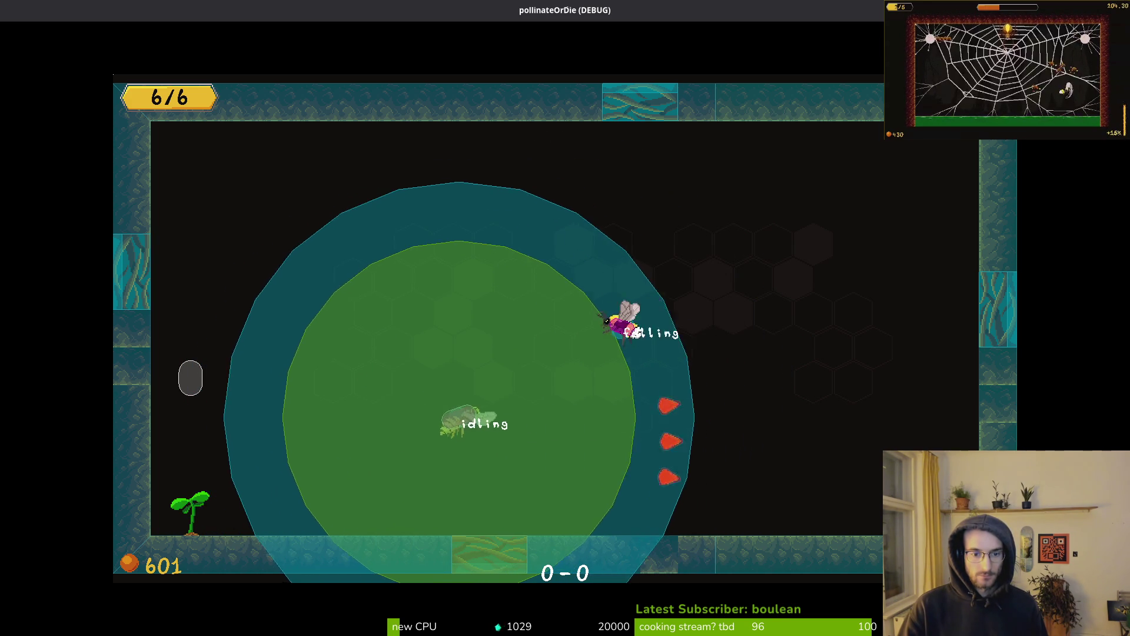
Step: Dash around the wasp to draw its fire, then pause and close the game
key("Left")
key("space")
key("space")
key("Up")
key("Right")
key("Right")
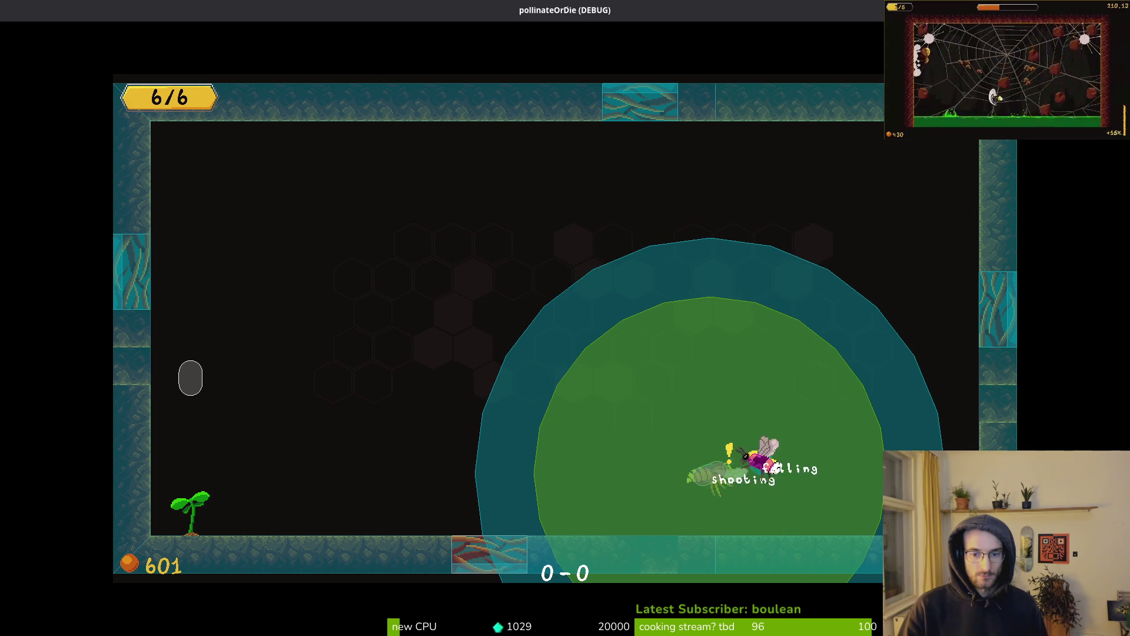
key("Left")
key("Left")
key("space")
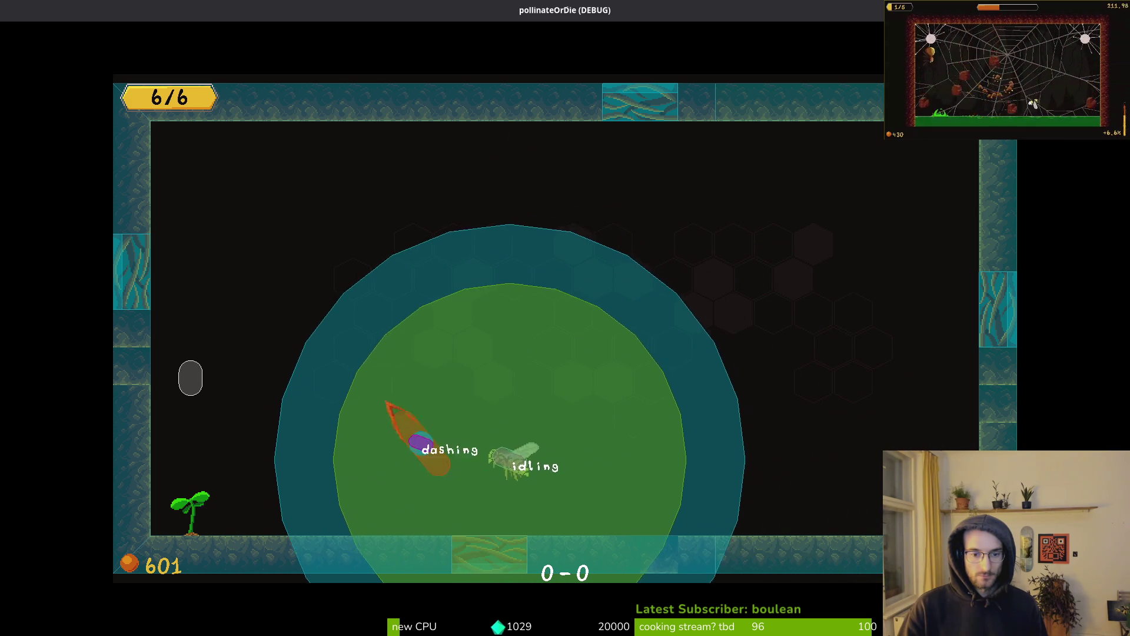
key("Up")
key("Right")
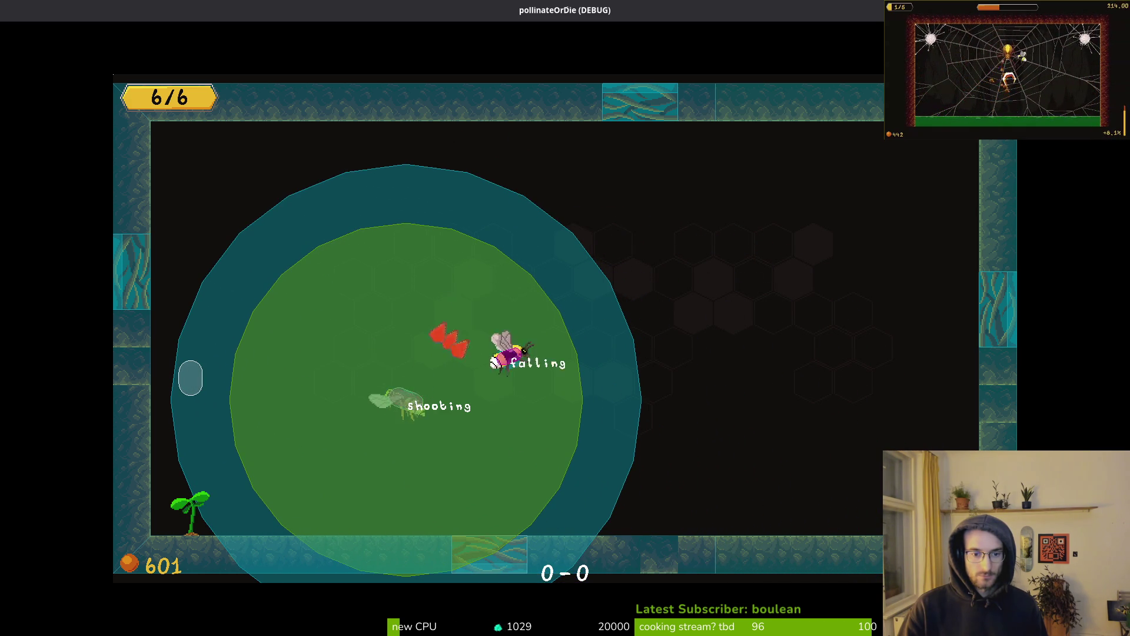
key("Escape")
key("F8")
key("alt+Tab")
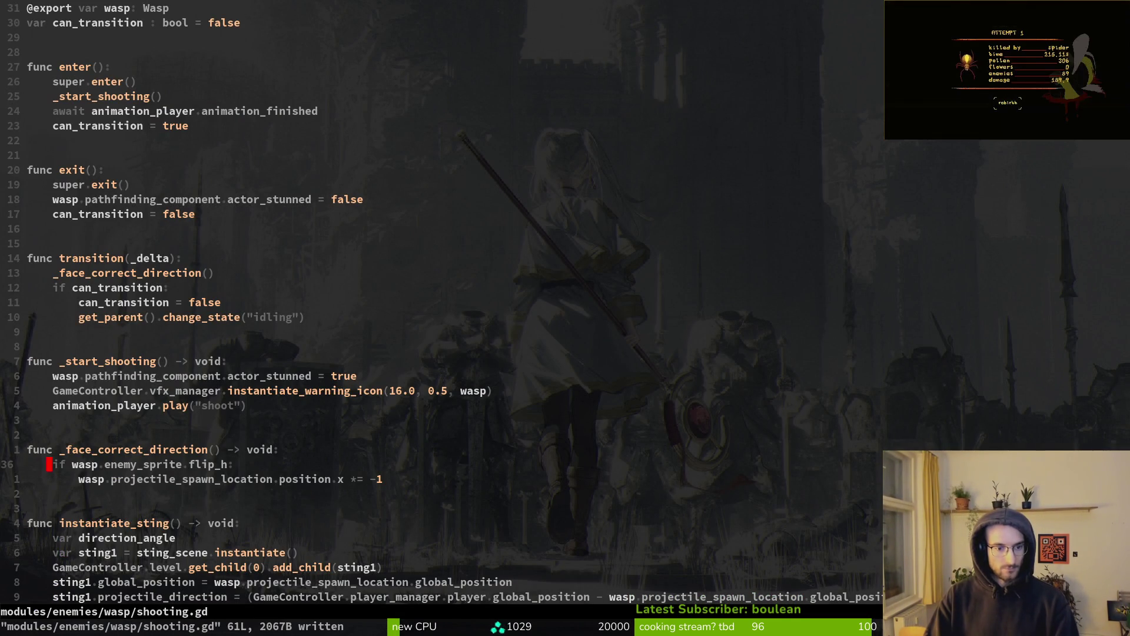
key("shift+v")
key("Escape")
key("j")
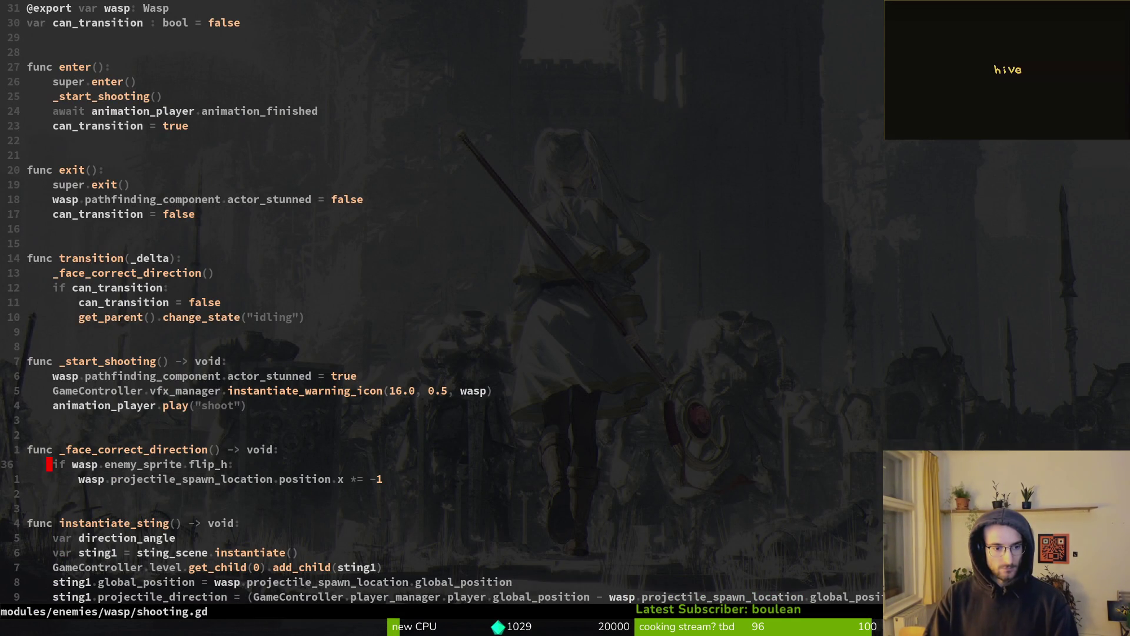
key("1")
key("2")
key("k")
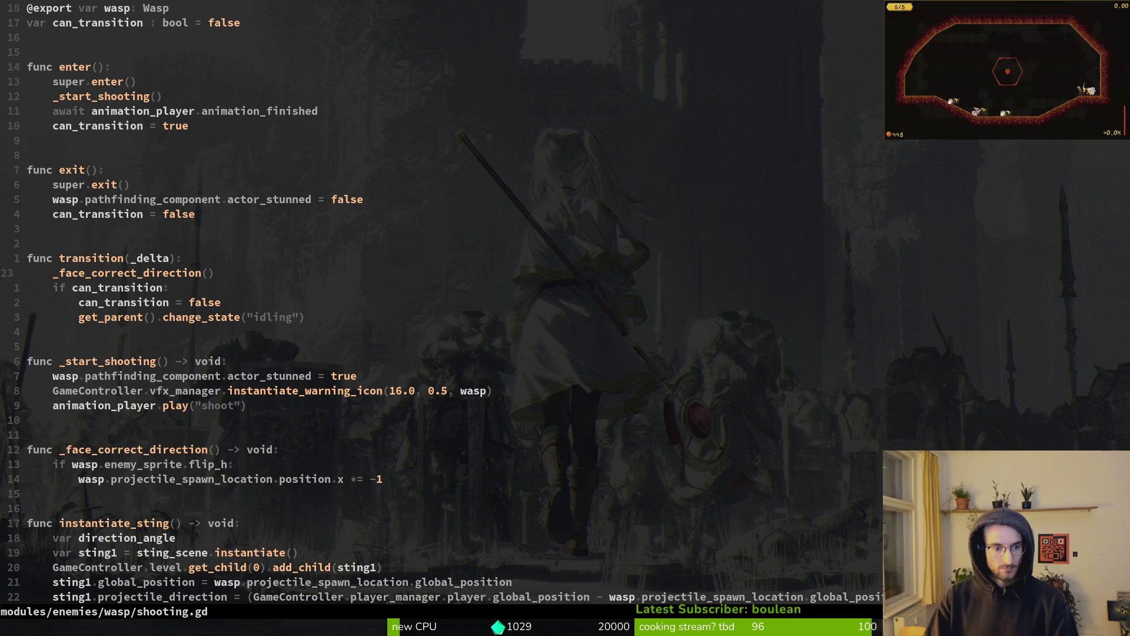
key("2")
key("0")
key("j")
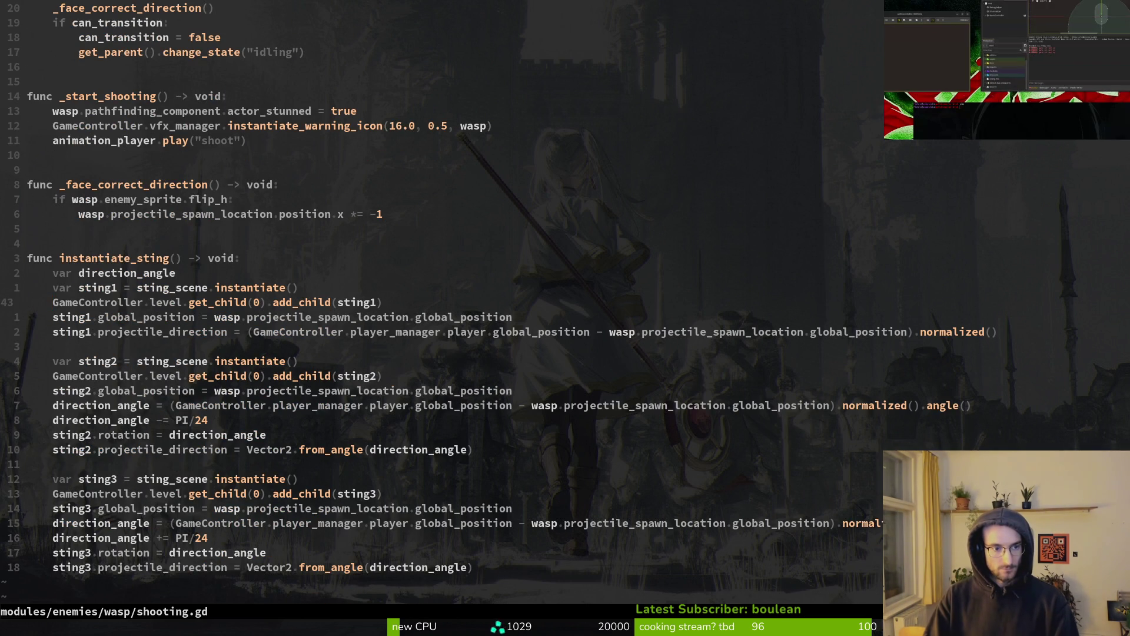
key("2")
key("0")
key("k")
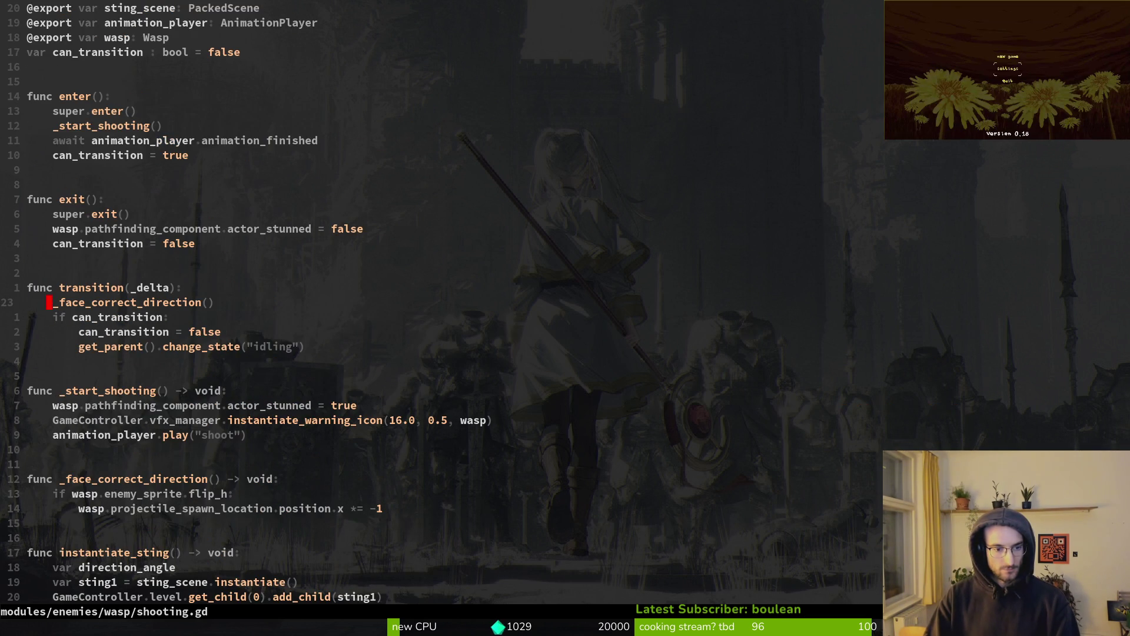
key("j")
type("o")
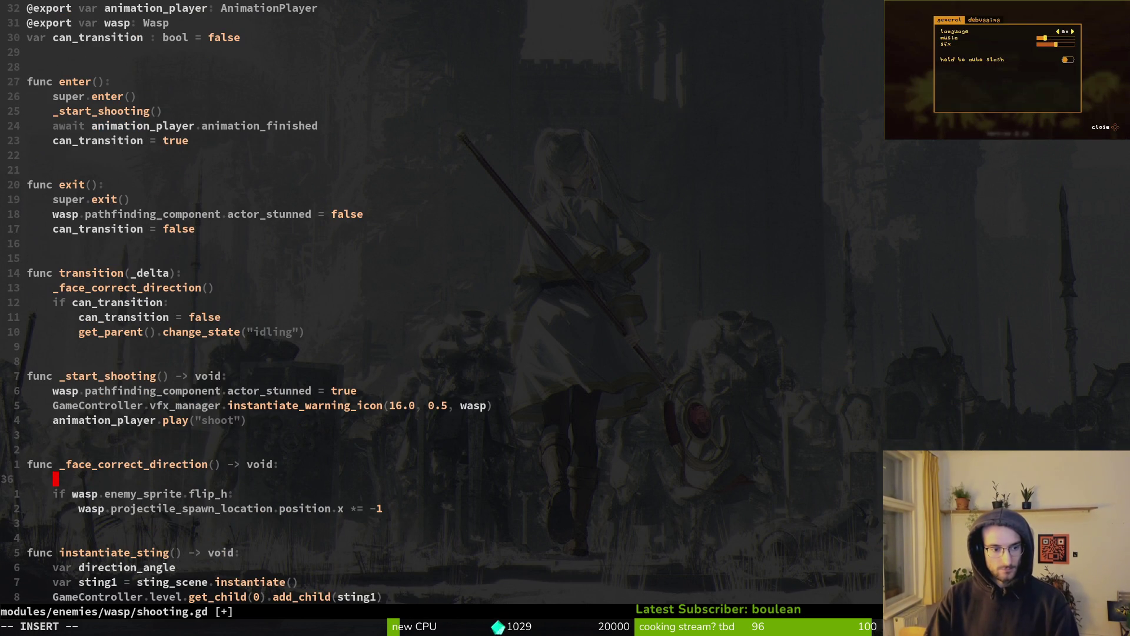
type("if")
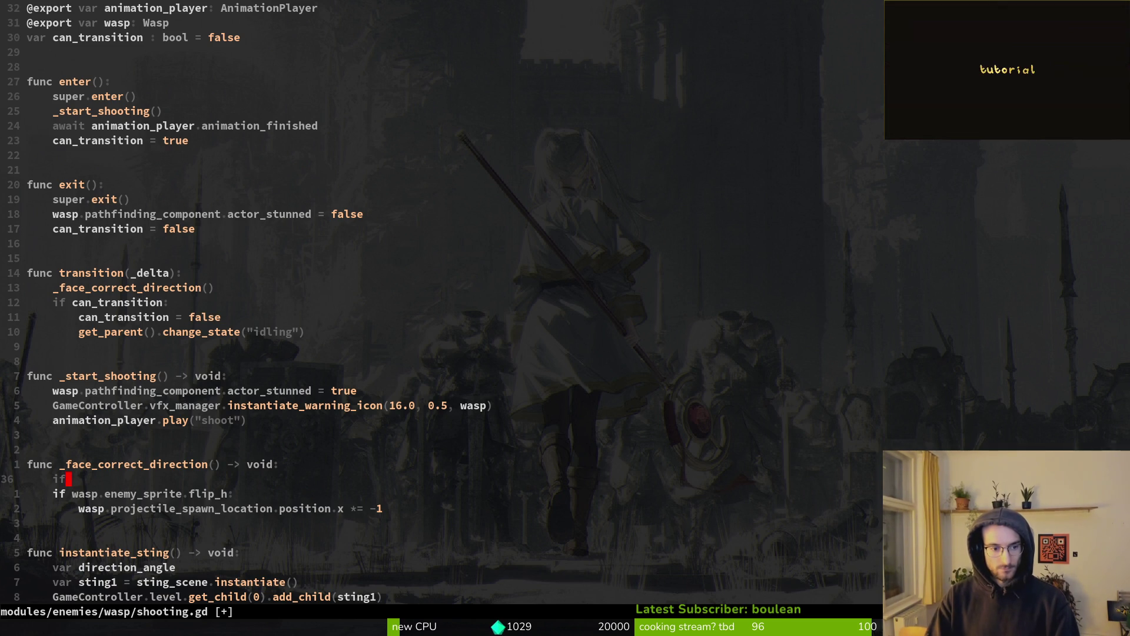
key("Escape")
key("d")
key("d")
type(":w")
key("Return")
key("ctrl+d")
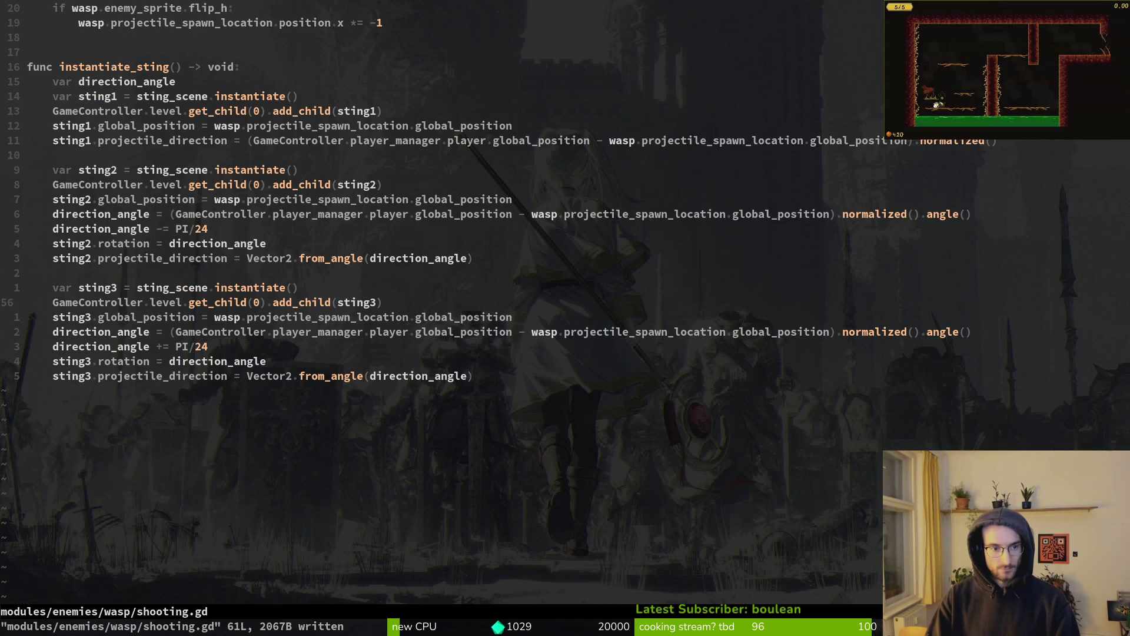
key("shift+v")
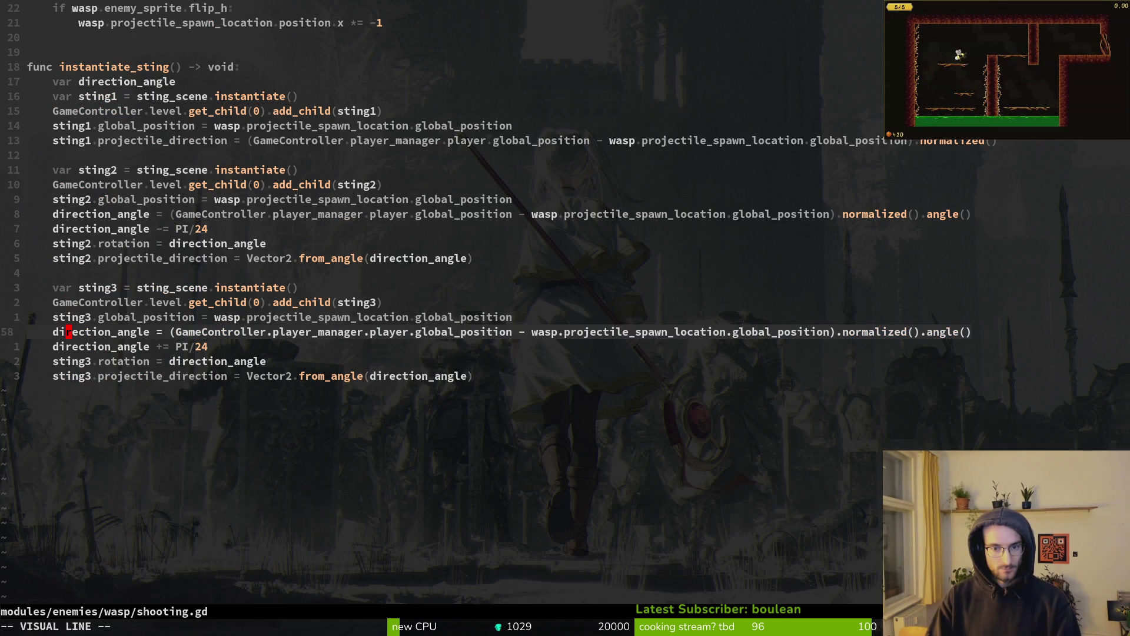
key("Escape")
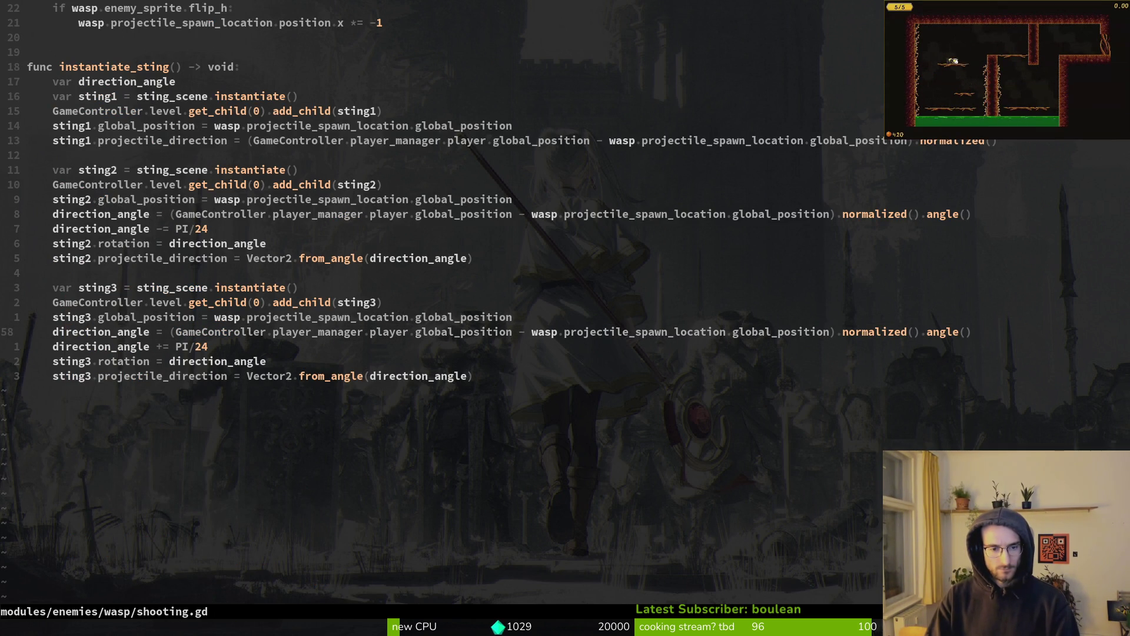
key("j")
key("j")
key("shift+v")
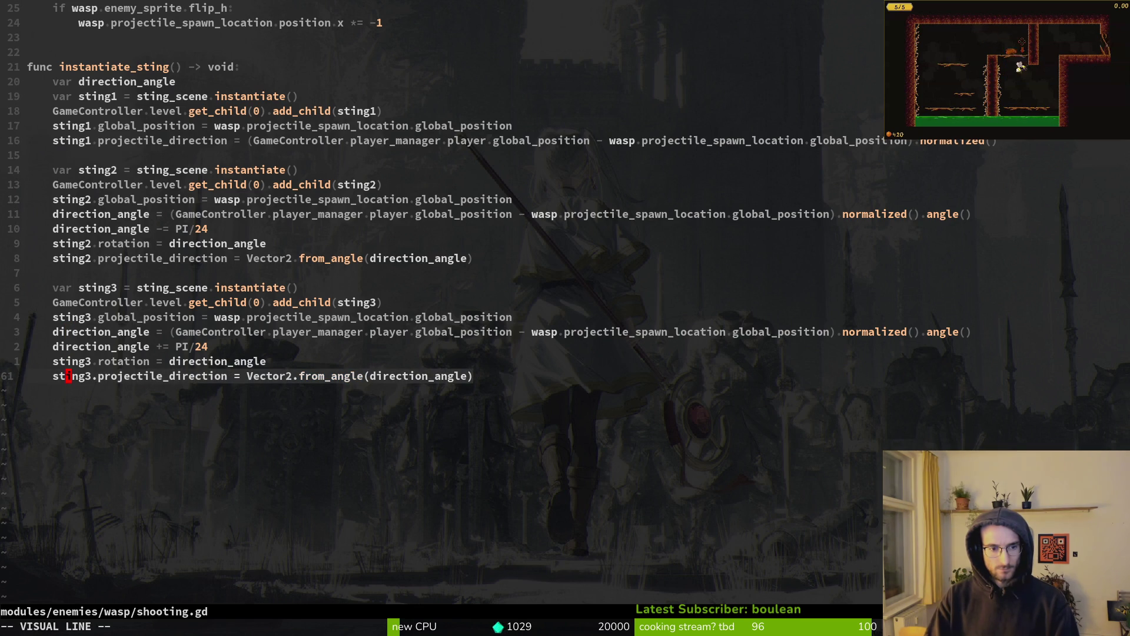
key("Escape")
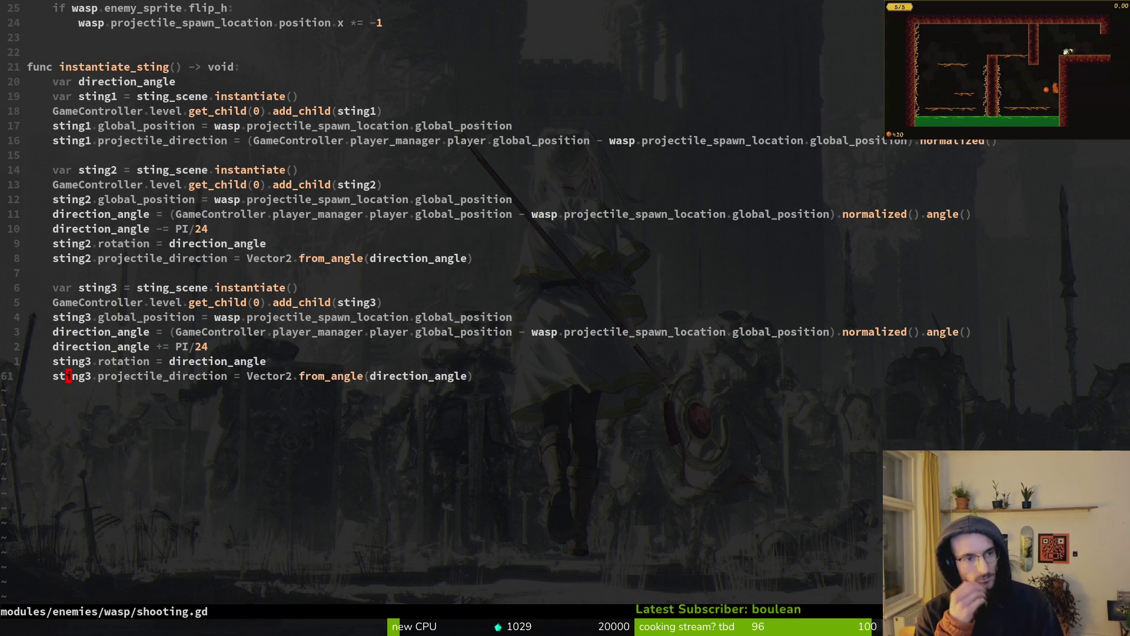
key("ctrl+u")
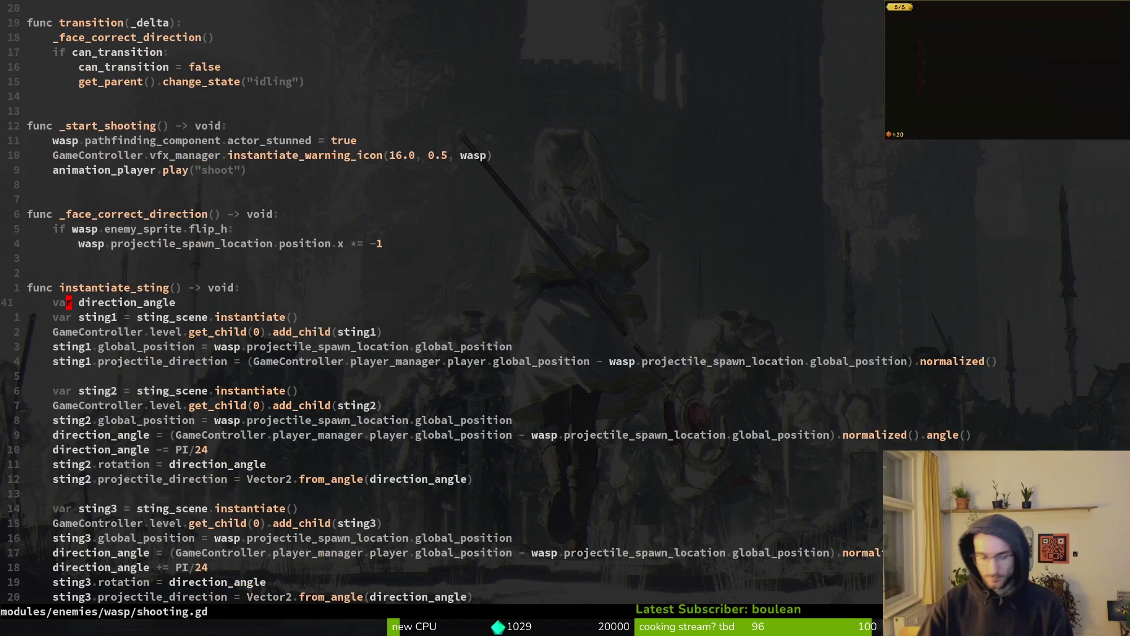
key("k")
key("k")
key("k")
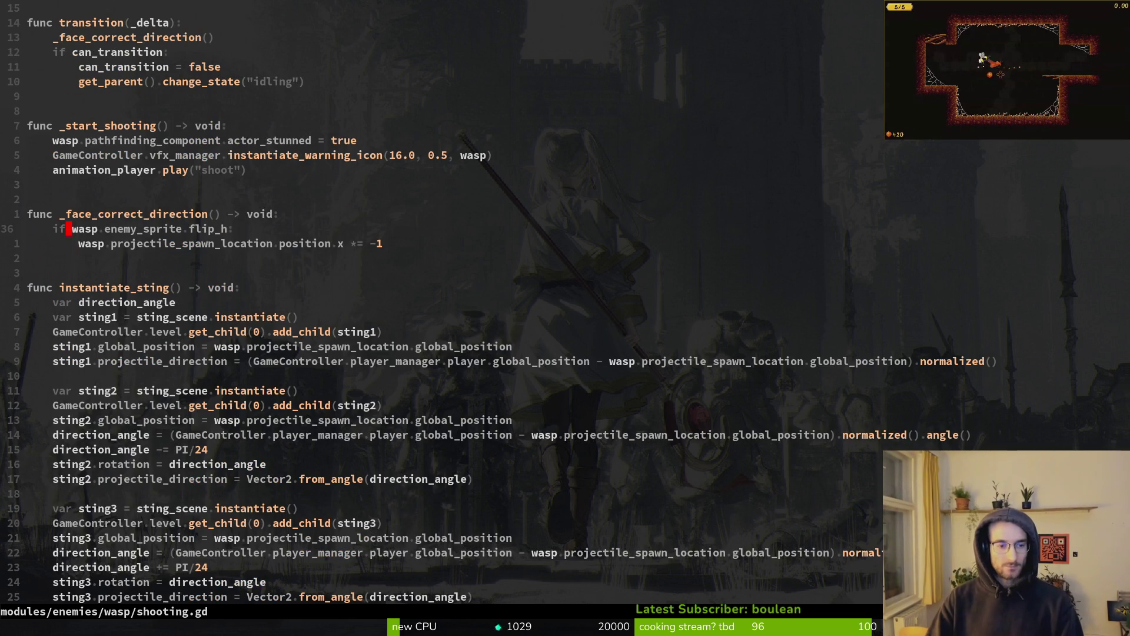
key("z")
key("z")
key("space")
key("f")
key("f")
Step: Open mutated_flower.gd and copy the player-direction line from aim_head at the file's end
type("flower")
key("ctrl+p")
key("ctrl+p")
key("ctrl+p")
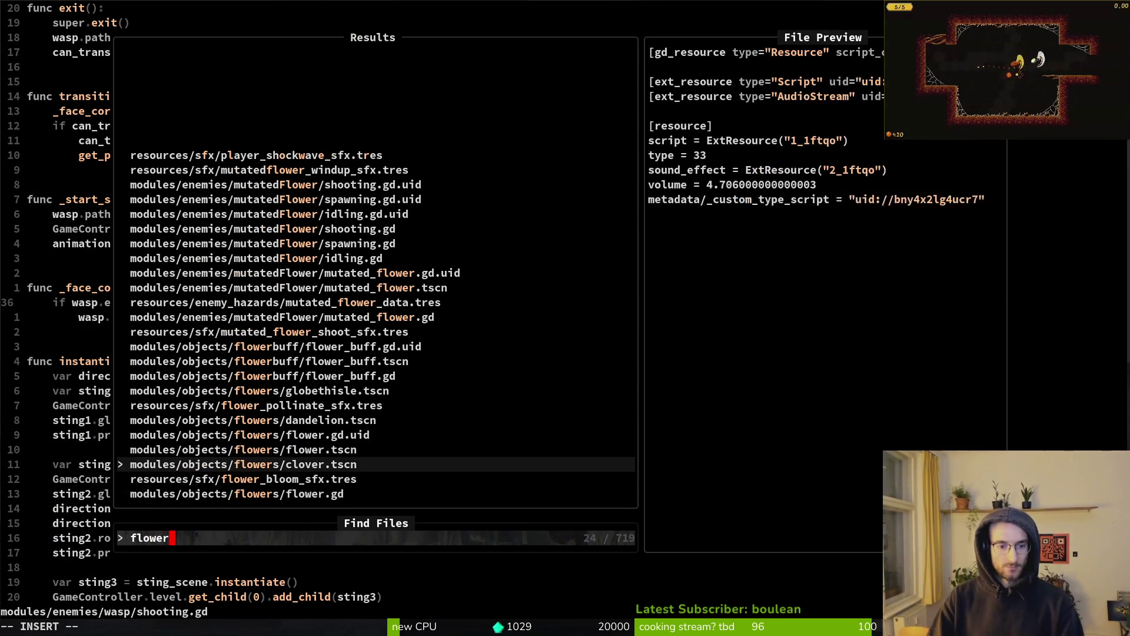
key("ctrl+p")
key("ctrl+p")
key("ctrl+p")
key("Return")
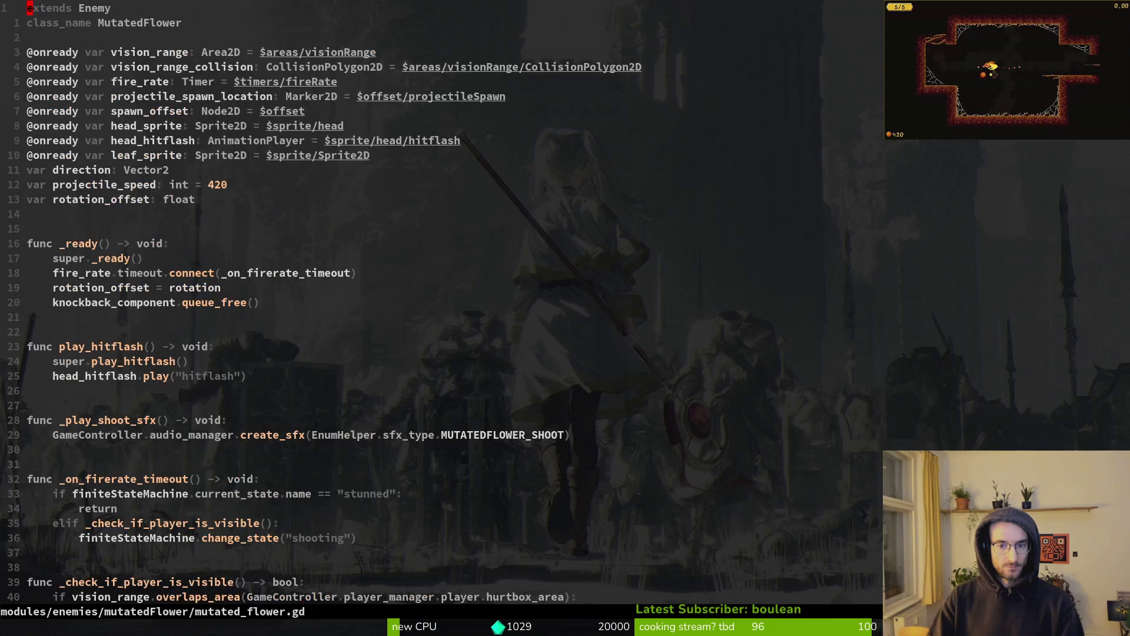
key("shift+g")
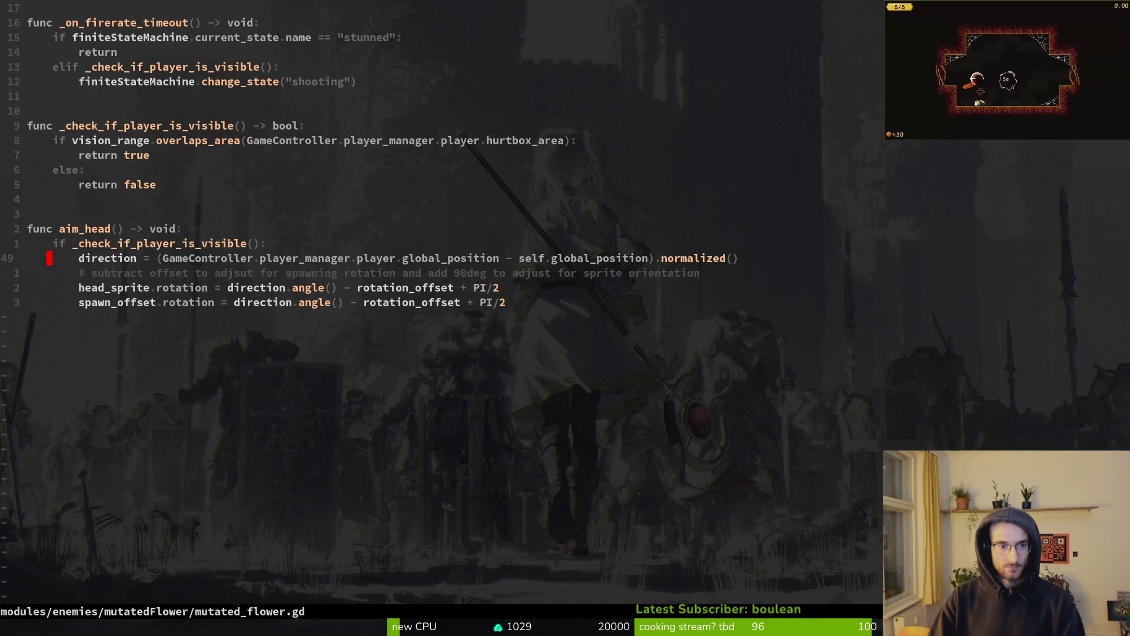
Step: Paste the direction line into _face_correct_direction in shooting.gd, save, and begin an 'if direction' line
key("ctrl+6")
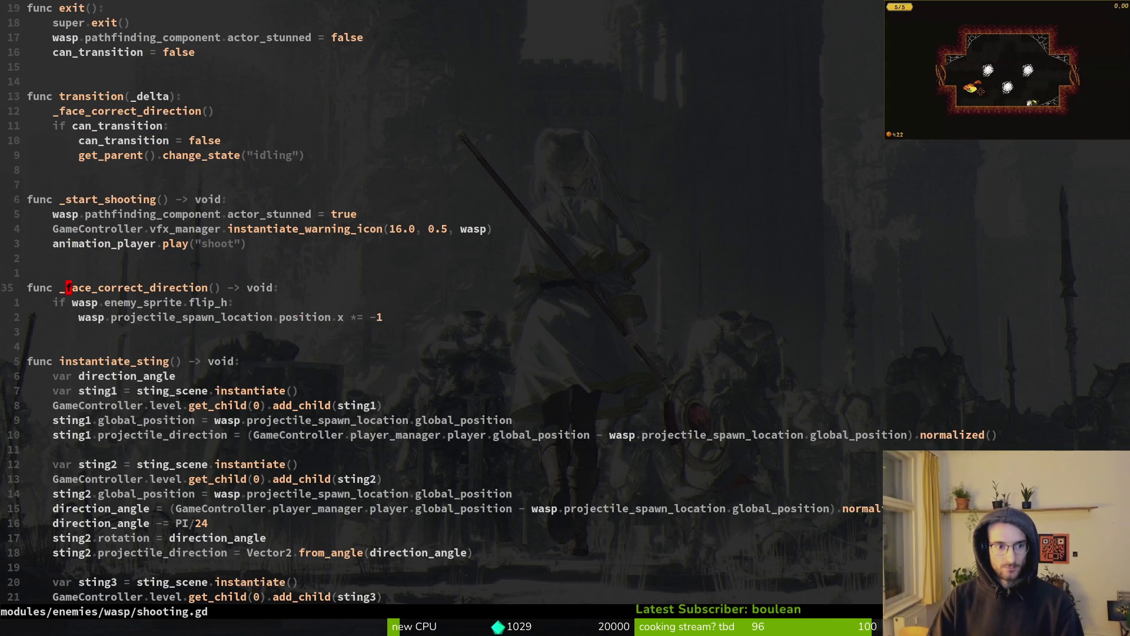
type("p:w")
key("Return")
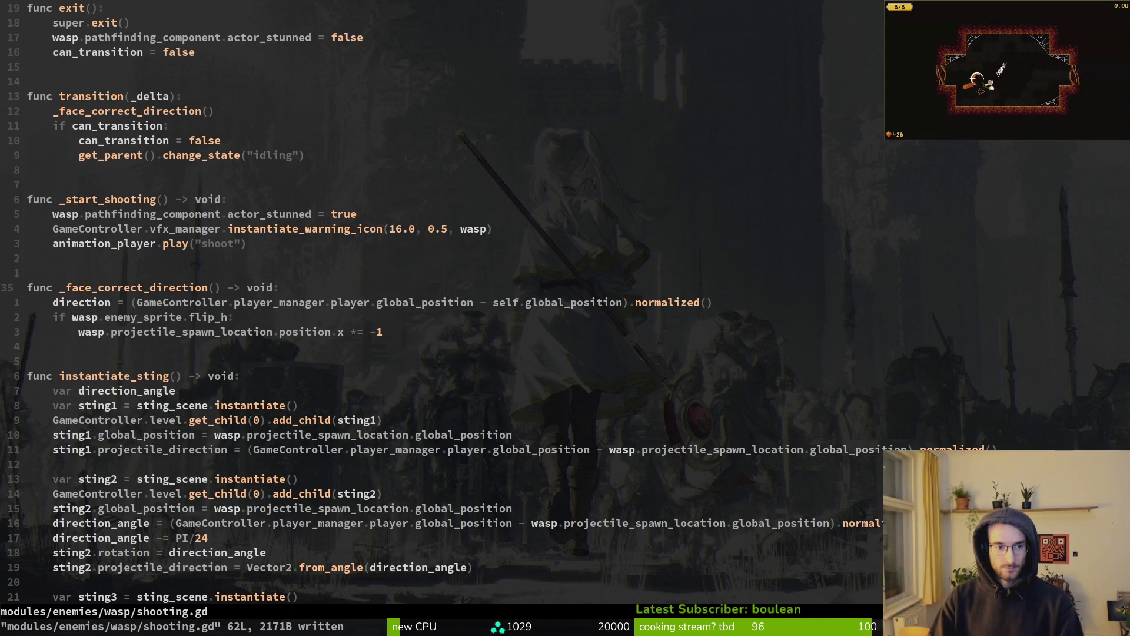
type("oif direction.x > 0:")
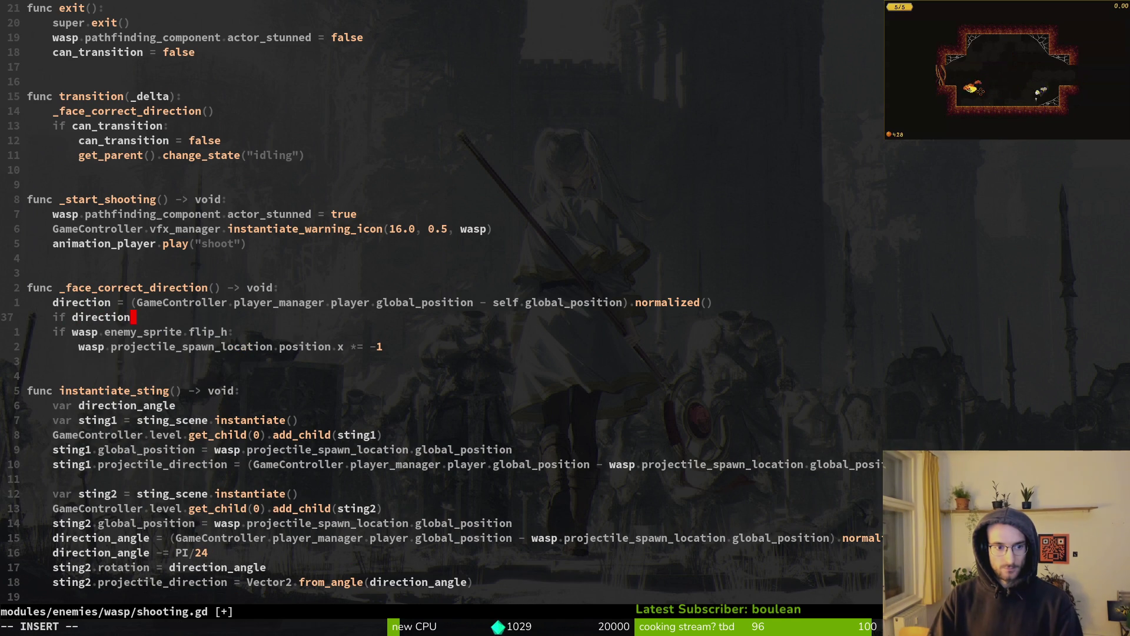
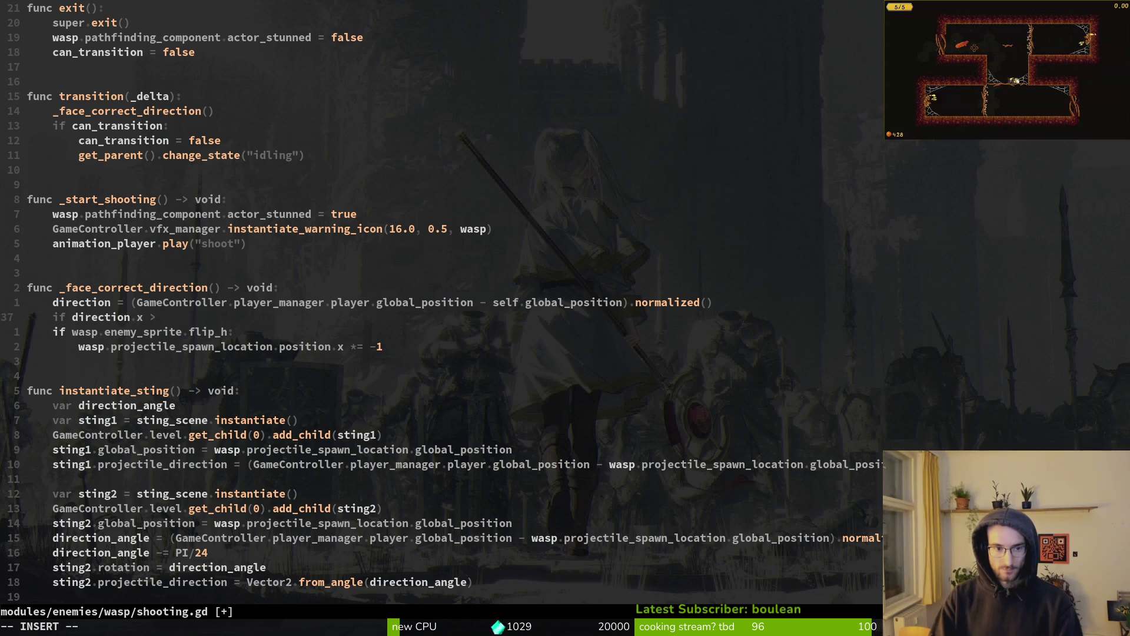
Step: Add an if/else on direction.x in shooting.gd, setting enemy_sprite.flip_h = false in the if branch
type("0:")
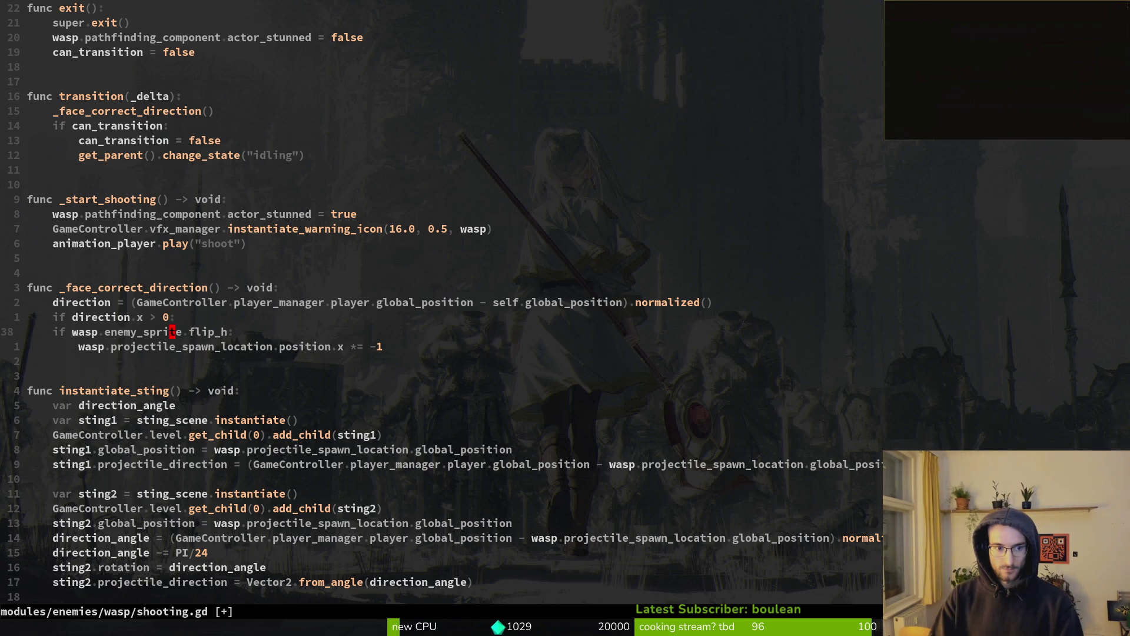
type("V")
key("Escape")
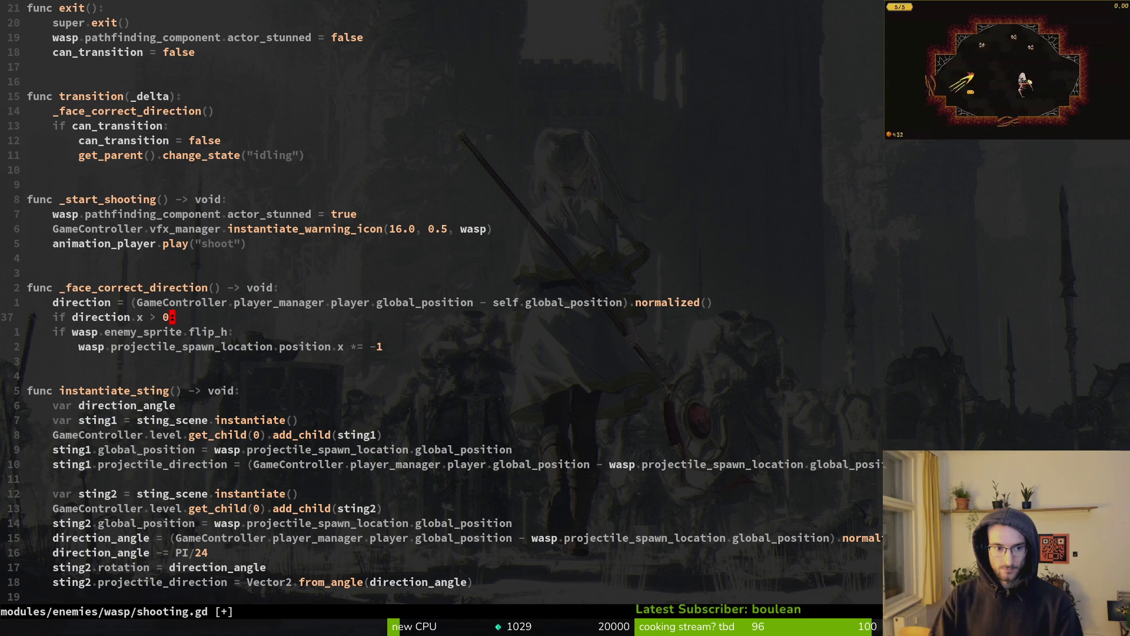
key("o")
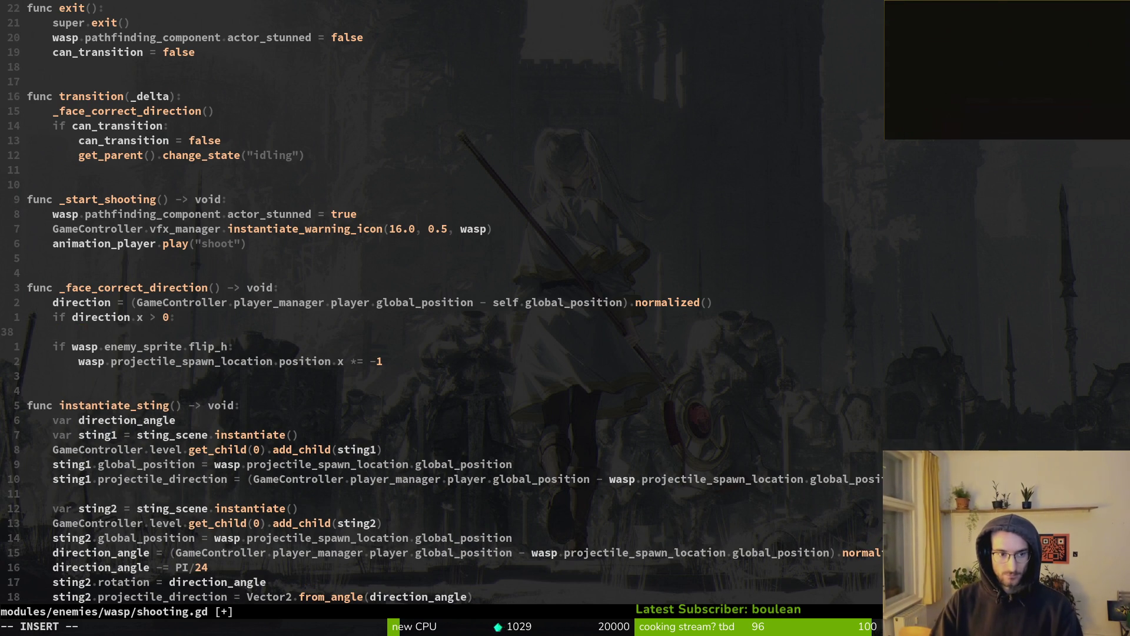
type("return")
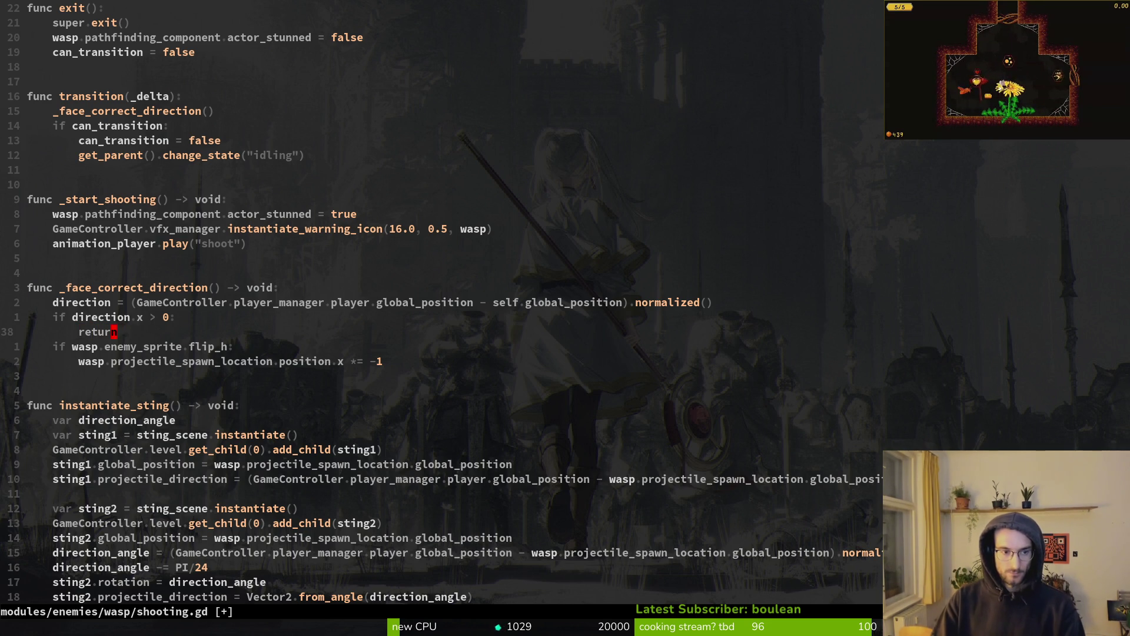
type("o")
type("lse:")
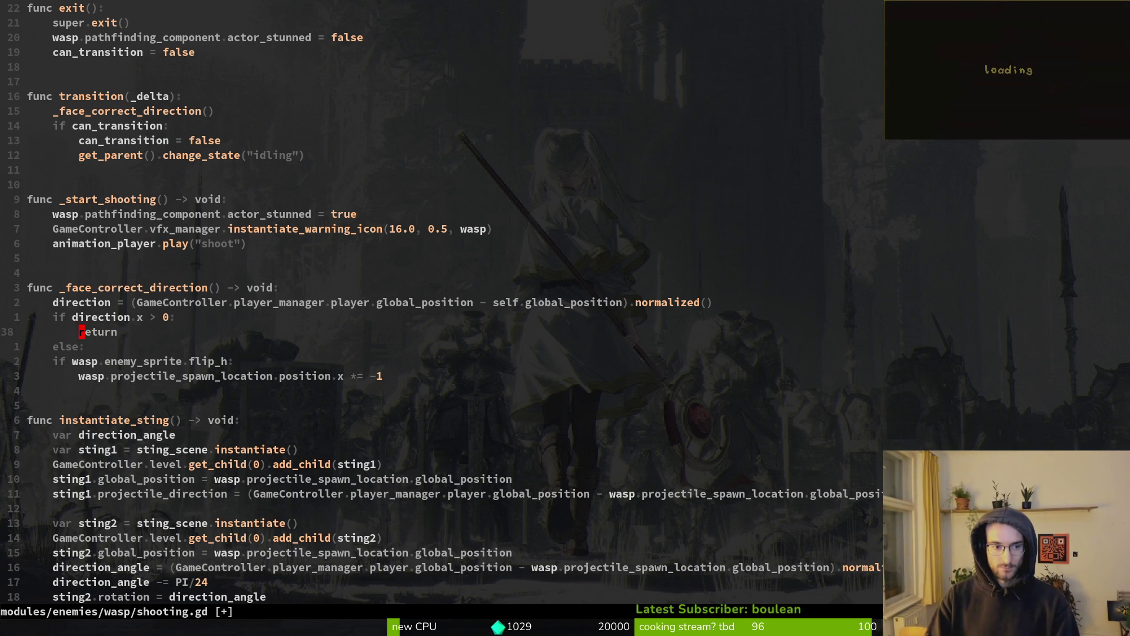
key("shift+o")
type("was")
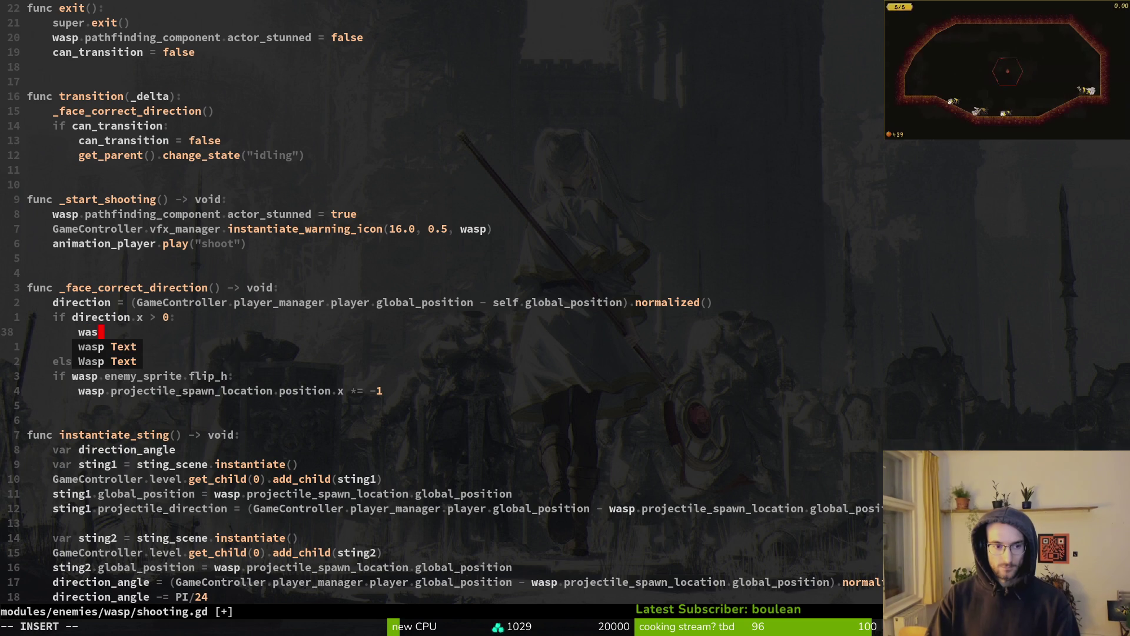
type("p.sp")
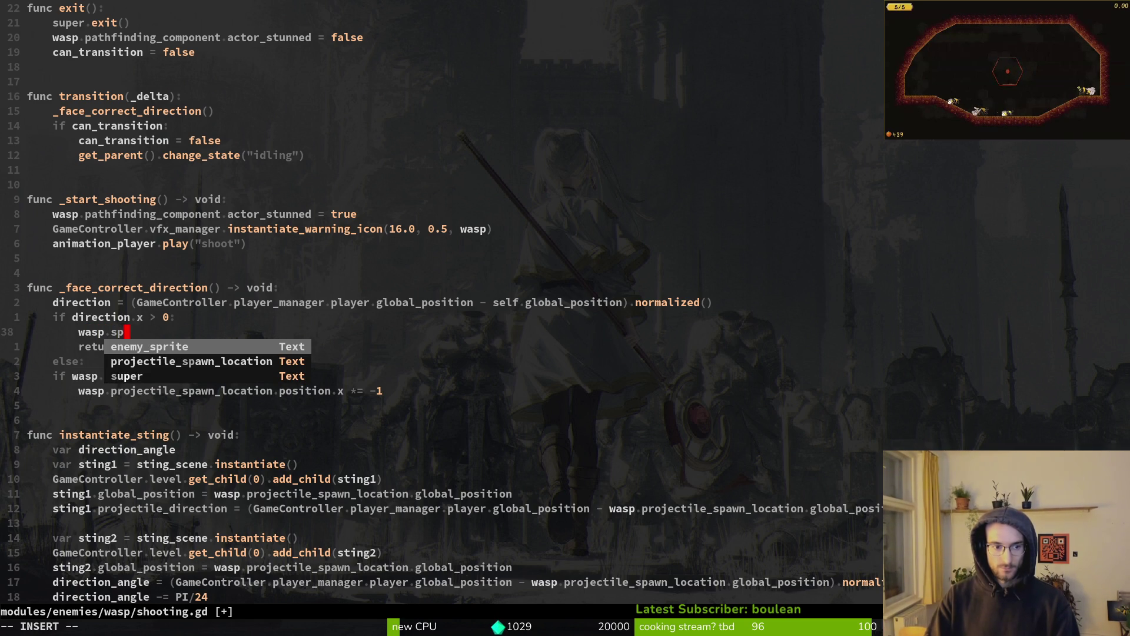
key("Return")
type("f")
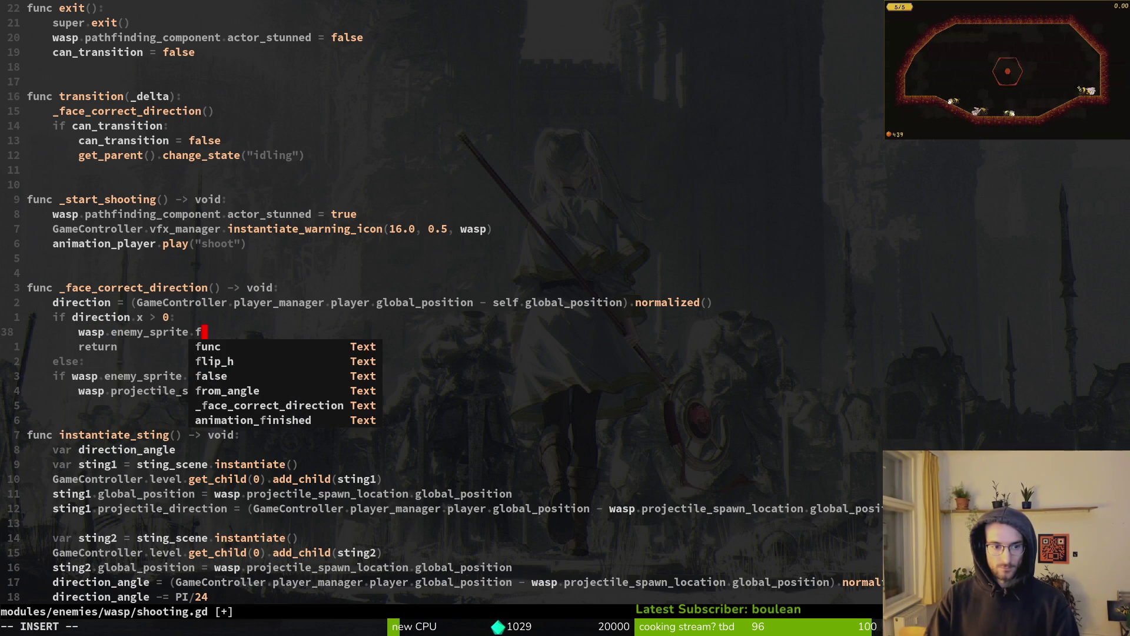
type("lip_h ")
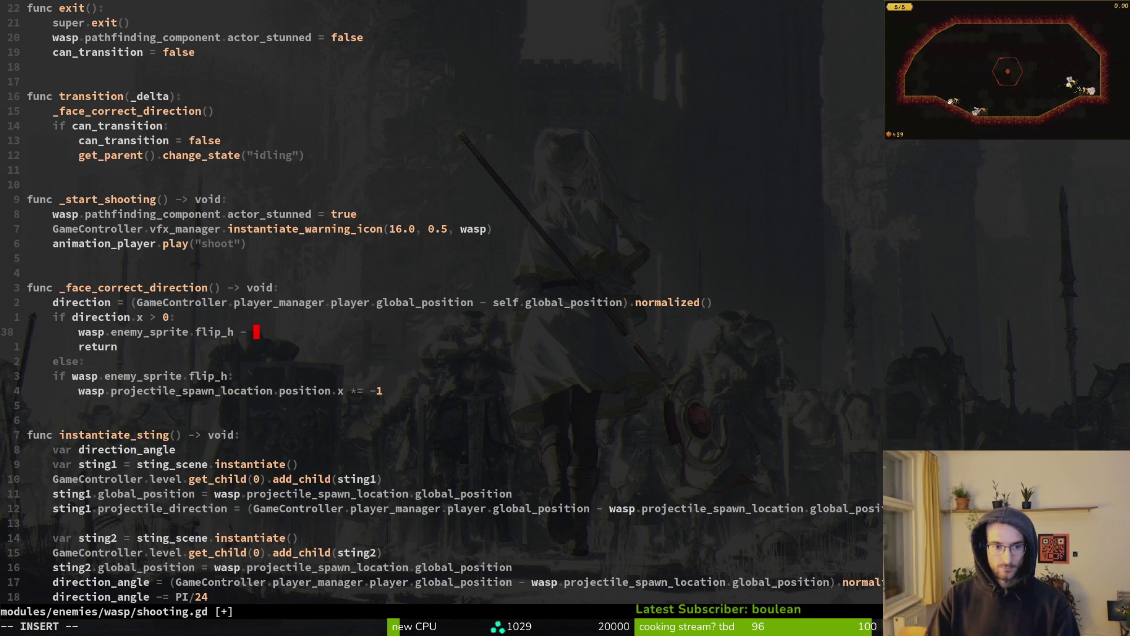
type(" =false")
key("Escape")
Step: Duplicate the flip_h line into the else branch, remove the leftover return, and save
key("V")
key("y")
key("j")
key("j")
key("p")
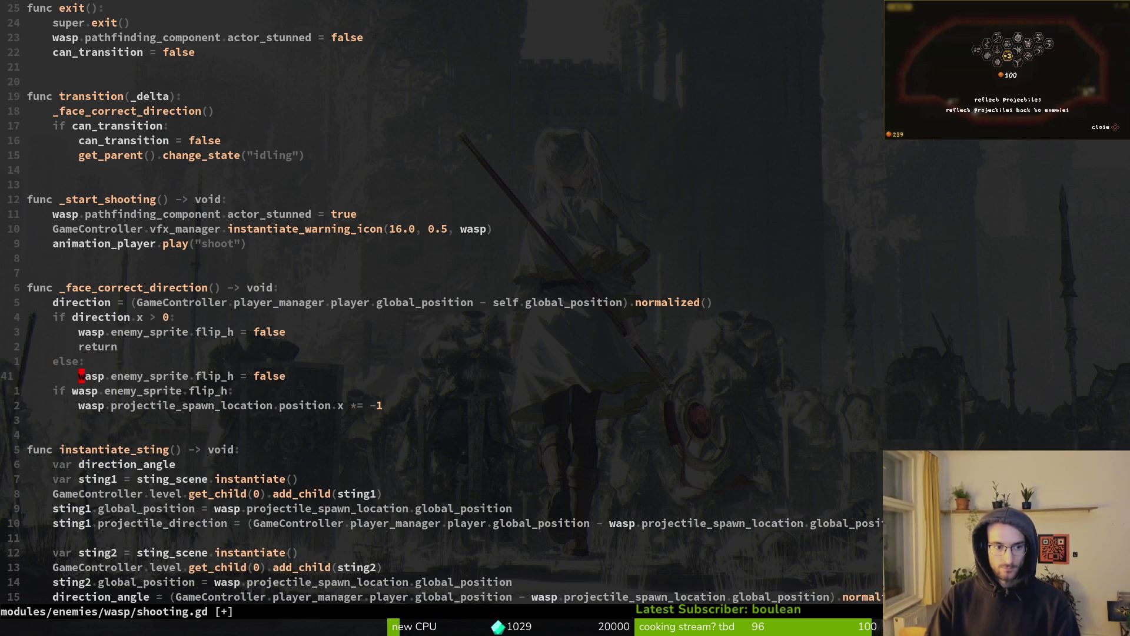
key("k")
key("k")
key("d")
key("d")
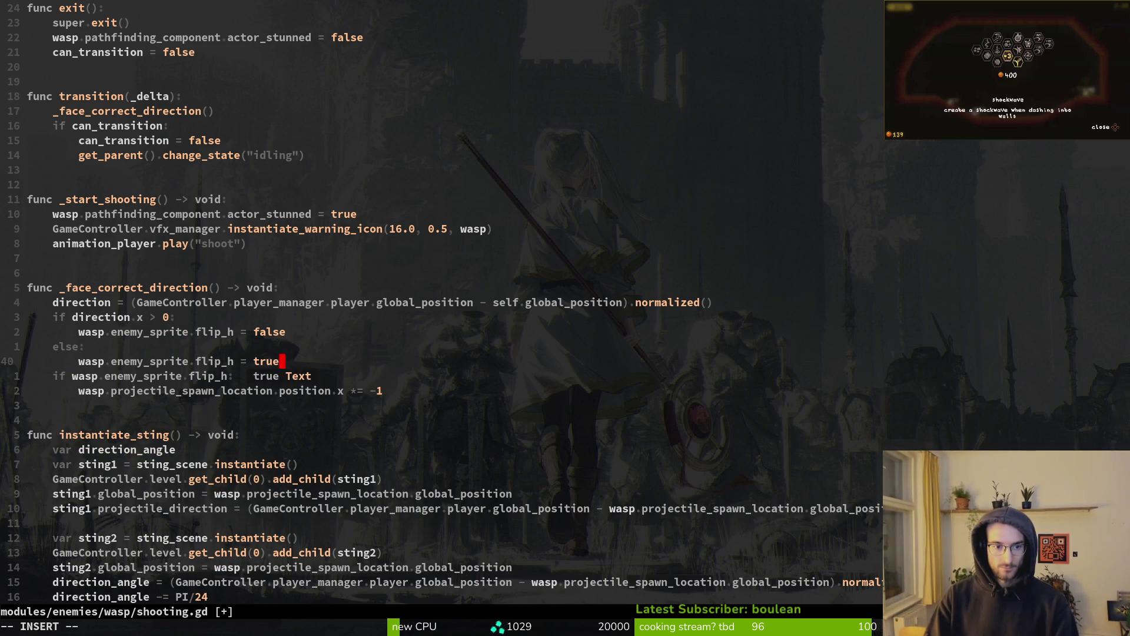
key("Escape")
type(":w")
key("Return")
Step: Put the projectile spawn-offset line in both branches, delete the old flip_h check, and save
key("j")
key("j")
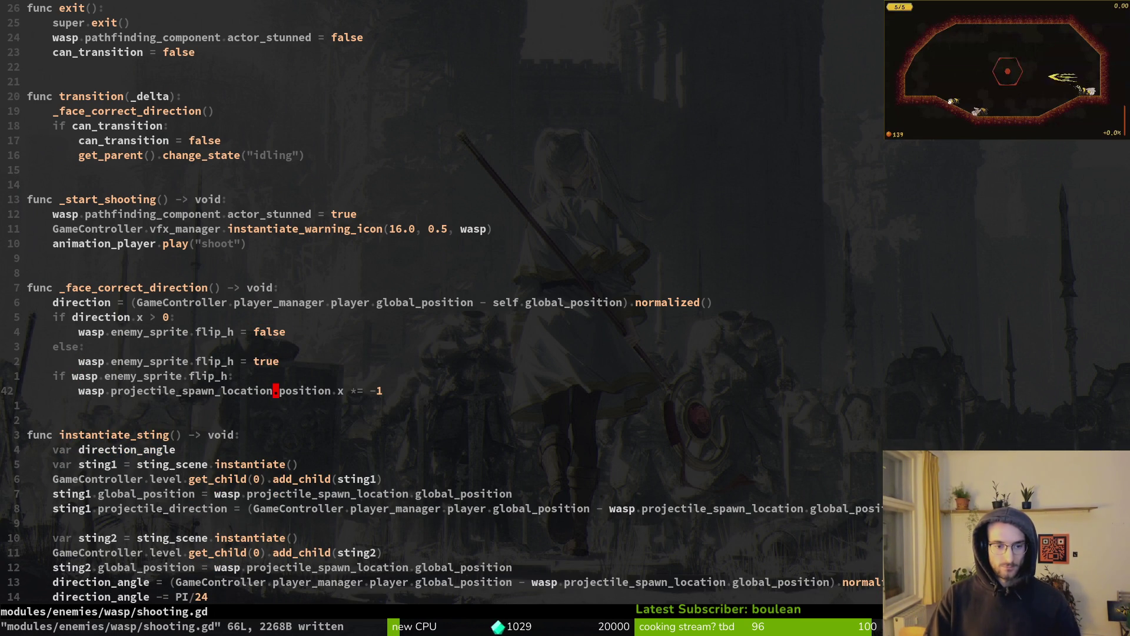
key("j")
key("shift+v")
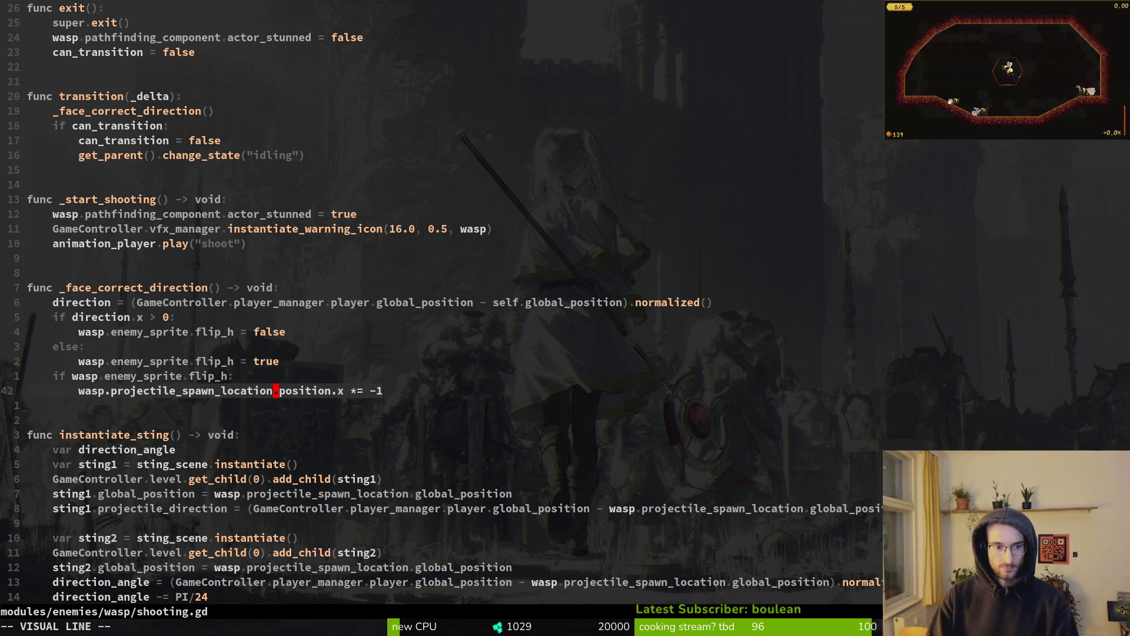
key("shift+k")
key("Escape")
key("k")
key("k")
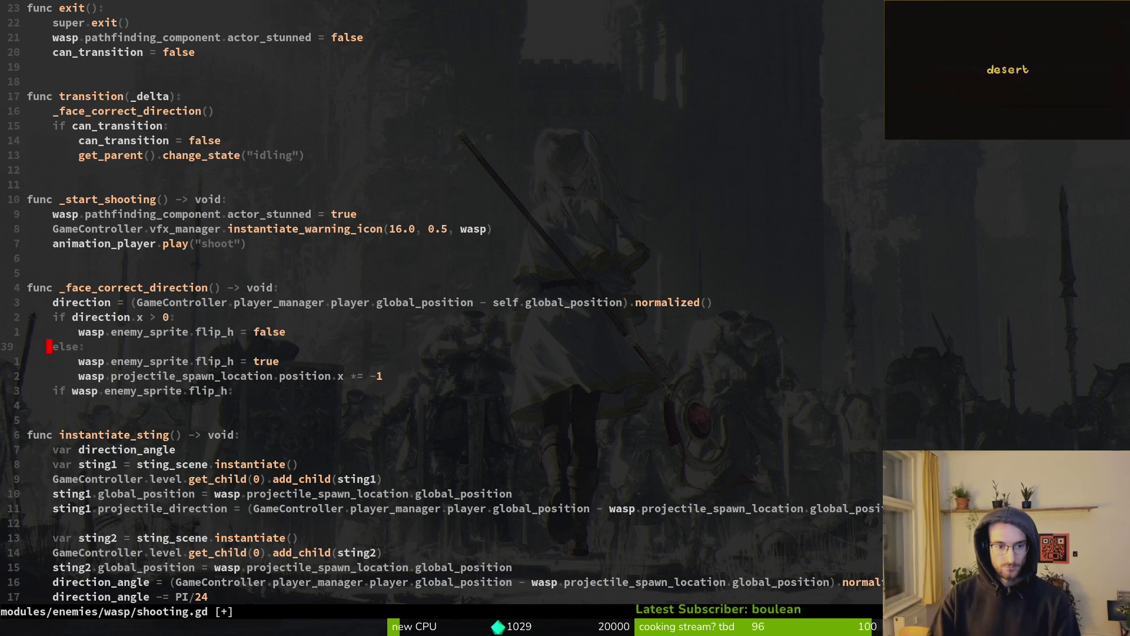
key("P")
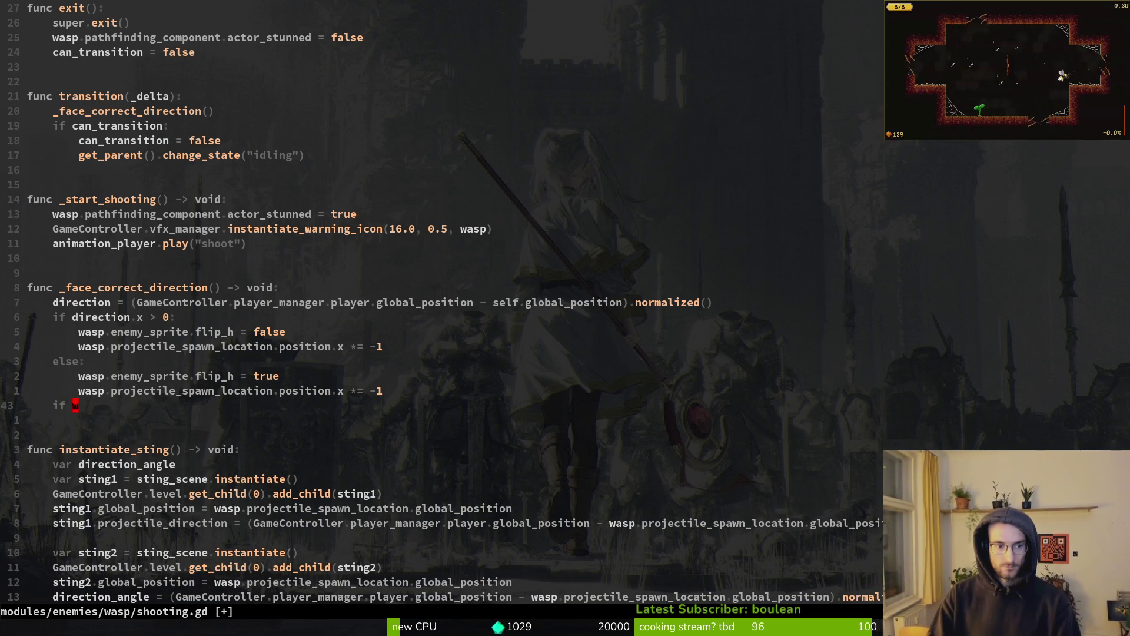
key("d")
key("d")
type(":w")
key("Return")
key("alt+Tab")
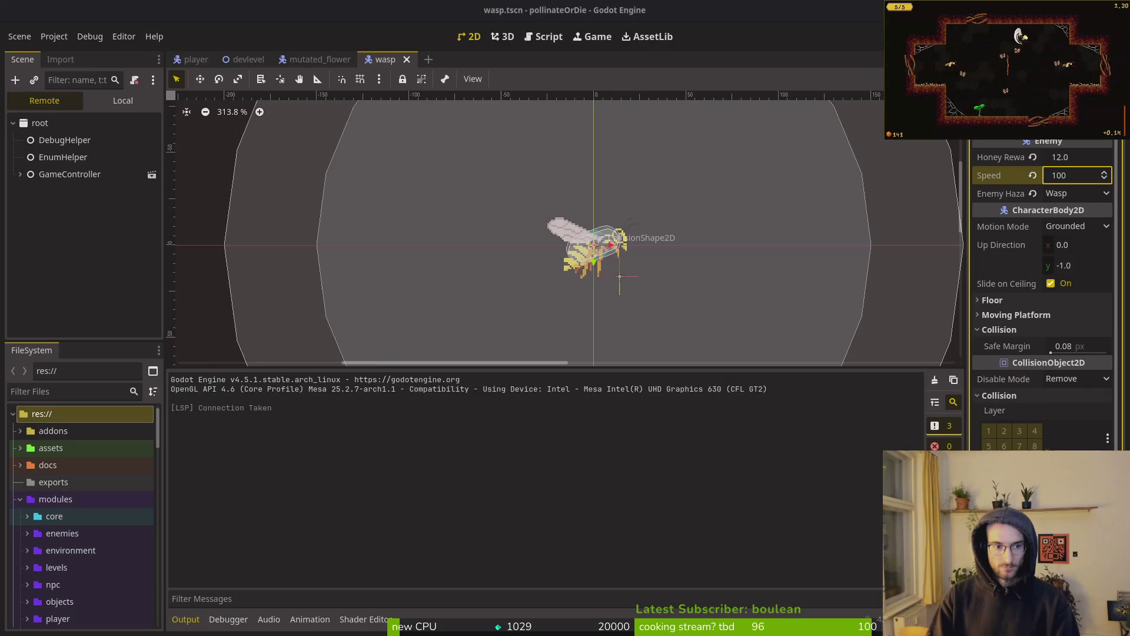
Step: Review shooting.gd and launch the game with F5 to test the wasp
key("alt+Tab")
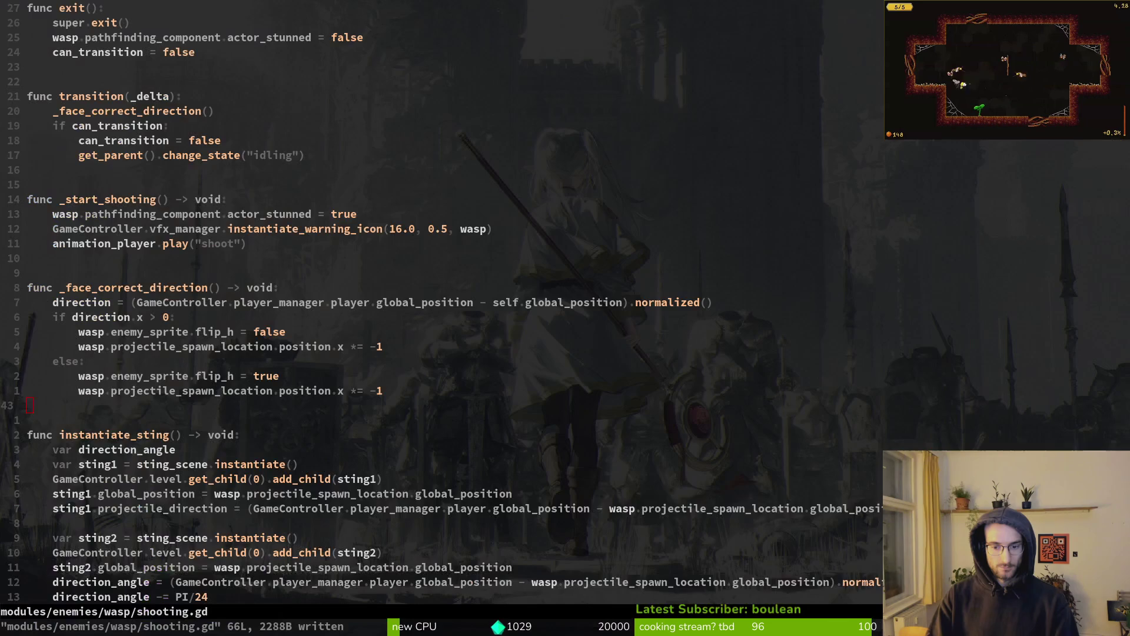
scroll(441, 306, "up", 3)
scroll(442, 306, "down", 5)
scroll(441, 306, "down", 4)
scroll(441, 306, "up", 12)
key("alt+Tab")
key("F5")
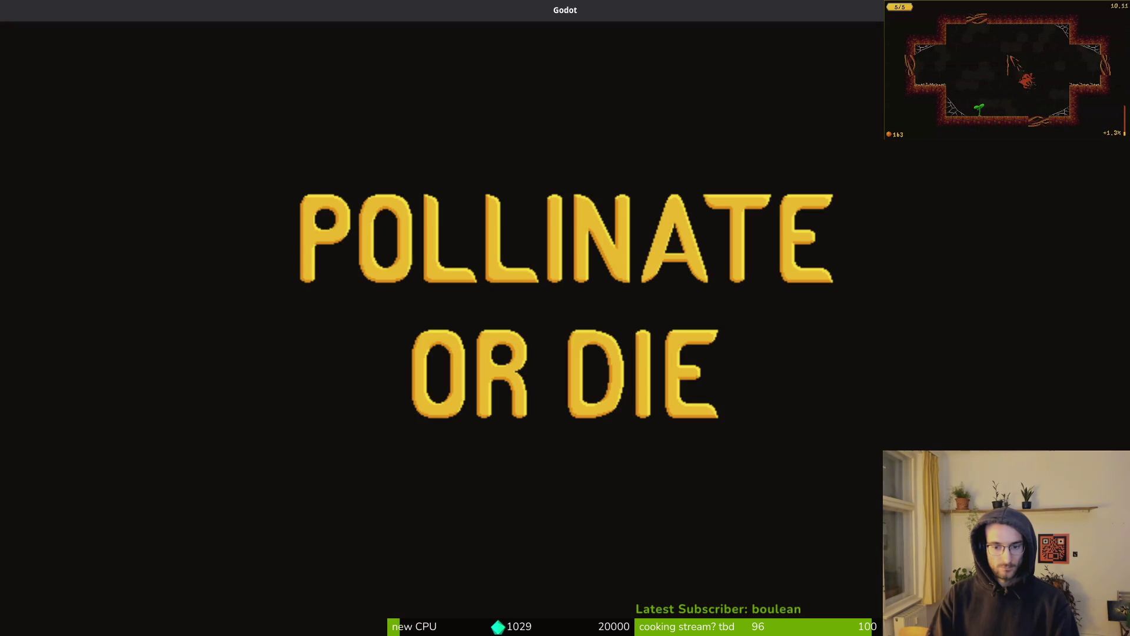
Step: Restart Neovim on the project and reopen shooting.gd through the file finder
key("alt+Tab")
type(":q")
key("Return")
key("Up")
key("Return")
key("space")
key("f")
key("f")
type("shockwave")
key("Return")
key("space")
key("f")
key("f")
type("shoot")
key("Return")
Step: Declare direction with 'var' in _face_correct_direction, save, and relaunch the game
key("ctrl+d")
key("ctrl+d")
key("ctrl+d")
key("ctrl+u")
key("ctrl+u")
key("ctrl+d")
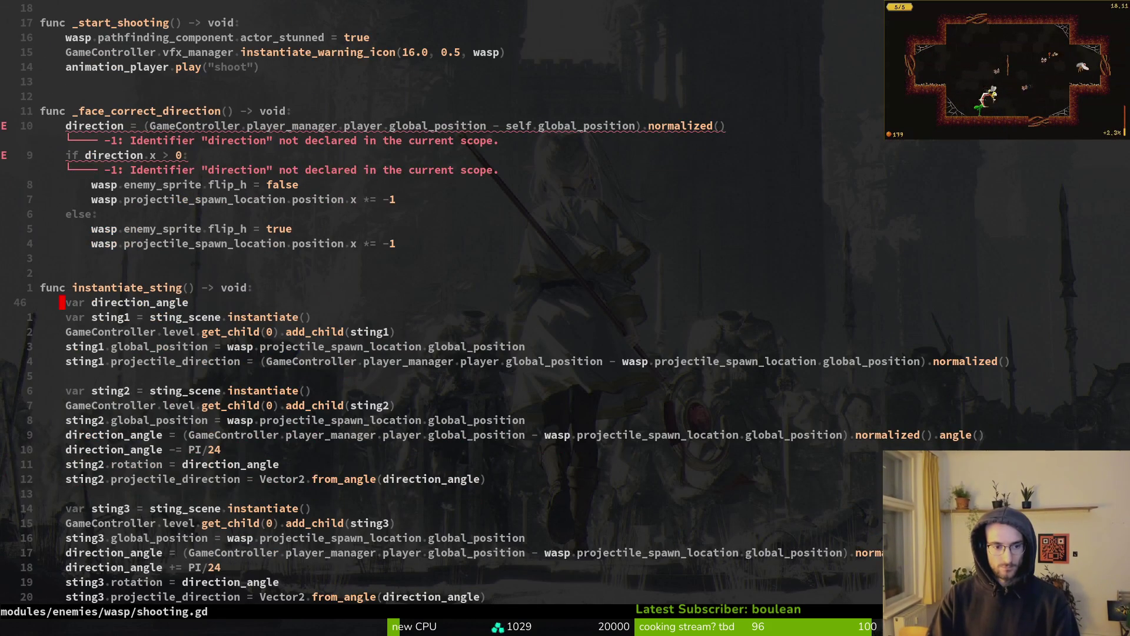
type("9k")
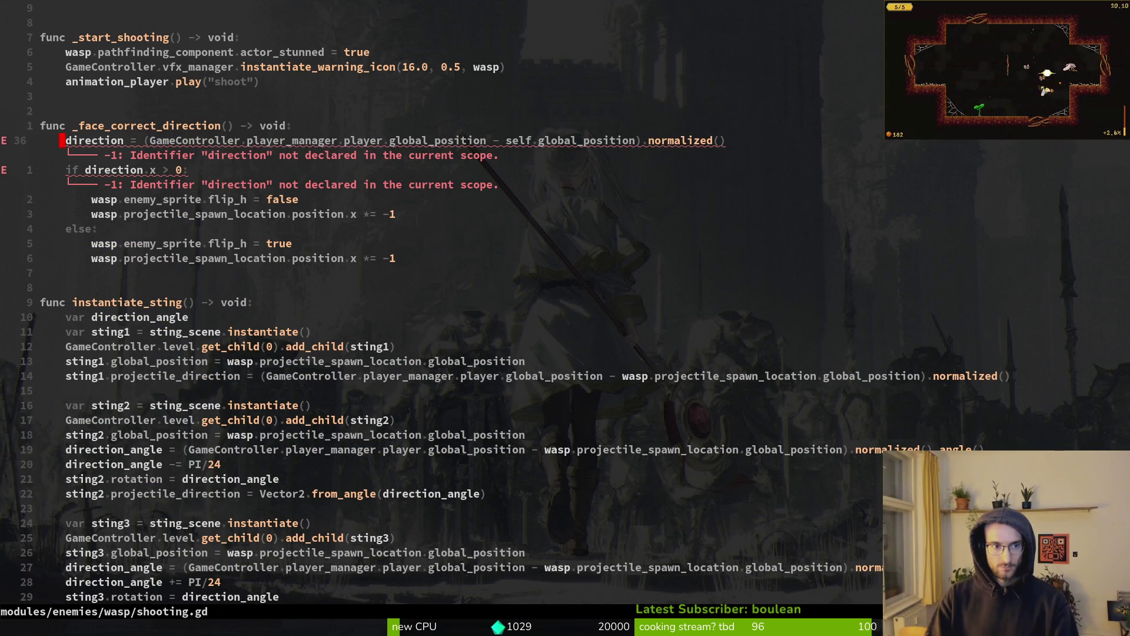
type("var")
key("Escape")
type(":w")
key("Return")
key("F5")
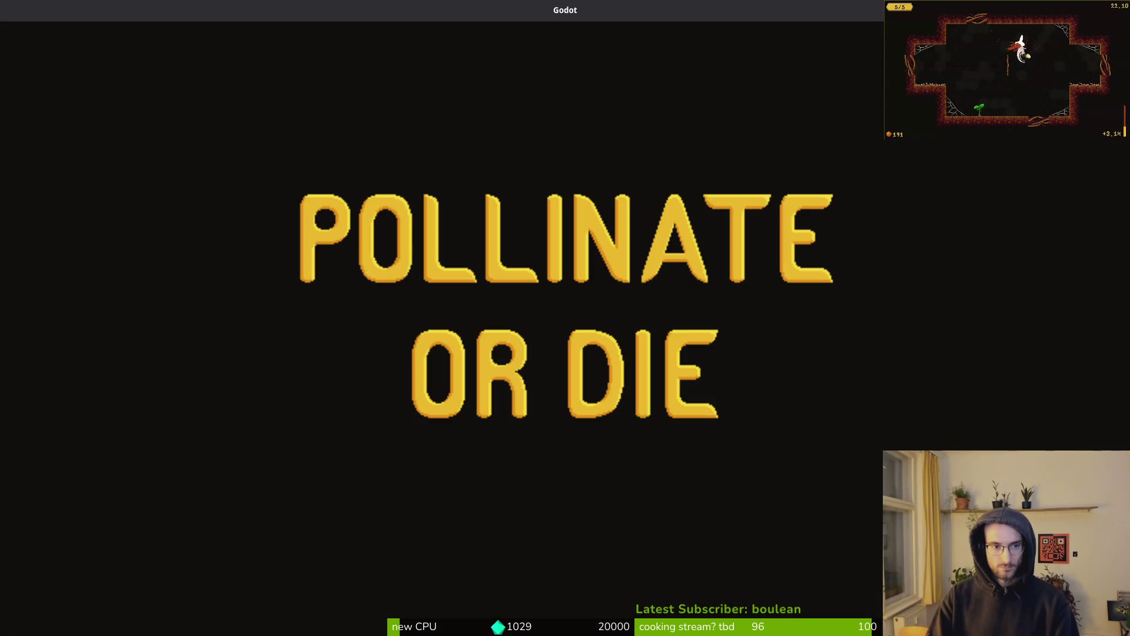
key("Escape")
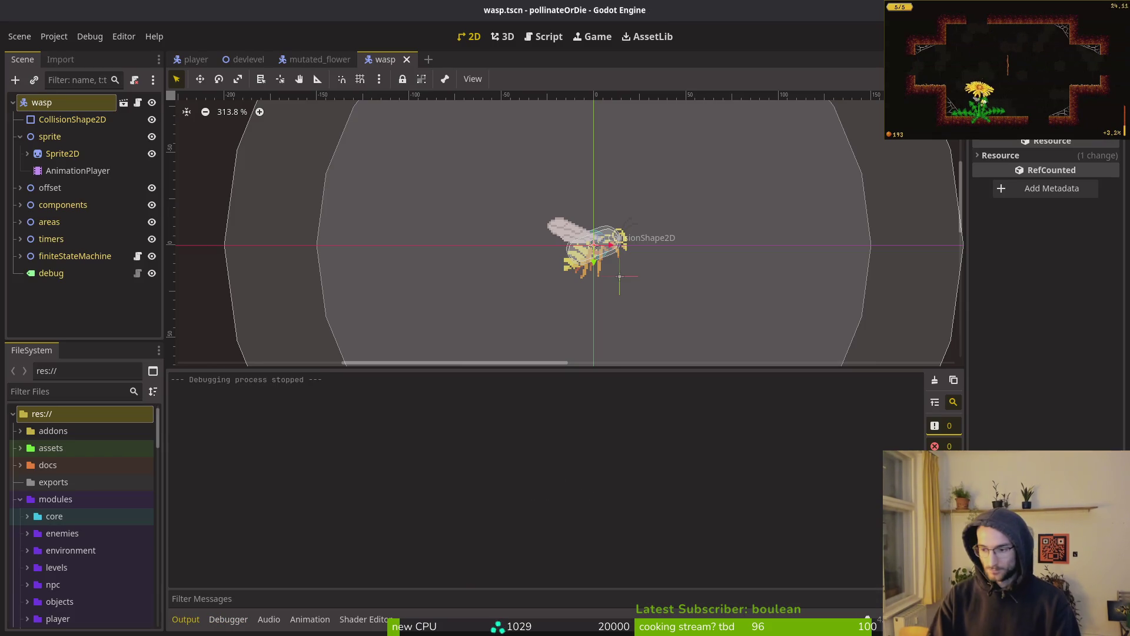
key("F5")
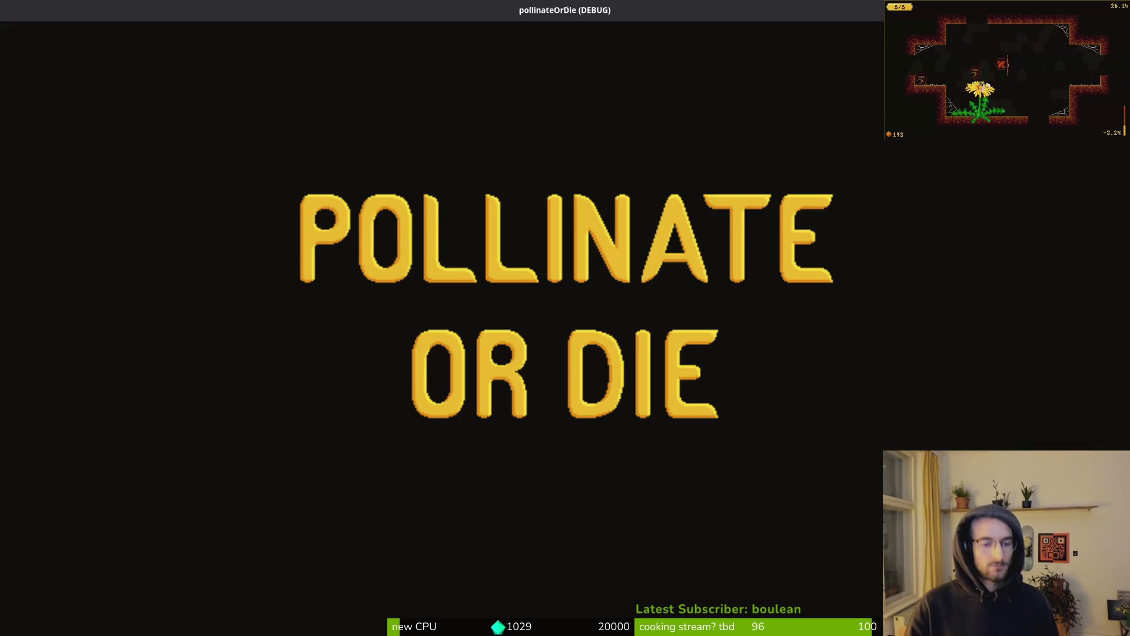
Step: Enter the dev arena and fight the wasp, dodging its projectiles until it dies
key("Return")
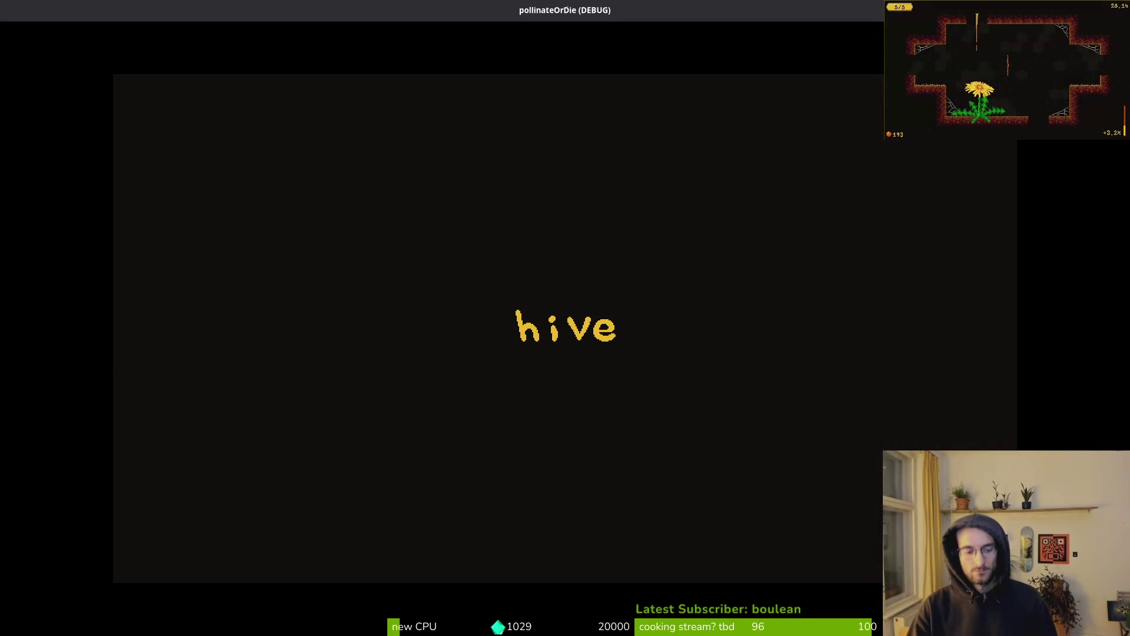
key("Right")
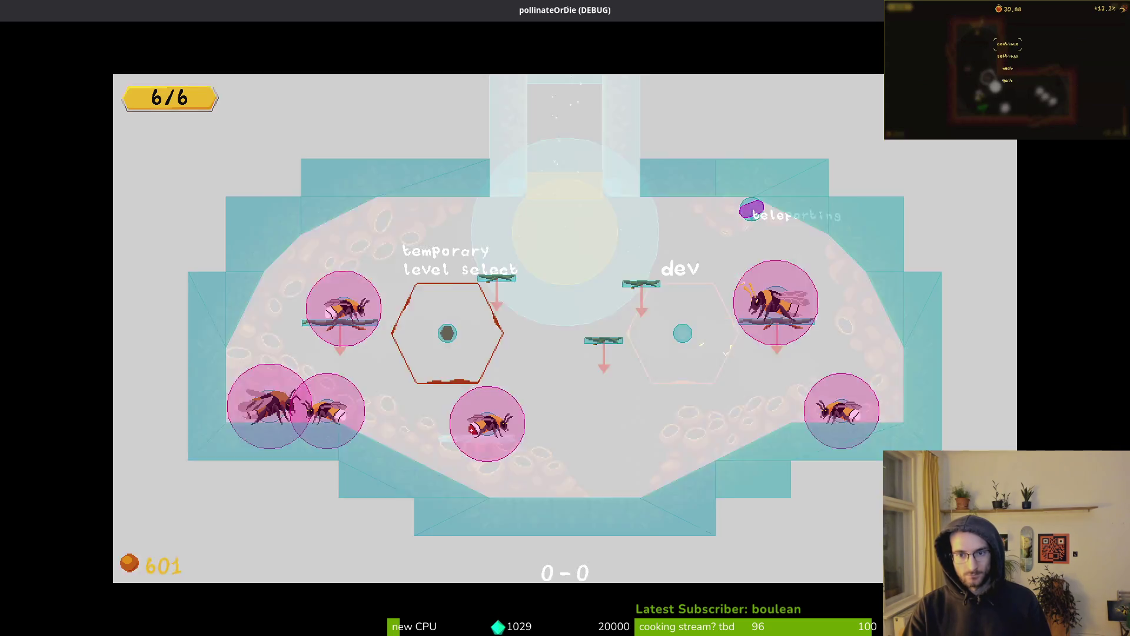
key("Right")
key("x")
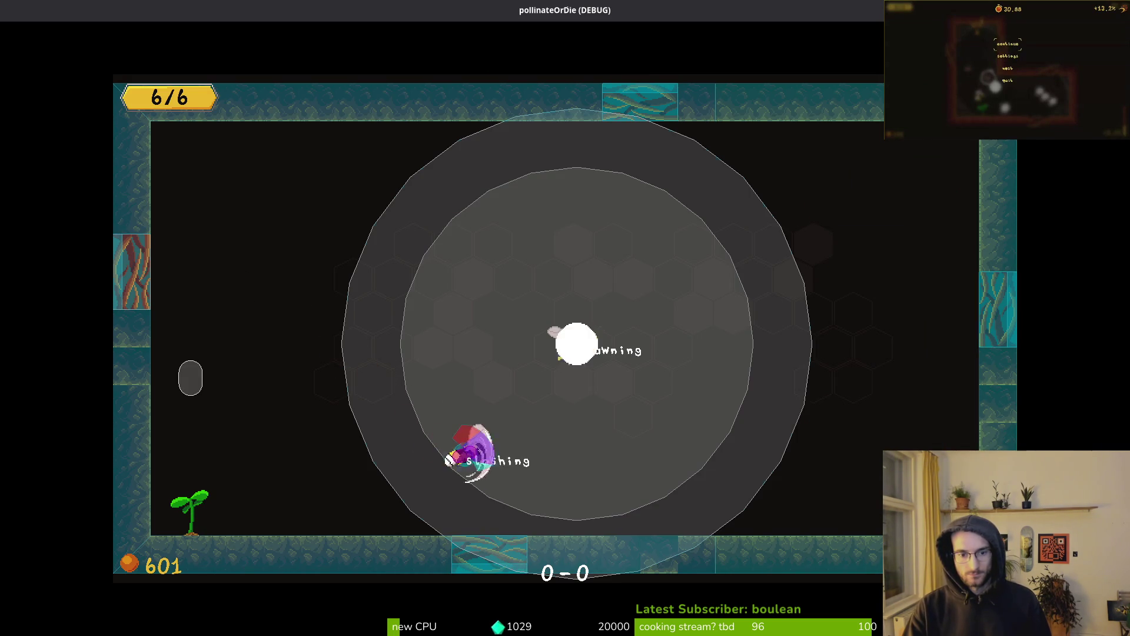
key("Up")
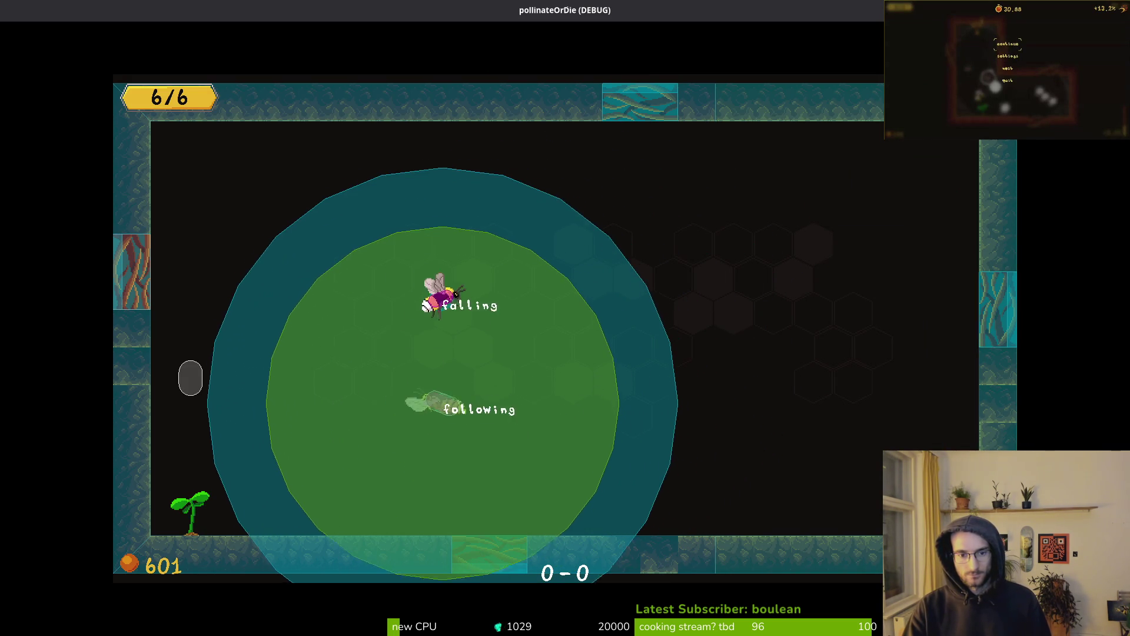
key("x")
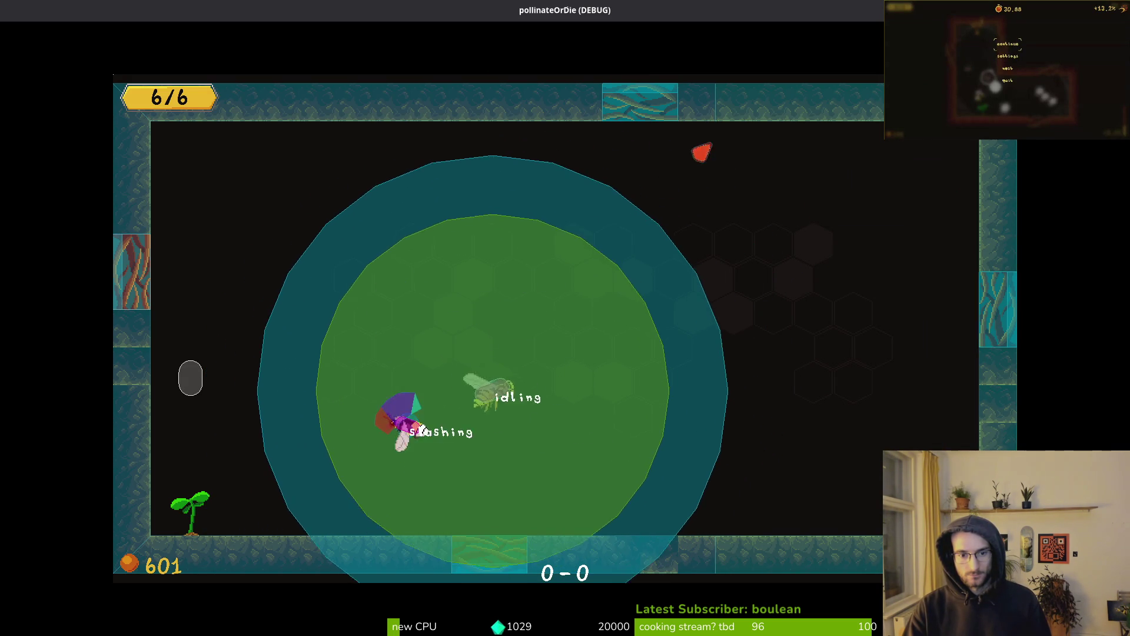
key("Left")
key("x")
key("Right")
key("x")
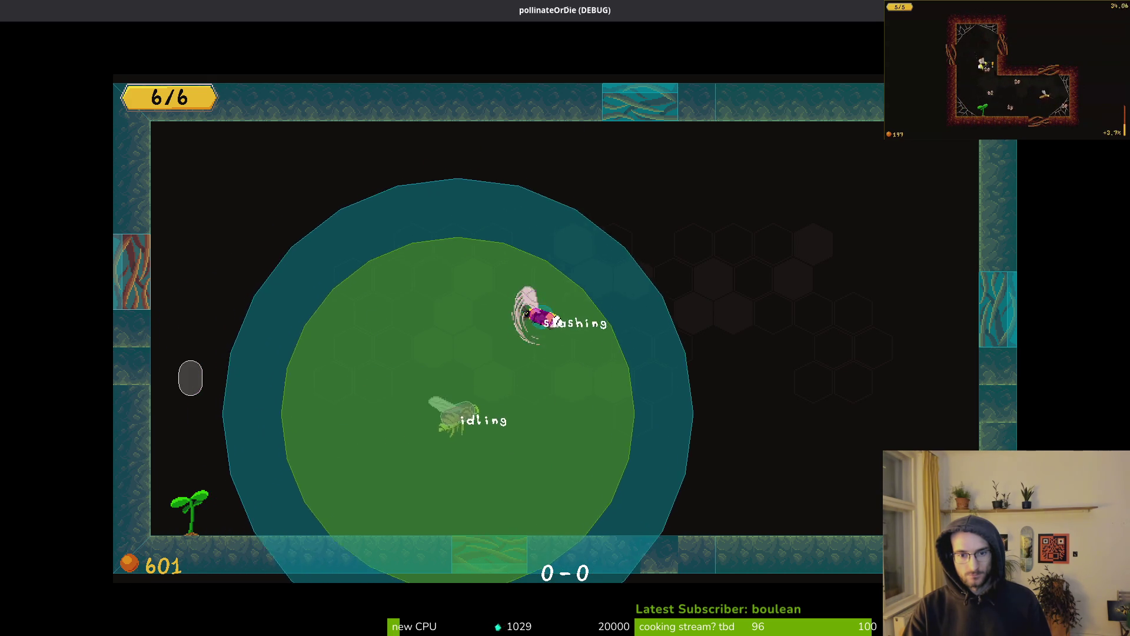
key("x")
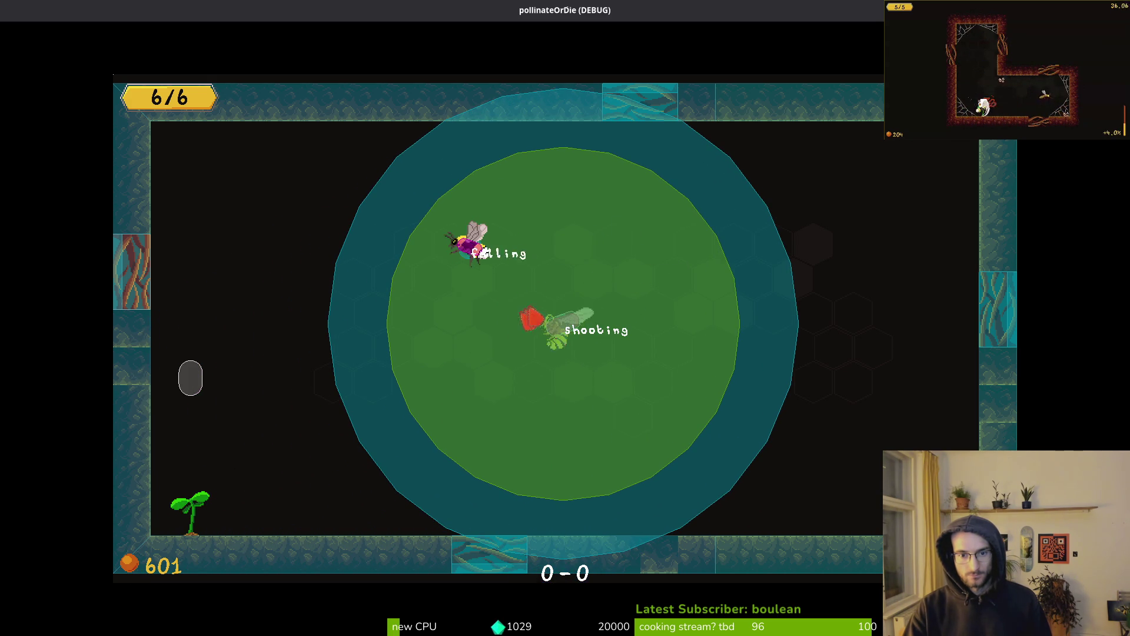
key("Right")
key("x")
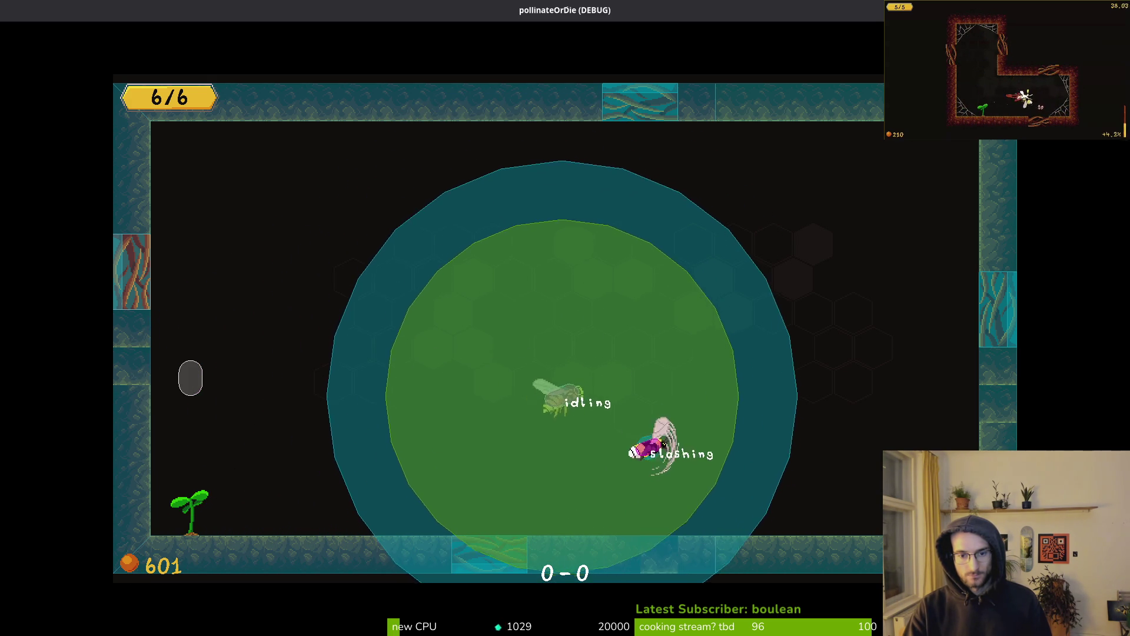
key("Left")
key("Up")
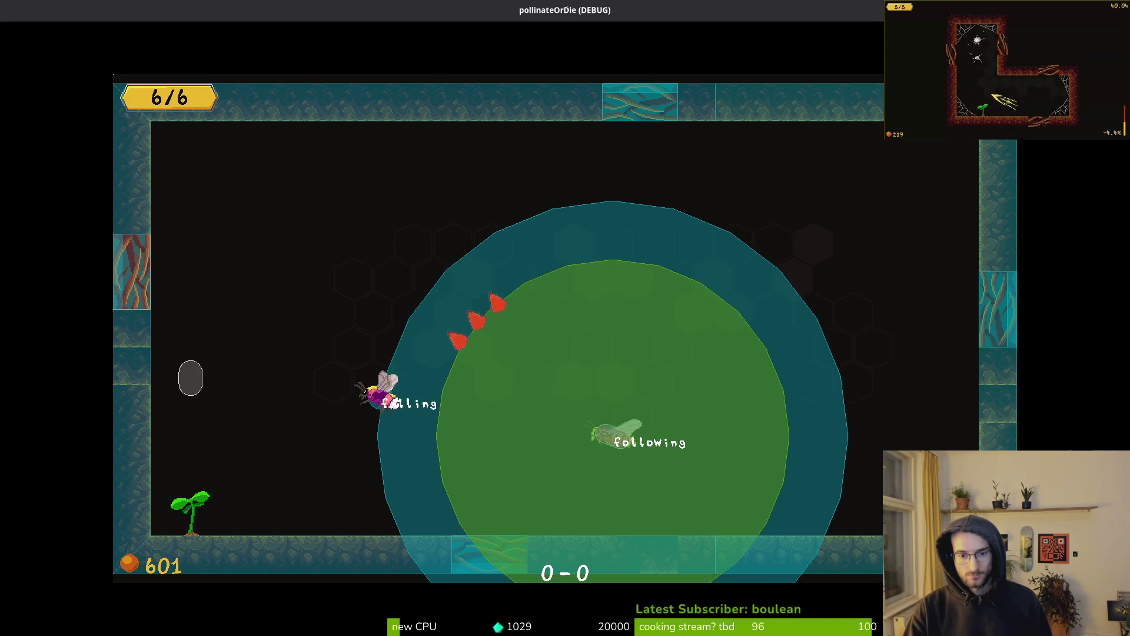
key("Right")
key("x")
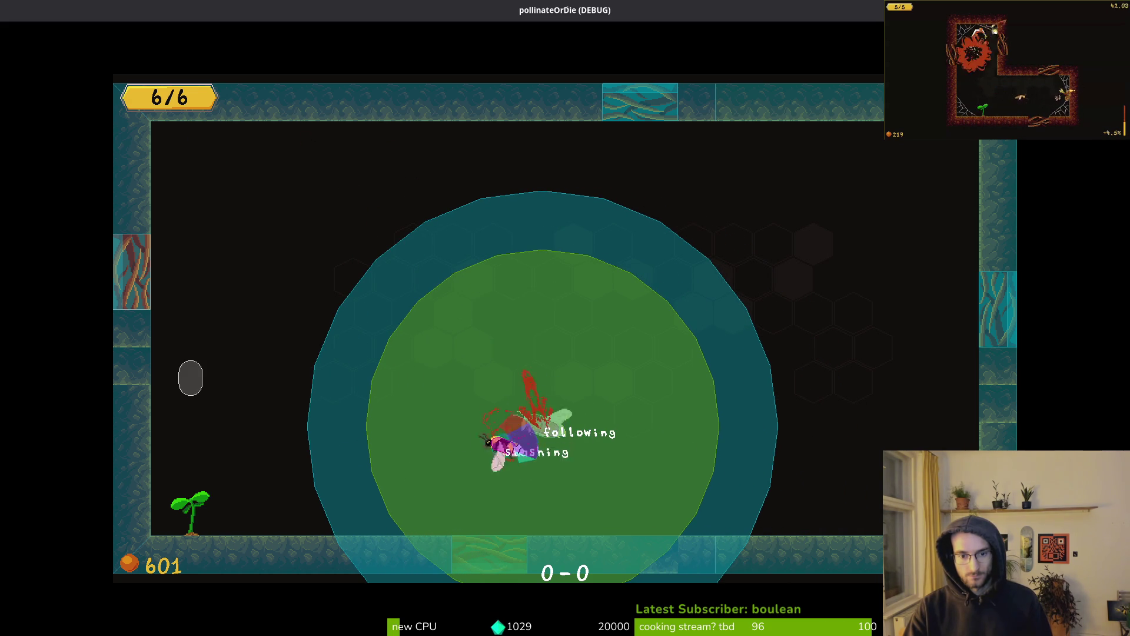
key("Left")
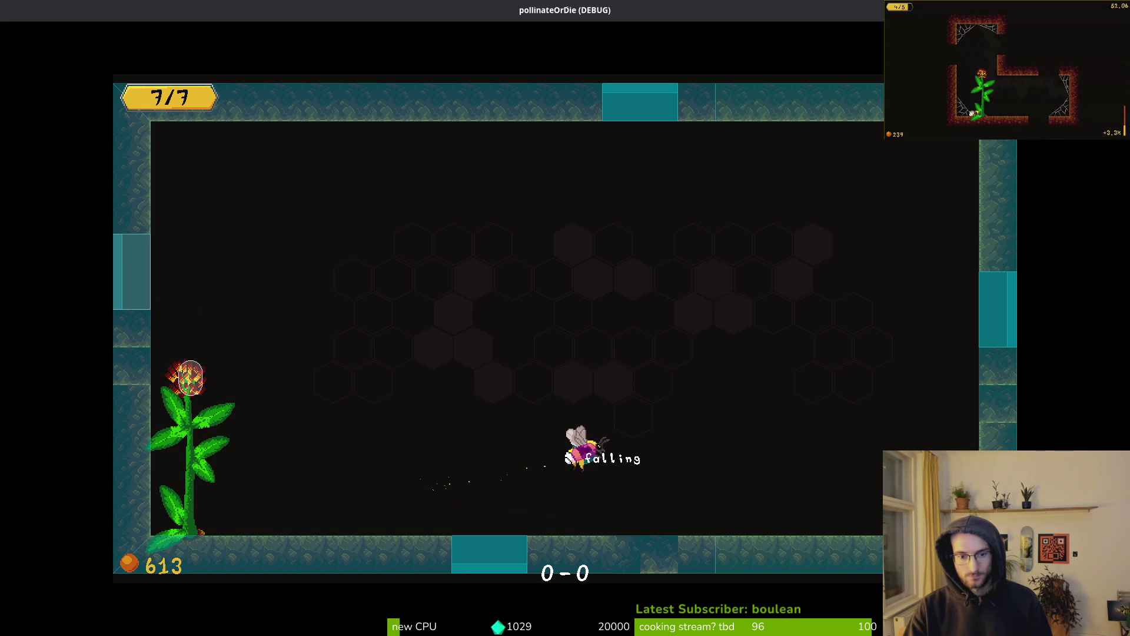
Step: Stop the game with F8 and open settingsOverlay.gd via the Neovim file finder
key("Escape")
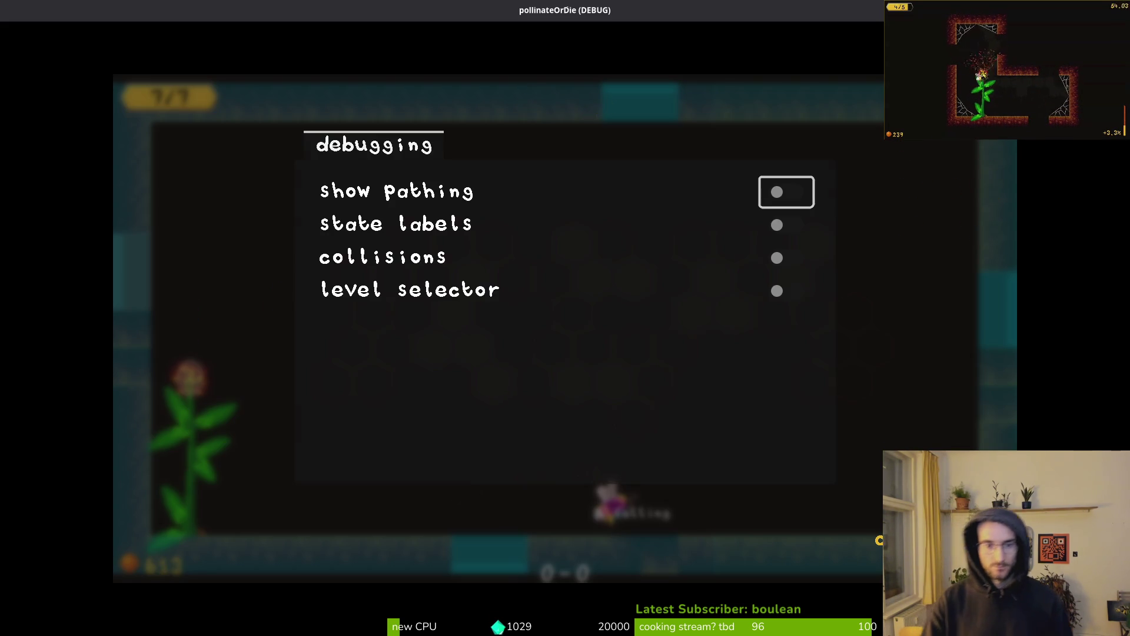
key("Escape")
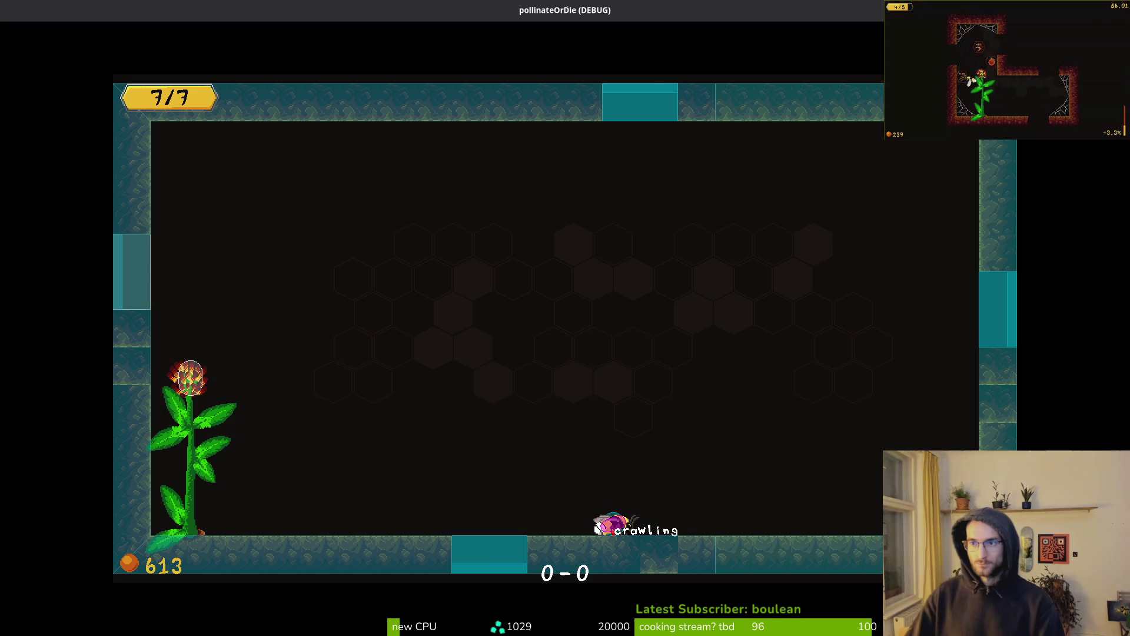
key("F8")
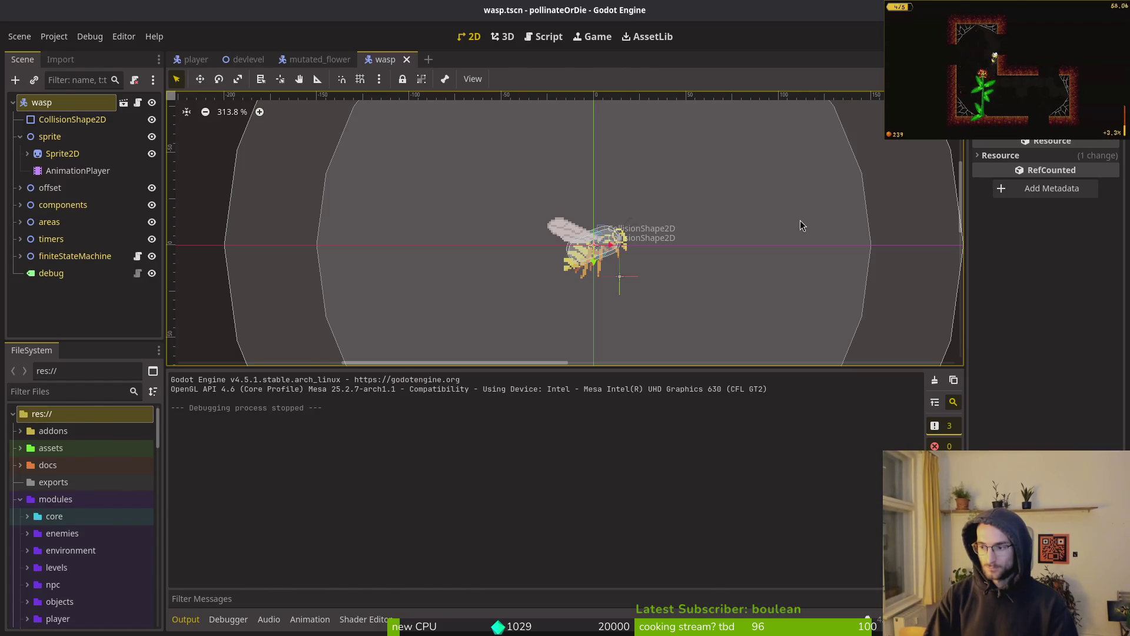
key("alt+Tab")
type("setover")
key("Return")
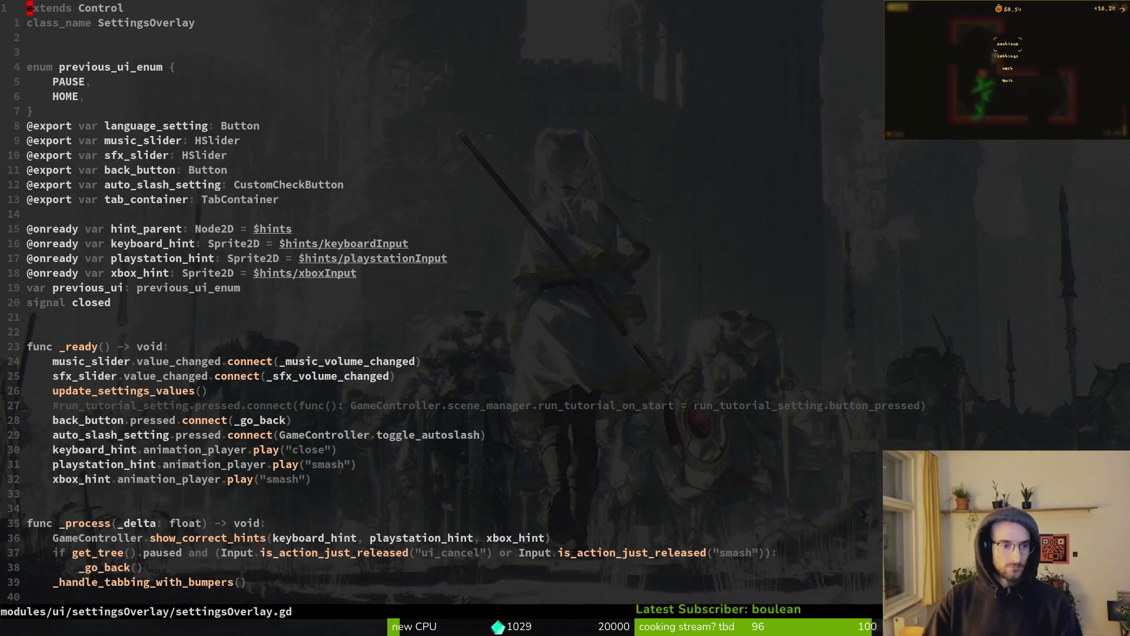
Step: Copy the update_settings_values() call from settingsOverlay.gd into _ready of debug_overlay.gd
key("2")
key("7")
key("j")
key("z")
key("z")
key("k")
key("V")
key("y")
key("ctrl+d")
key("ctrl+d")
key("space")
key("f")
key("f")
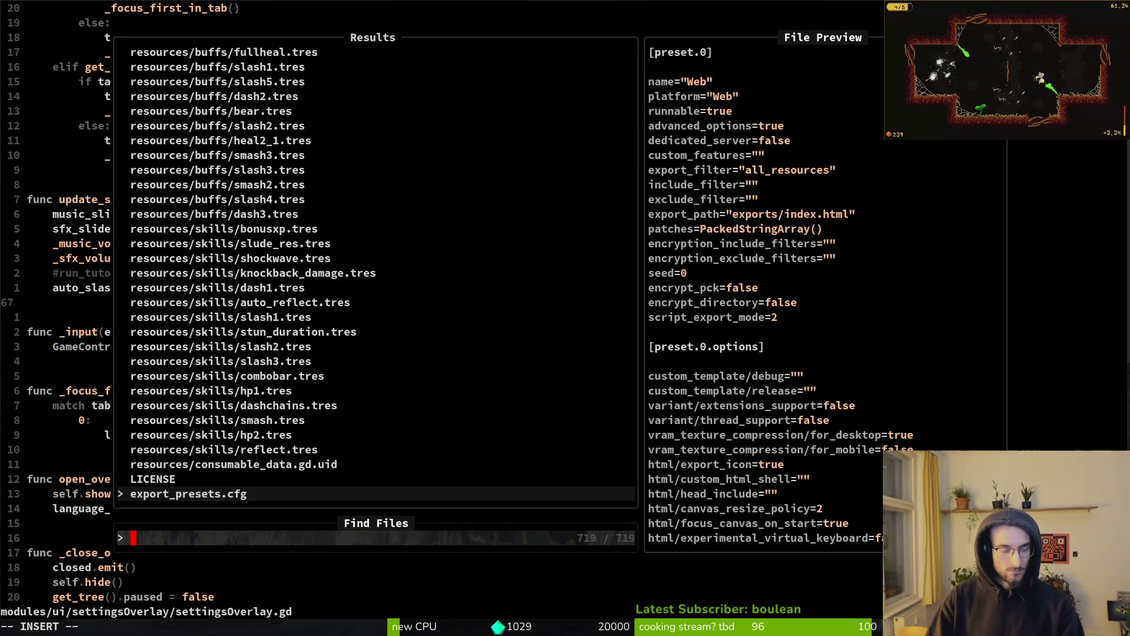
type("debug")
key("Return")
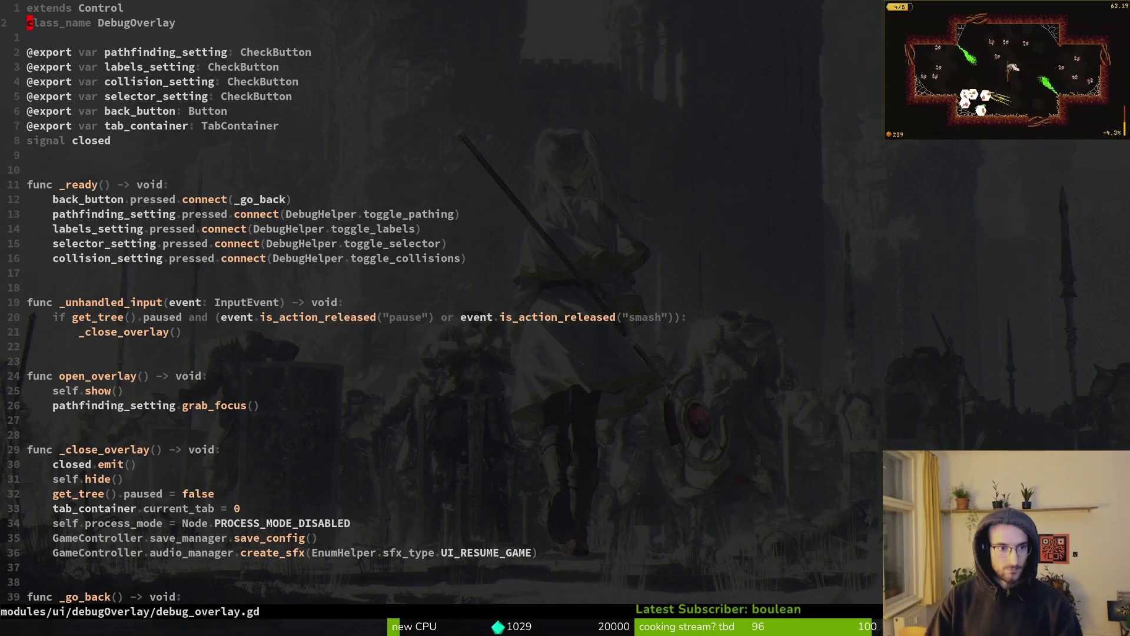
key("braceright")
key("braceright")
key("P")
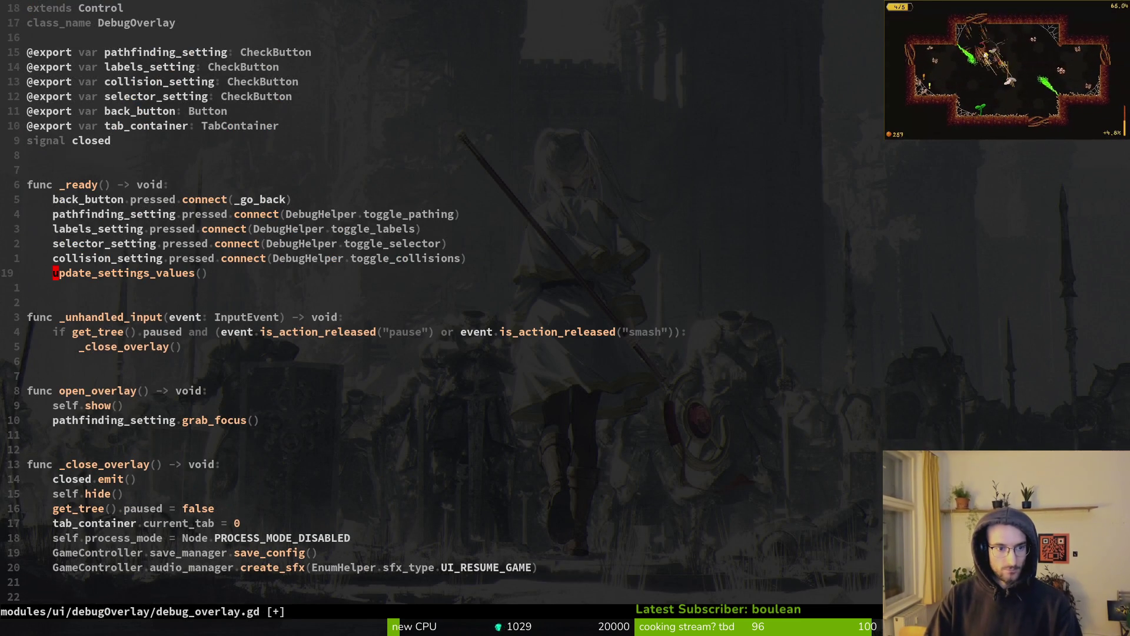
Step: Copy the update_settings_values function lines from settingsOverlay.gd and paste them into debug_overlay.gd
key("ctrl+6")
key("ctrl+d")
key("ctrl+d")
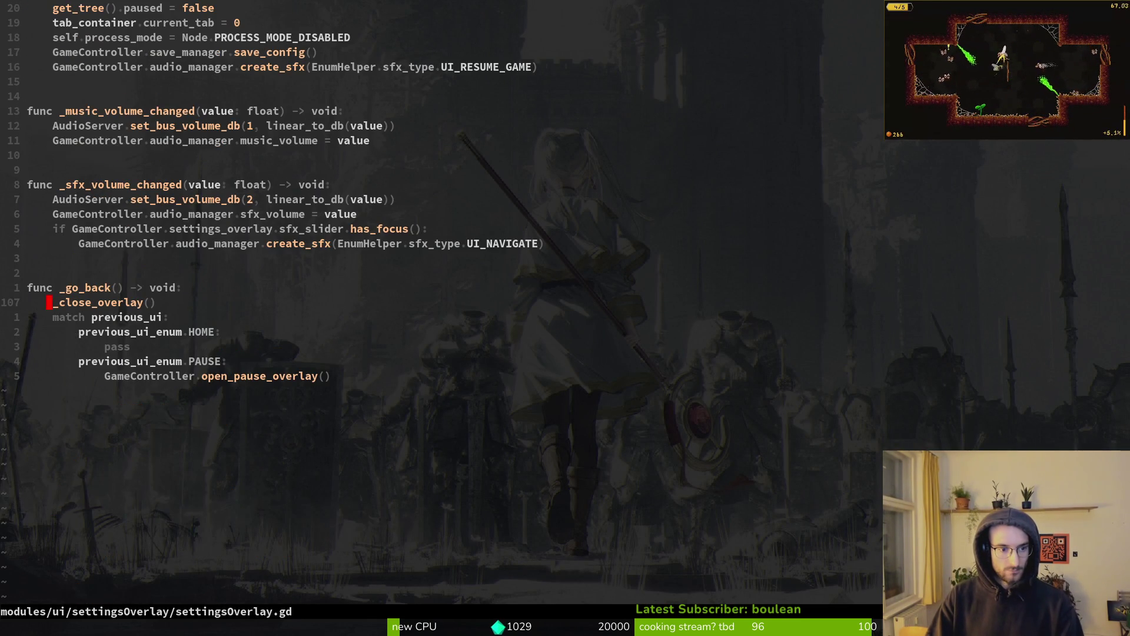
key("ctrl+u")
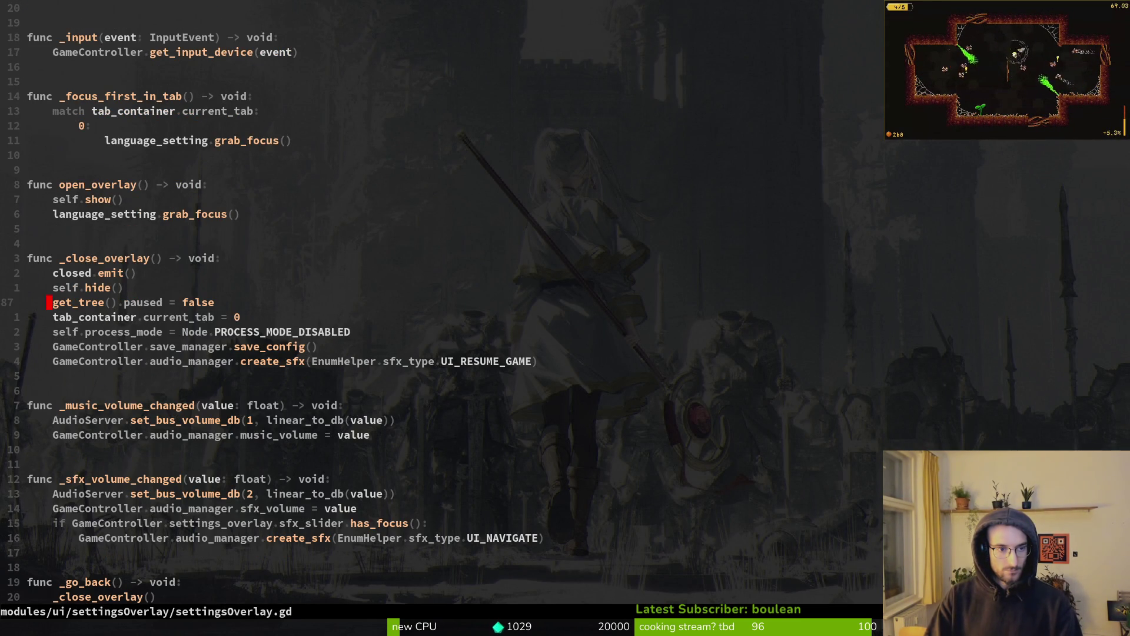
key("ctrl+u")
key("k")
key("k")
key("k")
key("k")
key("k")
key("k")
key("j")
key("shift+v")
key("j")
key("j")
key("j")
key("j")
key("o")
key("k")
key("y")
key("ctrl+6")
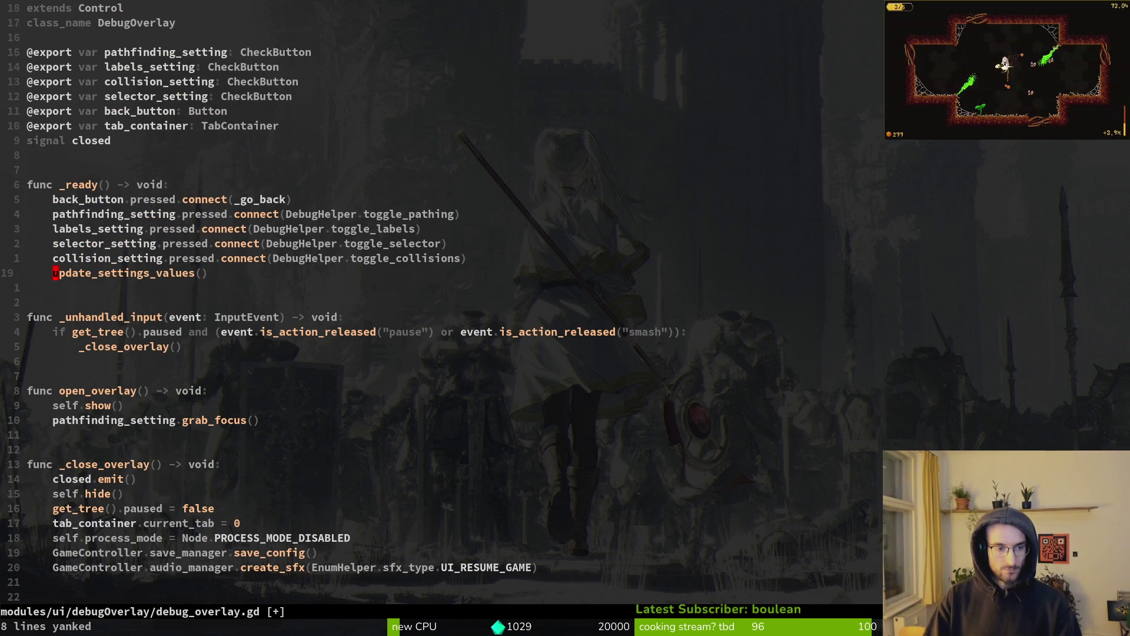
key("j")
key("j")
key("j")
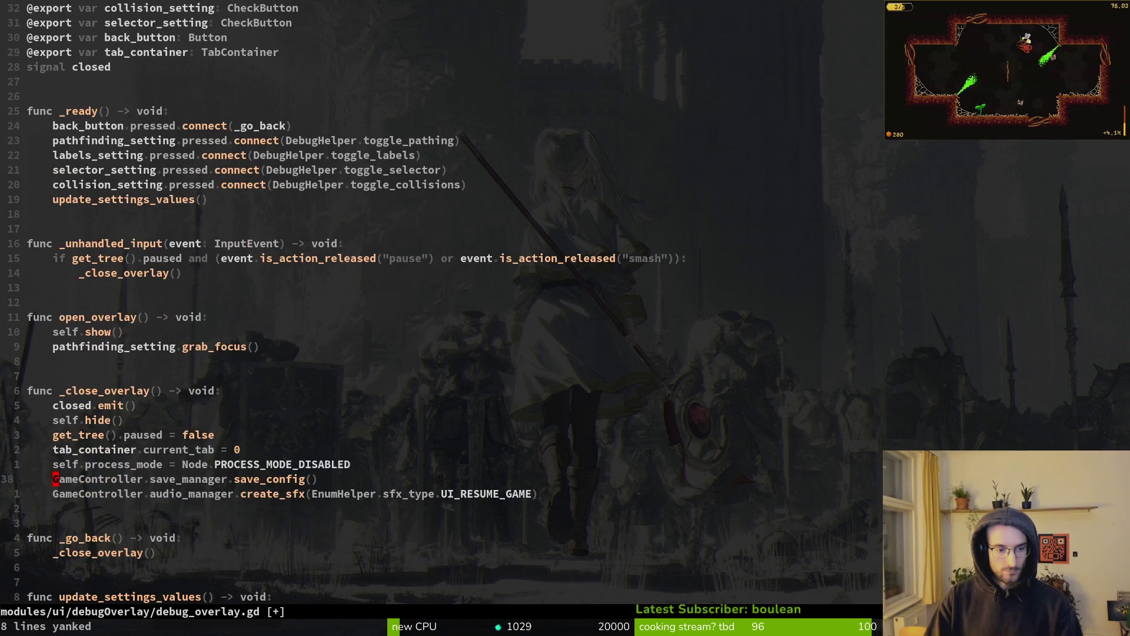
key("j")
key("j")
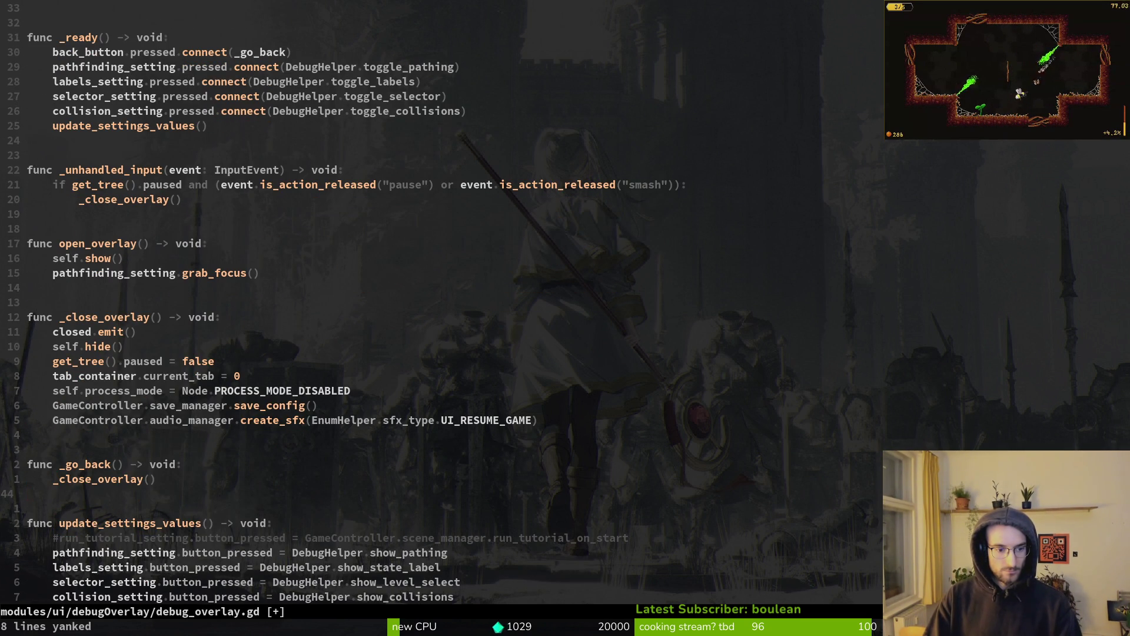
key("j")
key("p")
Step: Delete the duplicated update_settings_values block, save debug_overlay.gd, and run the game
key("k")
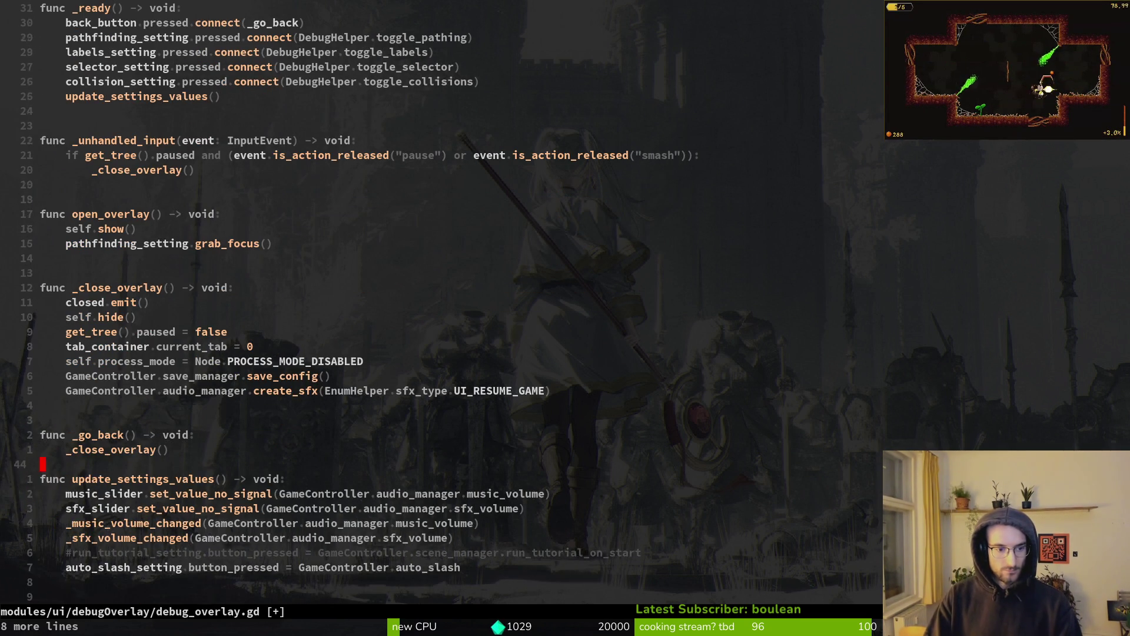
key("j")
key("j")
key("j")
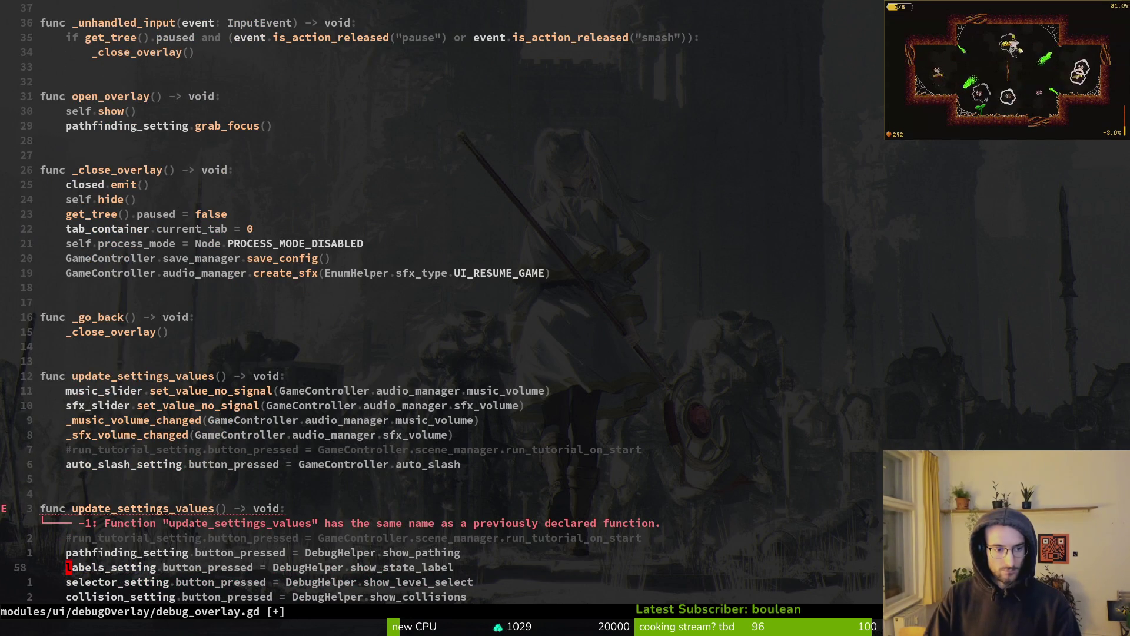
key("V")
key("k")
key("k")
key("k")
key("d")
key("alt+Tab")
key("alt+Tab")
key("j")
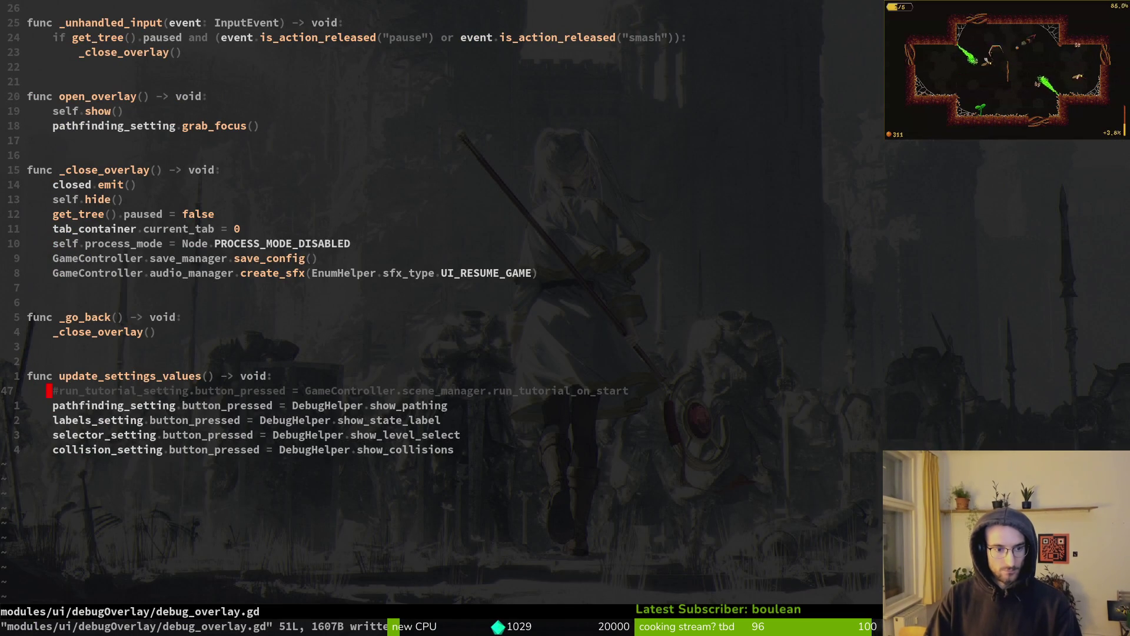
key("alt+Tab")
key("F5")
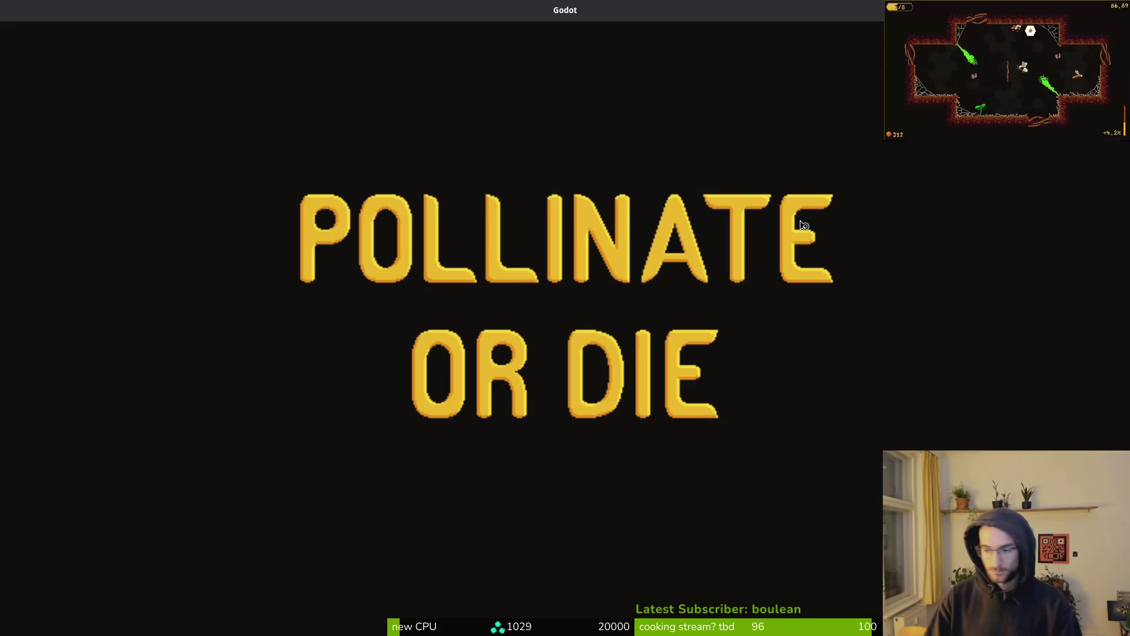
Step: Continue the saved game and check the pause menu's debugging toggles and settings screen
key("Down")
key("Down")
key("Up")
key("Up")
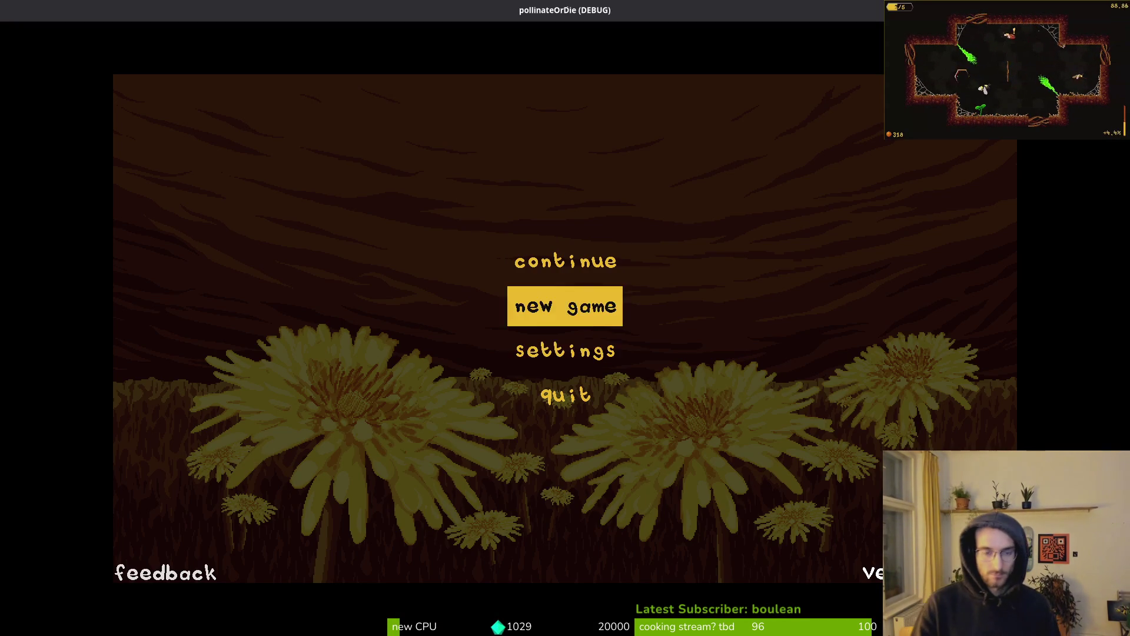
key("Return")
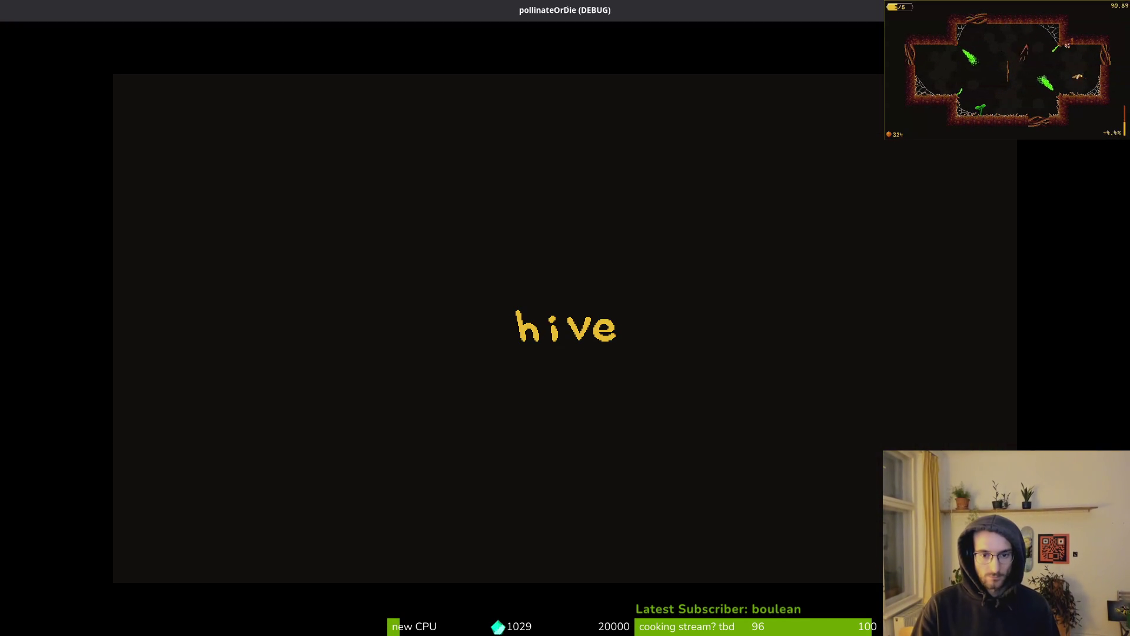
key("Escape")
key("Down")
key("Return")
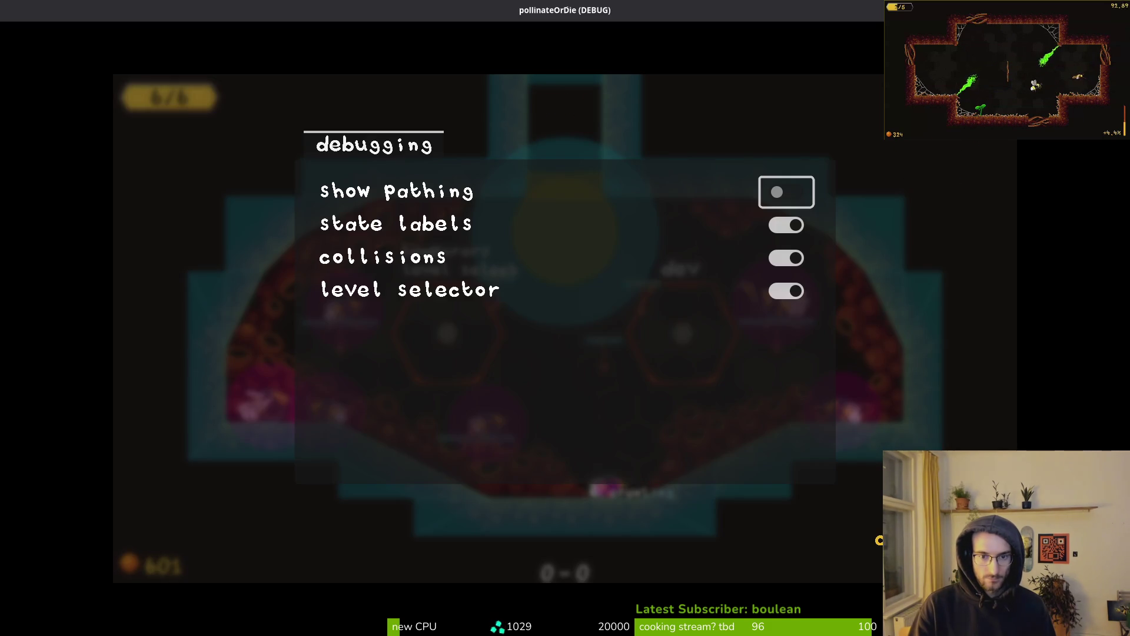
key("Down")
key("Down")
key("Escape")
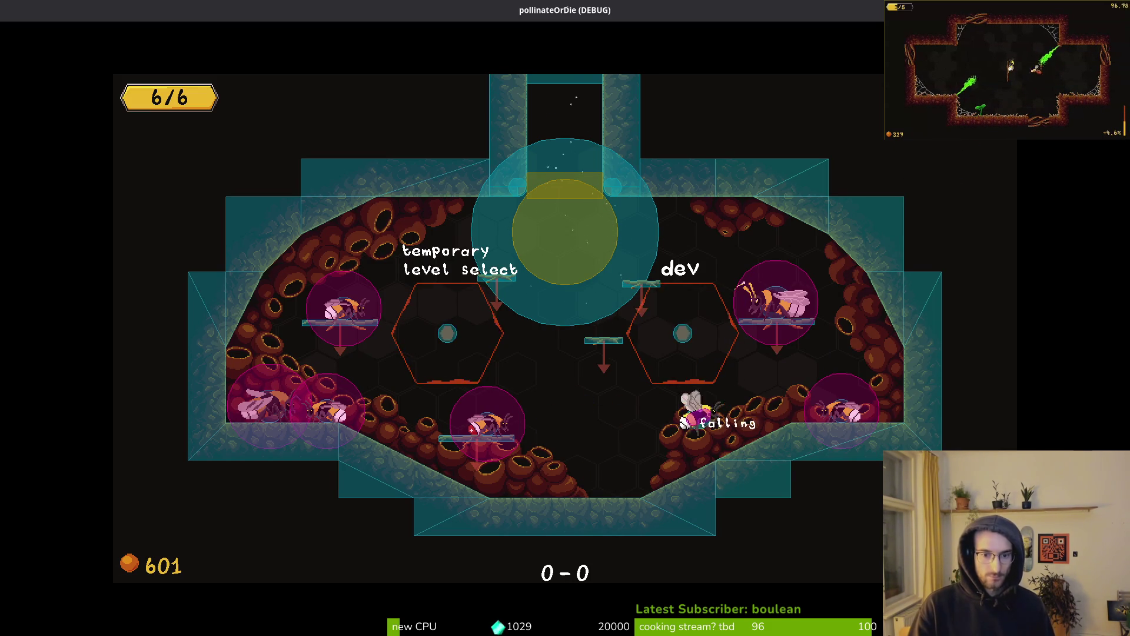
key("Escape")
key("Down")
key("Down")
key("Return")
key("Escape")
Step: Quit from the pause menu, then choose quit on the main menu
key("Down")
key("Down")
key("Down")
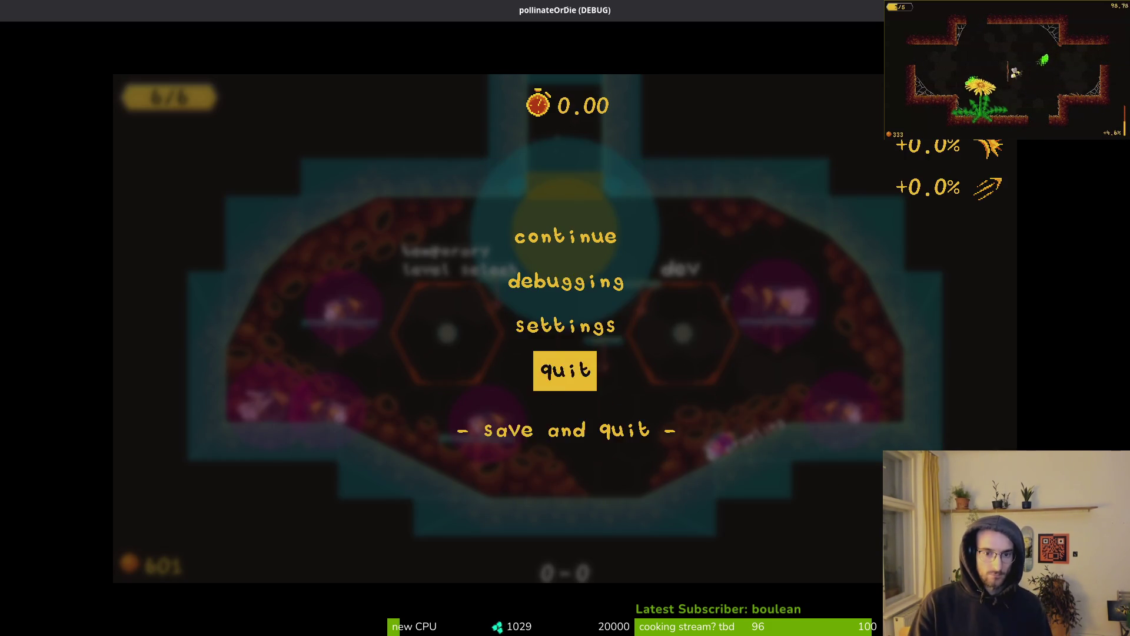
key("Return")
key("Return")
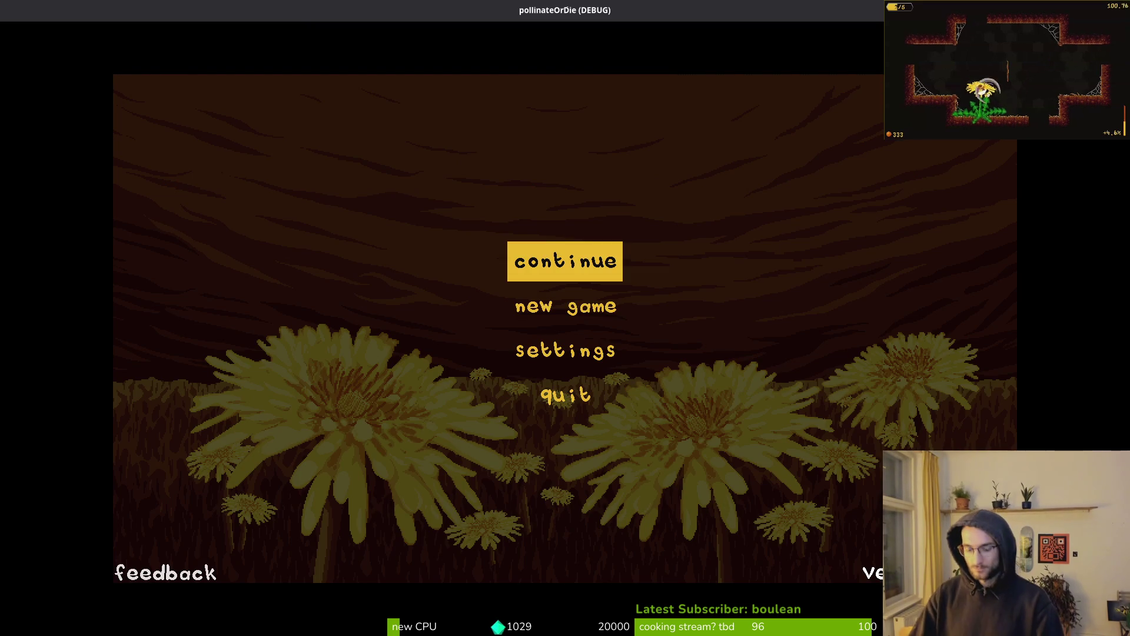
key("Down")
key("Up")
key("Up")
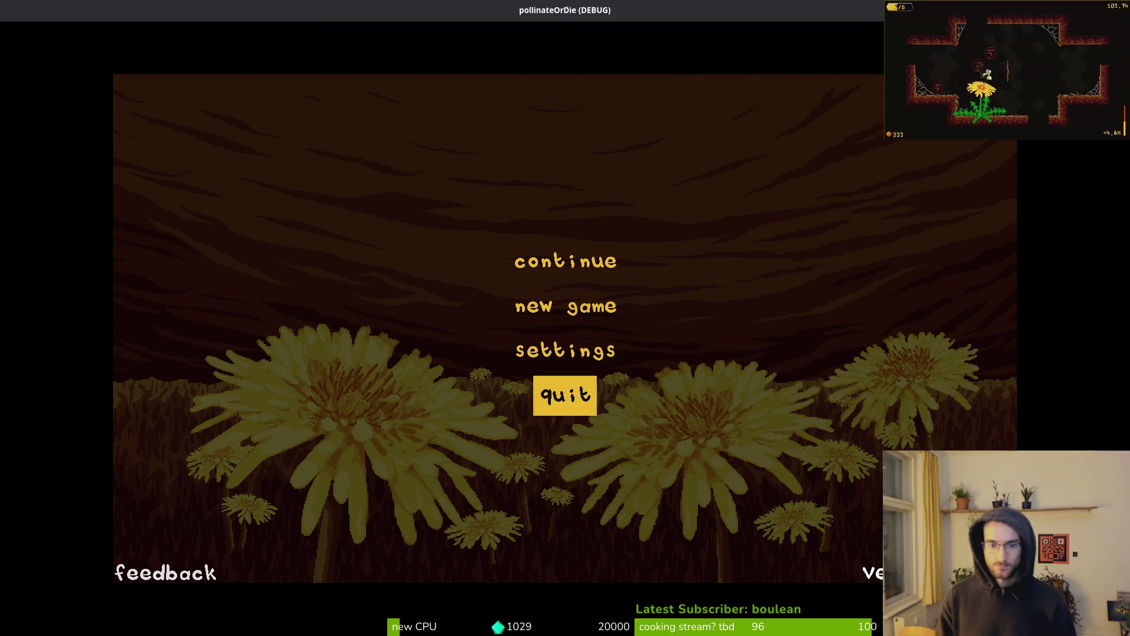
key("Return")
key("alt+Tab")
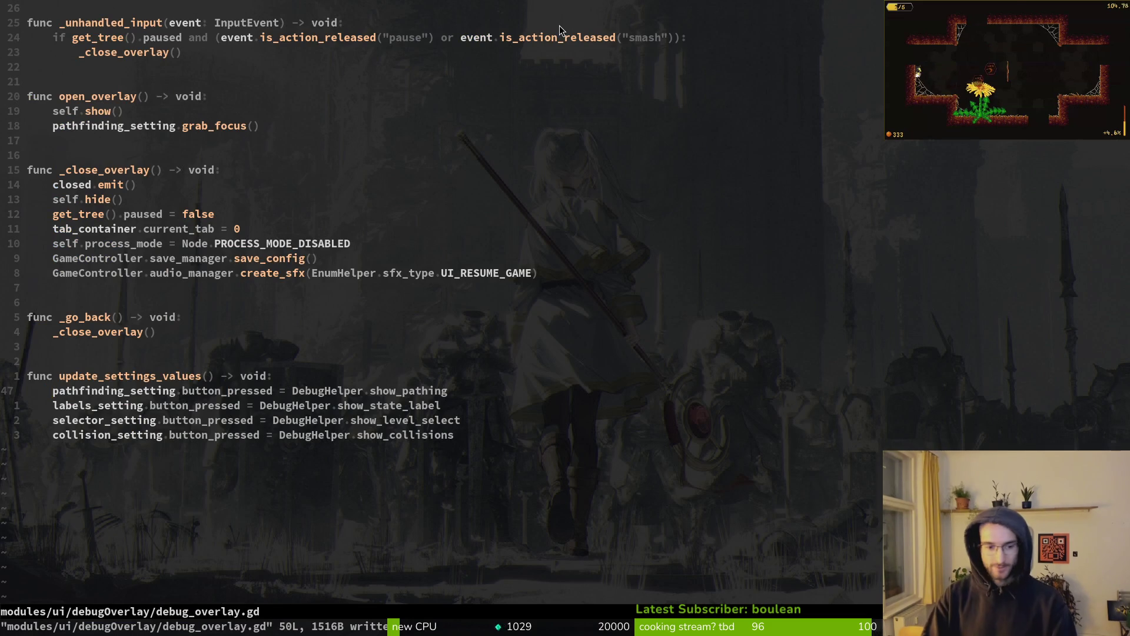
Step: Close the debug_overlay.gd script and launch tig status in the terminal
type(":q")
key("Return")
type("ig")
key("Return")
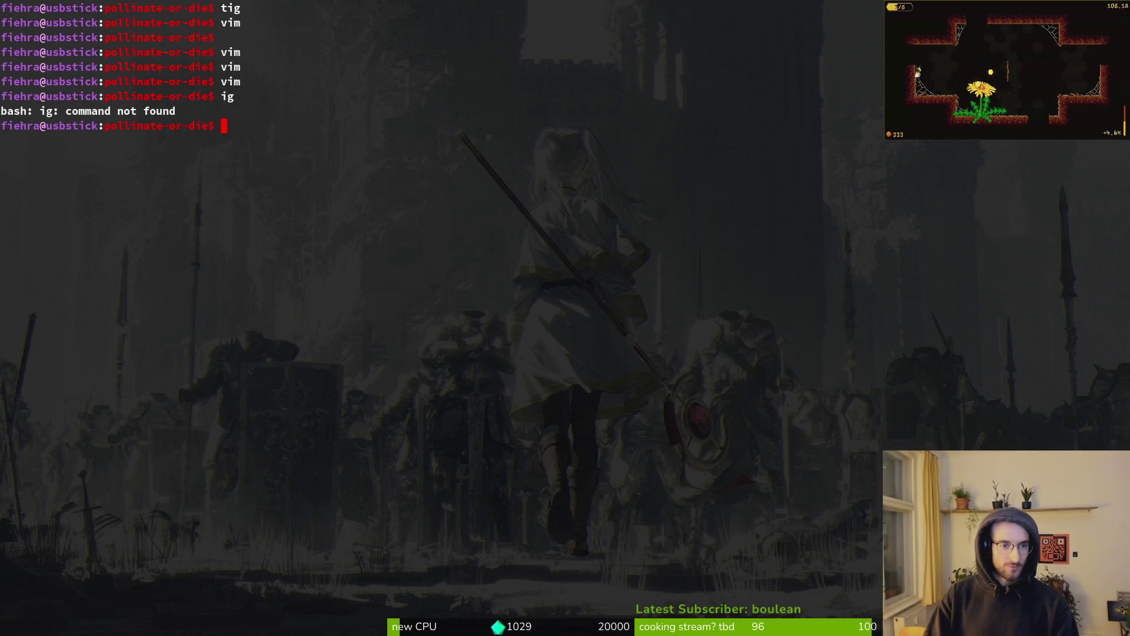
key("alt+Tab")
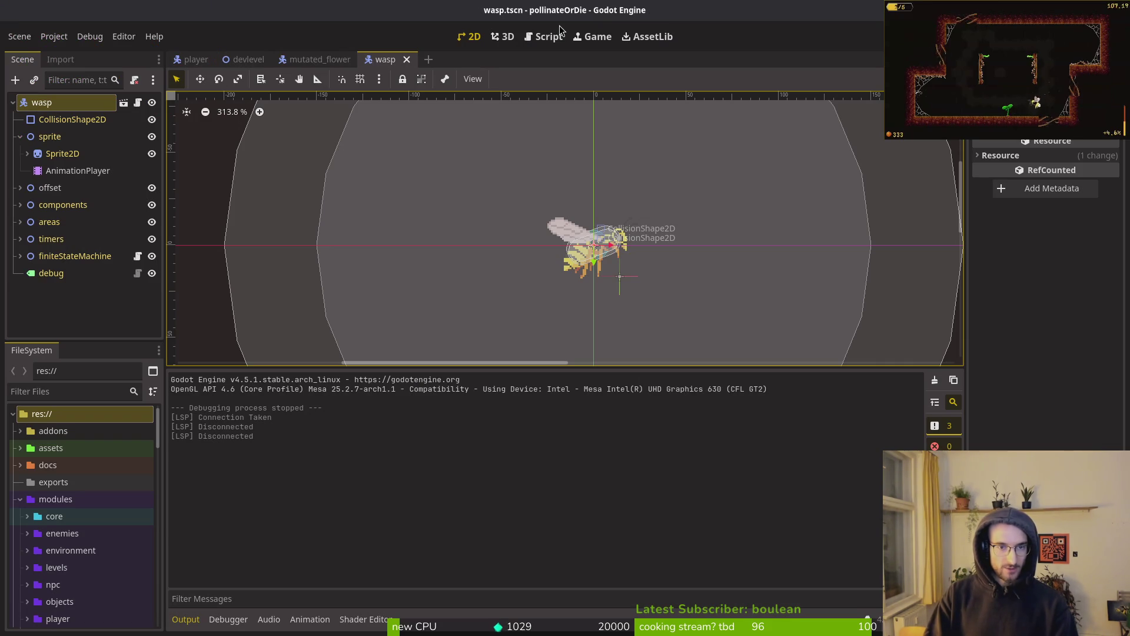
key("alt+Tab")
type("tig status")
key("Return")
Step: Stage the shooting.gd, wasp.tscn, wasp.gd and stunned.gd changes in tig
key("Down")
key("Down")
key("Down")
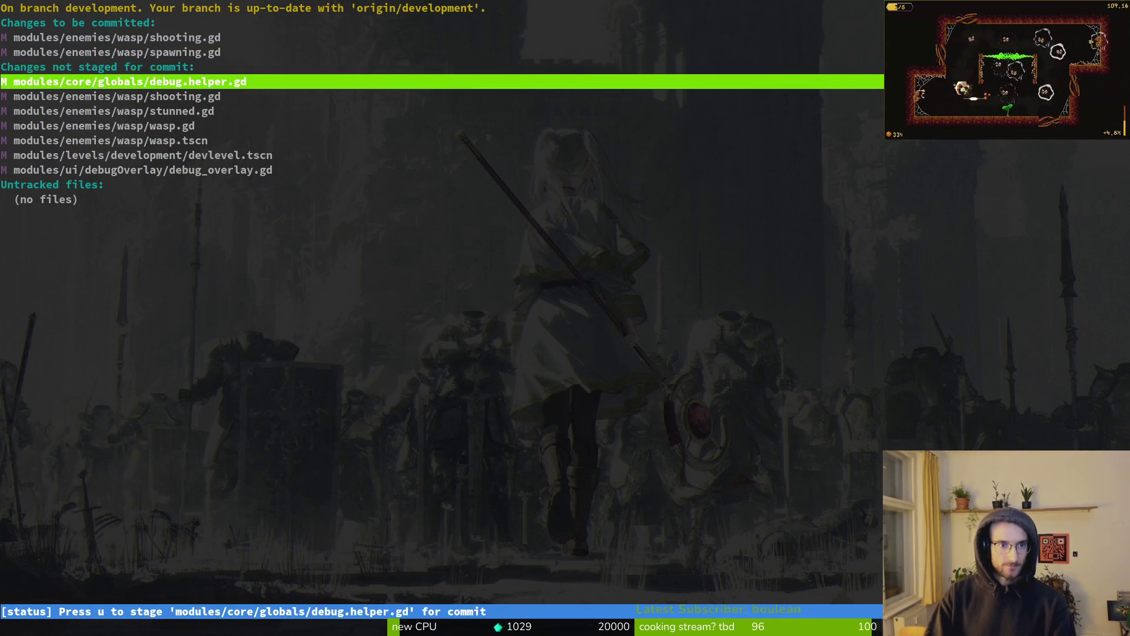
key("u")
key("Down")
key("Down")
key("u")
key("Up")
key("u")
key("Up")
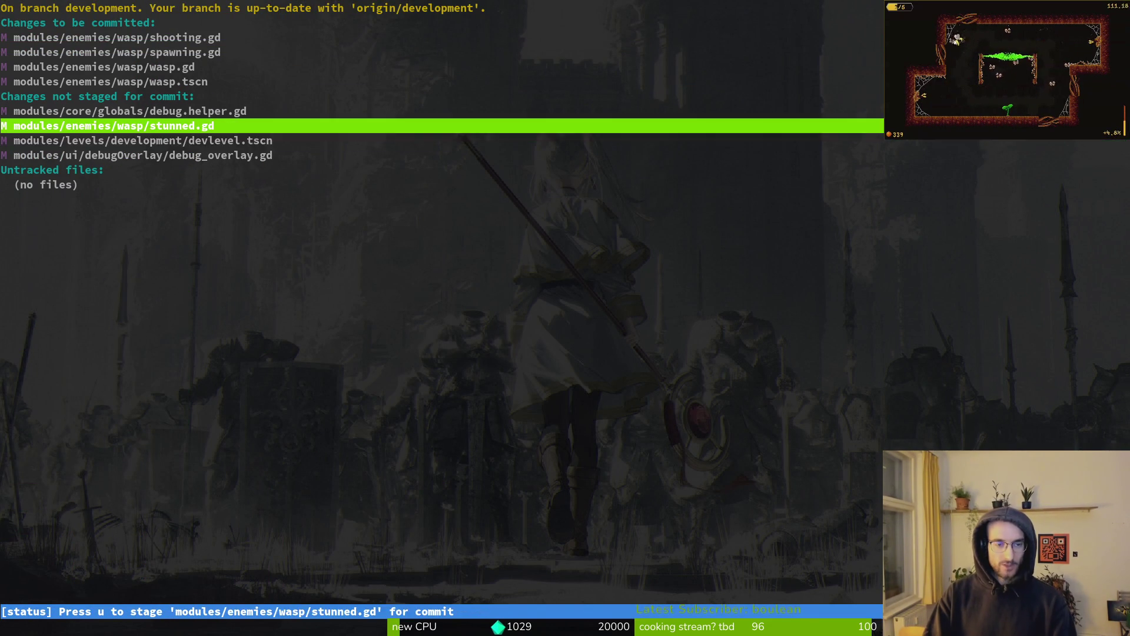
key("u")
Step: Review the stunned.gd and devlevel.tscn diffs, stage devlevel.tscn, and exit tig
key("Up")
key("Up")
key("Up")
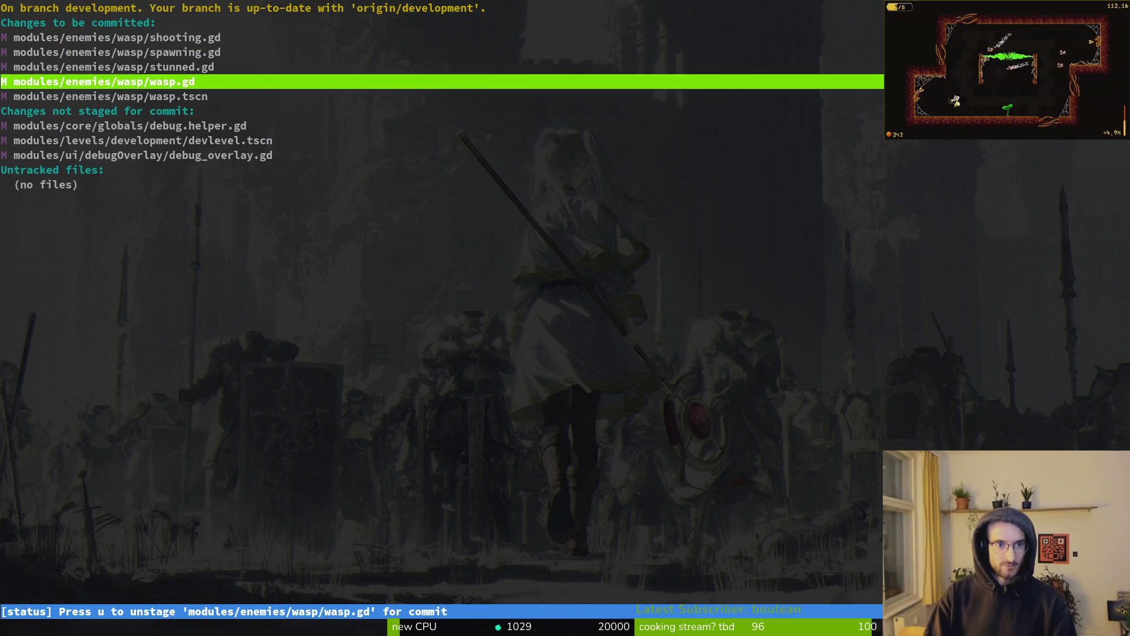
key("Up")
key("Return")
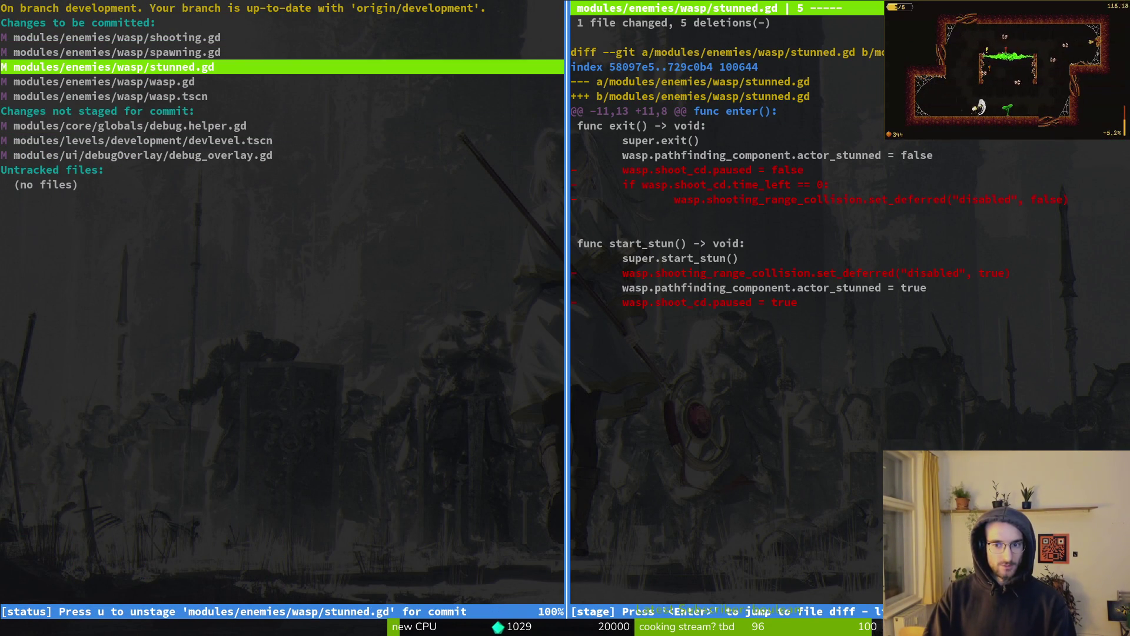
key("q")
key("Down")
key("Down")
key("Down")
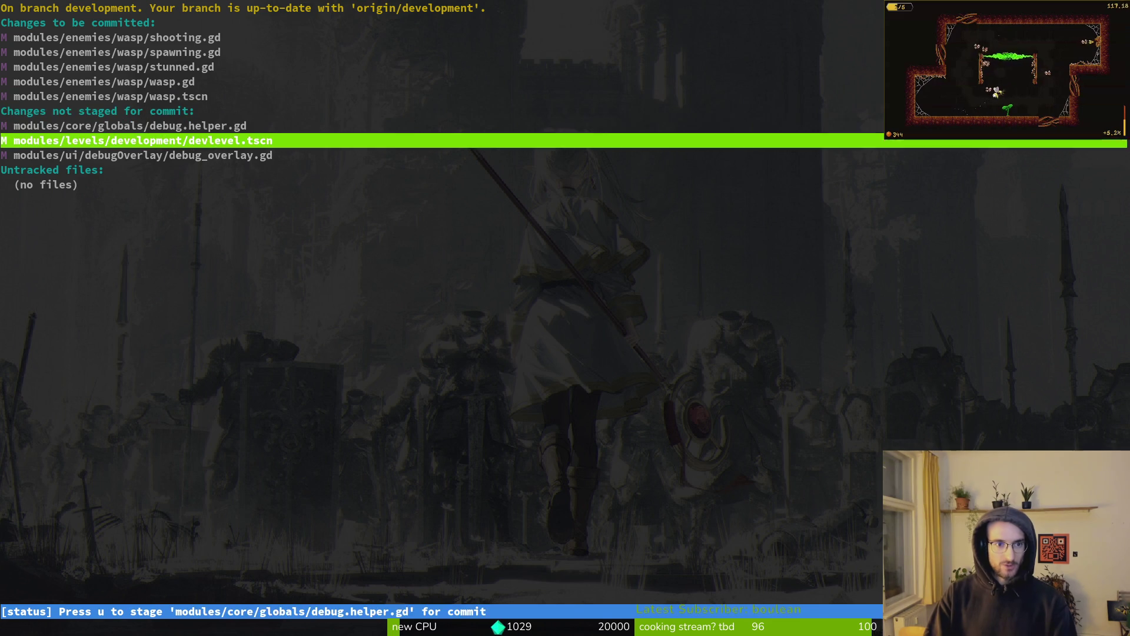
key("Return")
key("u")
key("q")
key("q")
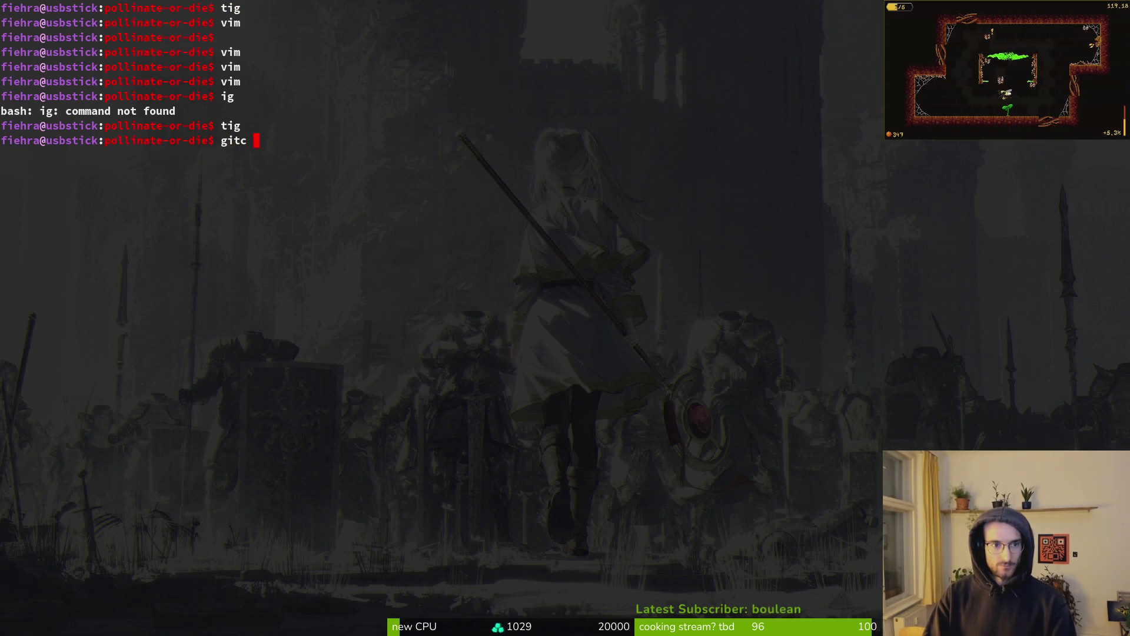
Step: Commit the staged changes as "debugged wasp behavior" and reopen tig status
key("BackSpace")
type("mit -m \"")
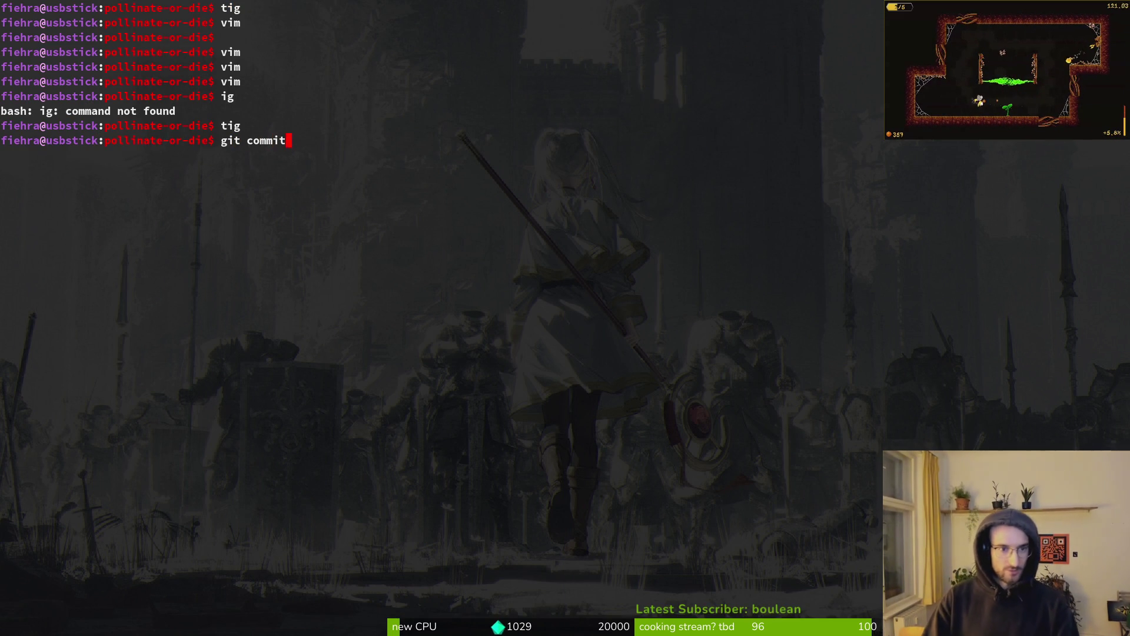
type("de")
key("BackSpace")
type("gged wasp be")
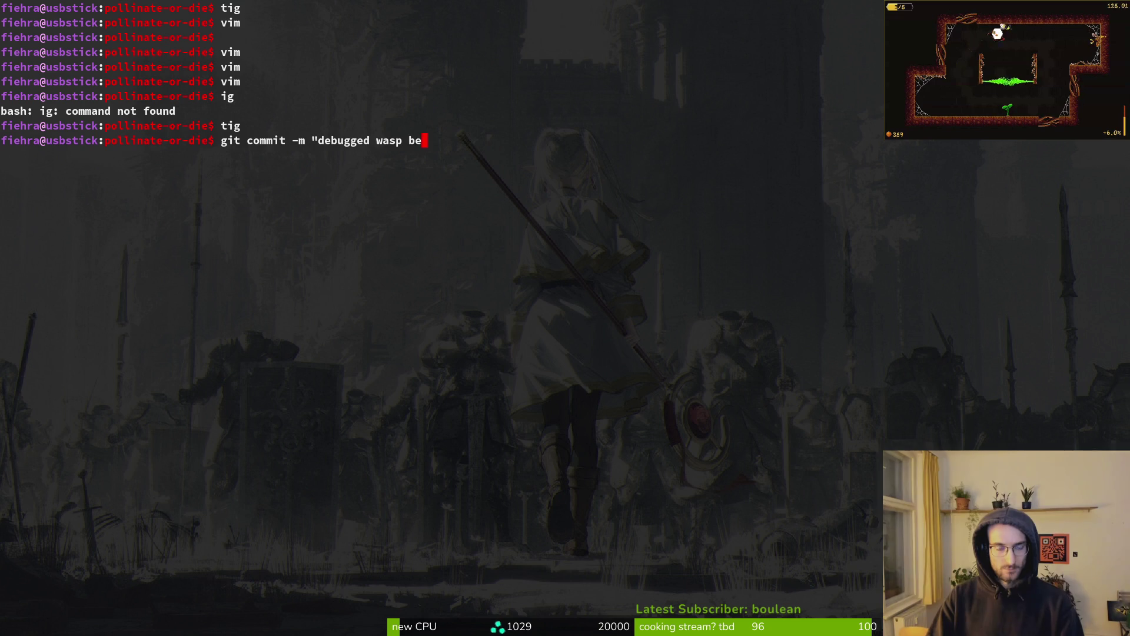
key("BackSpace")
key("BackSpace")
type("havior")
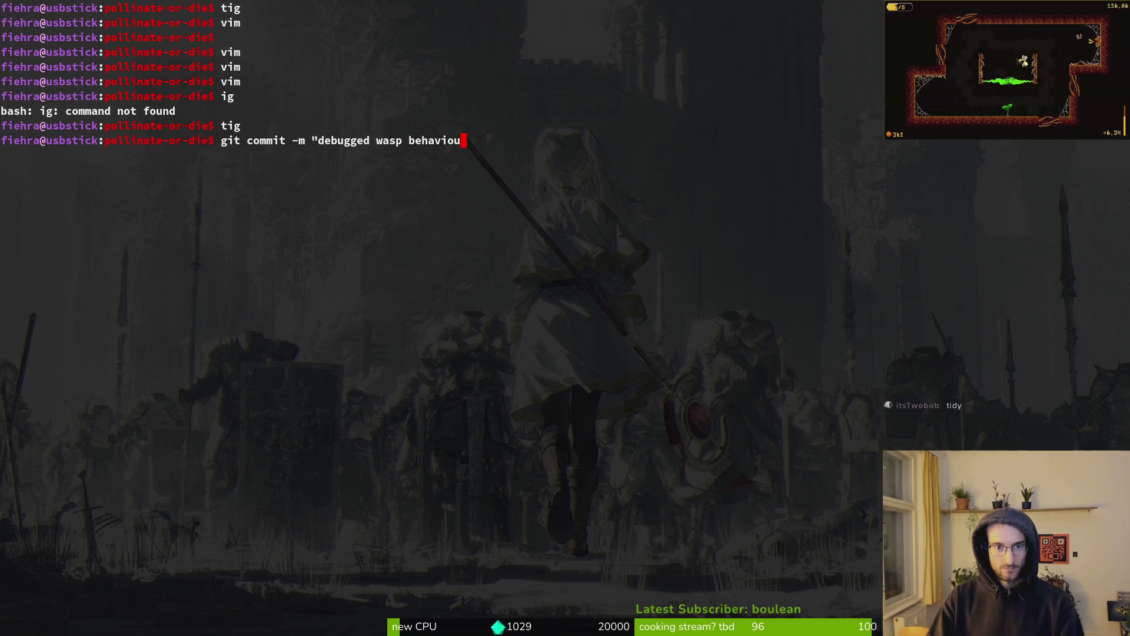
type("\"")
key("Return")
type("h")
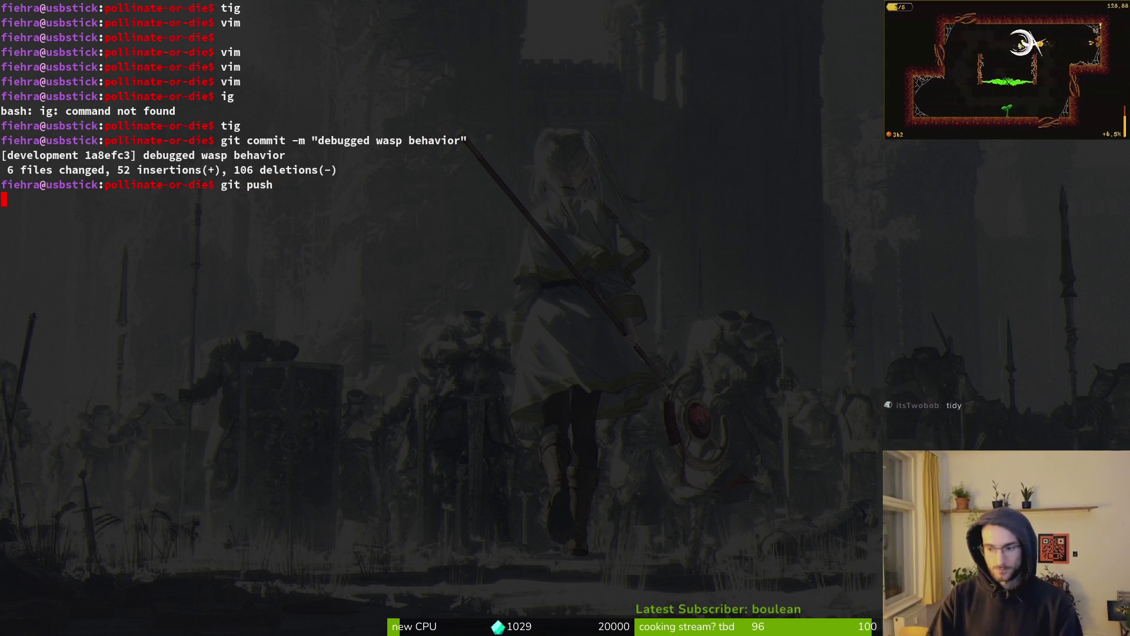
type("tig")
key("Return")
Step: Stage debug_overlay.gd and commit it as "load settings values correctly"
key("Down")
key("Down")
key("Return")
key("u")
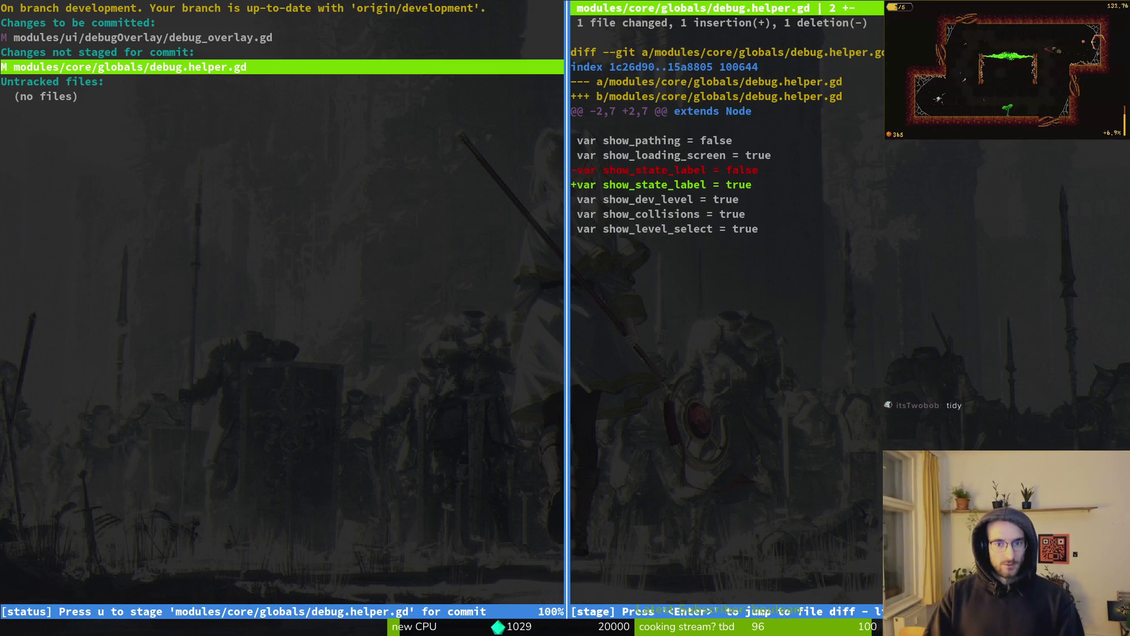
type("qgit commit -m")
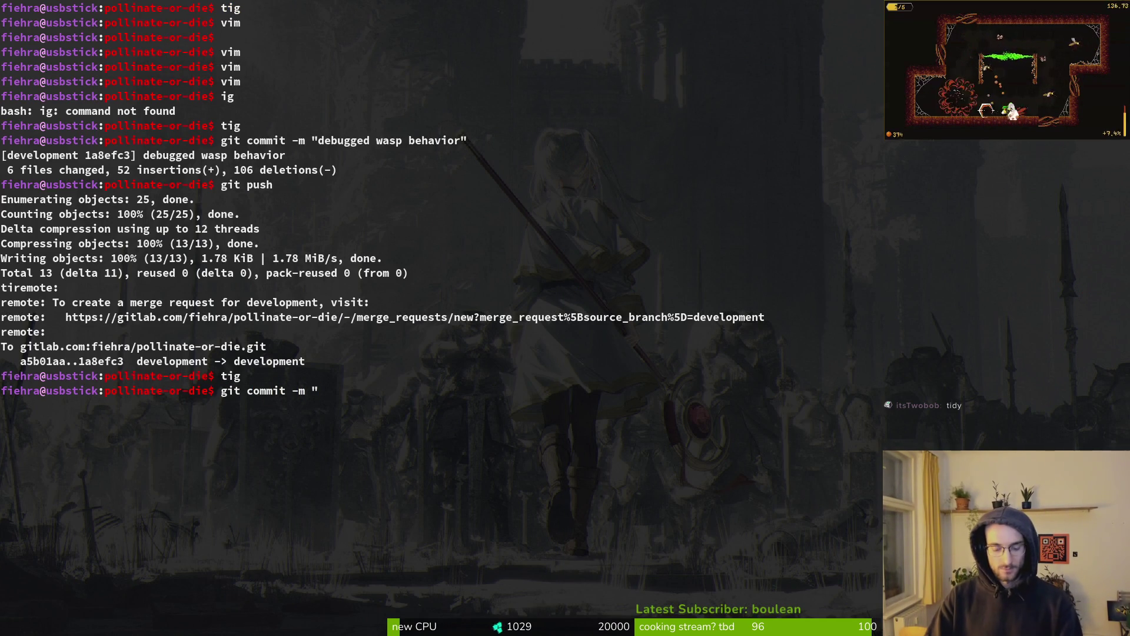
type("load stdt")
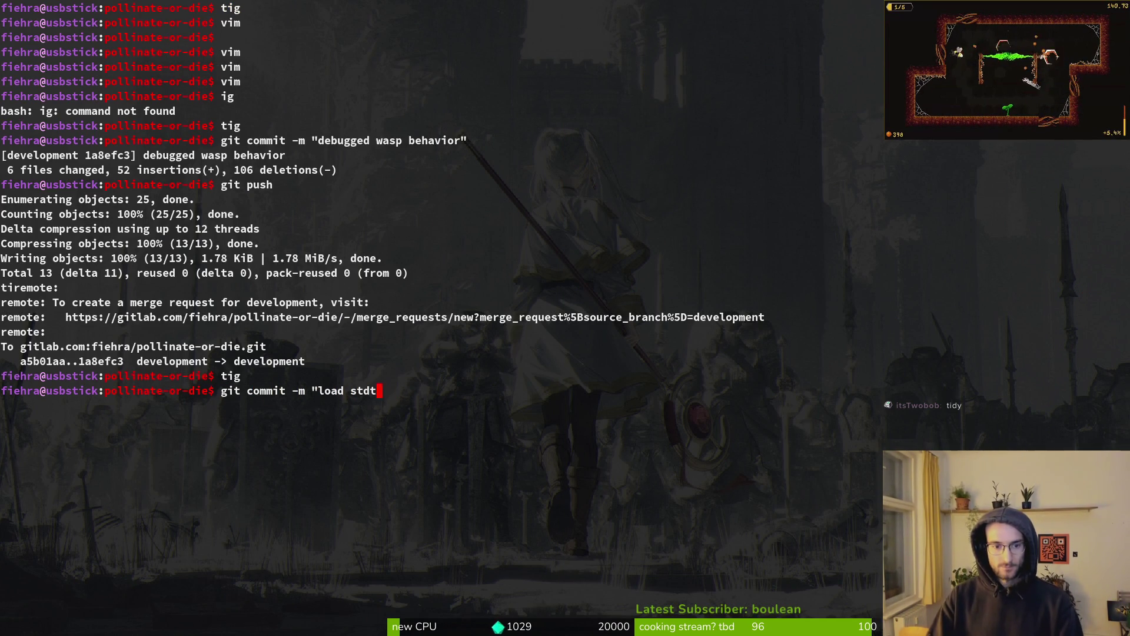
type("in")
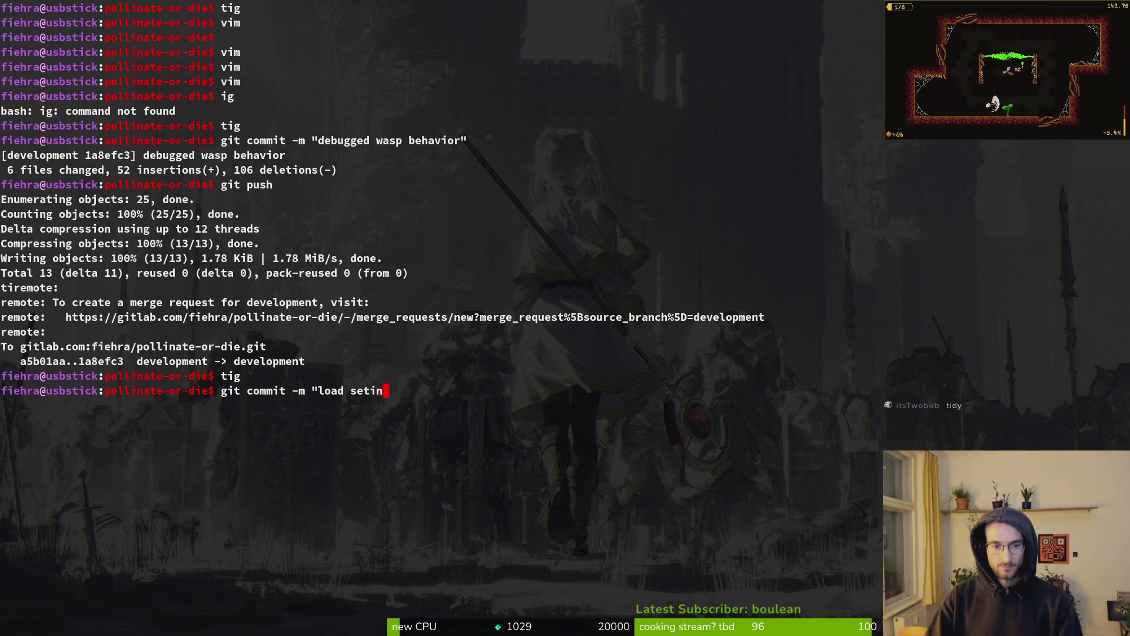
key("BackSpace")
key("BackSpace")
key("BackSpace")
type("tings values ")
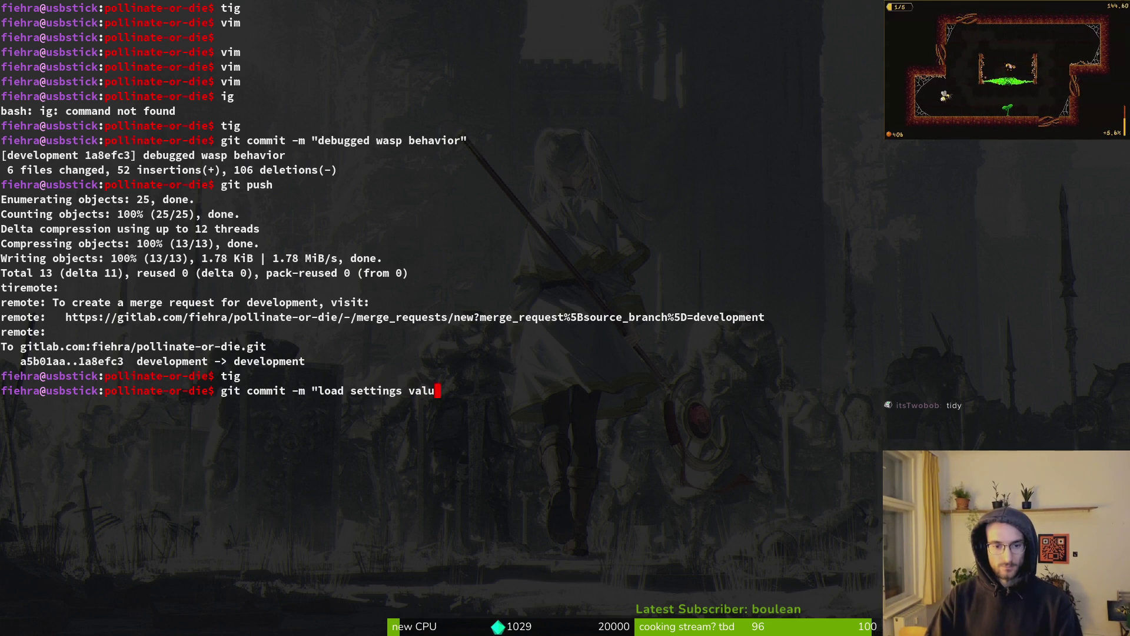
type("correctly")
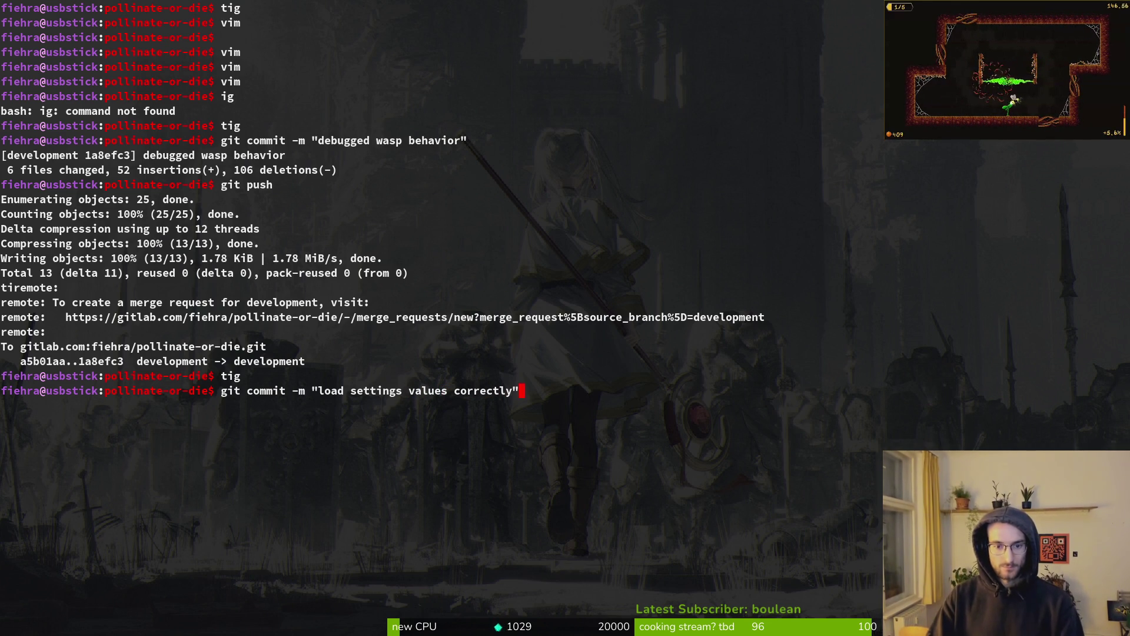
key("Return")
Step: Clear the terminal and switch over to the YouTube browser window
type("git push")
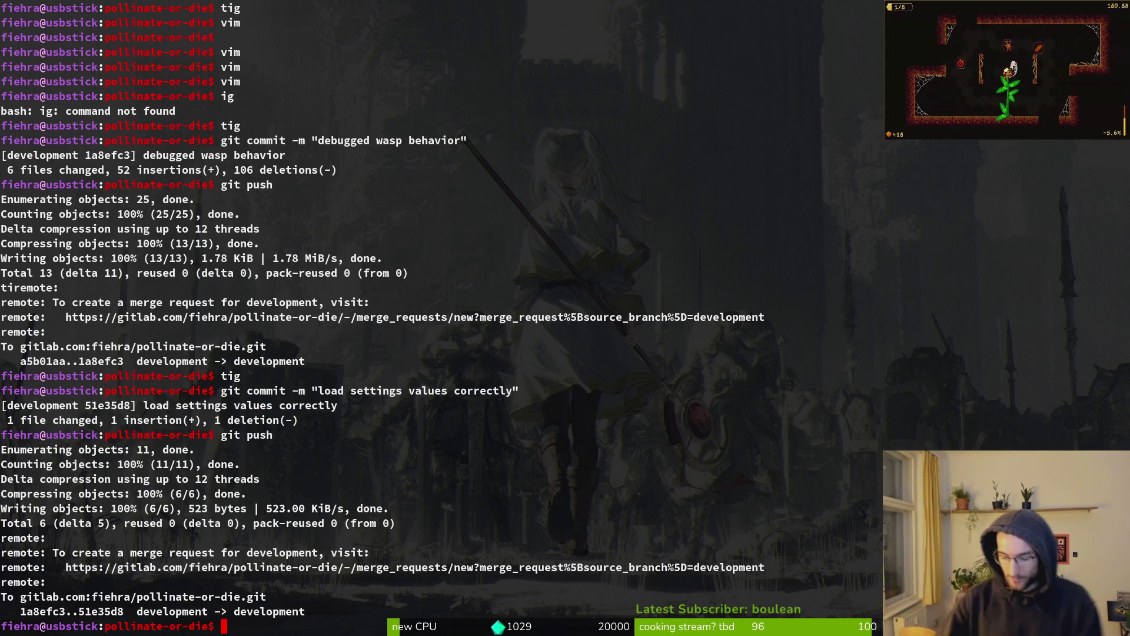
type("clear")
key("Return")
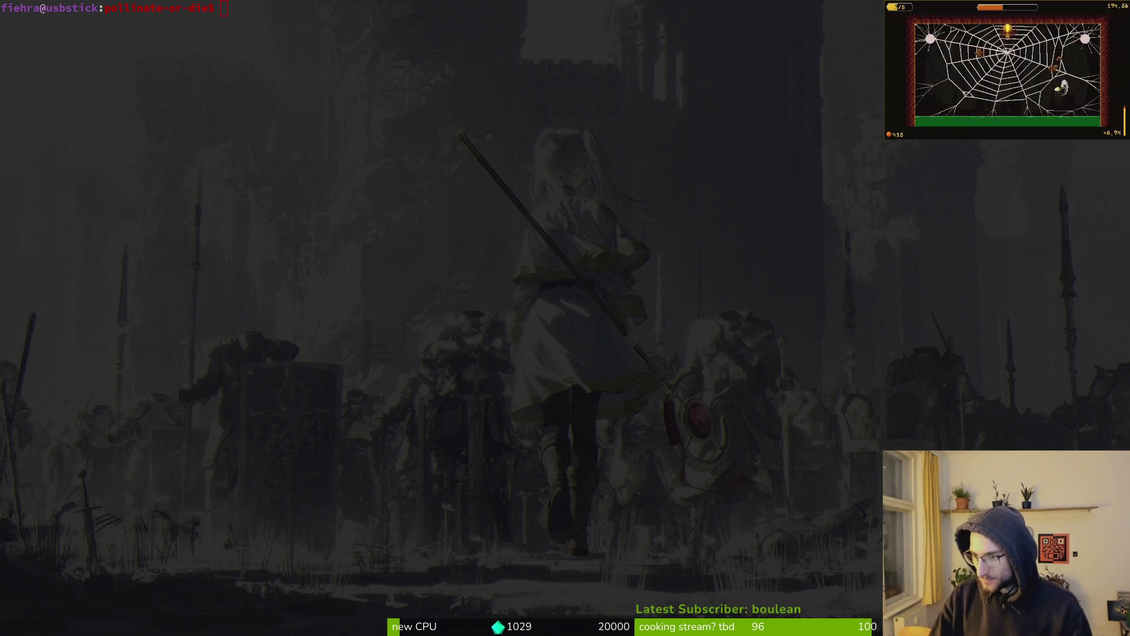
key("alt+Tab")
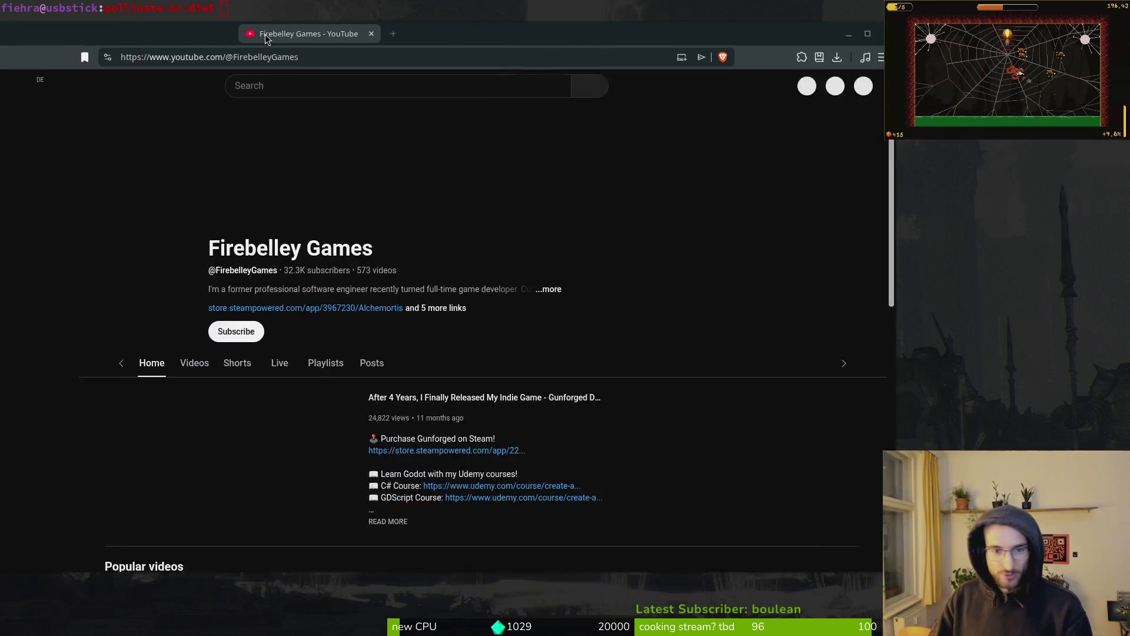
Step: View the Firebelley Games channel details and open the Alchemortis Steam store link
left_click(322, 357)
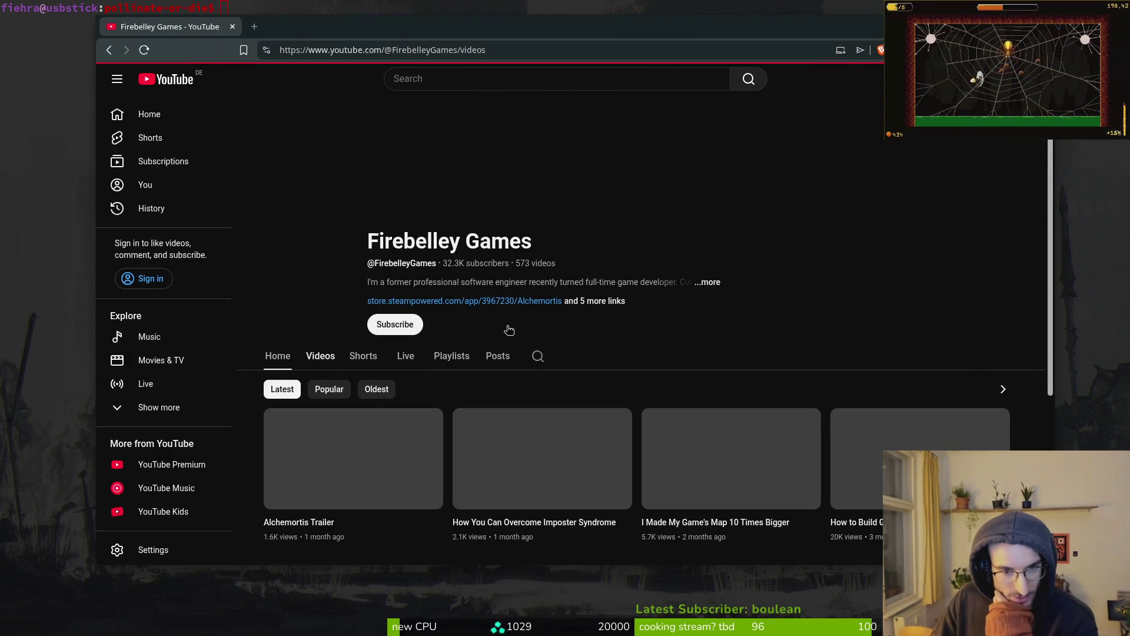
left_click(613, 302)
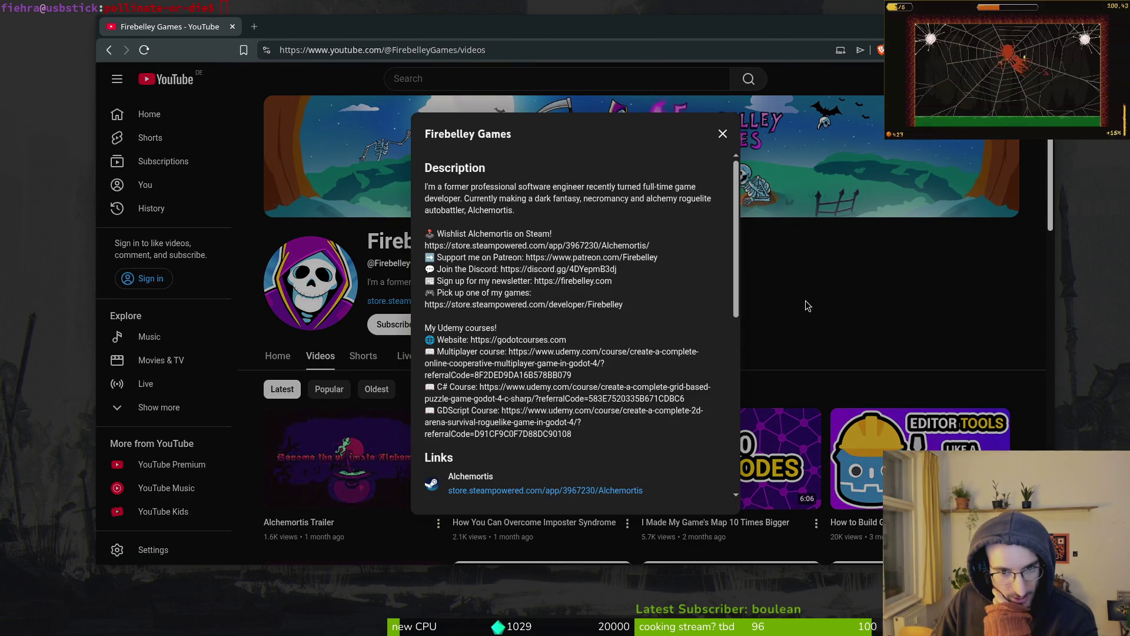
left_click(807, 302)
left_click(703, 282)
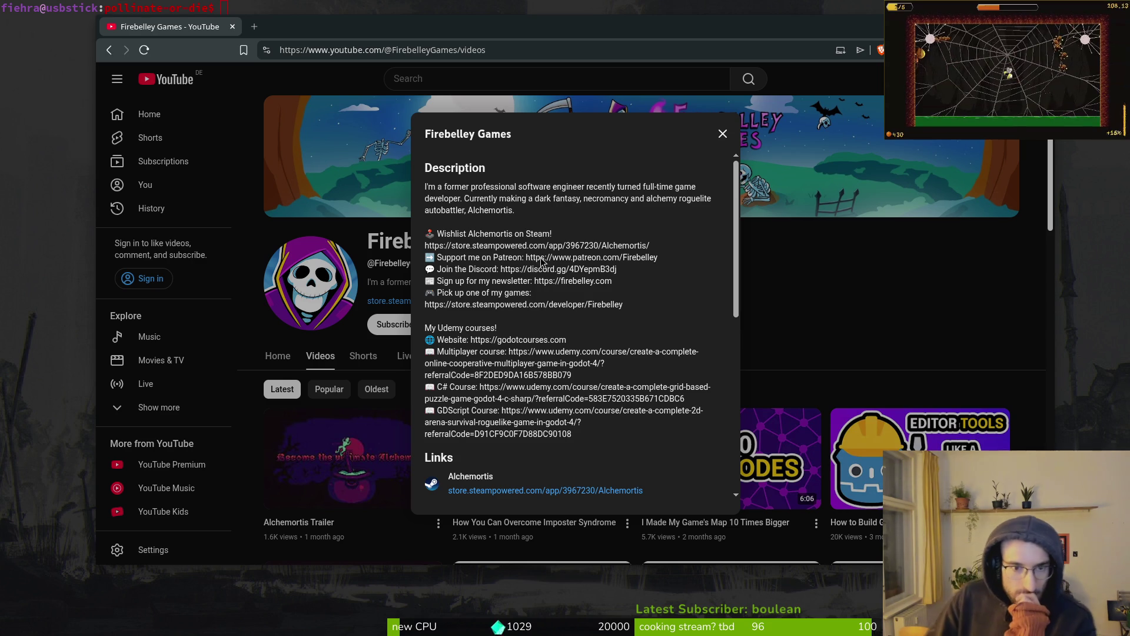
left_click(778, 291)
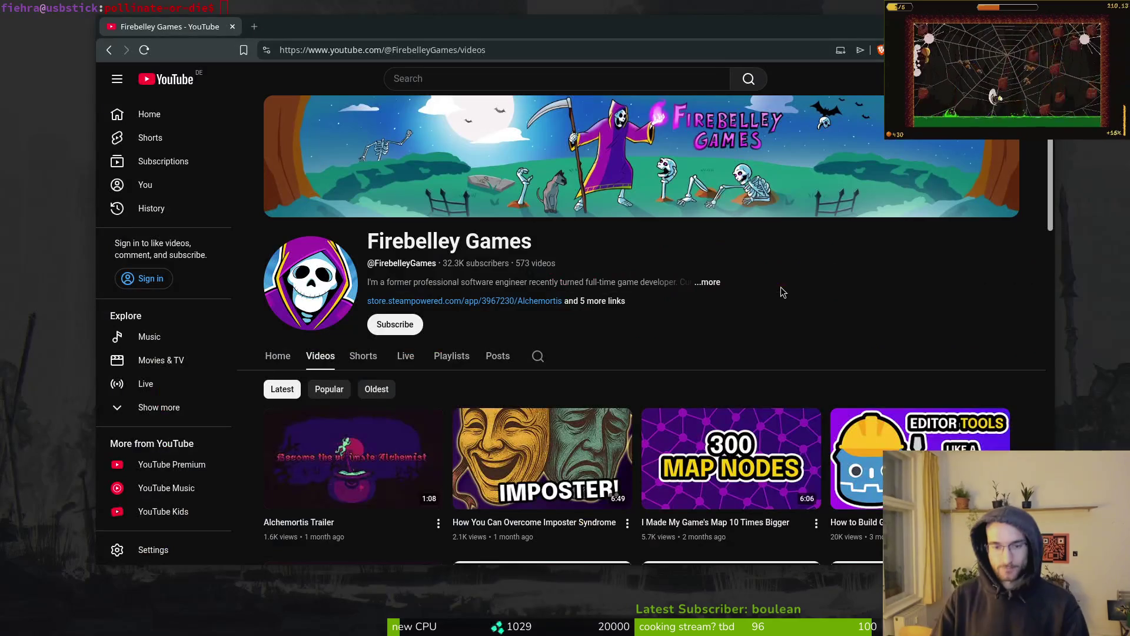
mouse_move(382, 477)
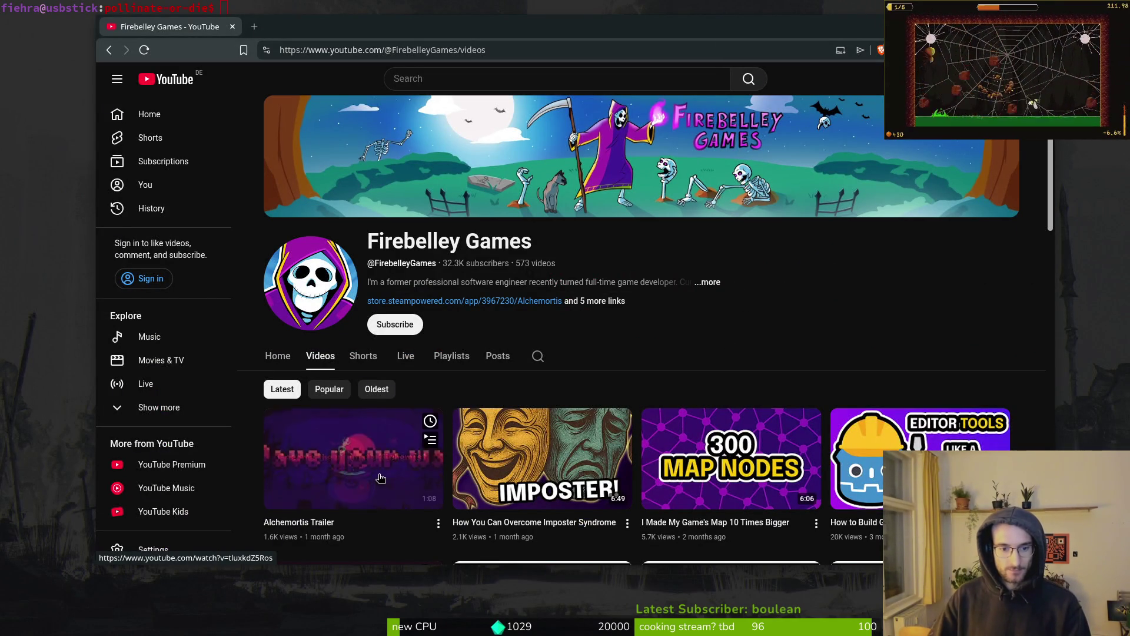
left_click(537, 301)
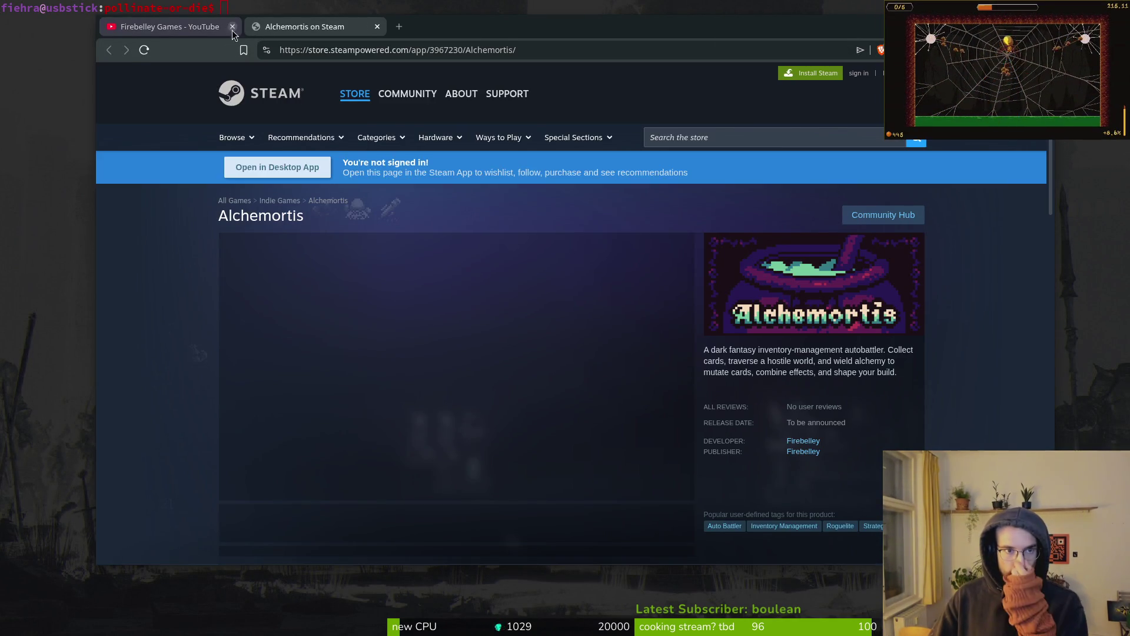
Step: Back on the channel page, open its full links list and the Steam developer page
key("ctrl+shift+Tab")
left_click(595, 302)
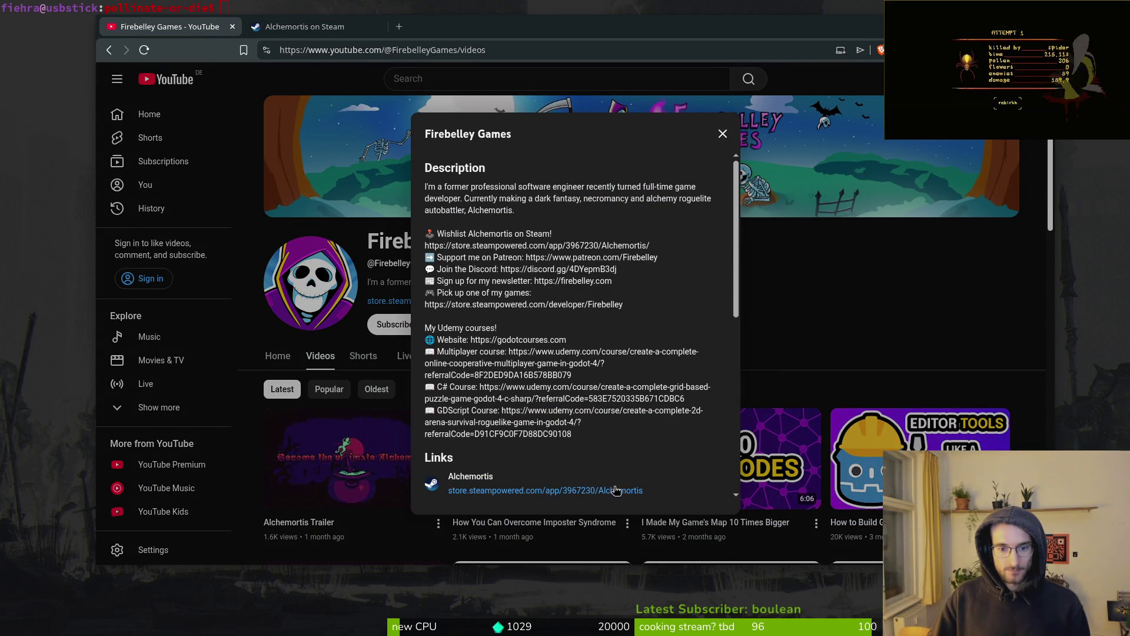
scroll(616, 491, "down", 3)
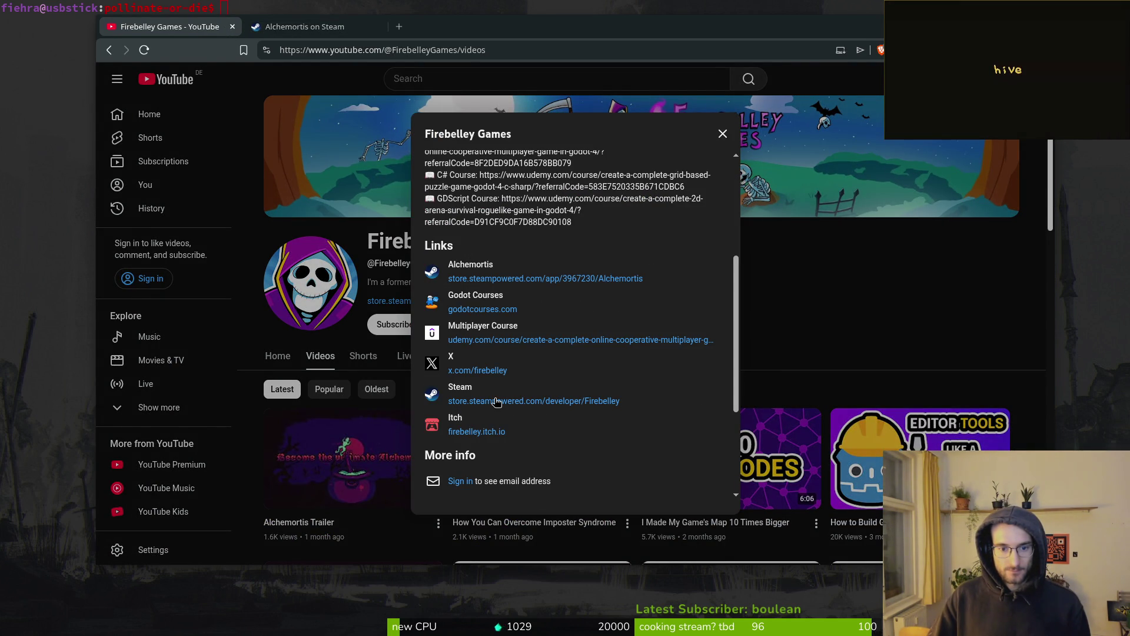
scroll(498, 406, "down", 1)
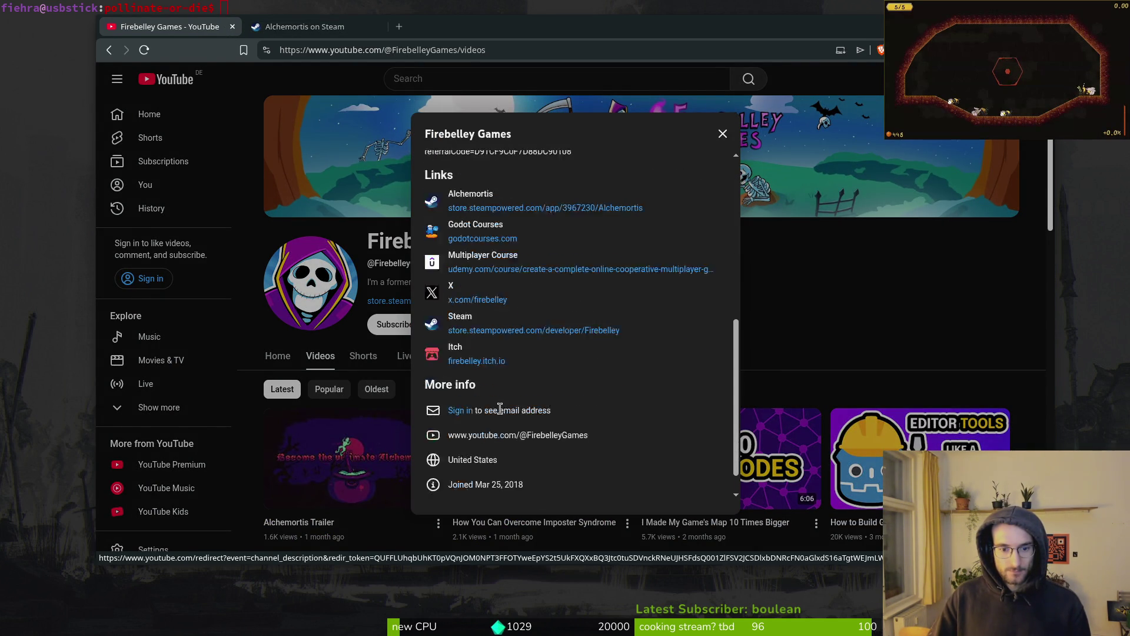
scroll(499, 408, "down", 1)
scroll(487, 424, "up", 2)
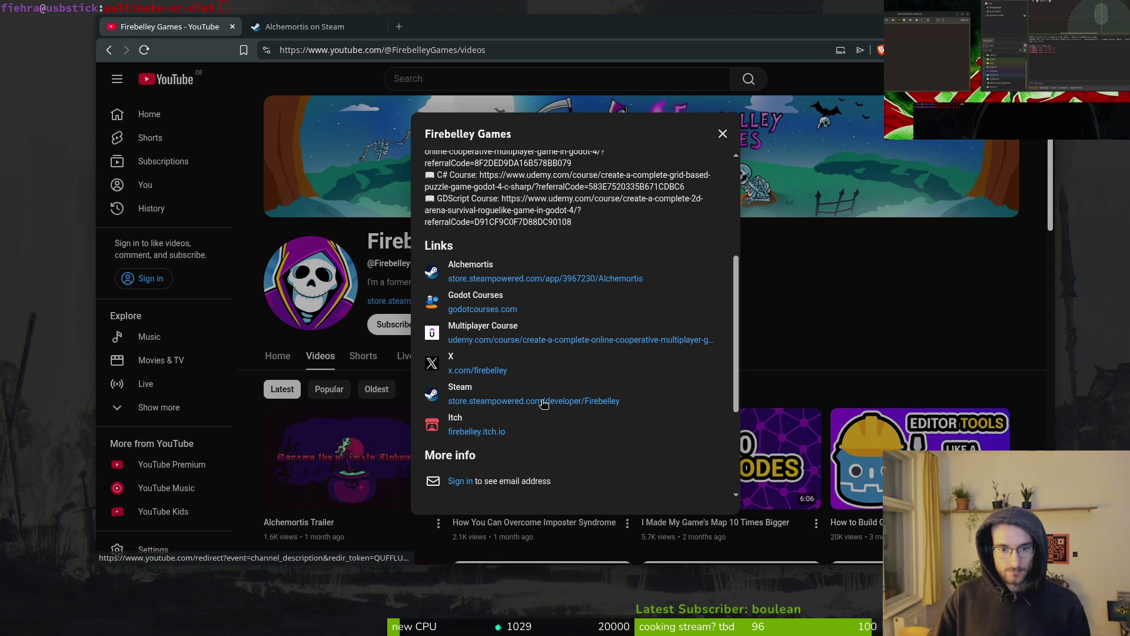
left_click(544, 399)
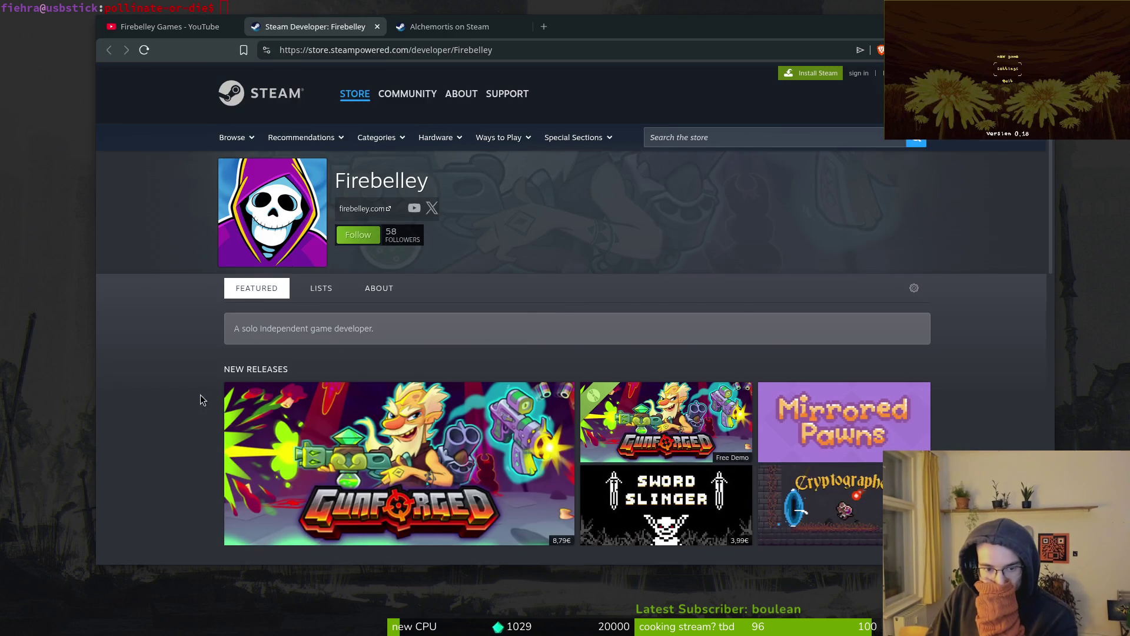
Step: Reload Firebelley's developer page and open Gunforged from its releases in a background tab
scroll(209, 409, "down", 3)
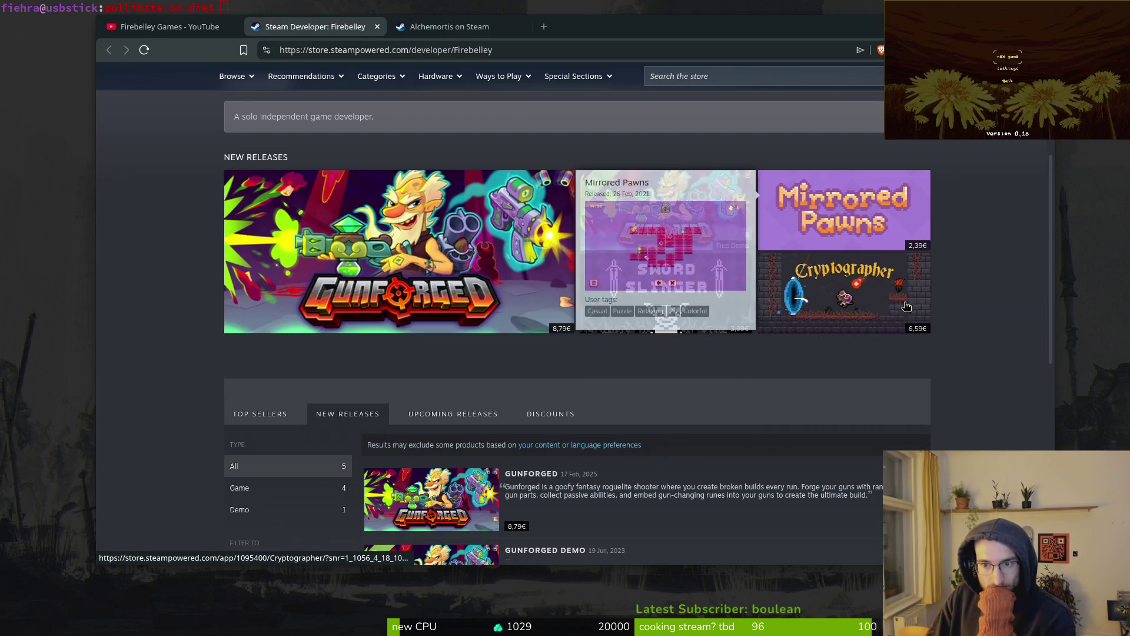
scroll(686, 401, "down", 3)
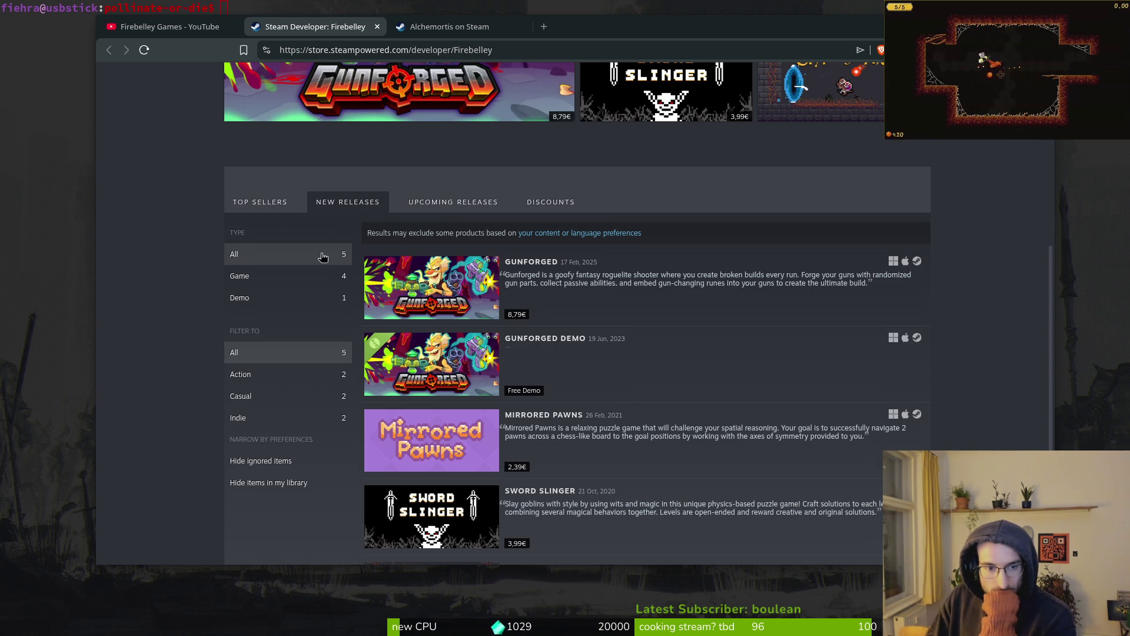
key("F5")
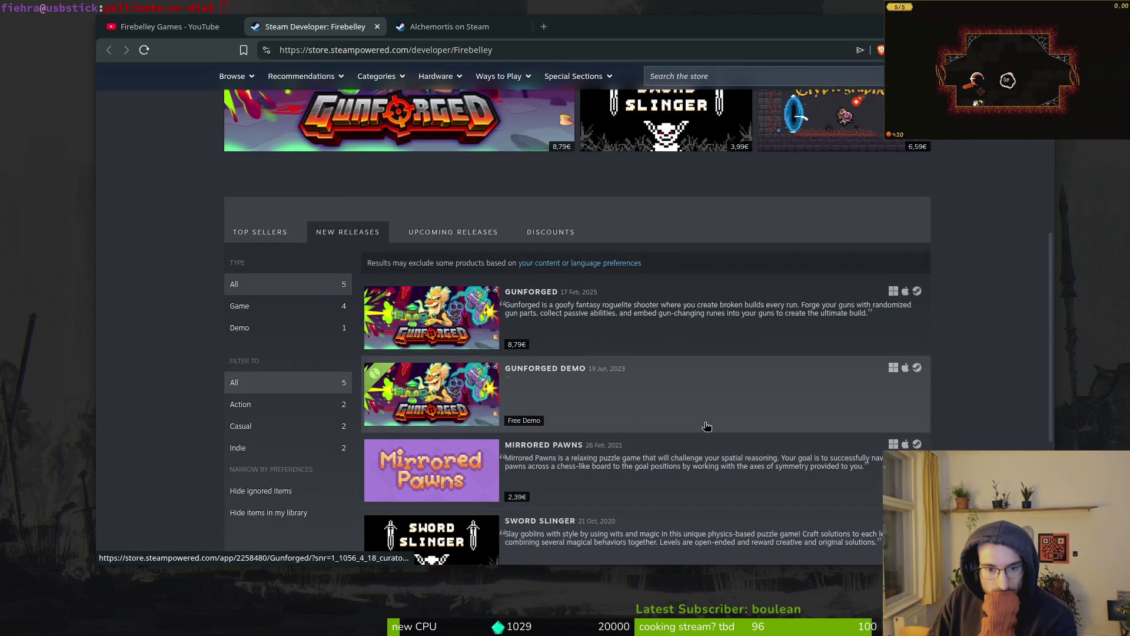
middle_click(498, 373)
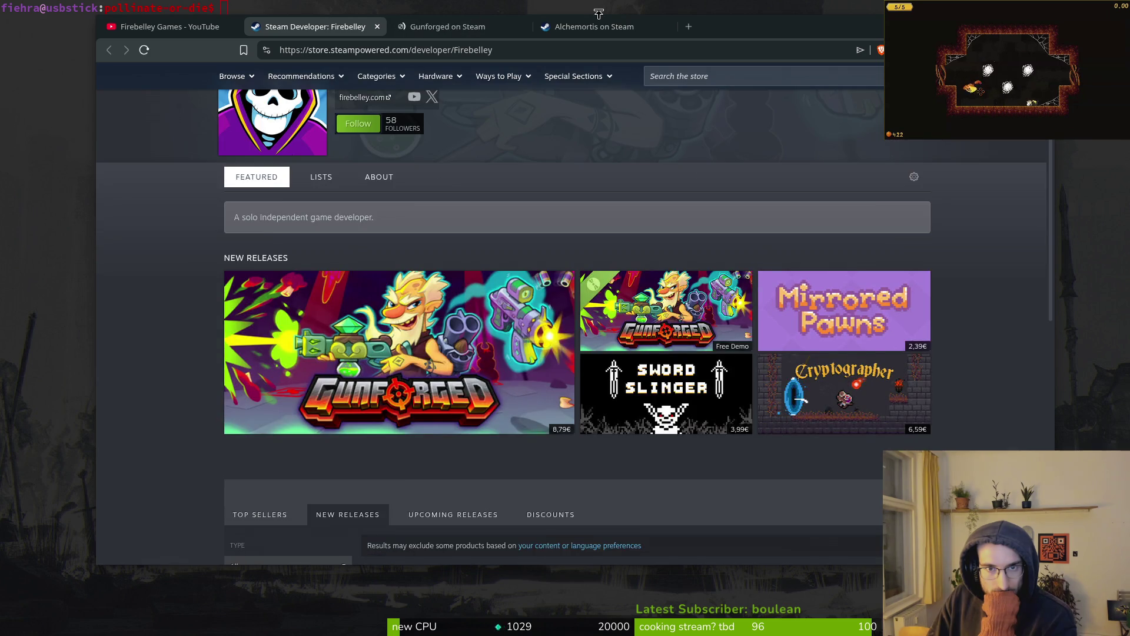
Step: Browse through the Alchemortis Steam store page
left_click(594, 27)
scroll(411, 440, "down", 5)
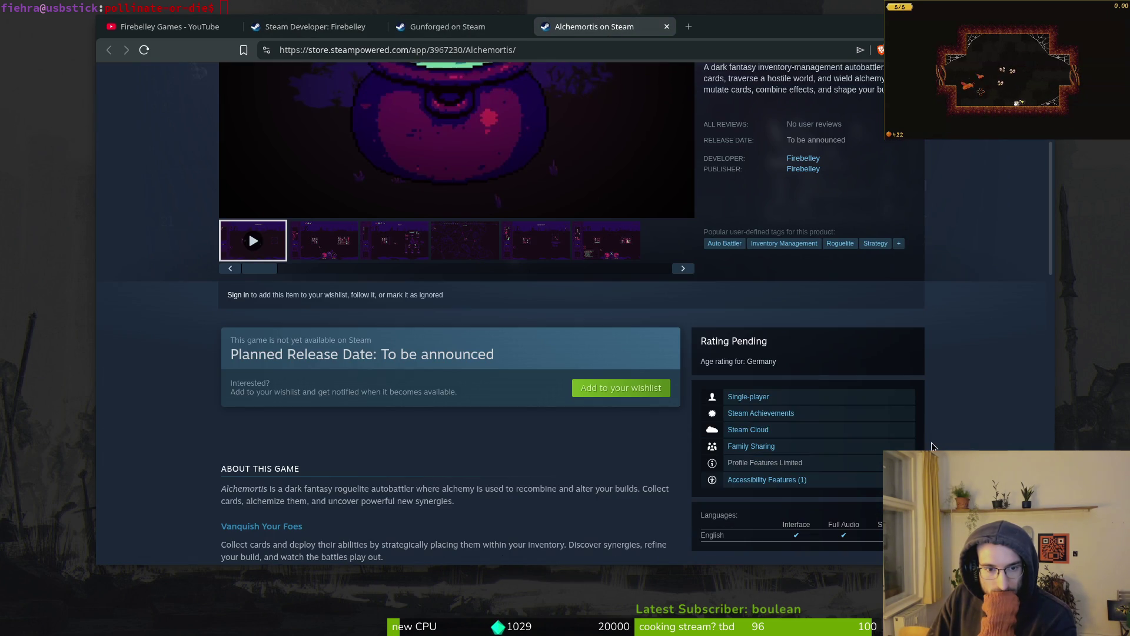
scroll(411, 440, "up", 4)
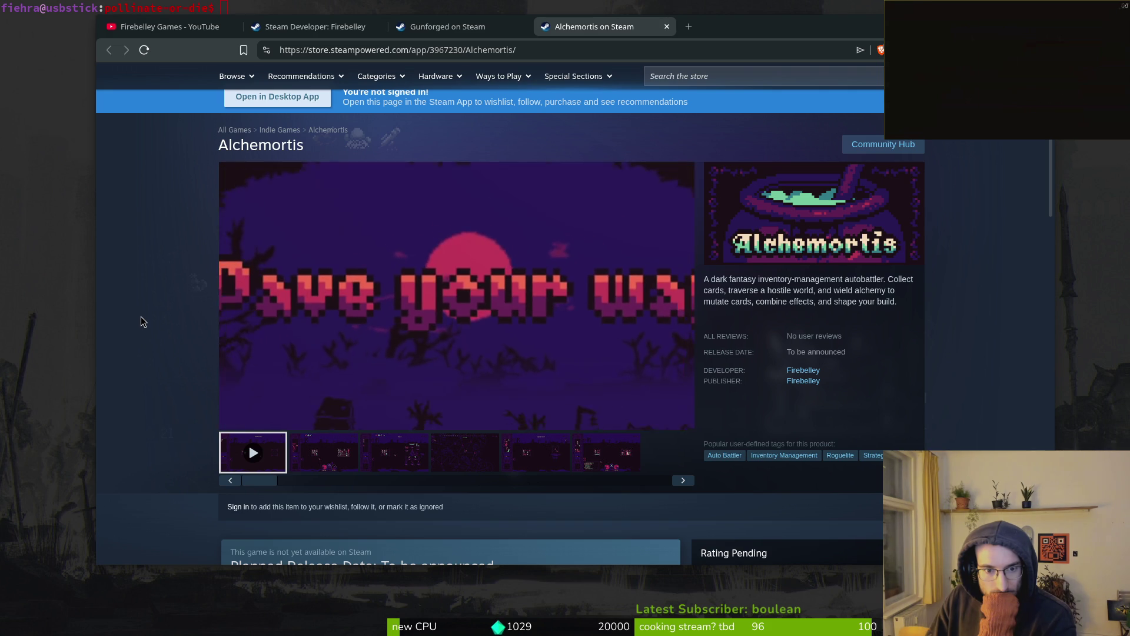
scroll(147, 316, "down", 8)
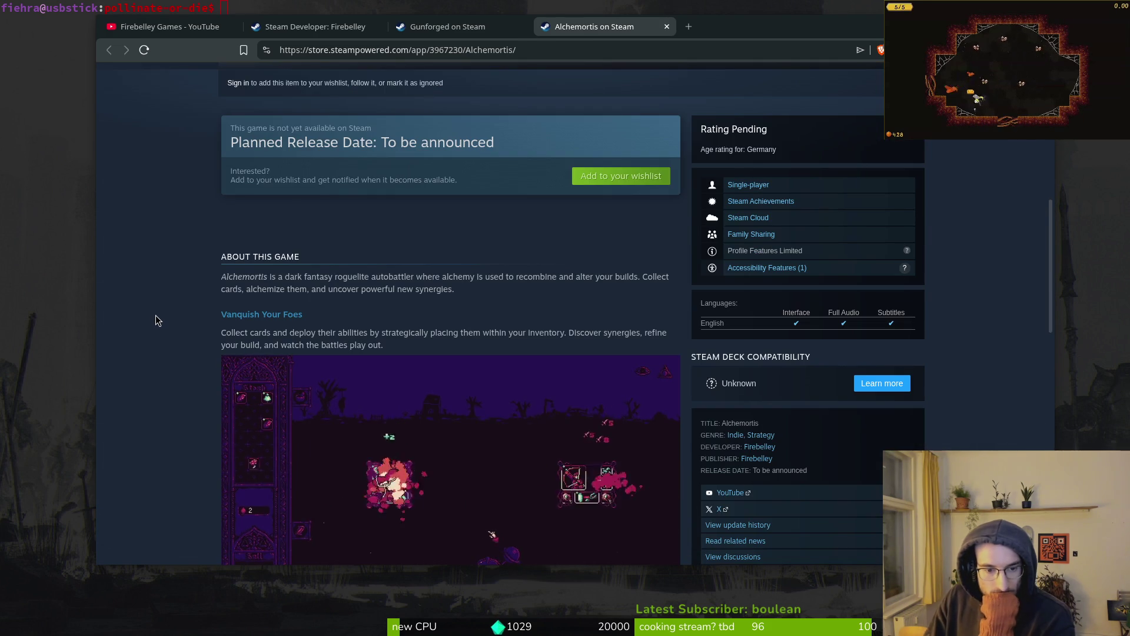
scroll(154, 328, "down", 2)
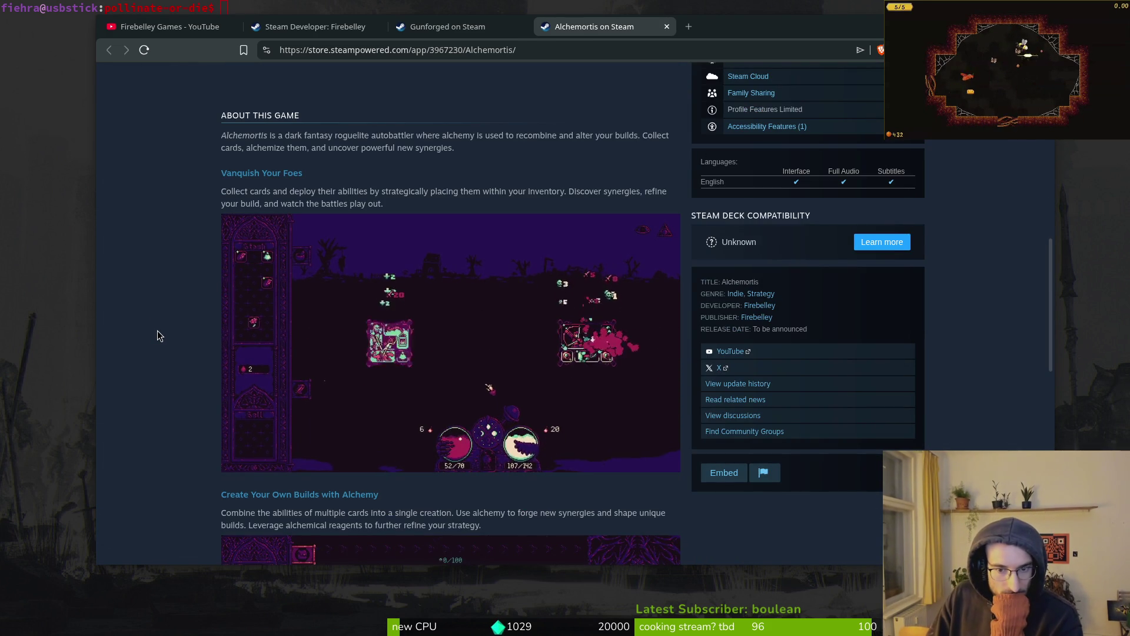
scroll(158, 332, "down", 6)
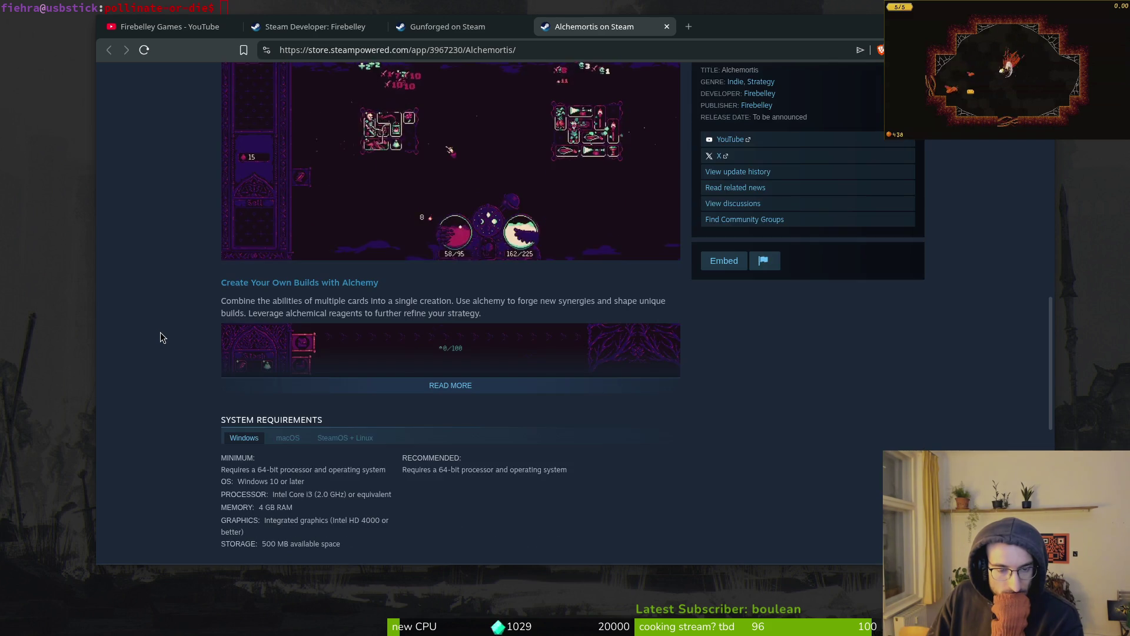
scroll(161, 337, "down", 5)
scroll(150, 330, "up", 11)
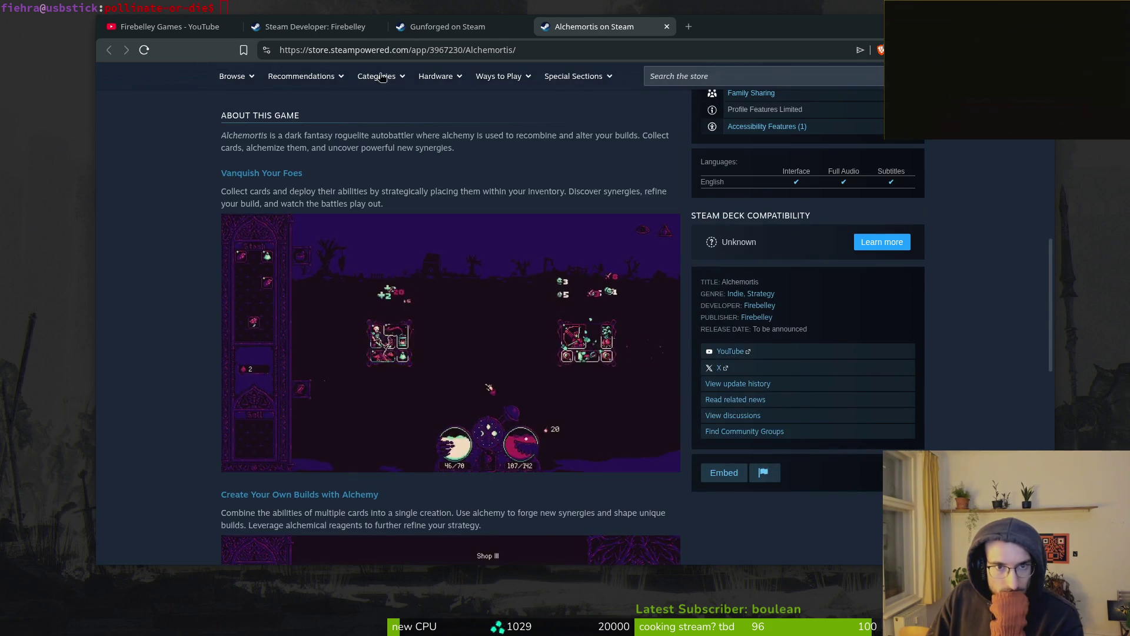
Step: Look over the Gunforged store page, then close the Gunforged and Alchemortis tabs
left_click(439, 28)
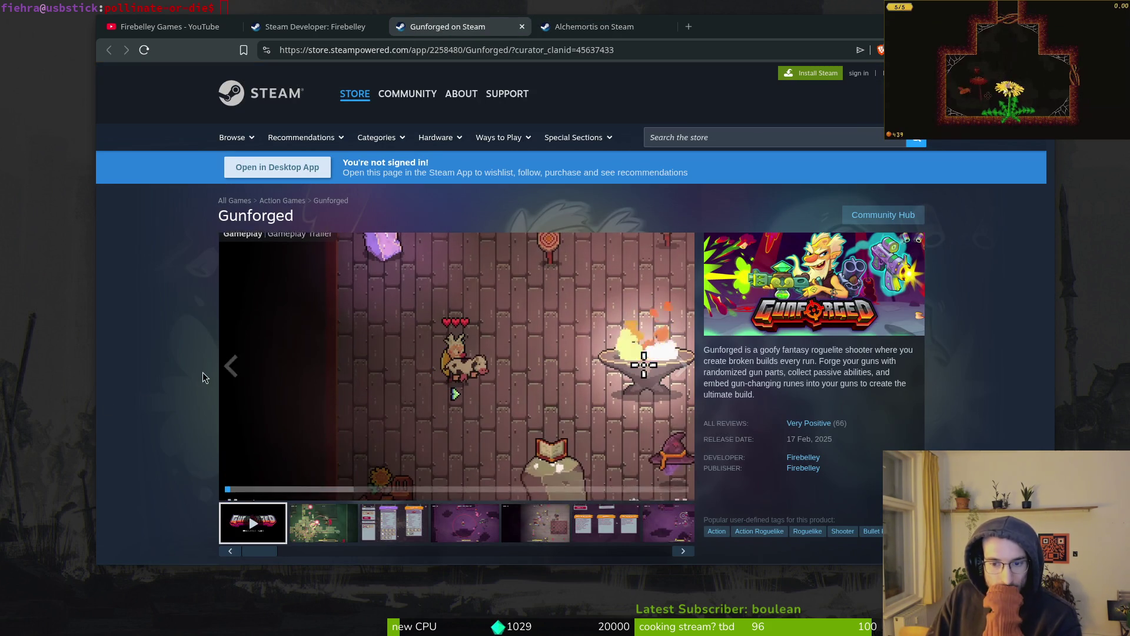
scroll(178, 387, "down", 3)
scroll(169, 395, "up", 3)
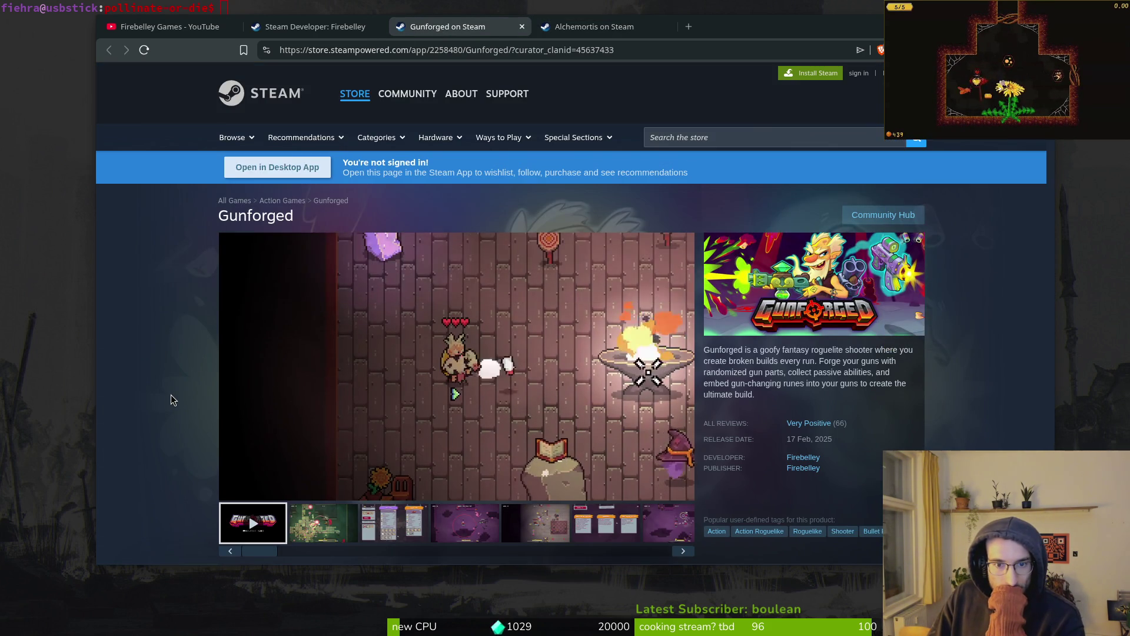
scroll(172, 394, "down", 3)
scroll(172, 394, "up", 3)
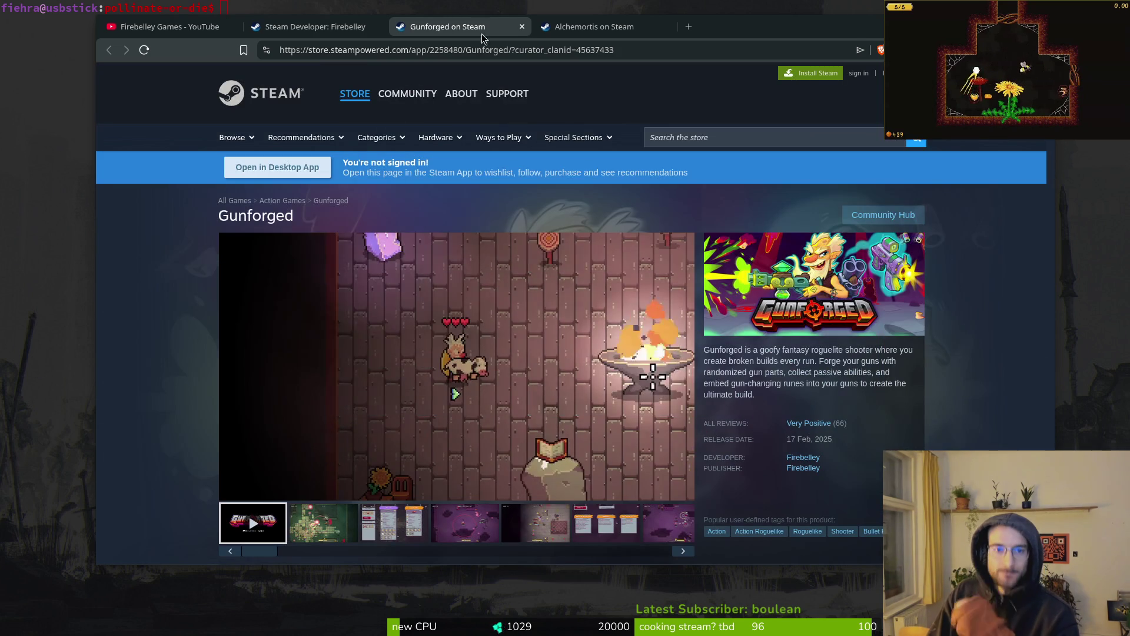
left_click(522, 27)
left_click(522, 27)
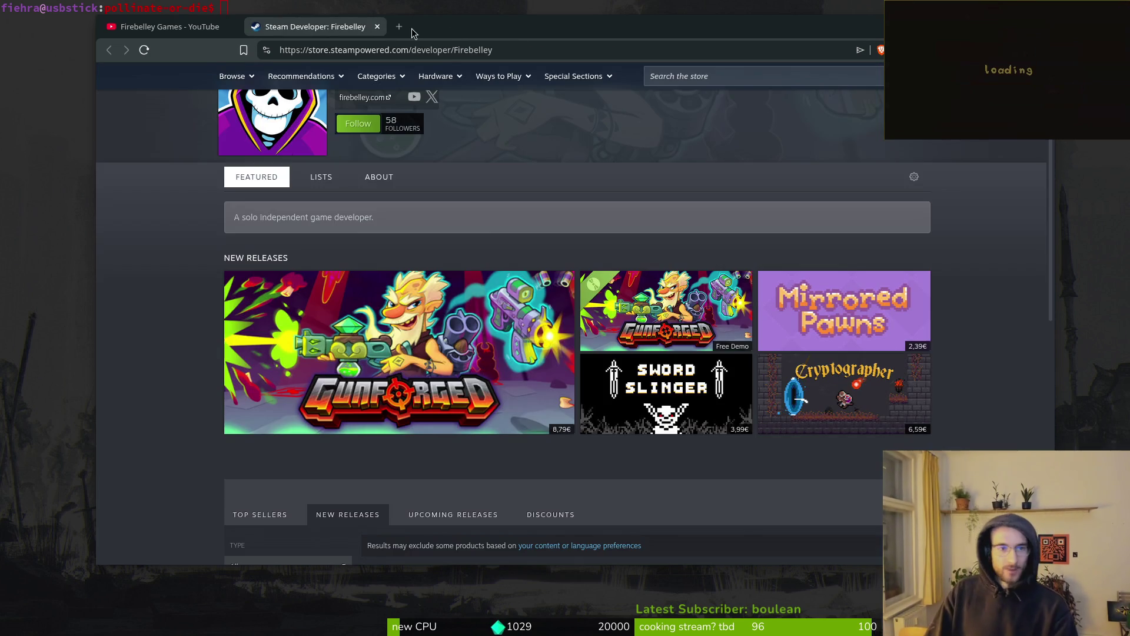
Step: Close the Steam tab and play "How to Build Godot Editor Tools Like a Pro" maximized
key("ctrl+w")
left_click(886, 288)
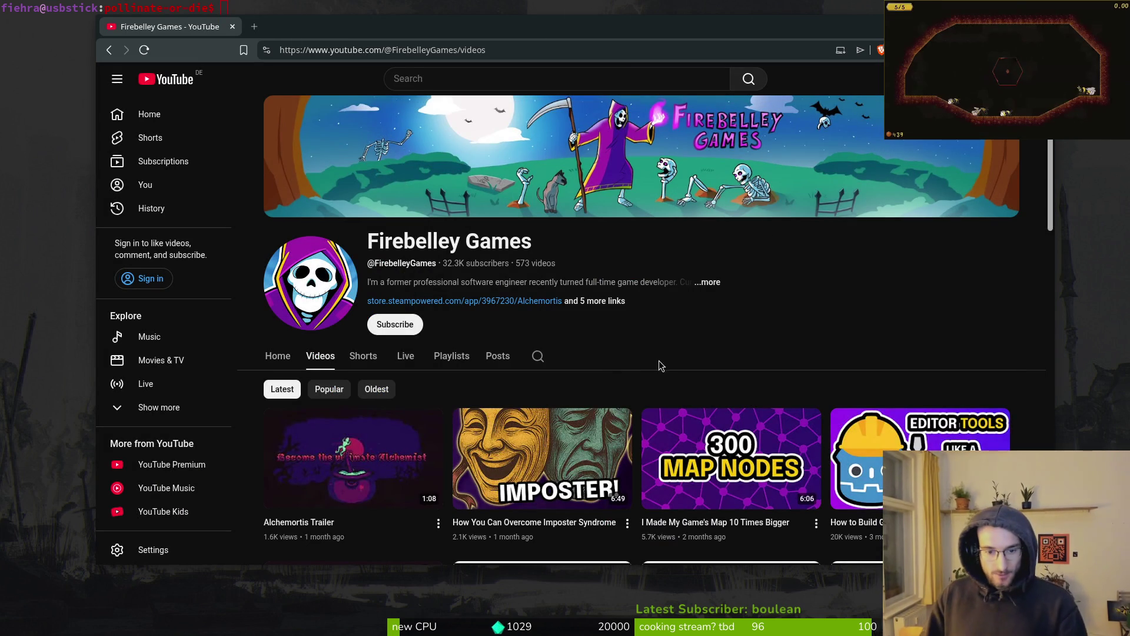
scroll(747, 351, "down", 2)
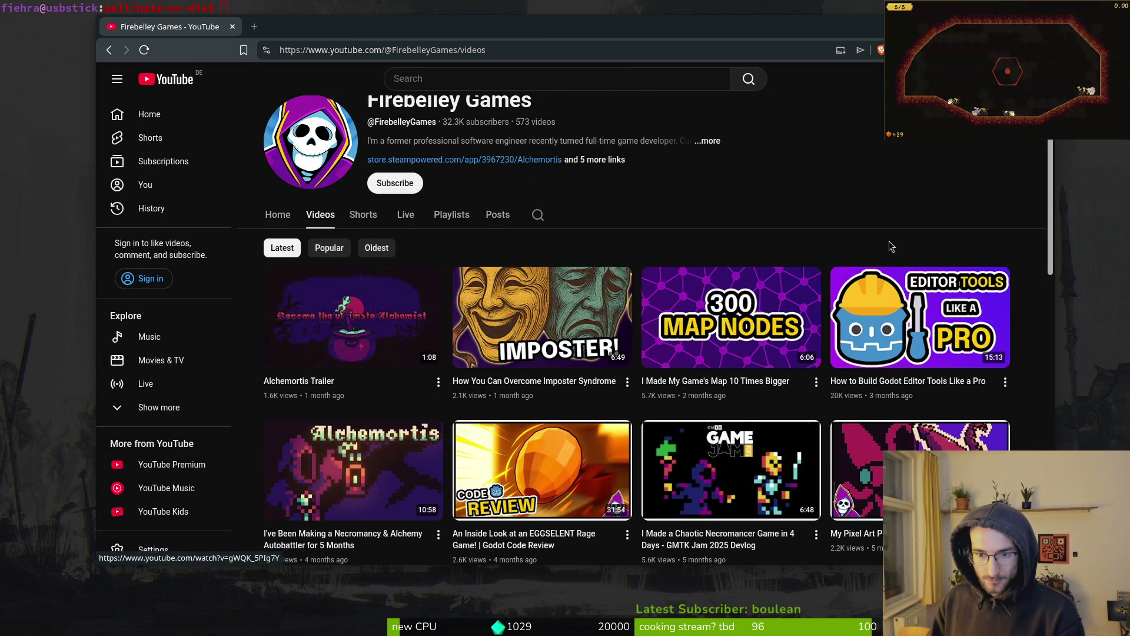
scroll(946, 212, "down", 1)
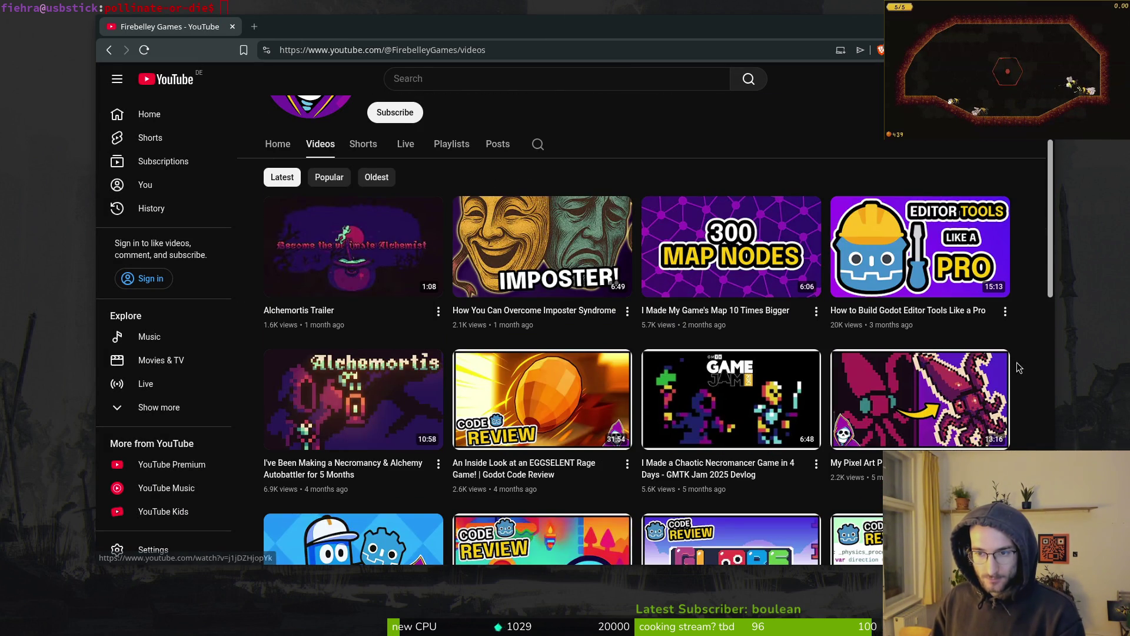
left_click(882, 243)
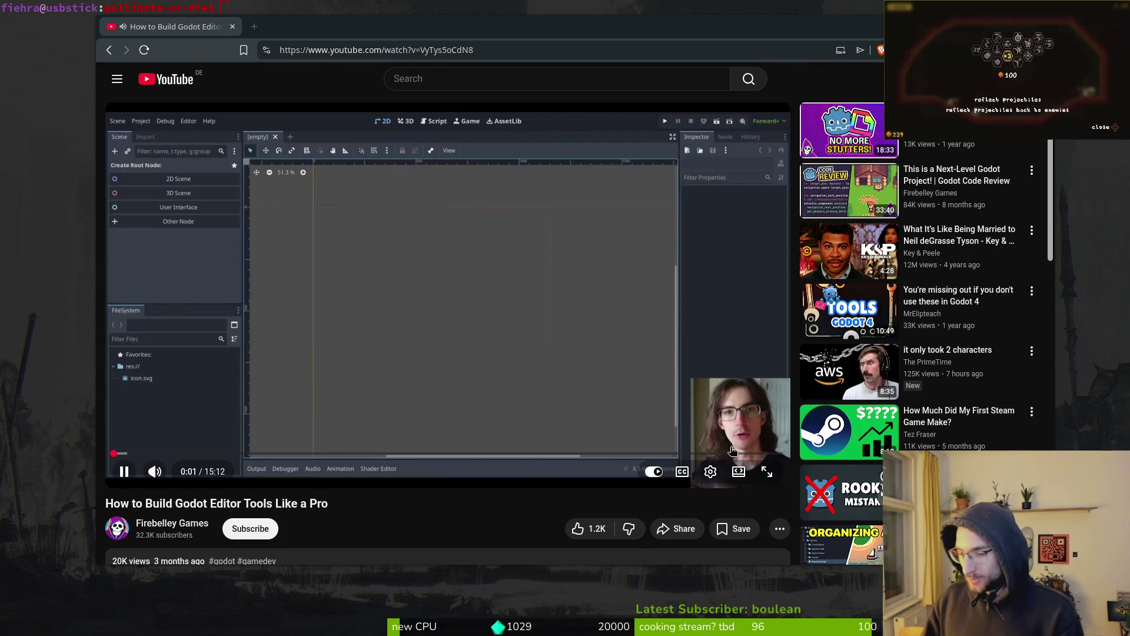
key("super+f")
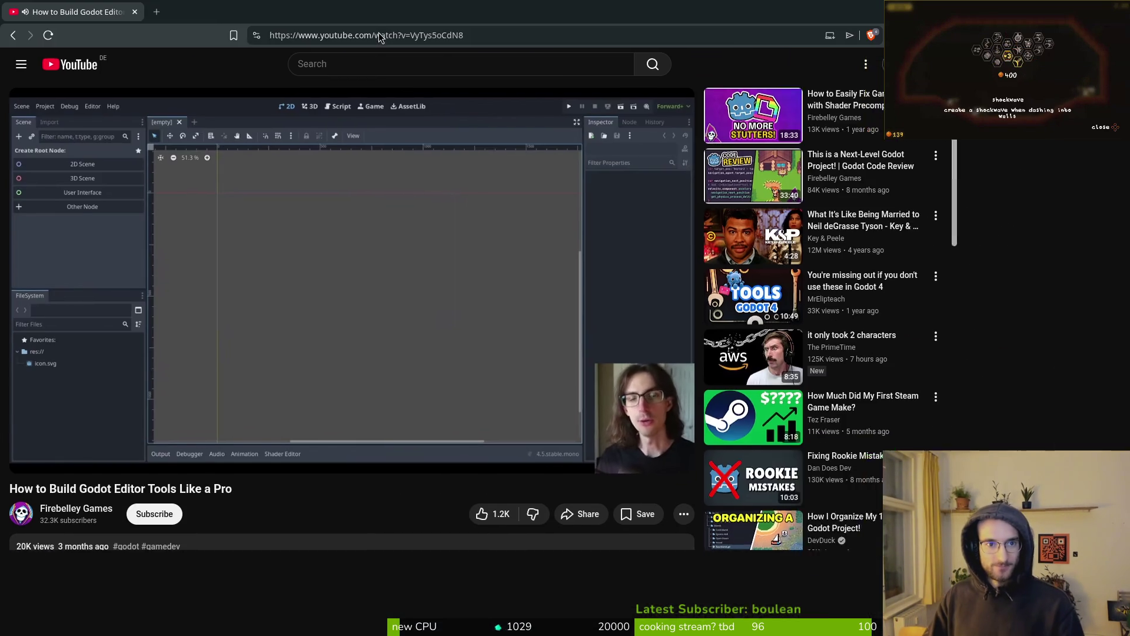
left_click(627, 407)
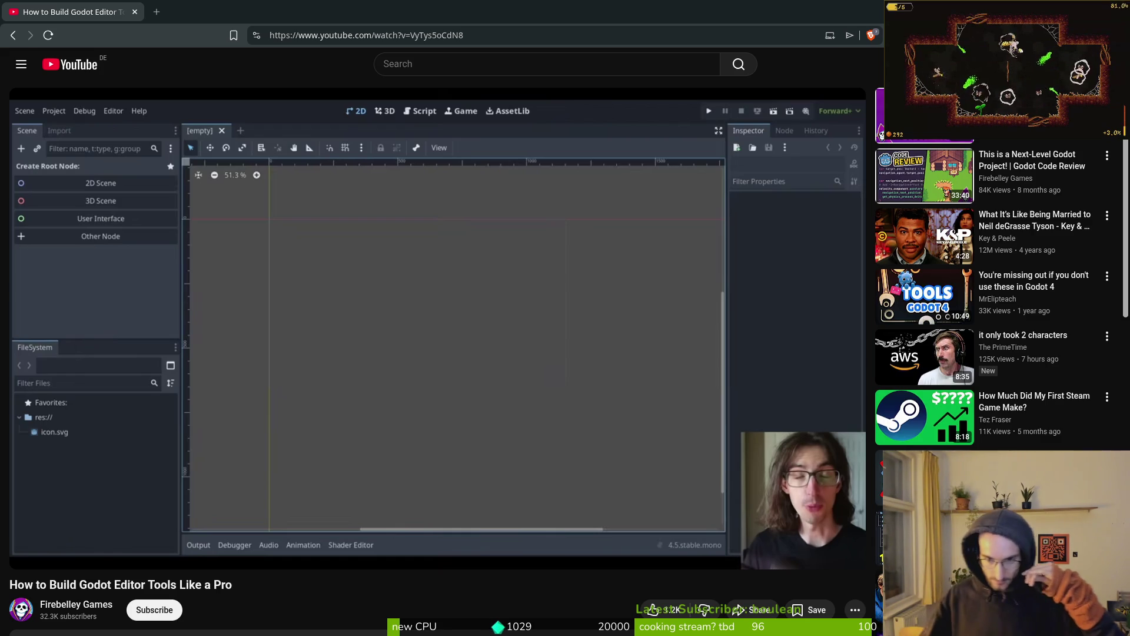
left_click(245, 329)
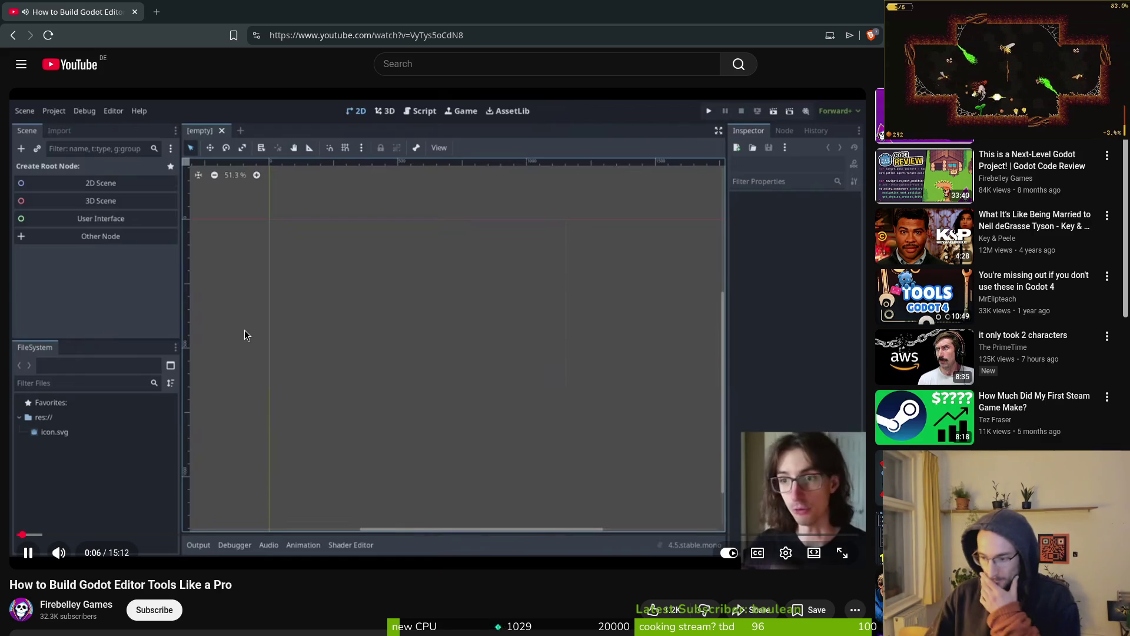